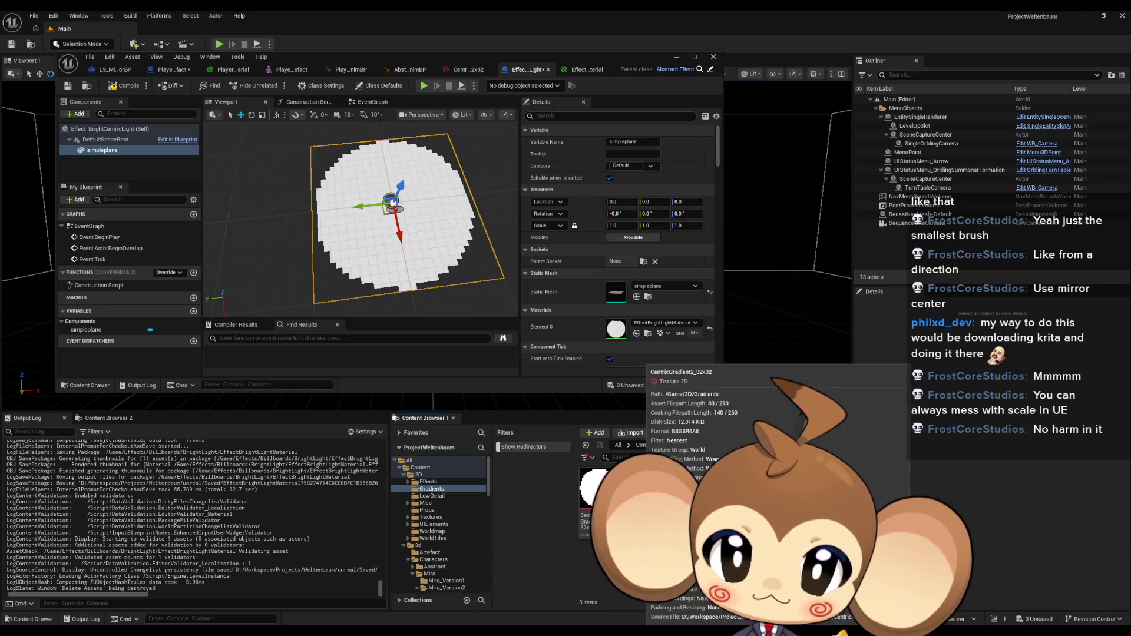
# Open the CentricGradient1_32x32 texture and bring its Compression settings into view.
pyautogui.doubleClick(597, 492)
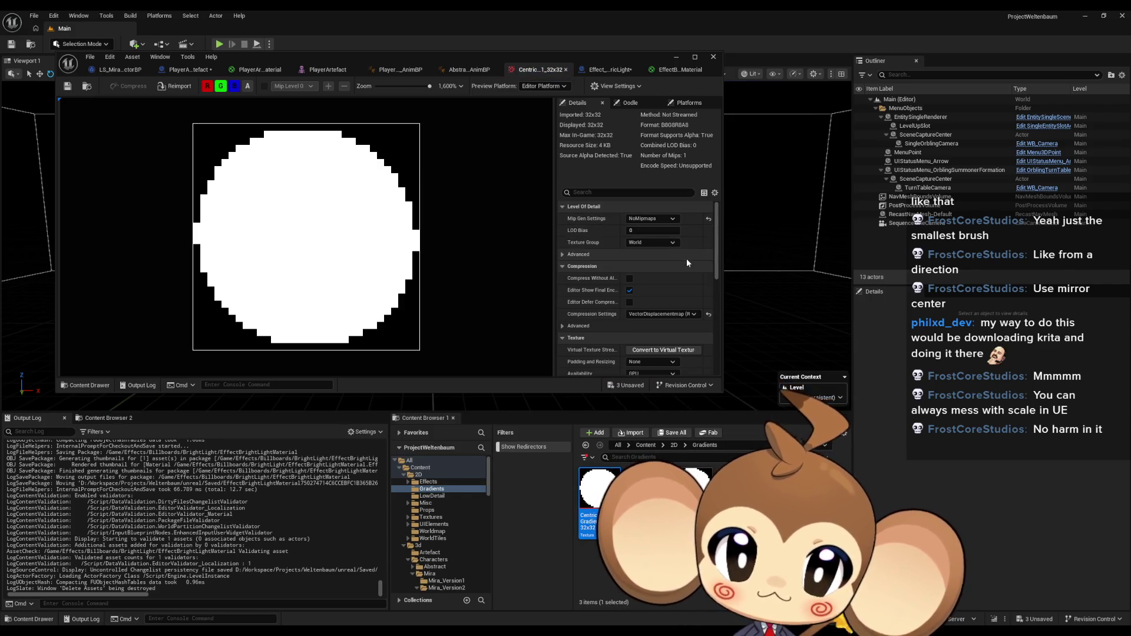
pyautogui.scroll(-1, 691, 263)
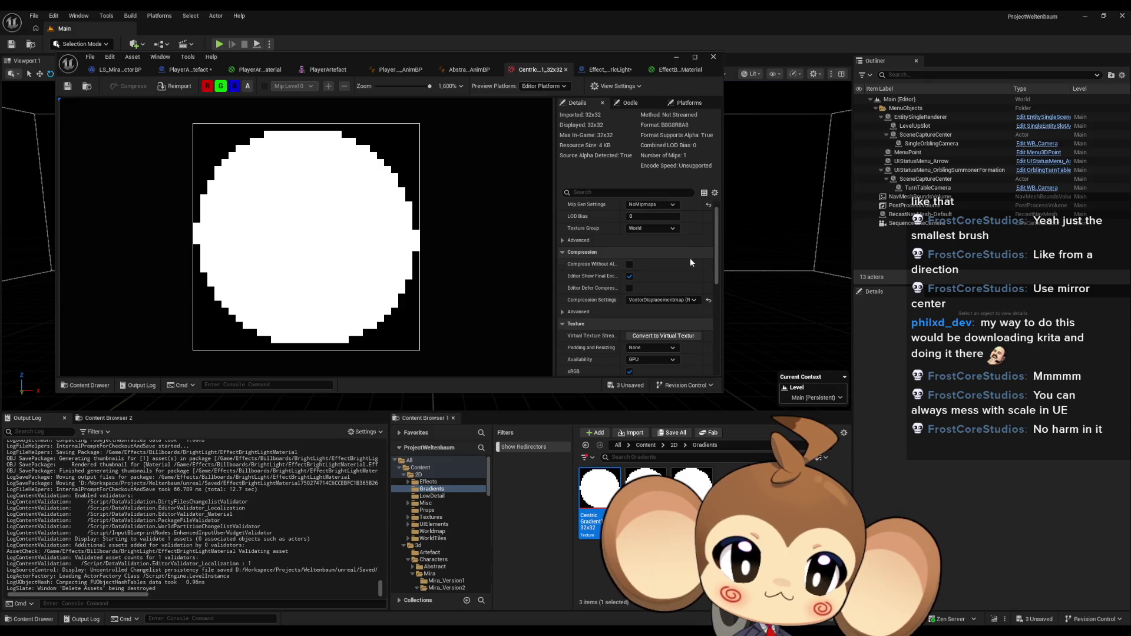
pyautogui.scroll(-3, 690, 259)
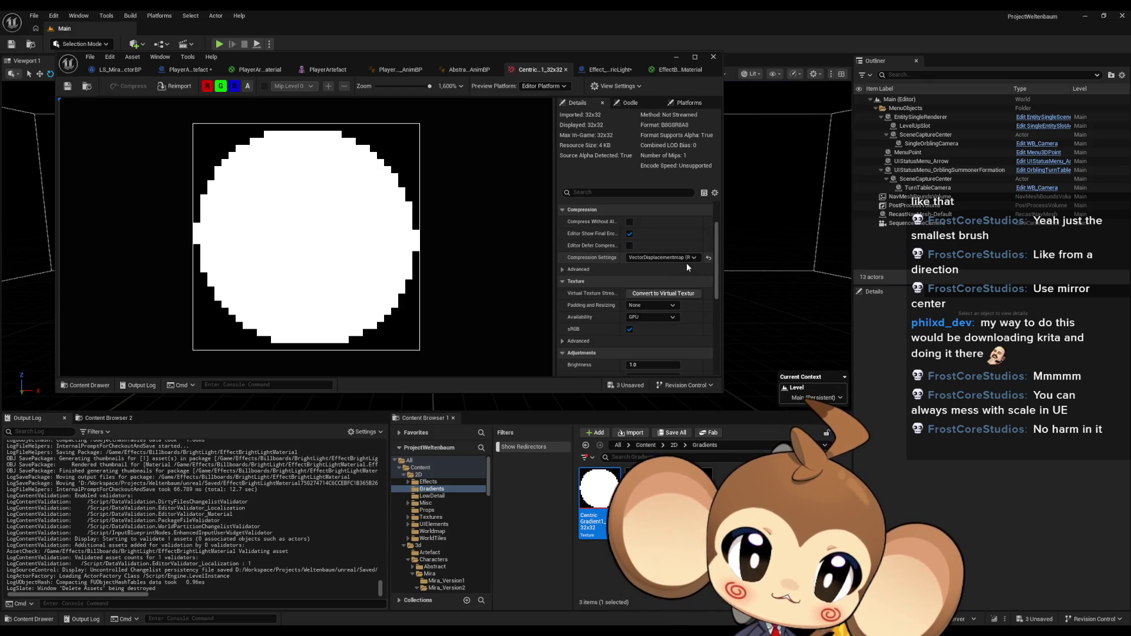
pyautogui.scroll(-4, 656, 241)
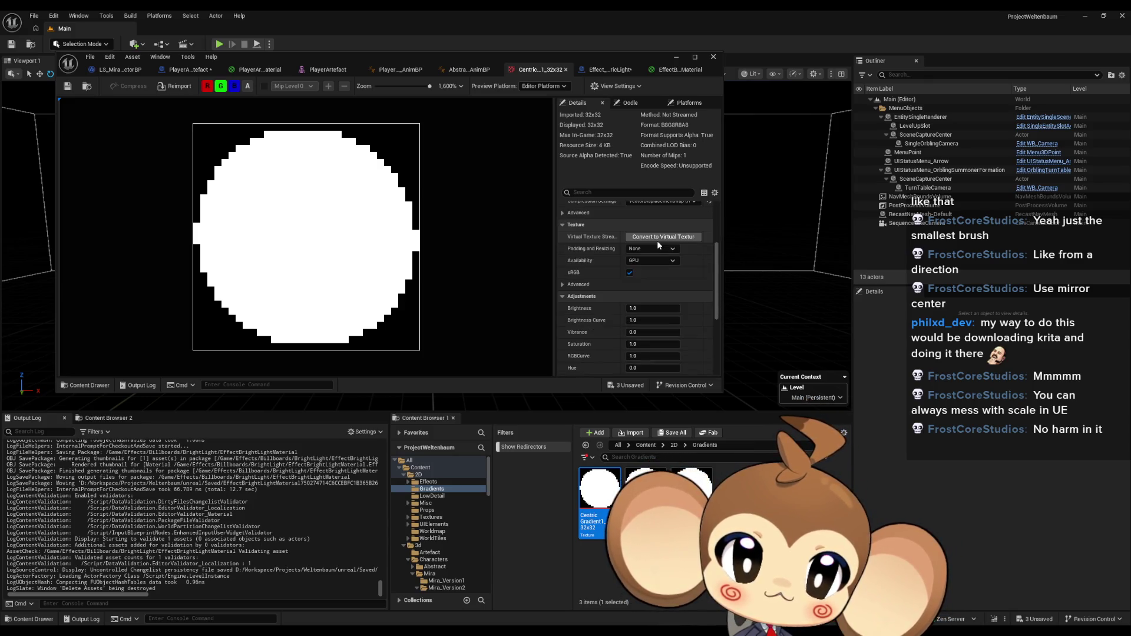
pyautogui.scroll(-10, 659, 240)
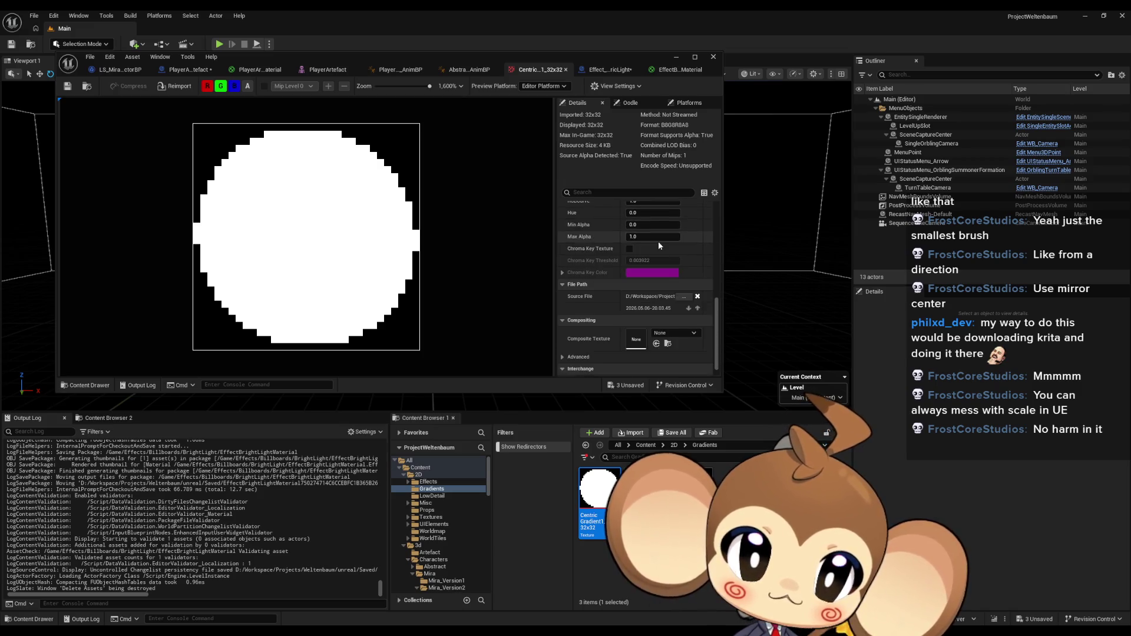
pyautogui.scroll(-1, 658, 243)
pyautogui.scroll(10, 659, 241)
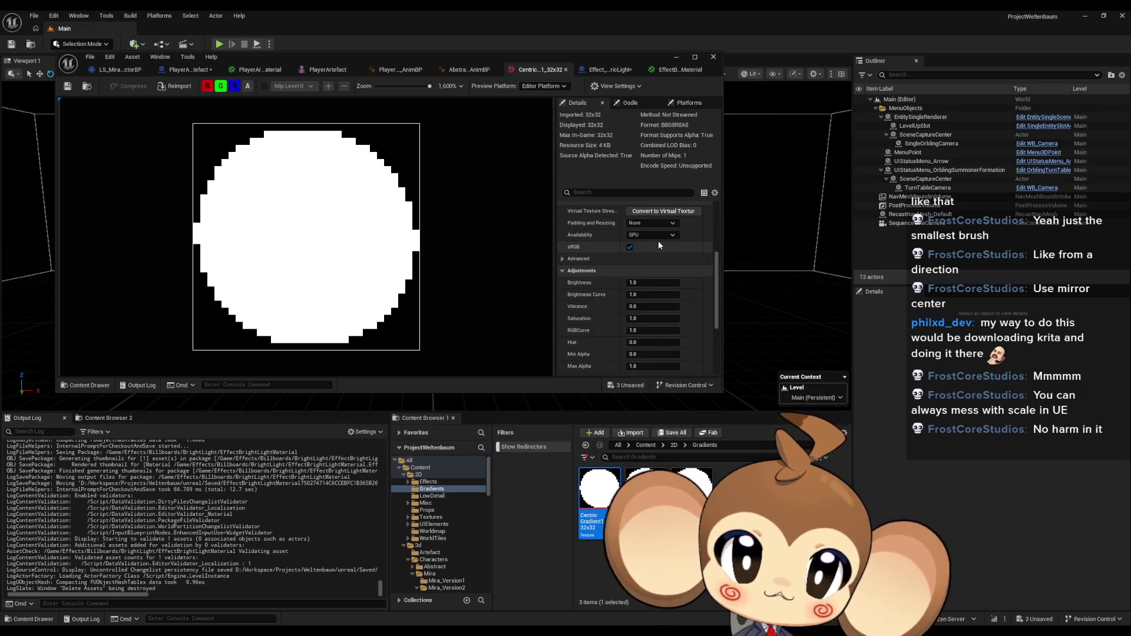
pyautogui.scroll(3, 659, 241)
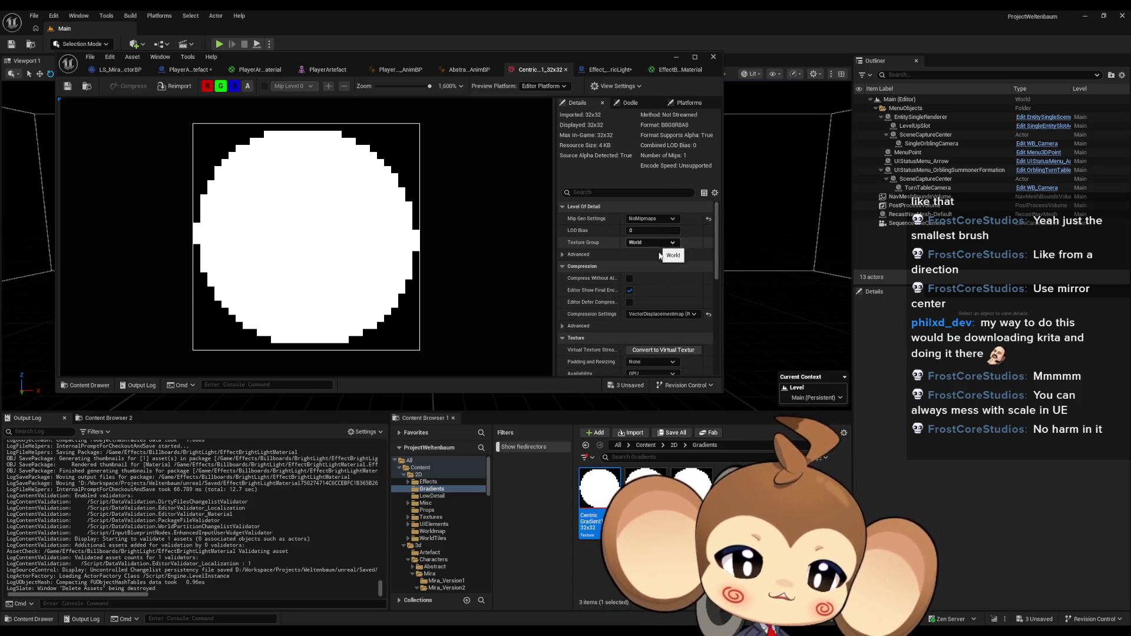
# Set Compression Settings to Uncompressed (RGBA8) and save the texture.
pyautogui.click(657, 315)
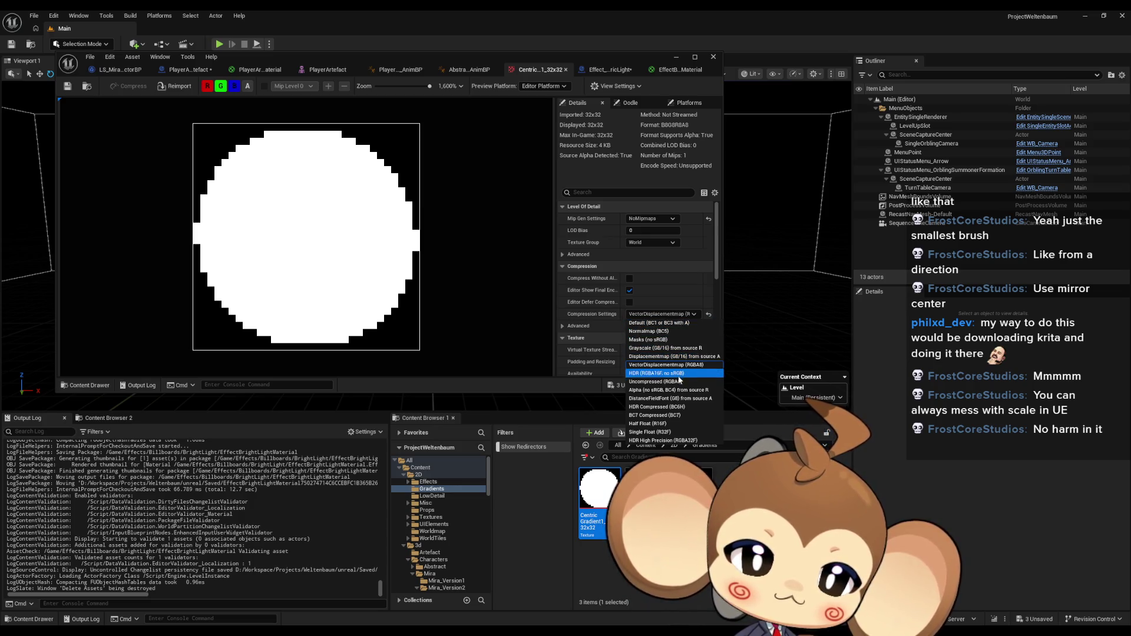
pyautogui.click(679, 382)
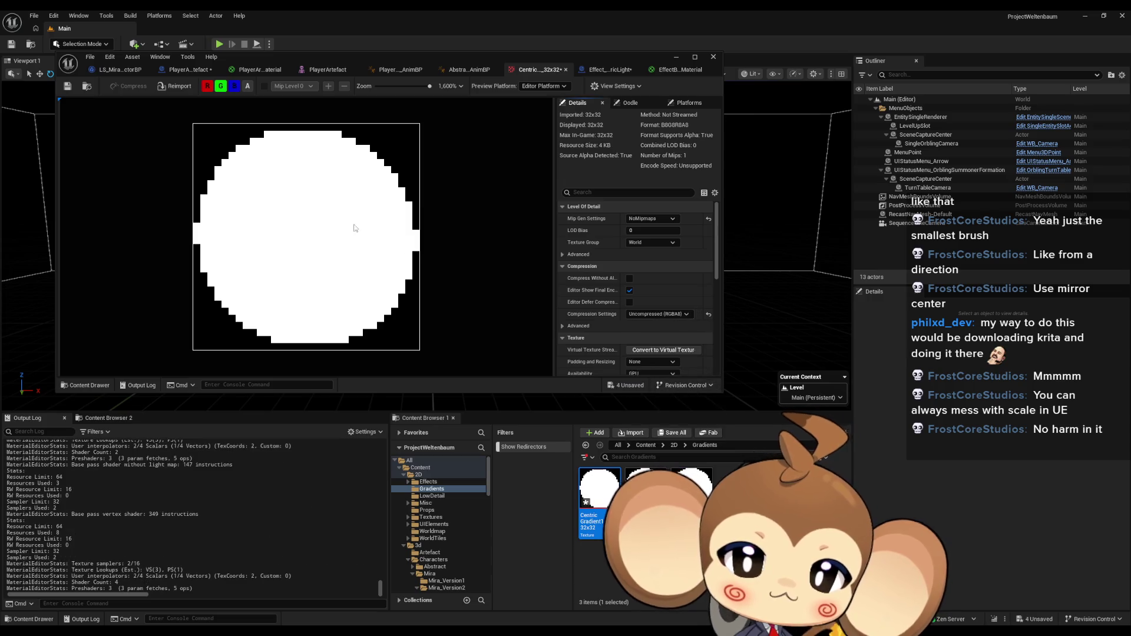
pyautogui.click(74, 88)
pyautogui.click(677, 71)
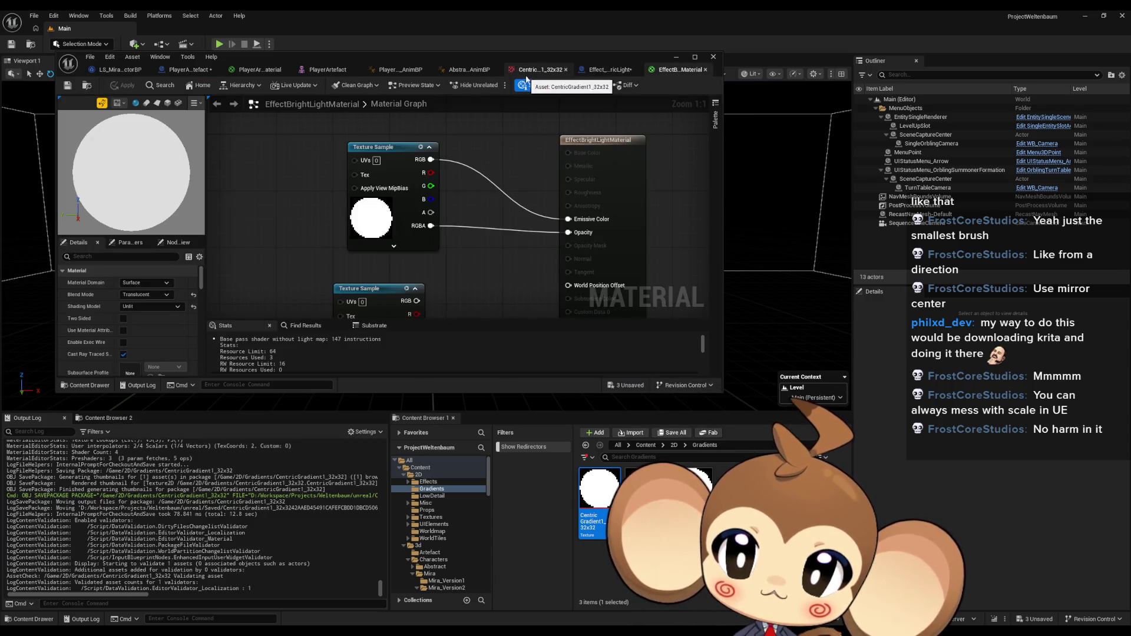
# Wire the Texture Sample's RGB output into Opacity and apply the material.
pyautogui.click(609, 70)
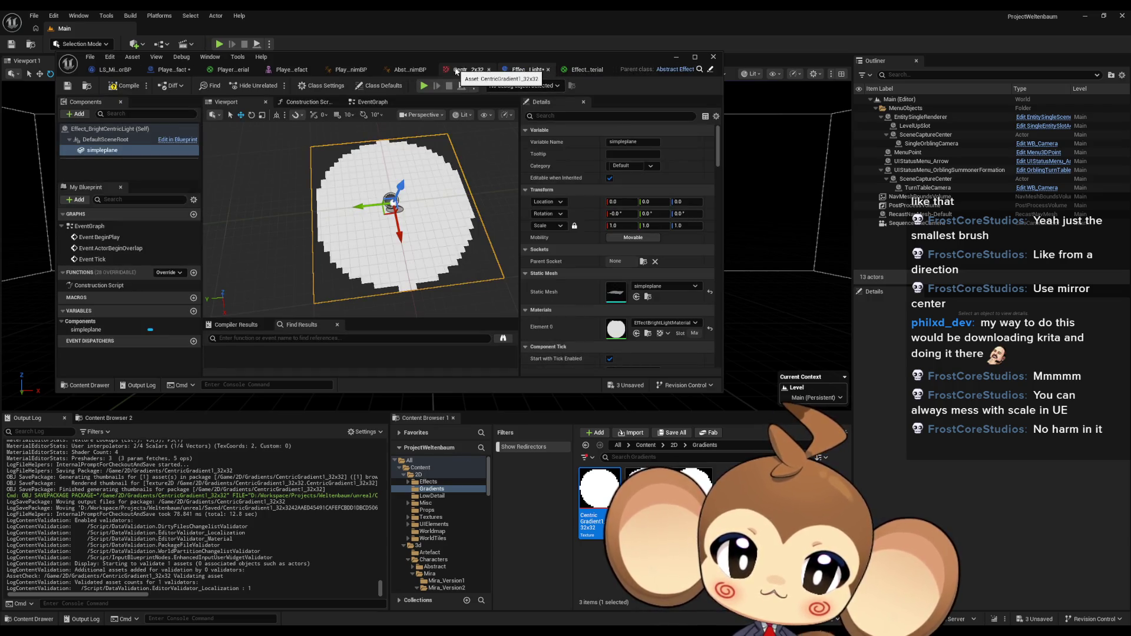
pyautogui.click(585, 69)
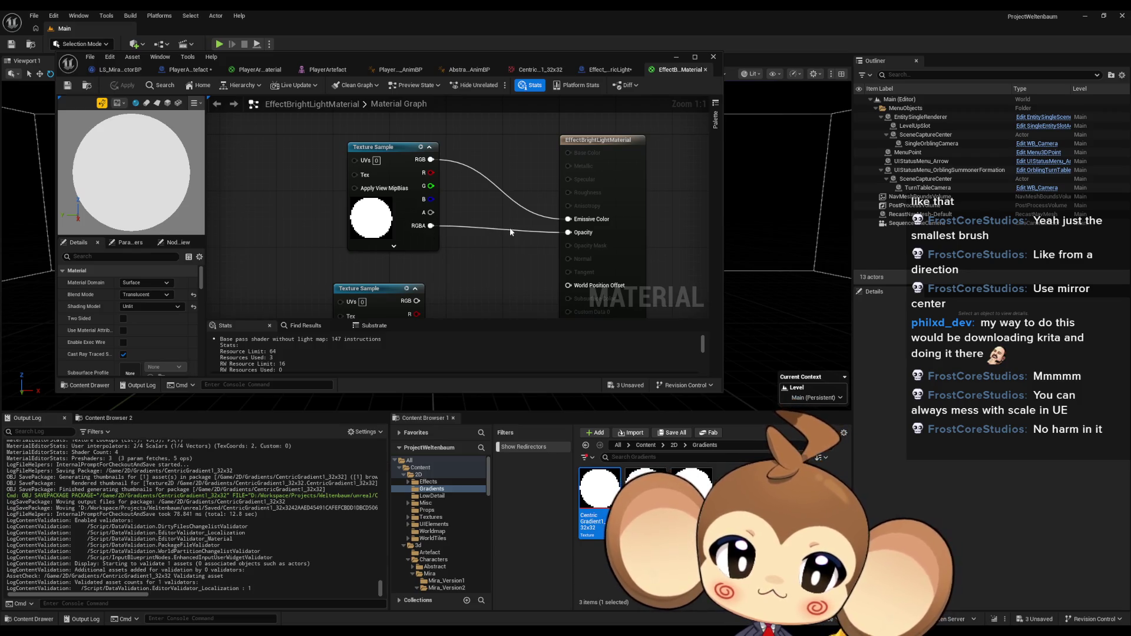
pyautogui.moveTo(431, 226)
pyautogui.mouseDown()
pyautogui.moveTo(463, 156)
pyautogui.moveTo(495, 255)
pyautogui.moveTo(494, 242)
pyautogui.mouseUp()
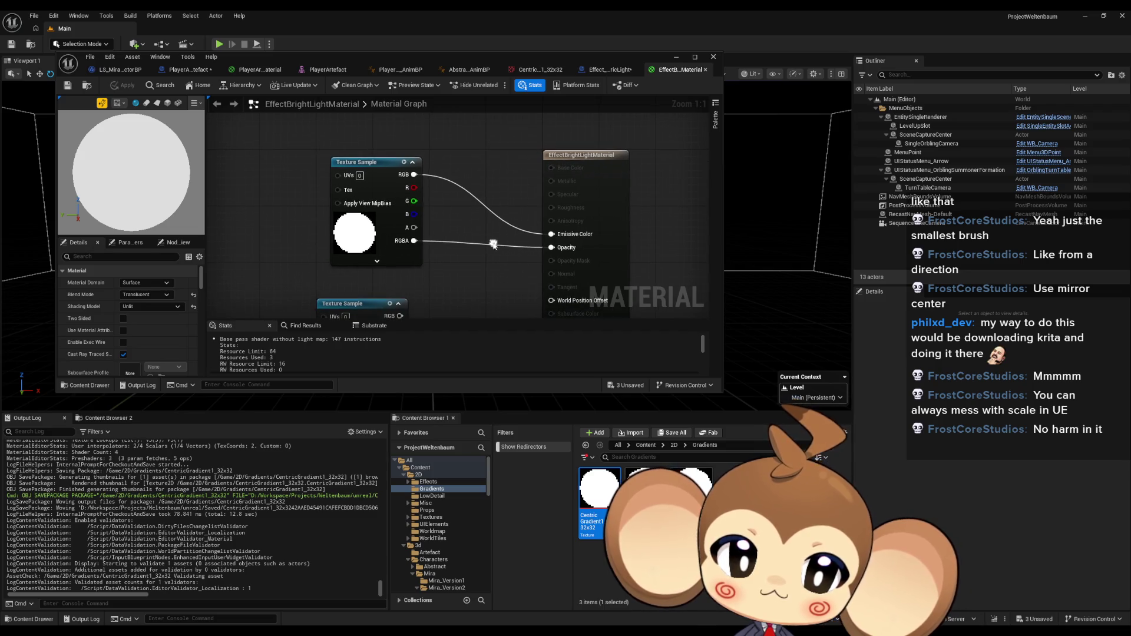
pyautogui.moveTo(414, 175)
pyautogui.mouseDown()
pyautogui.moveTo(483, 224)
pyautogui.moveTo(552, 251)
pyautogui.mouseUp()
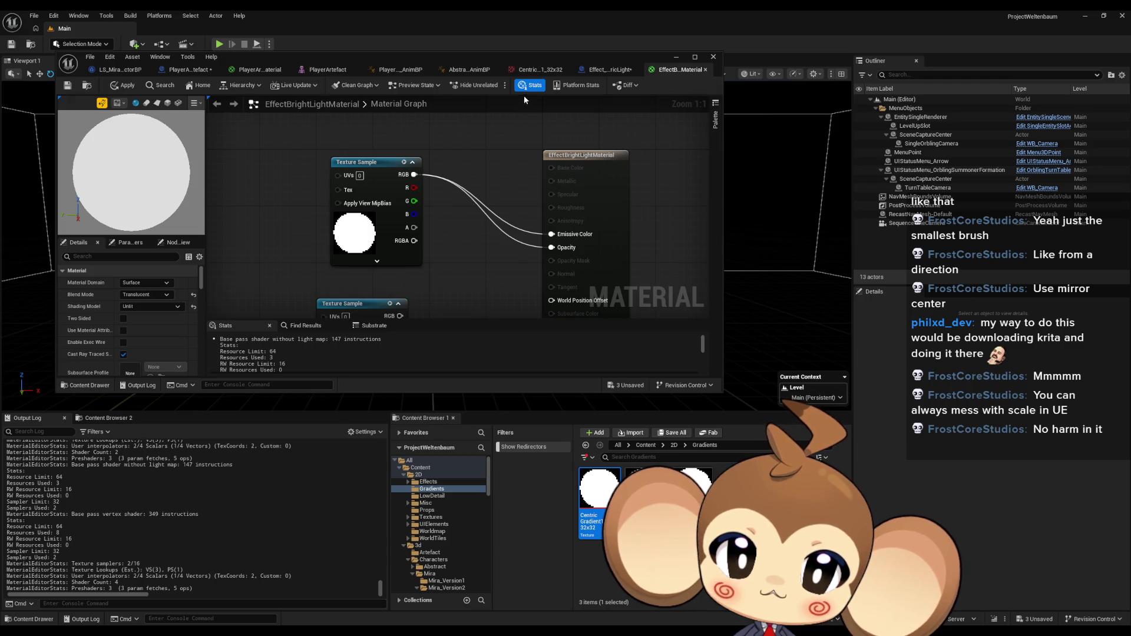
pyautogui.click(521, 72)
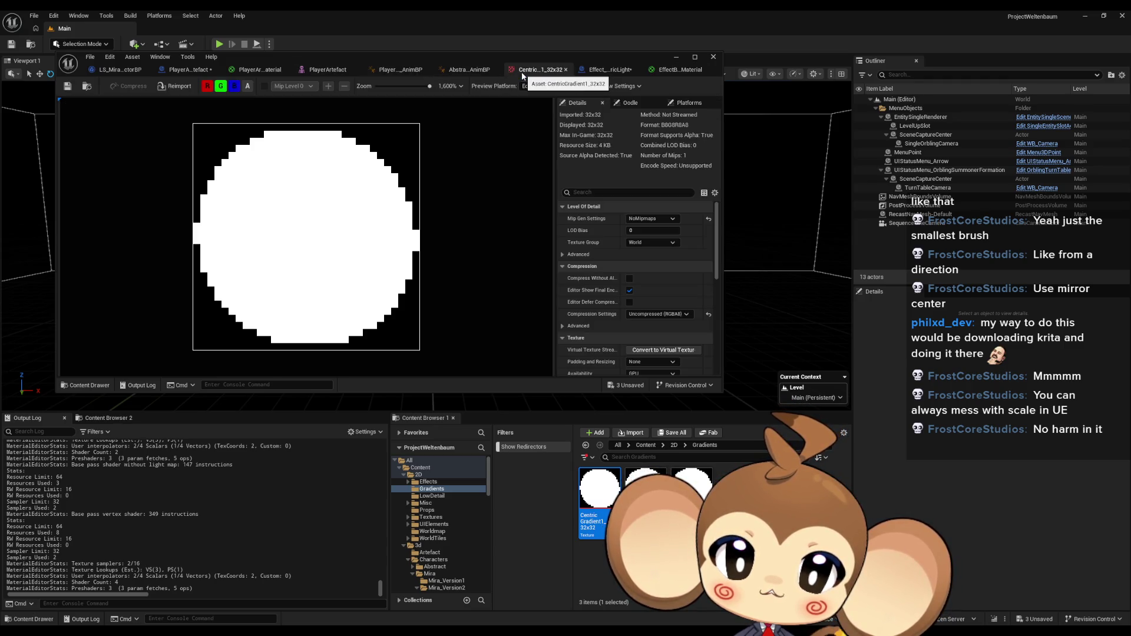
pyautogui.click(677, 69)
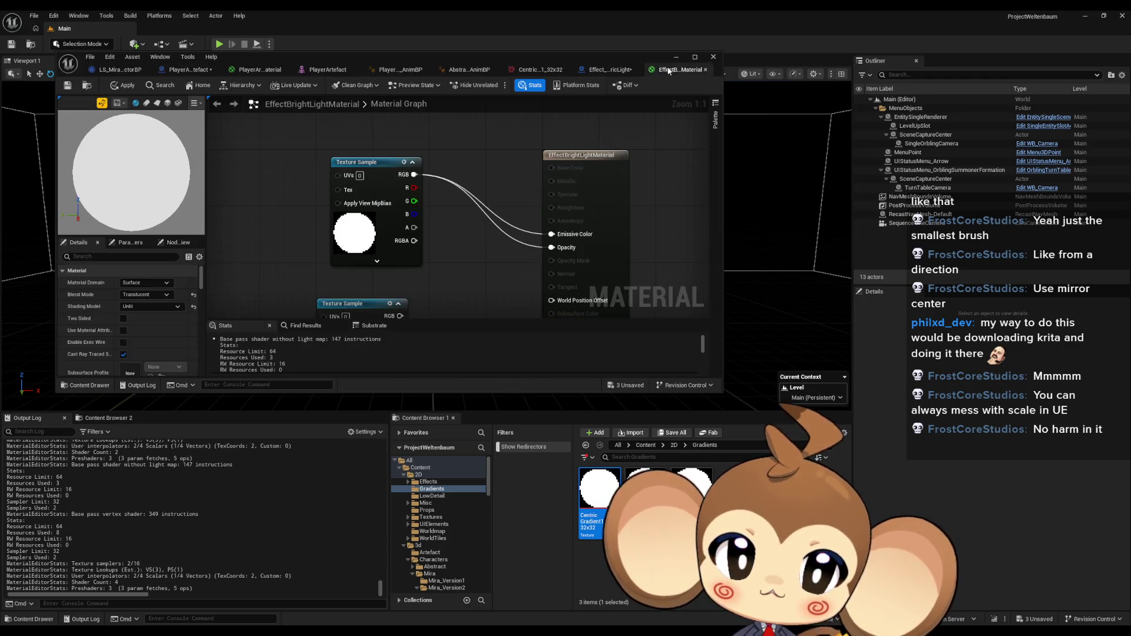
pyautogui.click(124, 84)
# Rewire Opacity to the Texture Sample's alpha channel and apply the material.
pyautogui.click(541, 70)
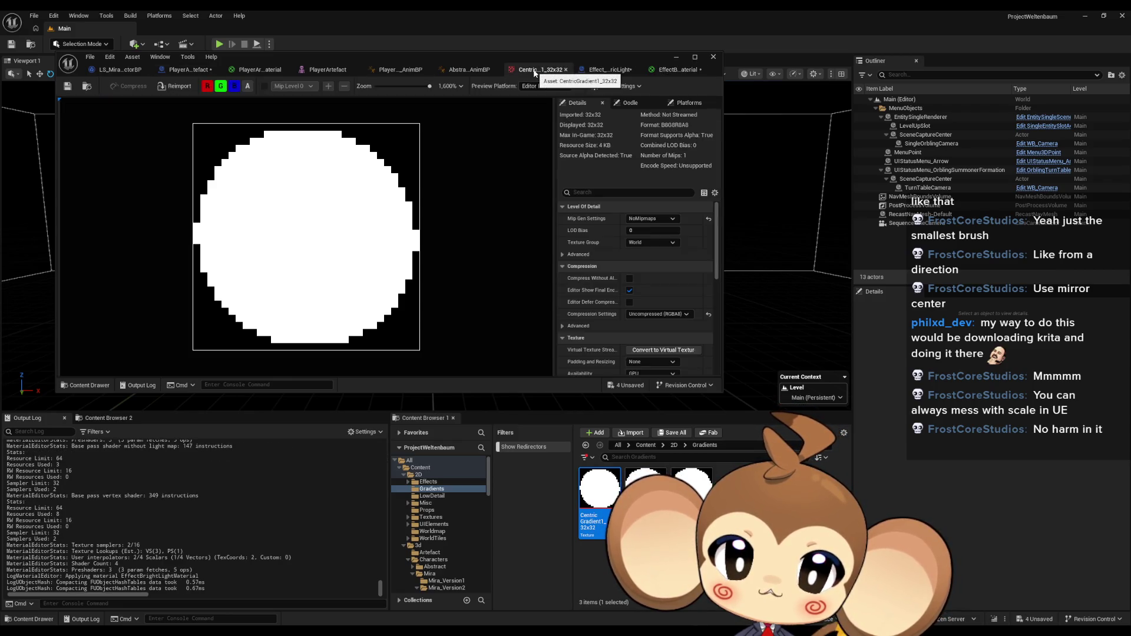
pyautogui.click(604, 69)
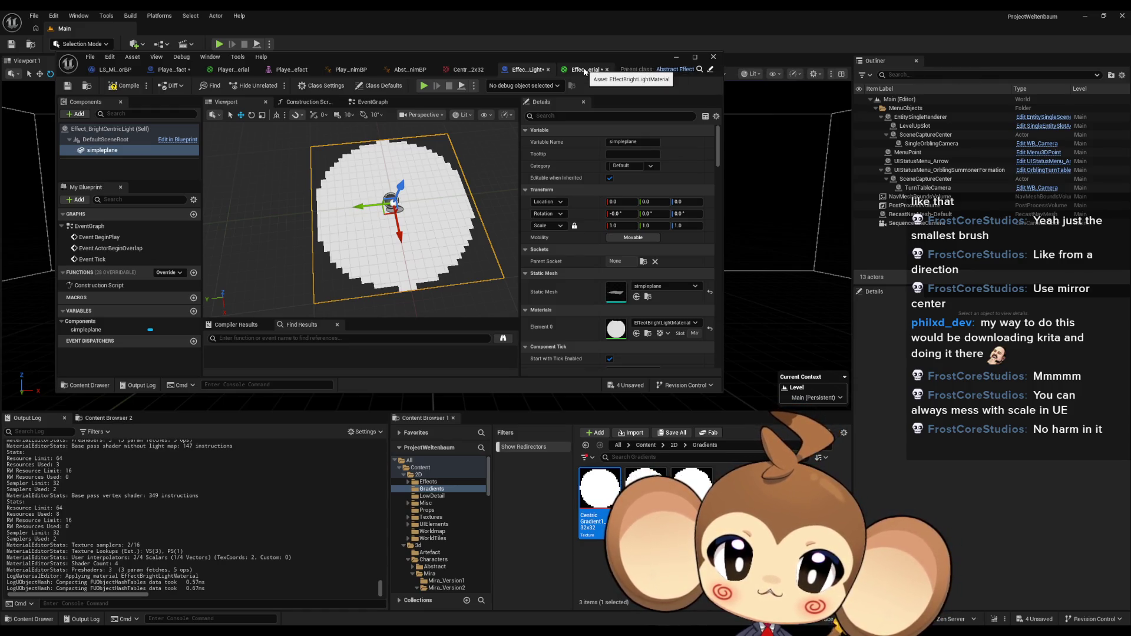
pyautogui.click(585, 71)
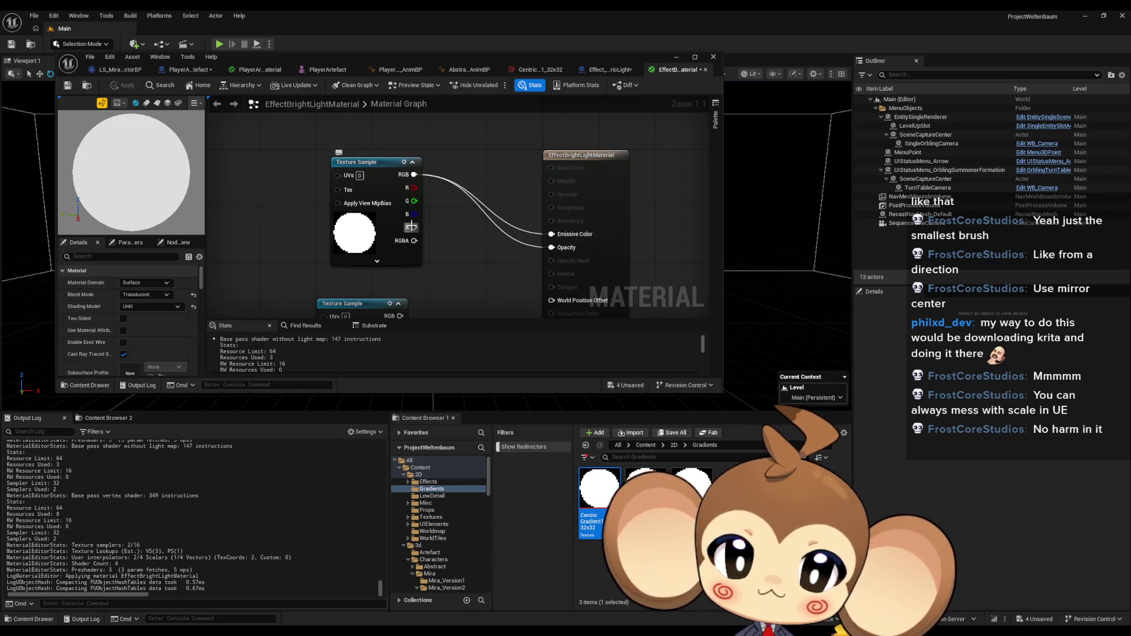
pyautogui.moveTo(414, 227); pyautogui.dragTo(551, 248)
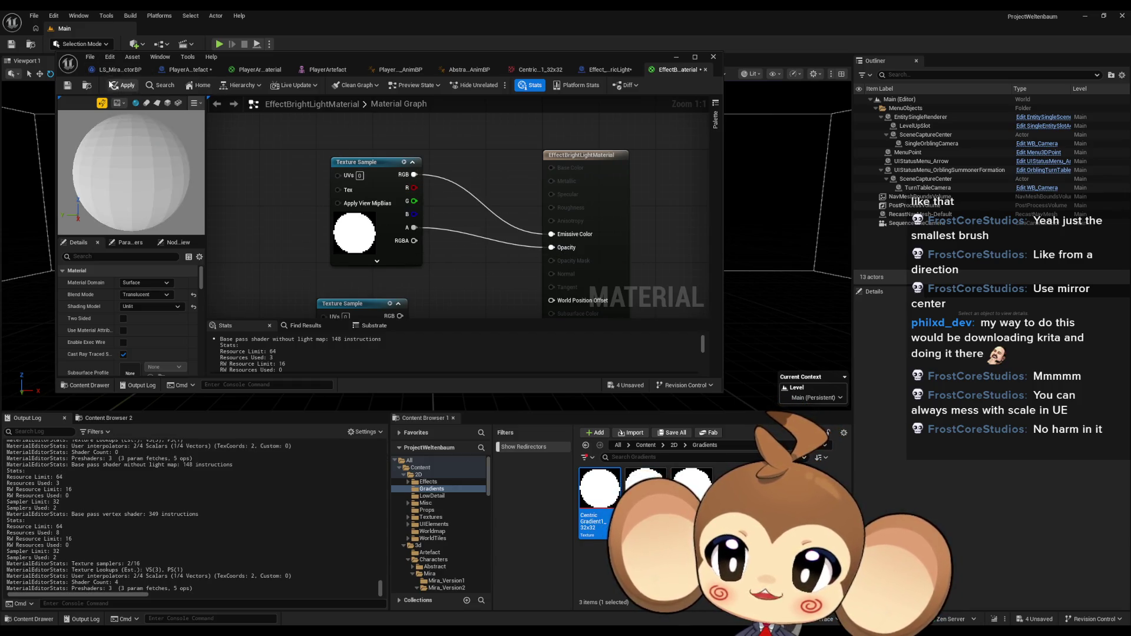
pyautogui.click(122, 89)
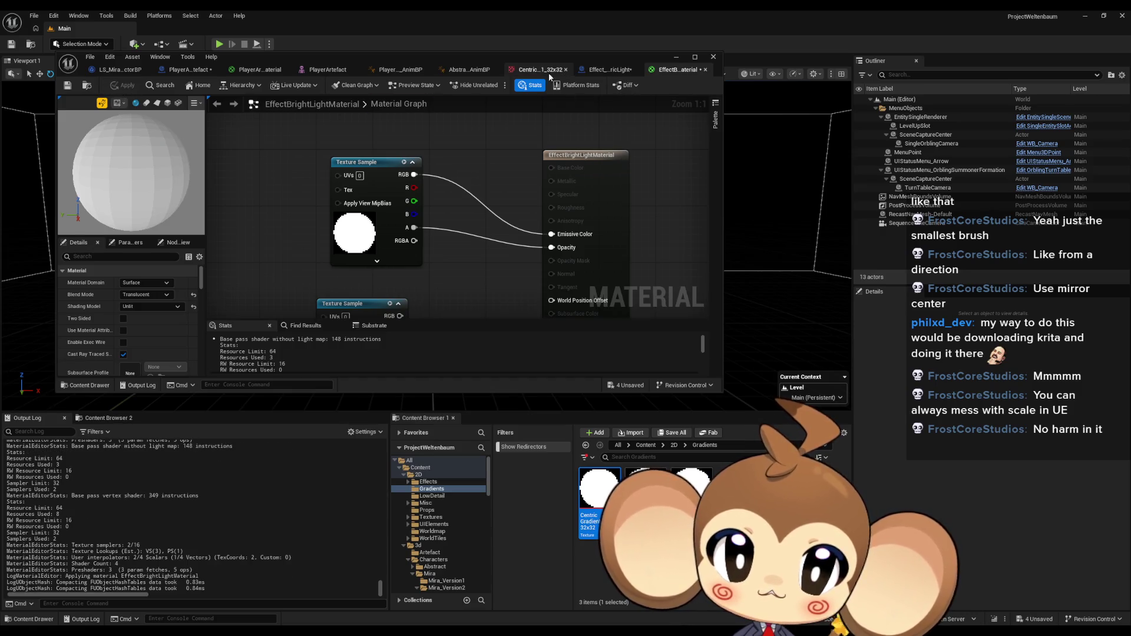
pyautogui.click(550, 70)
# Restore the gradient texture's compression to VectorDisplacementmap and save it.
pyautogui.click(601, 71)
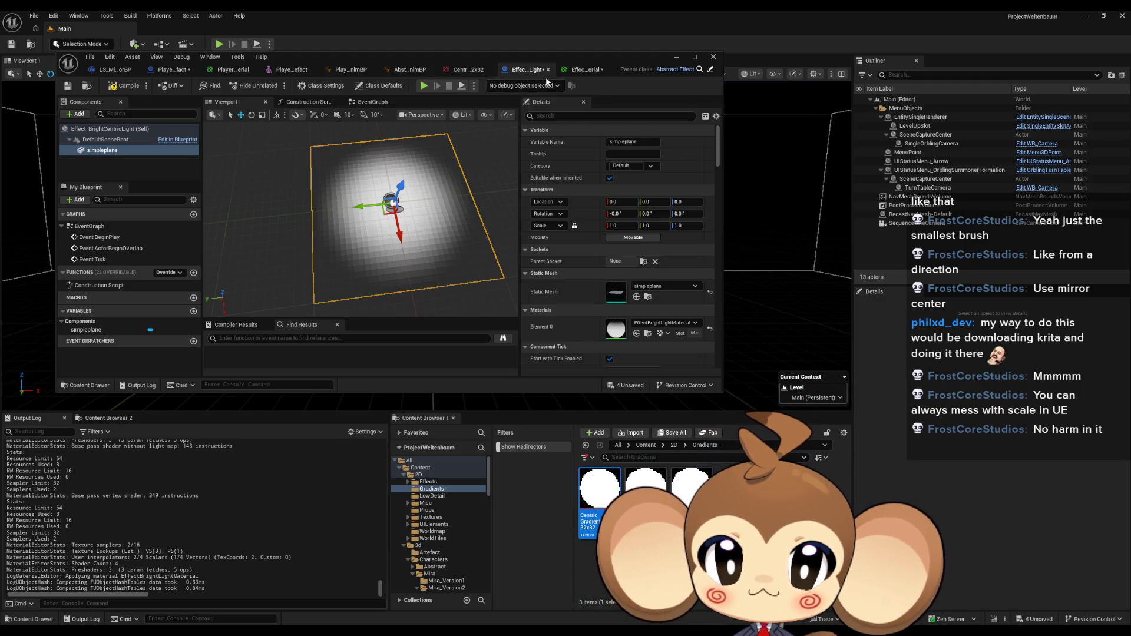
pyautogui.click(468, 69)
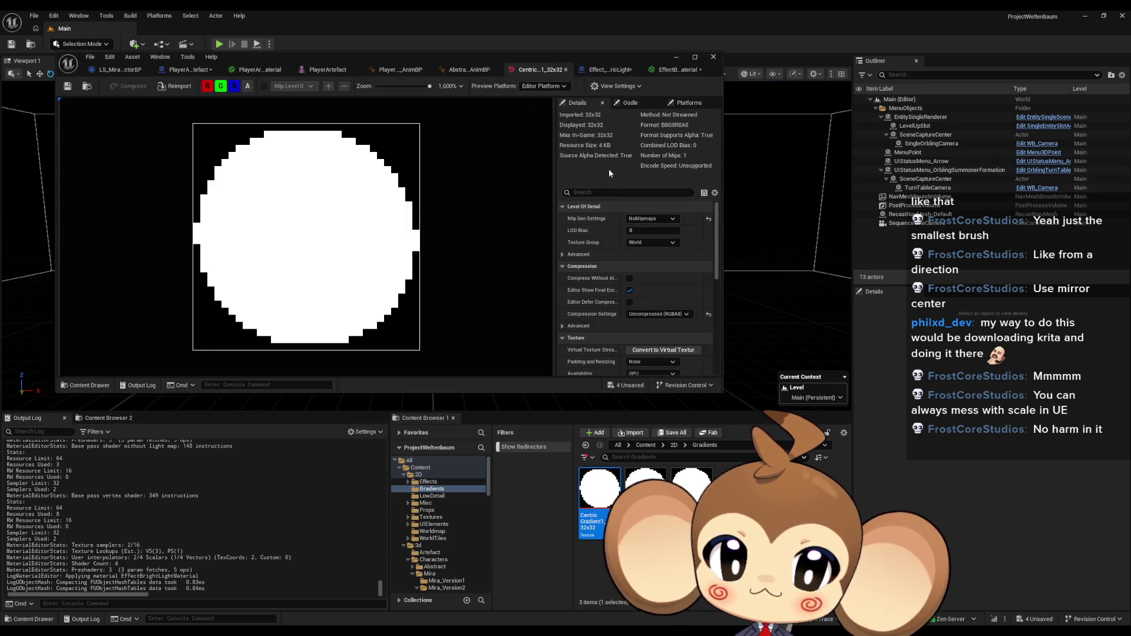
pyautogui.click(657, 314)
pyautogui.click(660, 368)
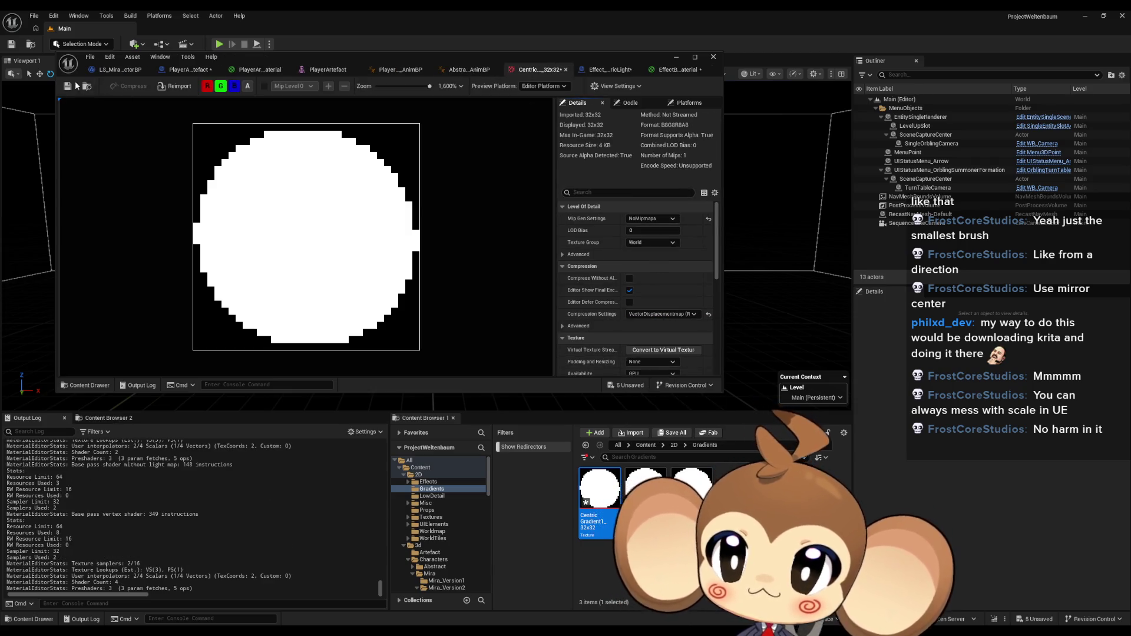
pyautogui.hotkey('ctrl', 's')
# Maximize the Effect_BrightCentricLight blueprint editor and inspect the plane's gradient.
pyautogui.click(603, 71)
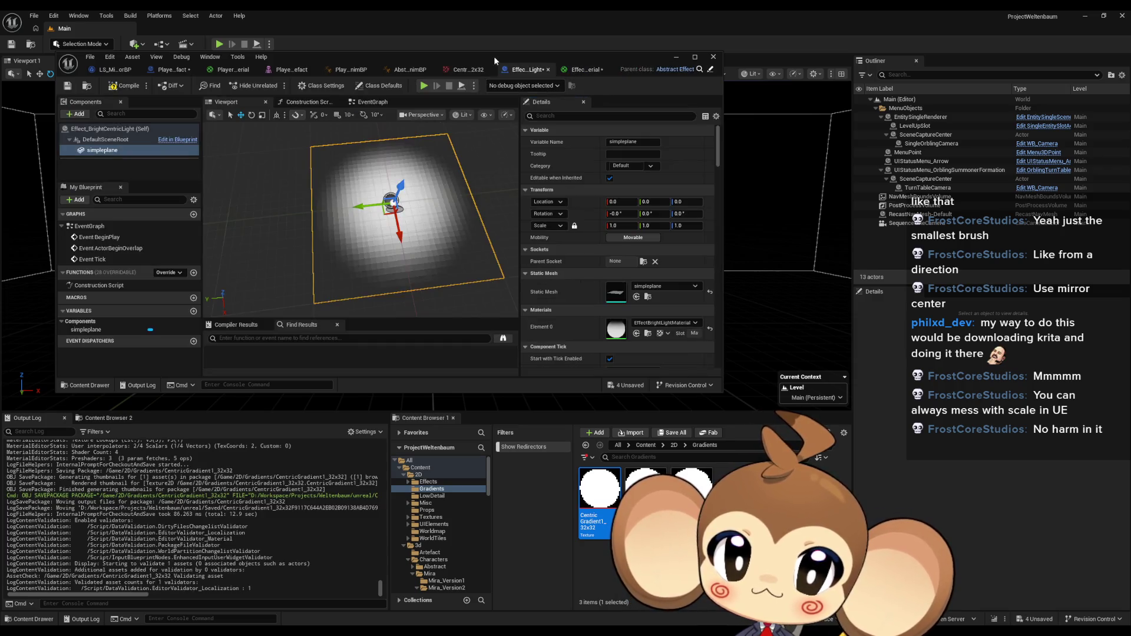
pyautogui.moveTo(492, 55); pyautogui.dragTo(517, 84)
pyautogui.doubleClick(515, 89)
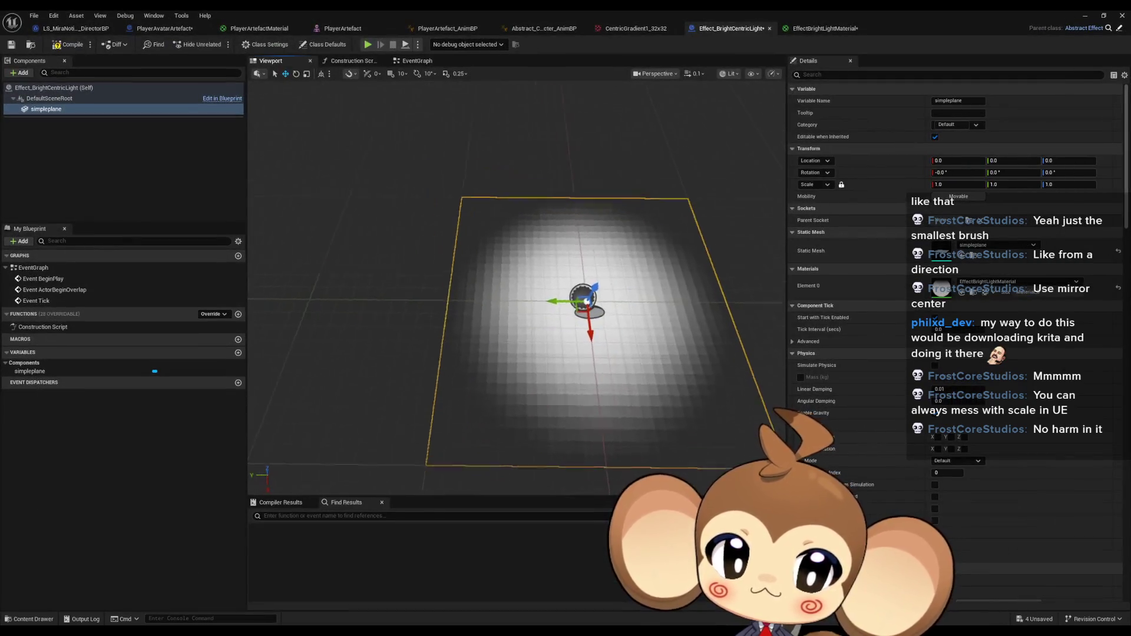
pyautogui.moveTo(516, 283)
pyautogui.mouseDown()
pyautogui.moveTo(477, 247)
pyautogui.moveTo(472, 224)
pyautogui.moveTo(496, 220)
pyautogui.mouseUp()
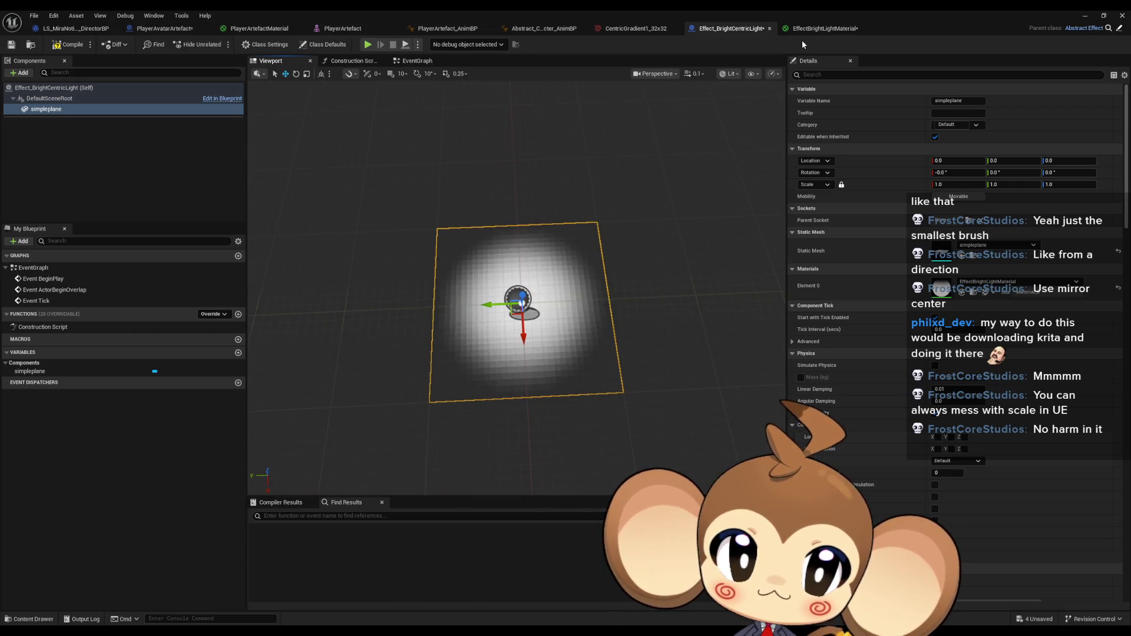
pyautogui.click(819, 33)
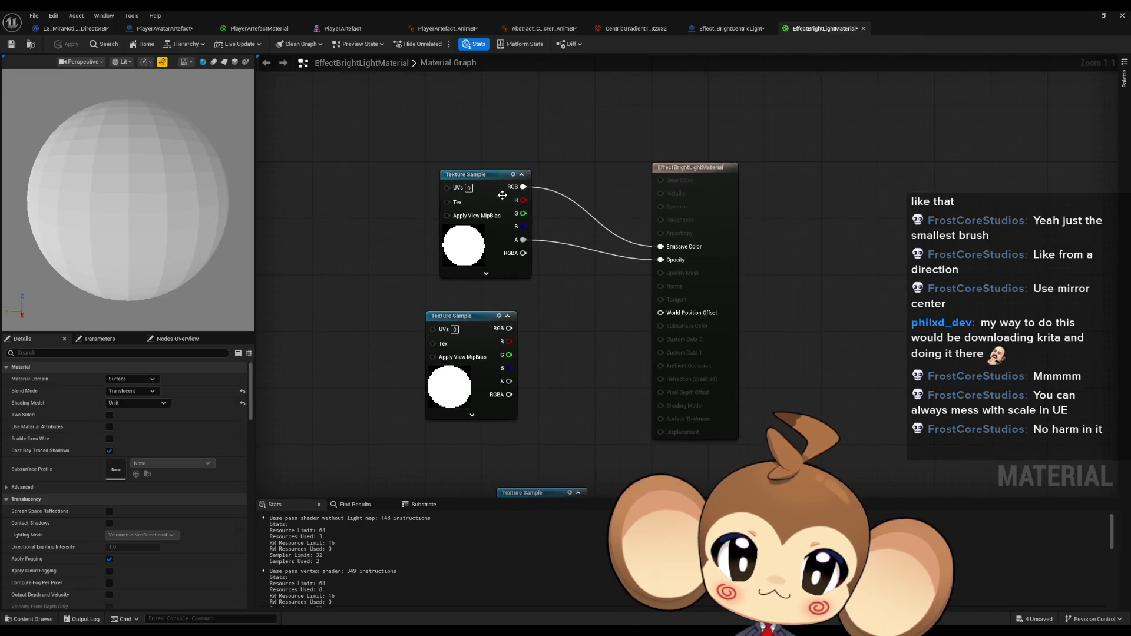
# Add a Constant node with value 0.1 and connect it to Opacity.
pyautogui.moveTo(461, 320); pyautogui.dragTo(326, 363)
pyautogui.click(468, 320)
pyautogui.press('1')
pyautogui.click(468, 321)
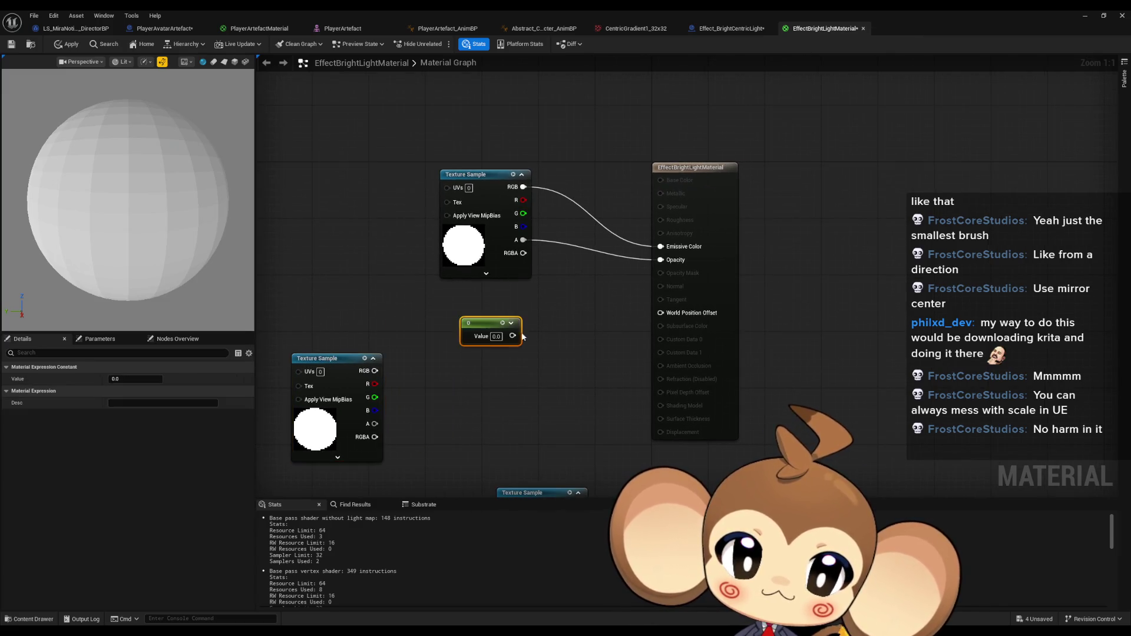
pyautogui.click(496, 336)
pyautogui.write('0.1')
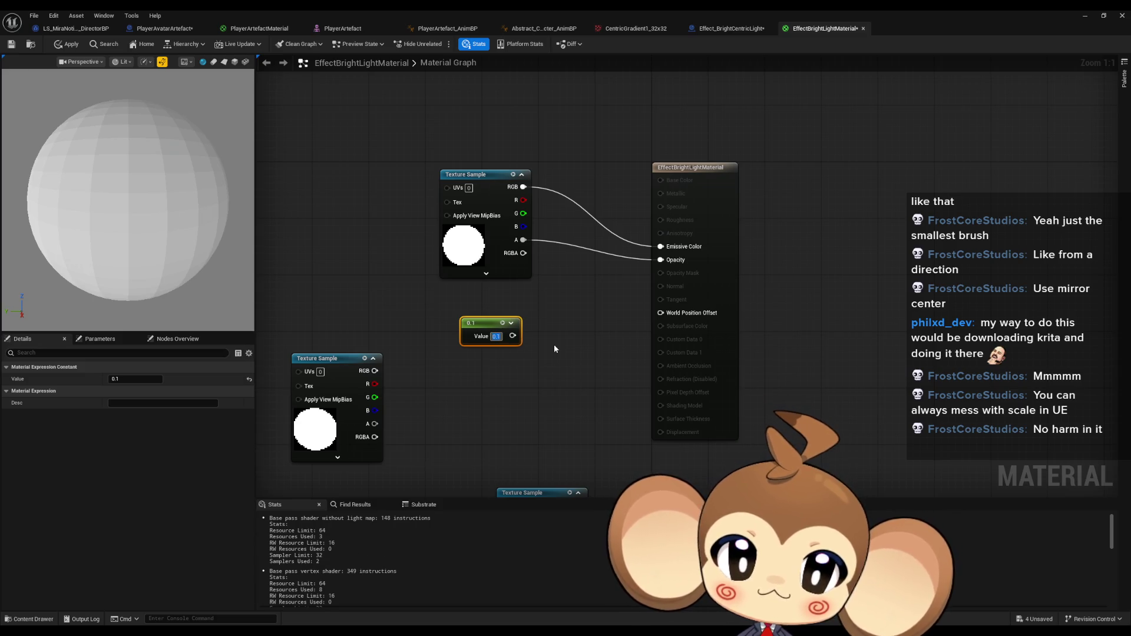
pyautogui.moveTo(512, 336); pyautogui.dragTo(659, 259)
pyautogui.click(571, 344)
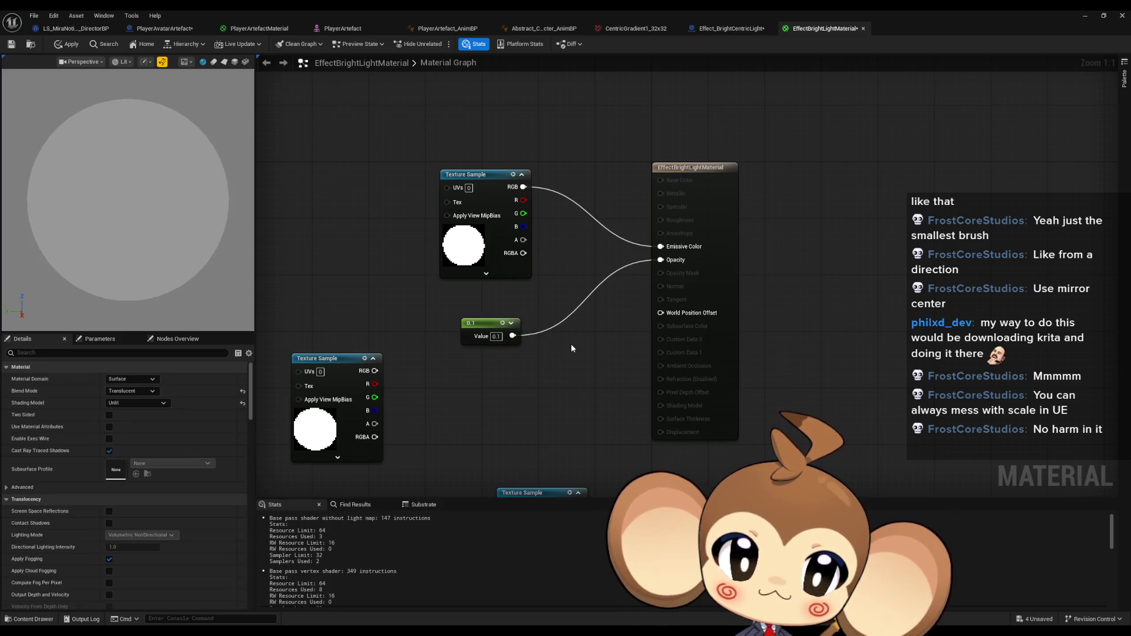
# Multiply the texture alpha by 0.1, feed the result into Opacity, and apply.
pyautogui.moveTo(521, 241)
pyautogui.mouseDown()
pyautogui.moveTo(563, 236)
pyautogui.moveTo(660, 260)
pyautogui.mouseUp()
pyautogui.write('multiply')
pyautogui.press('Return')
pyautogui.moveTo(512, 336); pyautogui.dragTo(560, 278)
pyautogui.click(353, 224)
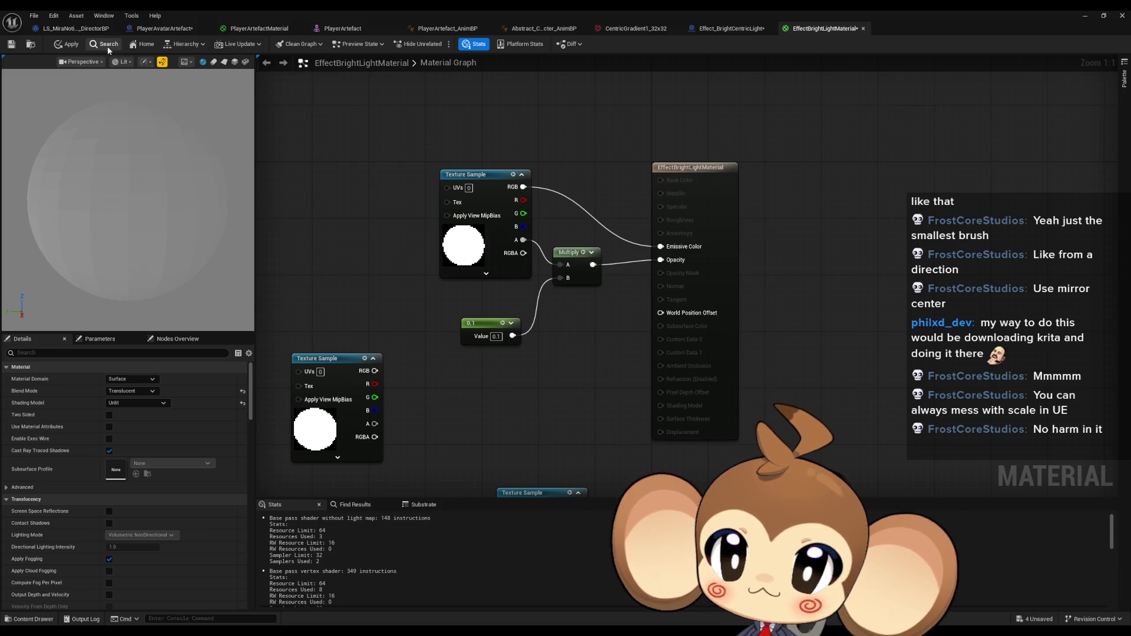
pyautogui.click(66, 43)
pyautogui.click(726, 28)
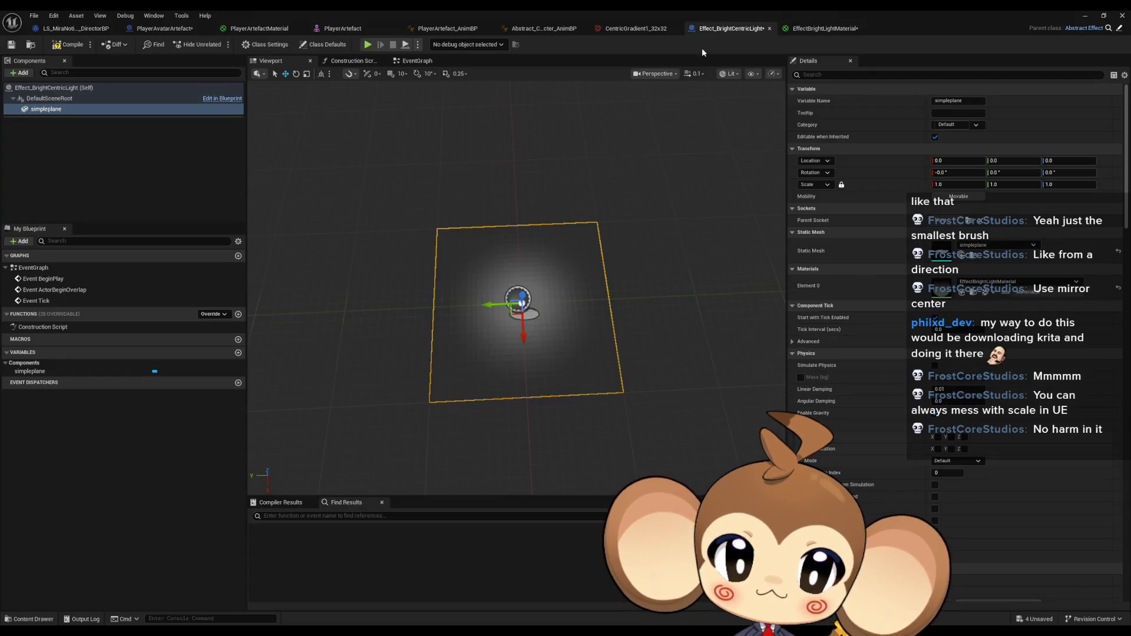
pyautogui.scroll(5, 598, 335)
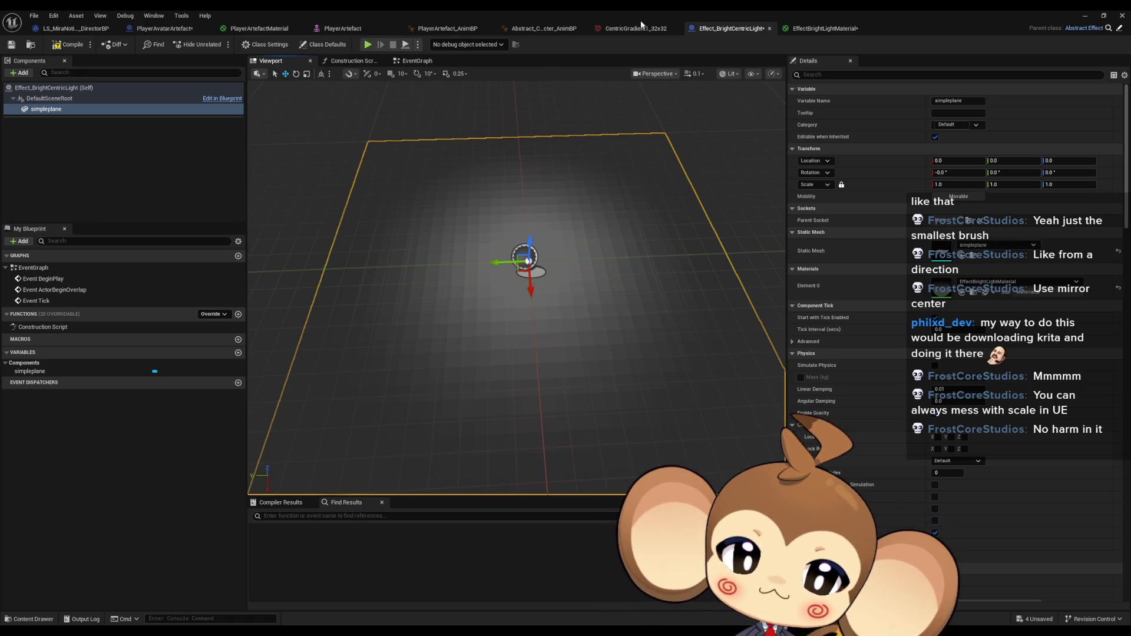
# Try the lower Texture Sample's alpha as Opacity and apply the material.
pyautogui.click(837, 34)
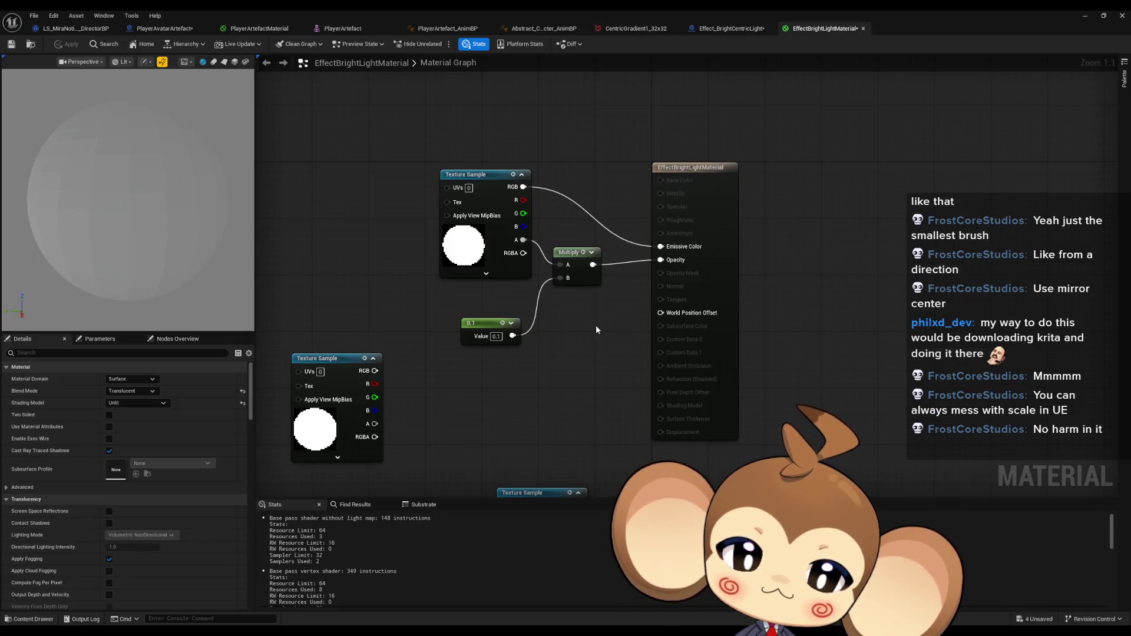
pyautogui.moveTo(589, 323); pyautogui.dragTo(625, 259)
pyautogui.moveTo(383, 301)
pyautogui.mouseDown()
pyautogui.moveTo(410, 236)
pyautogui.moveTo(462, 291)
pyautogui.mouseUp()
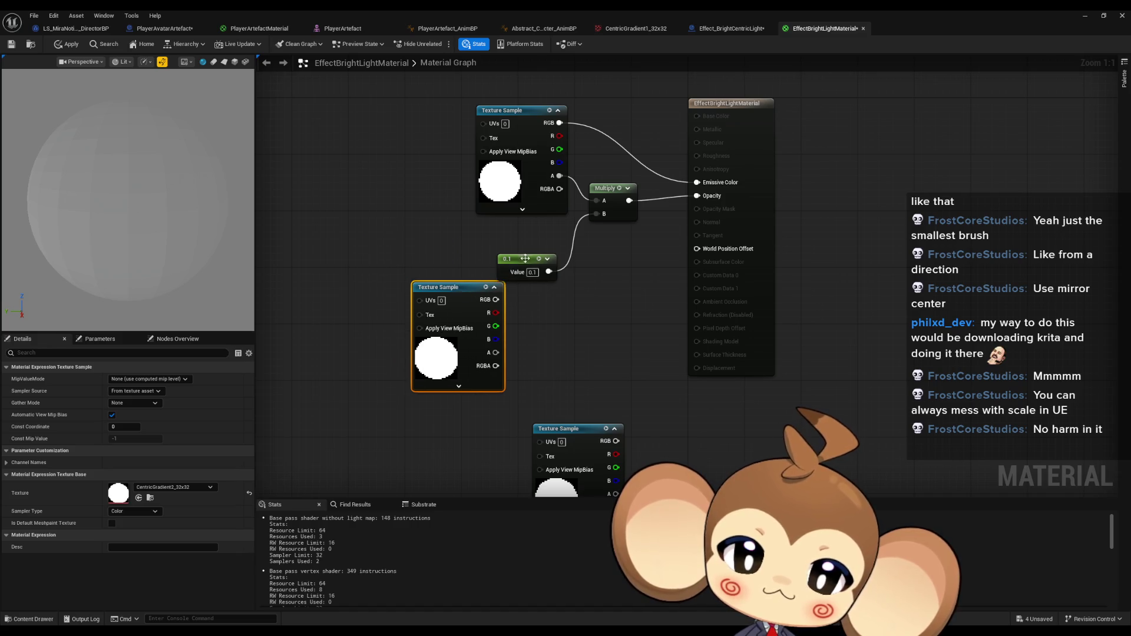
pyautogui.moveTo(525, 259); pyautogui.dragTo(574, 287)
pyautogui.moveTo(457, 286)
pyautogui.mouseDown()
pyautogui.moveTo(450, 238)
pyautogui.moveTo(698, 182)
pyautogui.mouseUp()
pyautogui.hotkey('ctrl', 'z')
pyautogui.moveTo(489, 302); pyautogui.dragTo(697, 195)
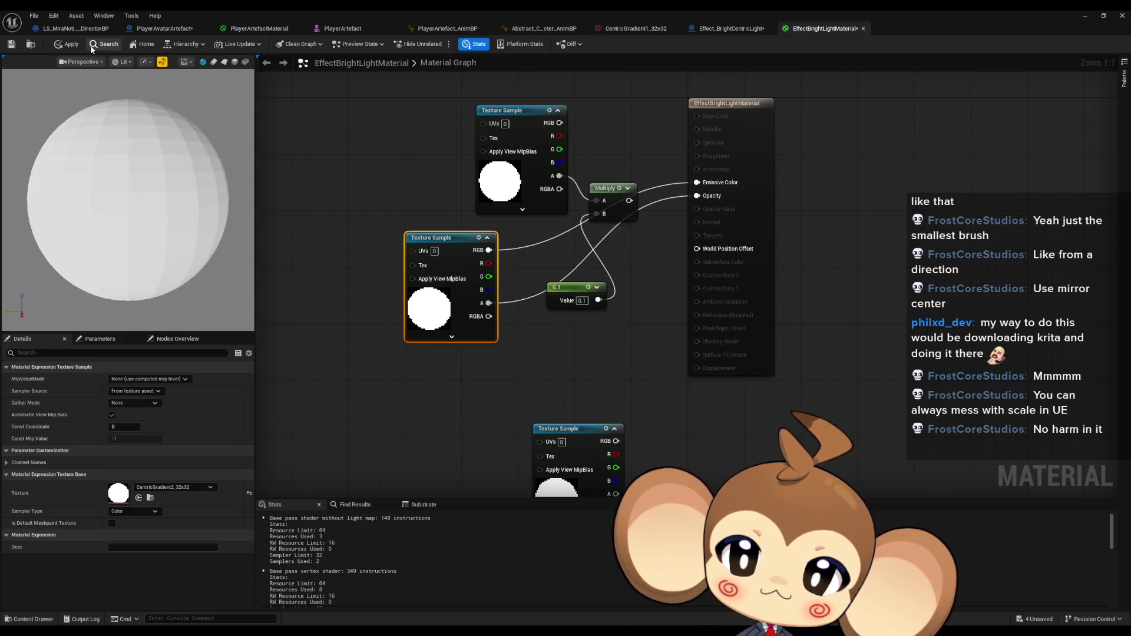
pyautogui.click(66, 44)
pyautogui.click(709, 28)
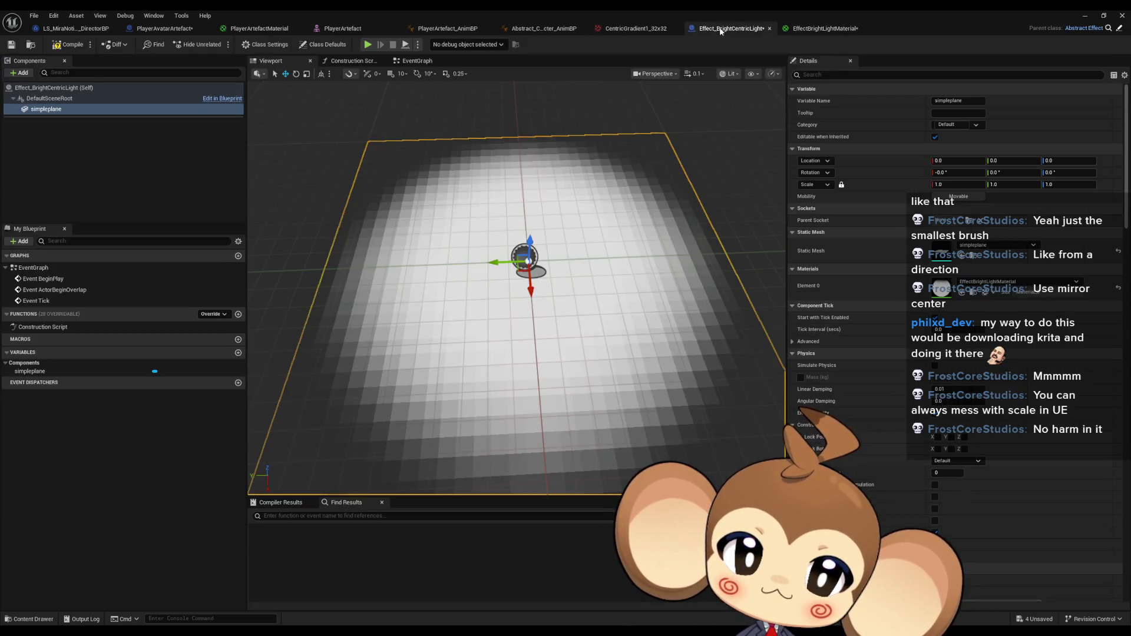
# Reposition the lower Texture Sample, reapply the material and recheck the plane.
pyautogui.click(813, 30)
pyautogui.moveTo(614, 407)
pyautogui.mouseDown()
pyautogui.moveTo(609, 324)
pyautogui.moveTo(710, 159)
pyautogui.moveTo(629, 393)
pyautogui.moveTo(629, 378)
pyautogui.mouseUp()
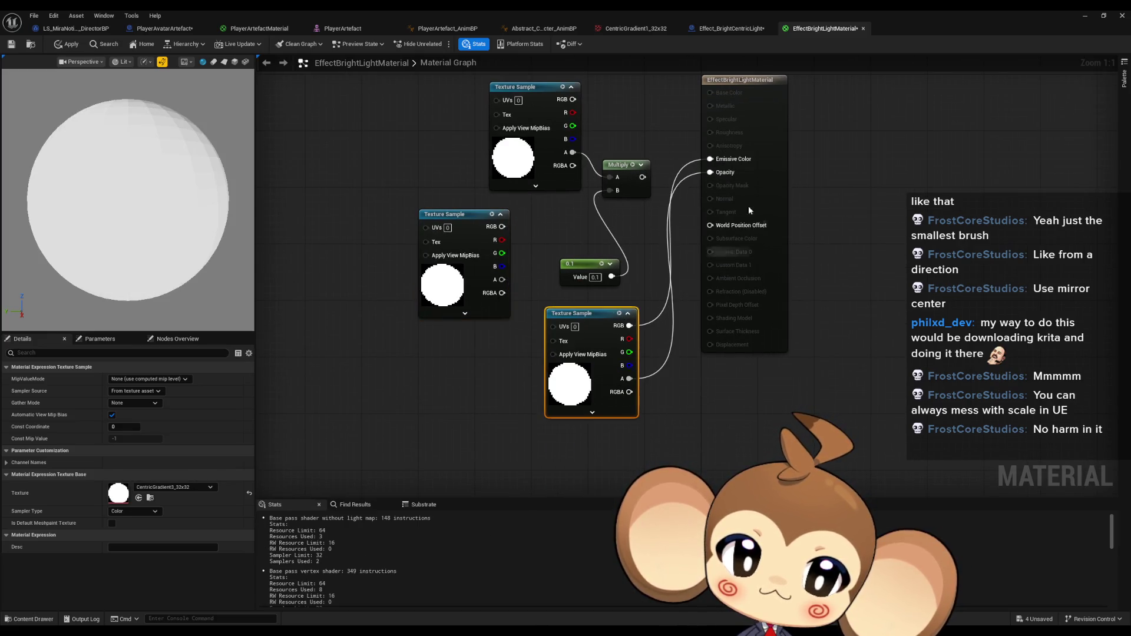
pyautogui.click(78, 47)
pyautogui.click(719, 29)
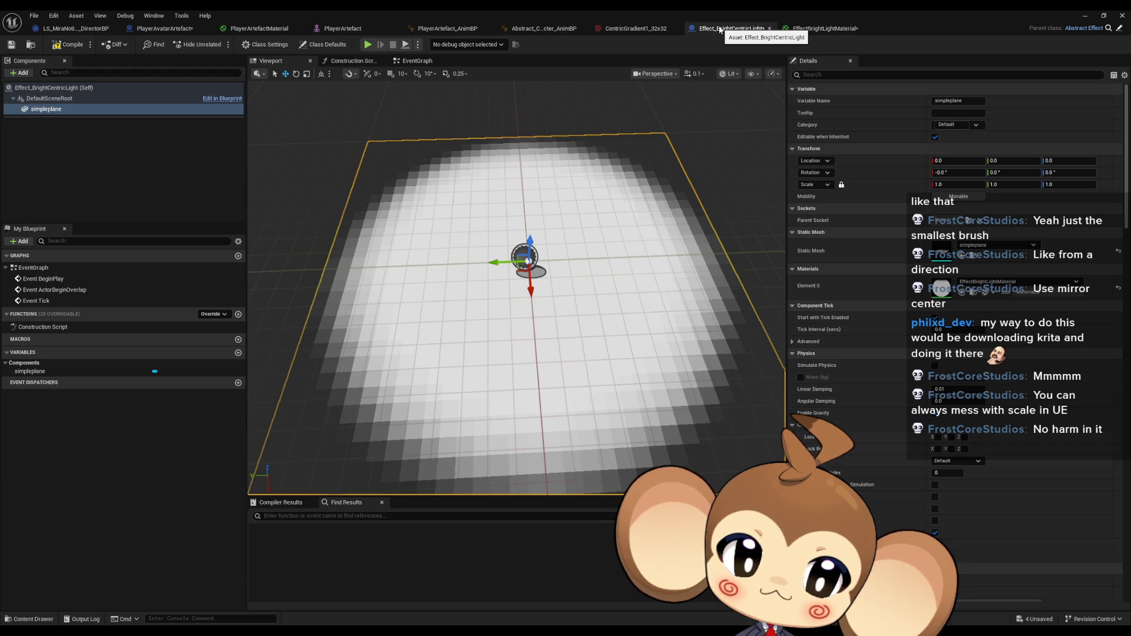
pyautogui.click(810, 30)
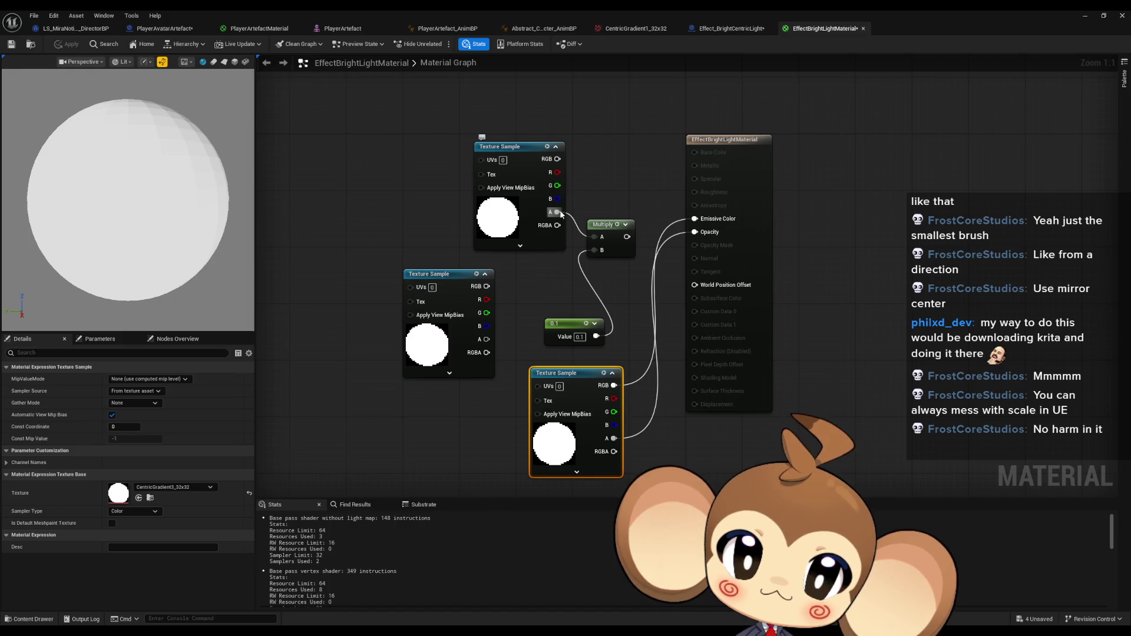
# Connect the top Texture Sample's alpha directly to Opacity and apply.
pyautogui.moveTo(557, 212); pyautogui.dragTo(694, 232)
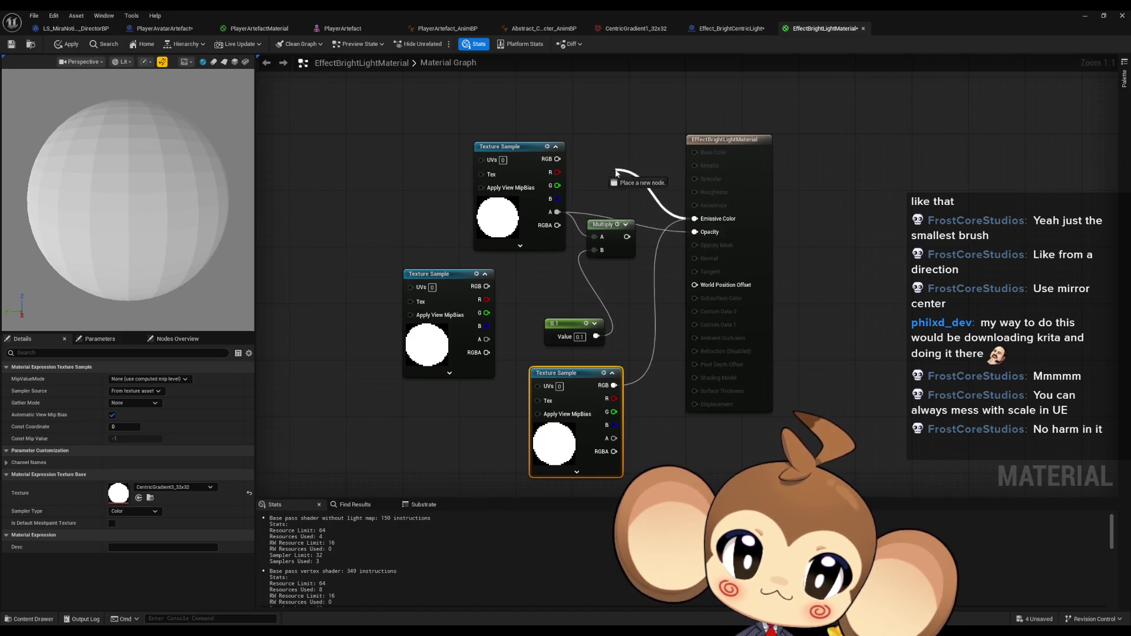
pyautogui.click(263, 72)
pyautogui.click(65, 44)
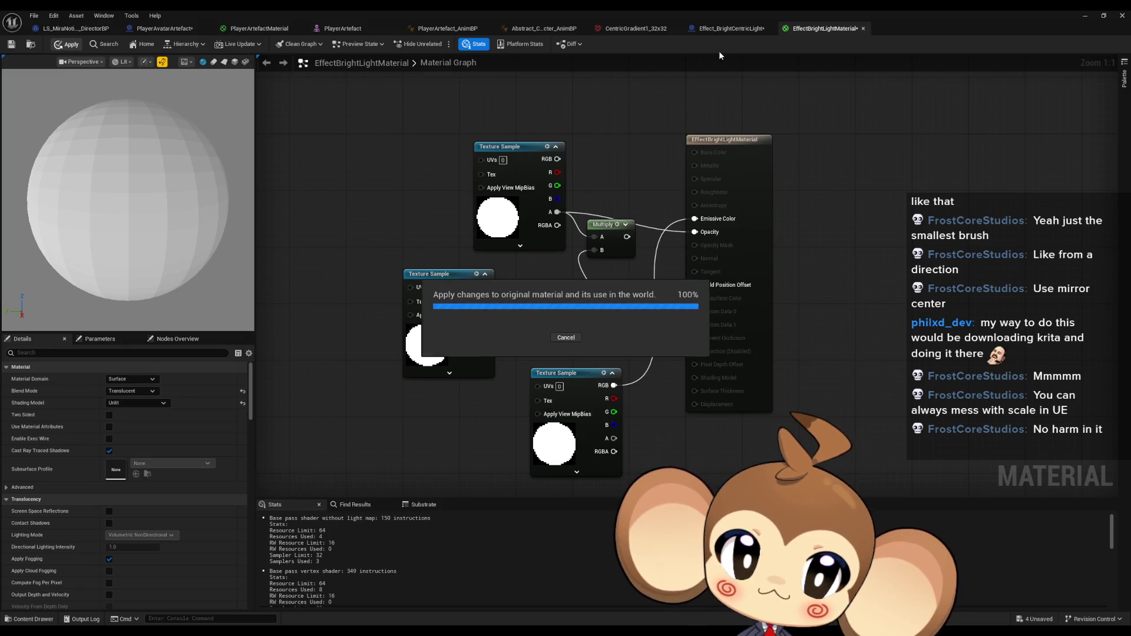
pyautogui.click(723, 30)
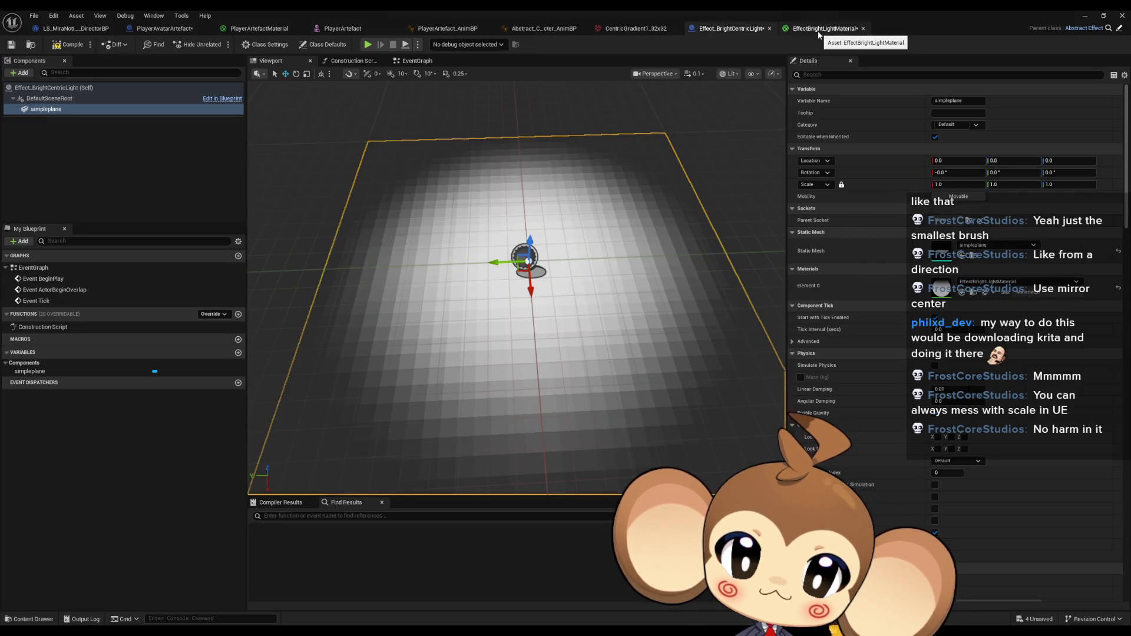
pyautogui.click(822, 29)
# Feed Emissive Color from the top Texture Sample's RGB, apply, and view the glowing plane.
pyautogui.moveTo(557, 159)
pyautogui.mouseDown()
pyautogui.moveTo(677, 221)
pyautogui.moveTo(721, 224)
pyautogui.mouseUp()
pyautogui.click(66, 45)
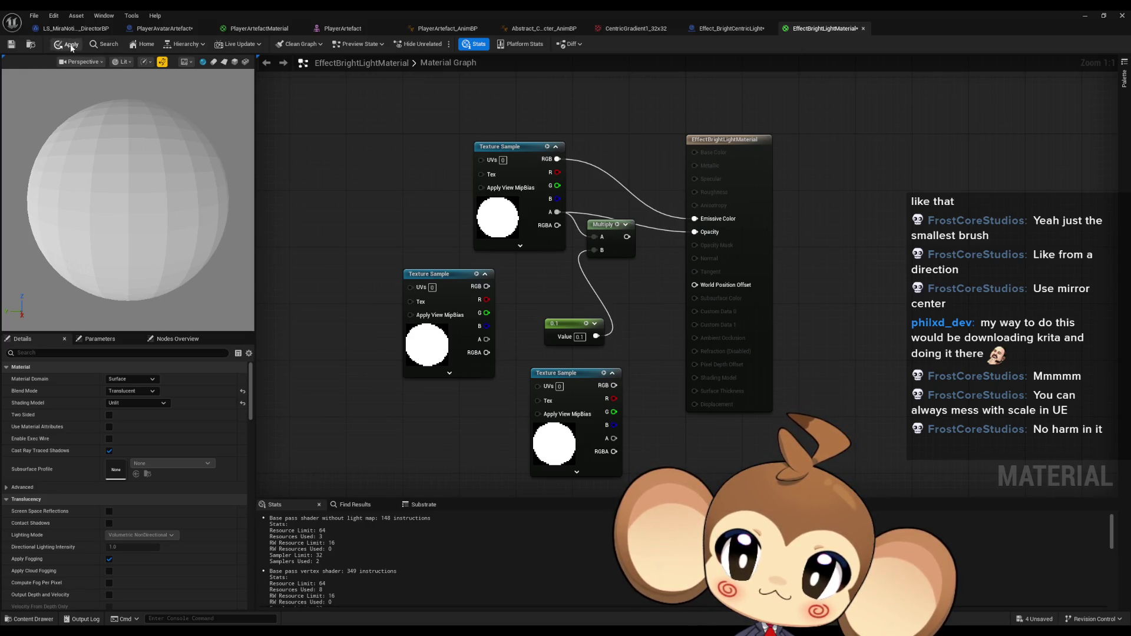
pyautogui.click(731, 29)
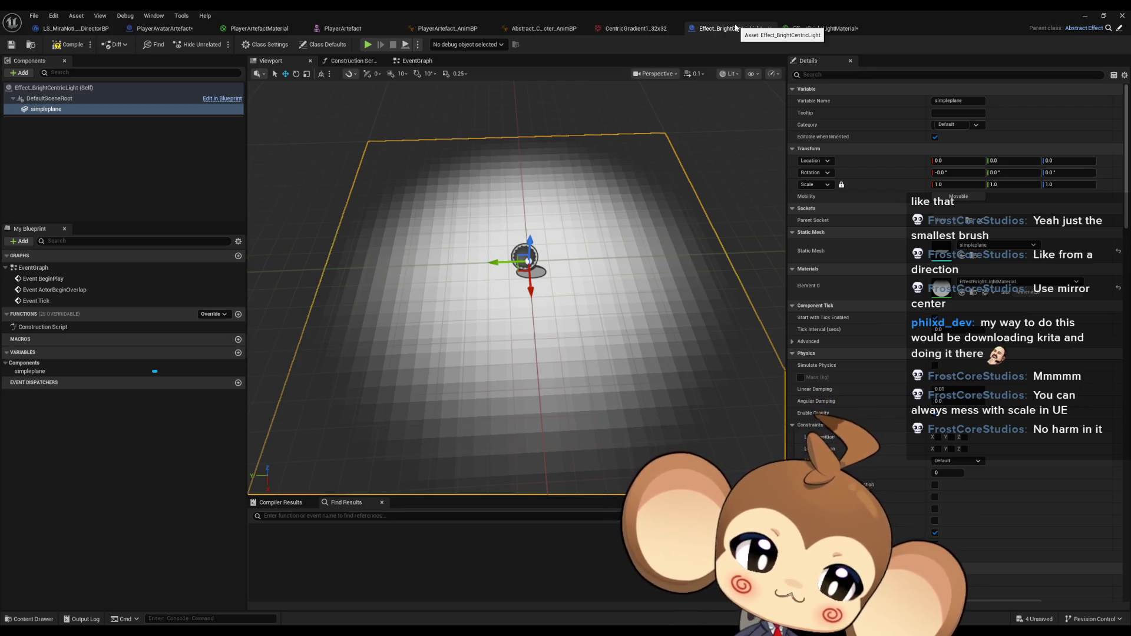
pyautogui.moveTo(618, 181); pyautogui.dragTo(616, 227)
pyautogui.scroll(-5, 518, 283)
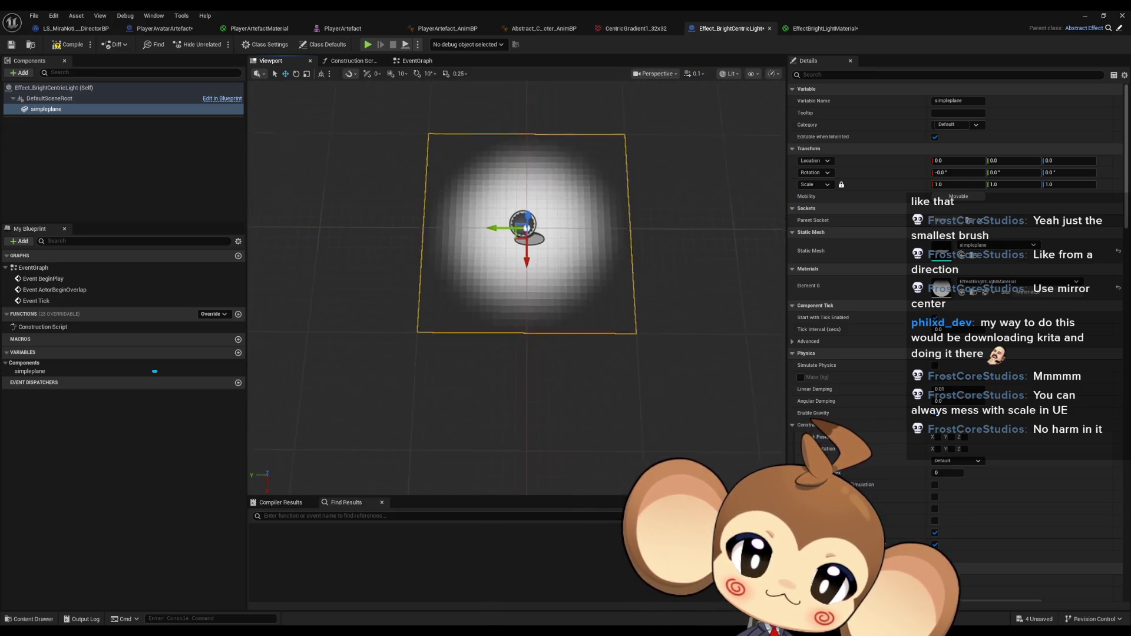
pyautogui.scroll(2, 631, 186)
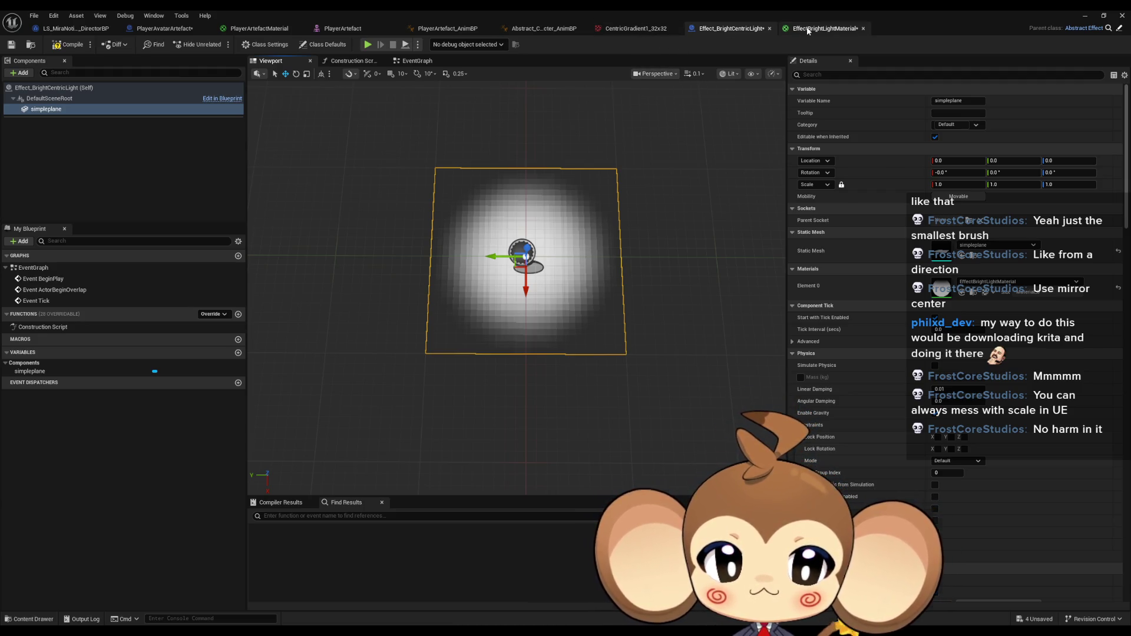
pyautogui.click(822, 29)
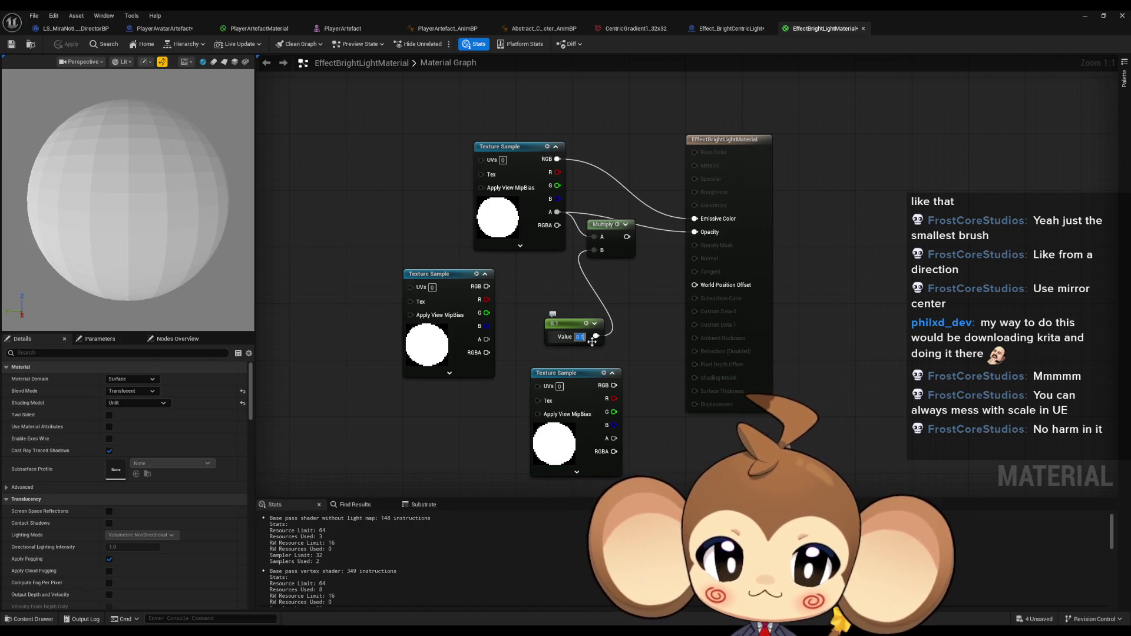
# Set the constant to 0.5, route Multiply into Opacity, and apply.
pyautogui.hotkey('ctrl', 'z')
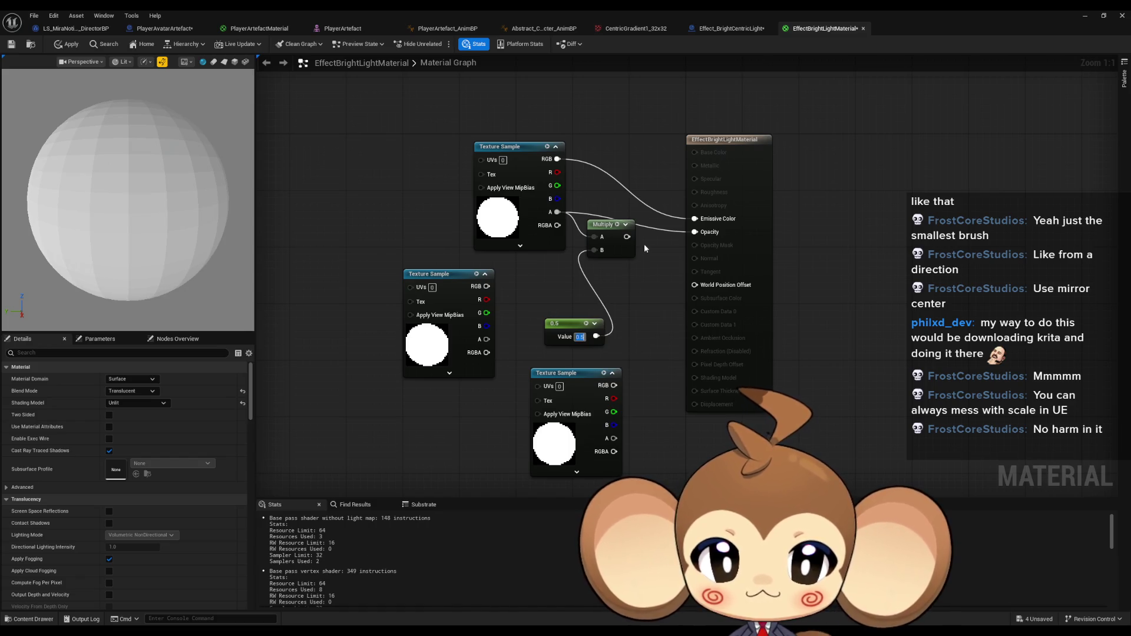
pyautogui.moveTo(627, 236); pyautogui.dragTo(697, 233)
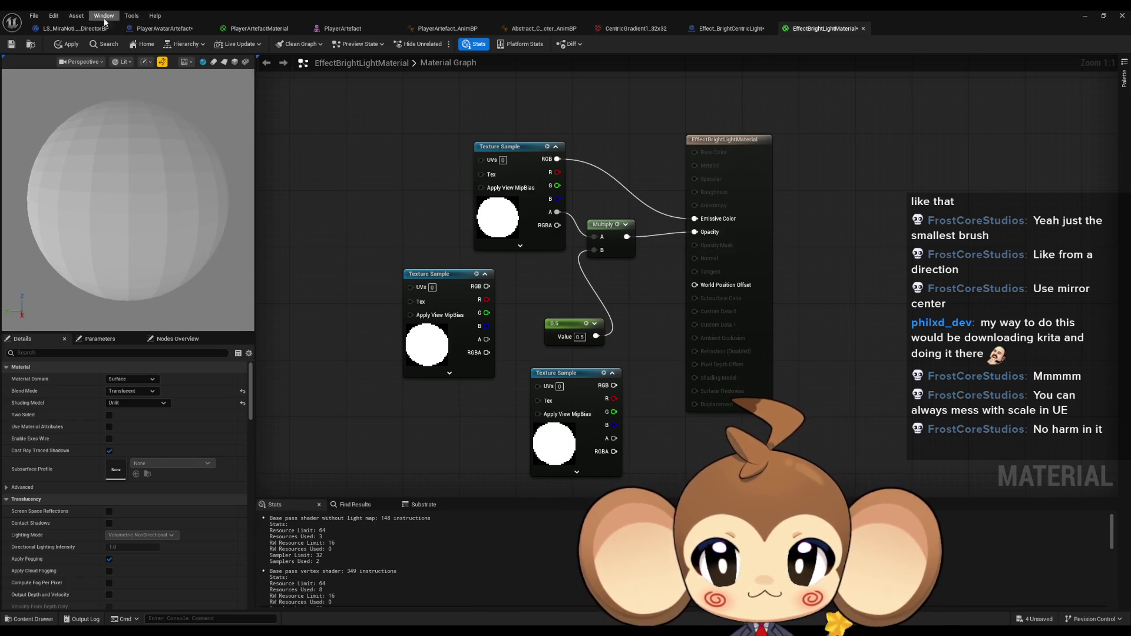
pyautogui.click(67, 44)
pyautogui.click(716, 27)
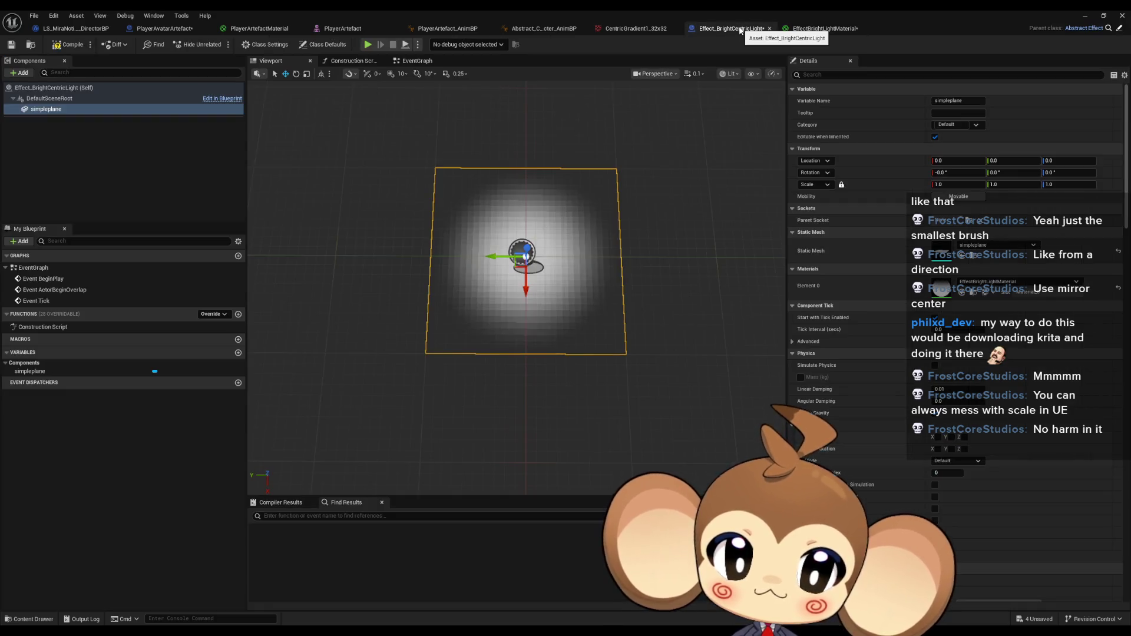
pyautogui.moveTo(513, 354); pyautogui.dragTo(509, 321)
pyautogui.click(816, 28)
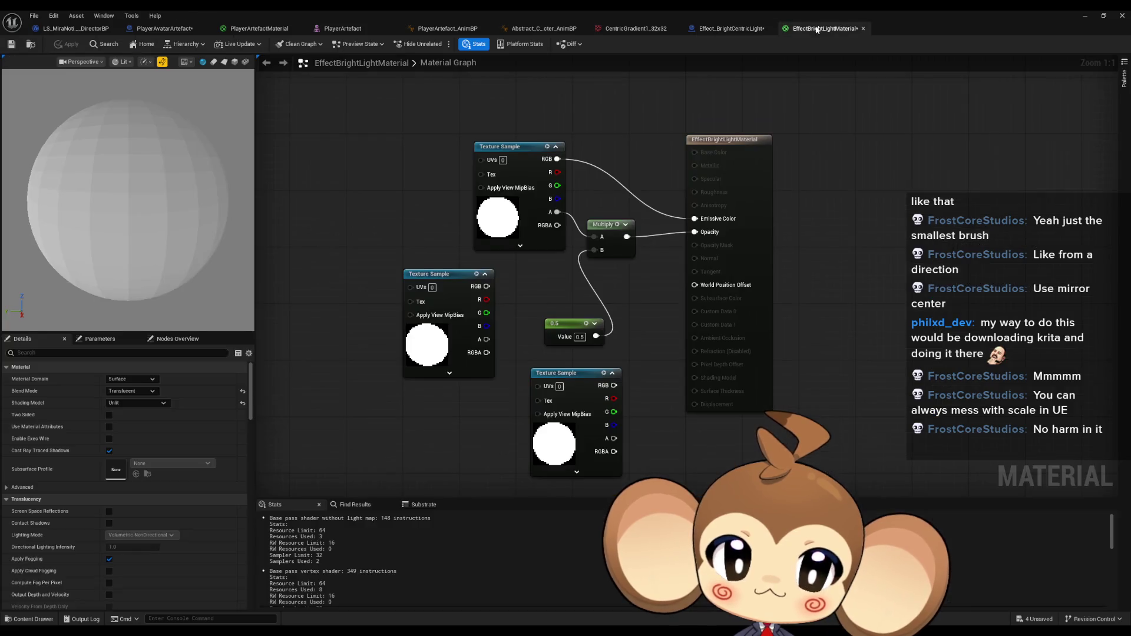
# Convert the 0.5 constant into a scalar parameter named Intensity.
pyautogui.moveTo(521, 385); pyautogui.dragTo(550, 311)
pyautogui.click(465, 212)
pyautogui.moveTo(465, 212); pyautogui.dragTo(444, 417)
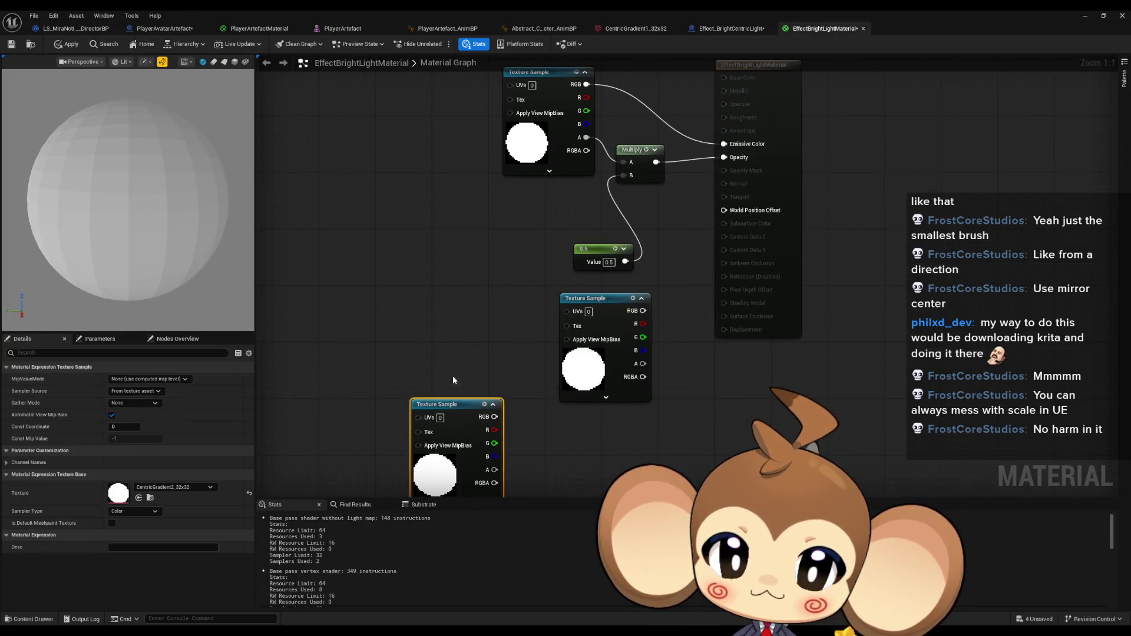
pyautogui.click(433, 238)
pyautogui.rightClick(584, 247)
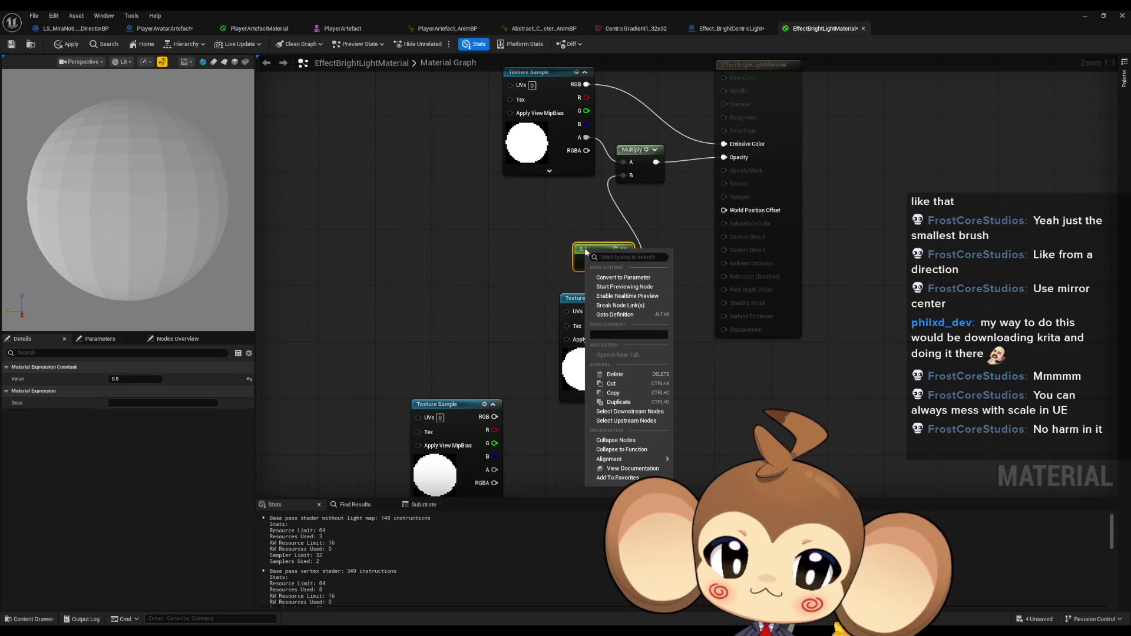
pyautogui.click(638, 277)
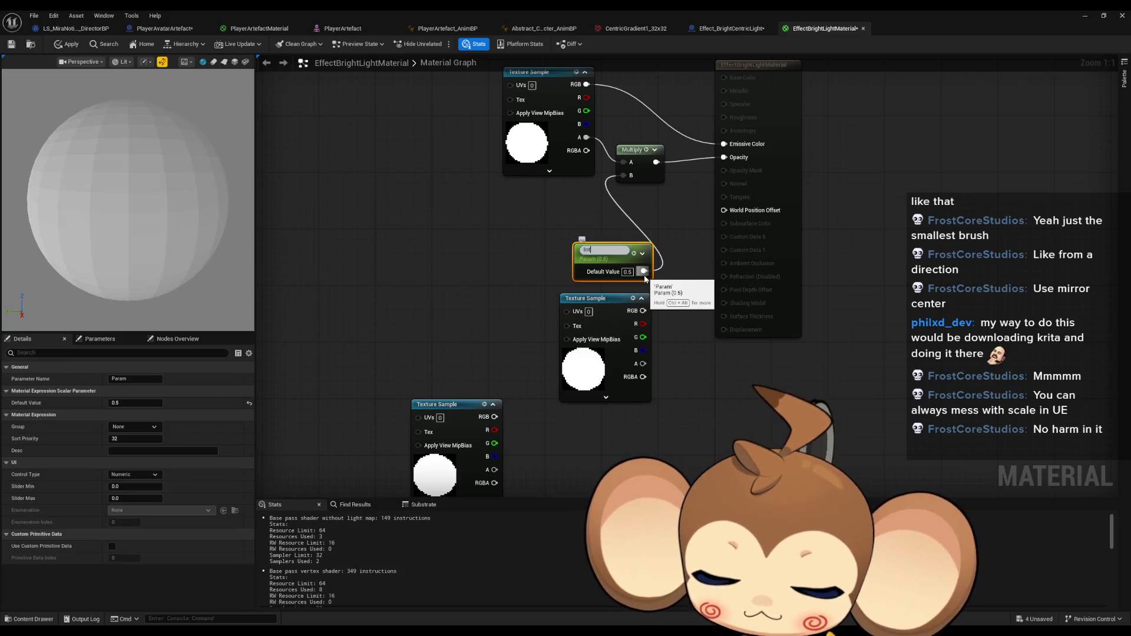
pyautogui.write('ensity')
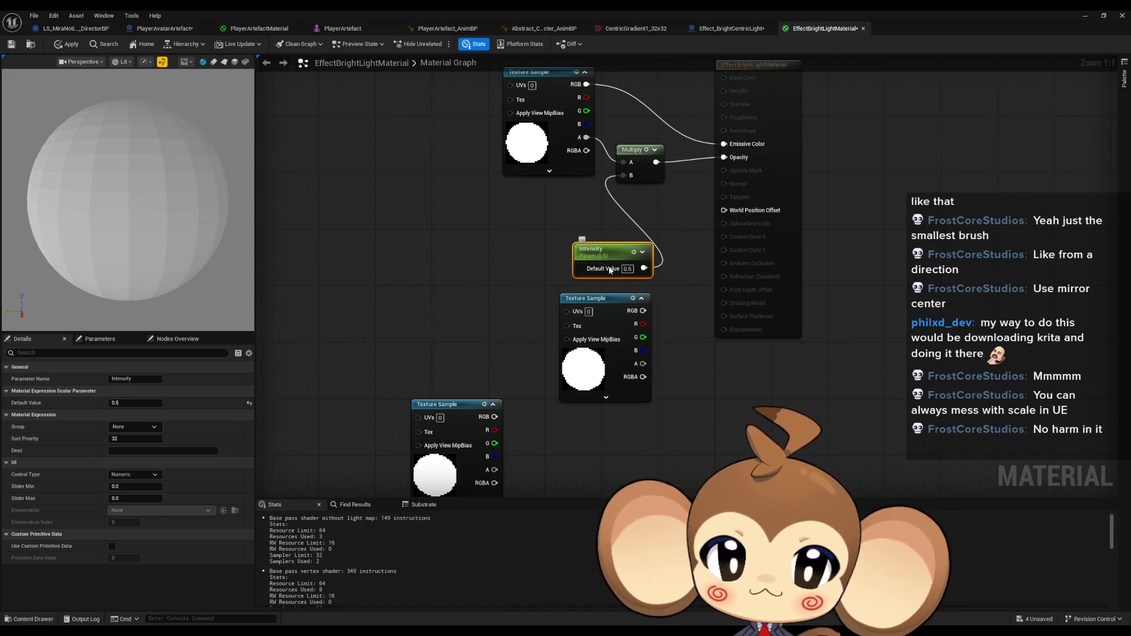
# Rearrange the Intensity parameter and Texture Sample nodes in the graph.
pyautogui.moveTo(631, 264); pyautogui.dragTo(567, 213)
pyautogui.click(644, 256)
pyautogui.moveTo(599, 299); pyautogui.dragTo(535, 264)
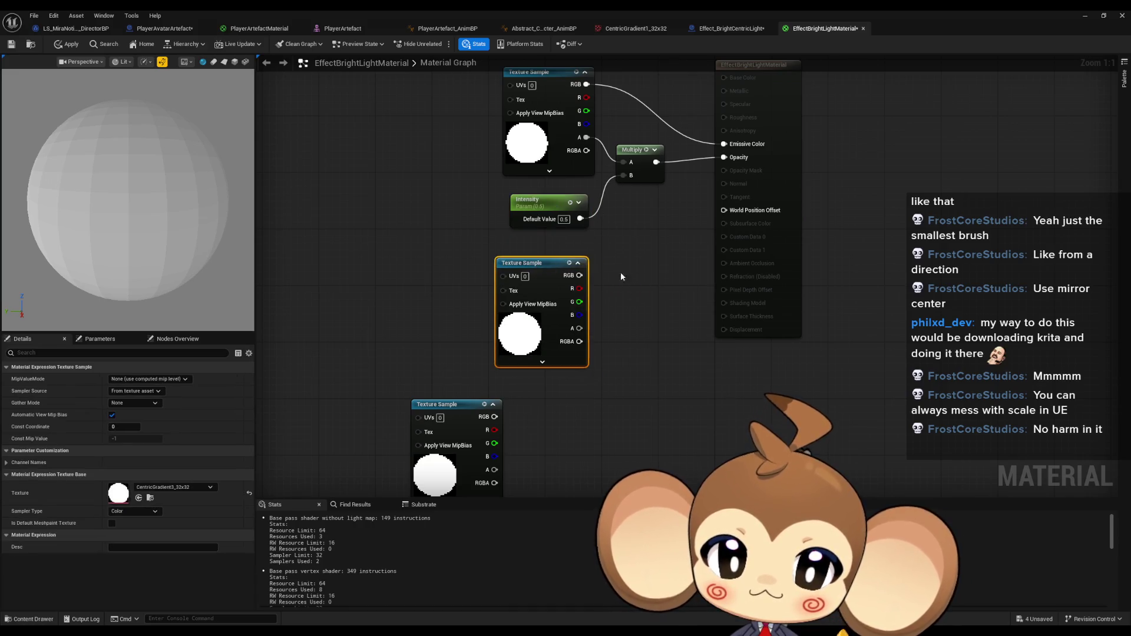
pyautogui.click(620, 271)
pyautogui.moveTo(630, 281); pyautogui.dragTo(682, 349)
pyautogui.click(717, 30)
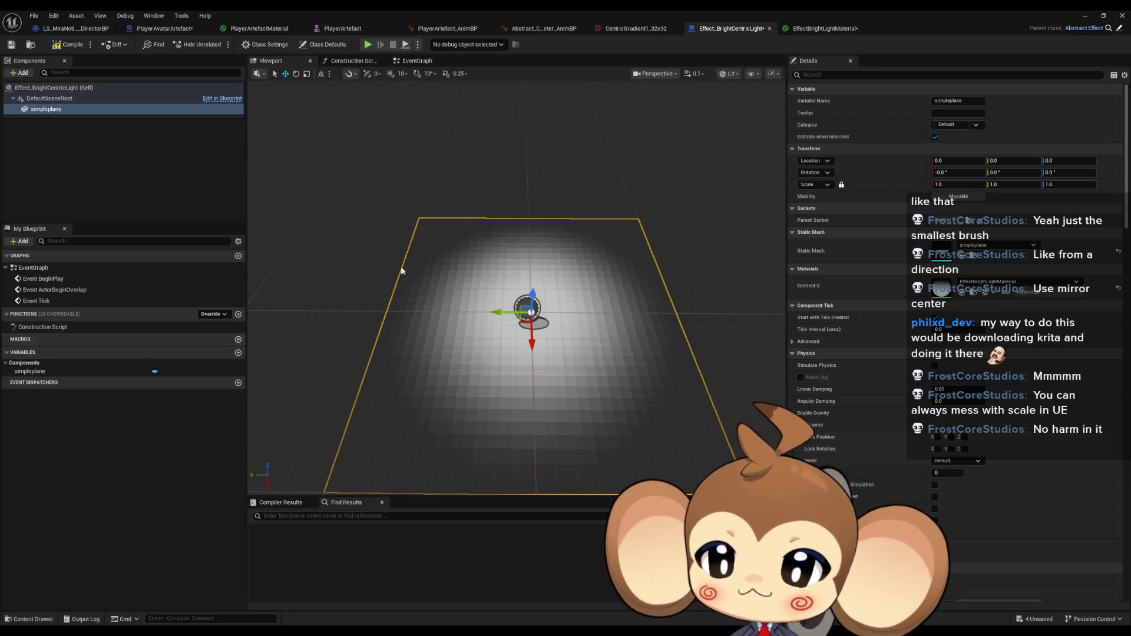
# Browse the parent class's TriggerSwitch, ActiveSwitch and EventGraph.
pyautogui.click(1120, 30)
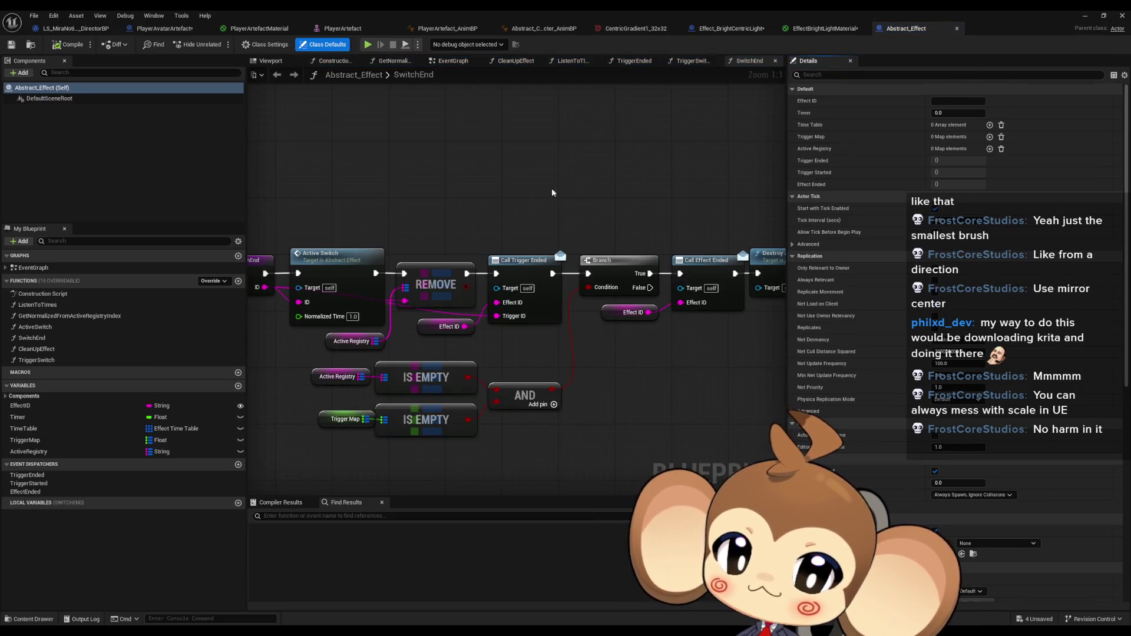
pyautogui.doubleClick(50, 362)
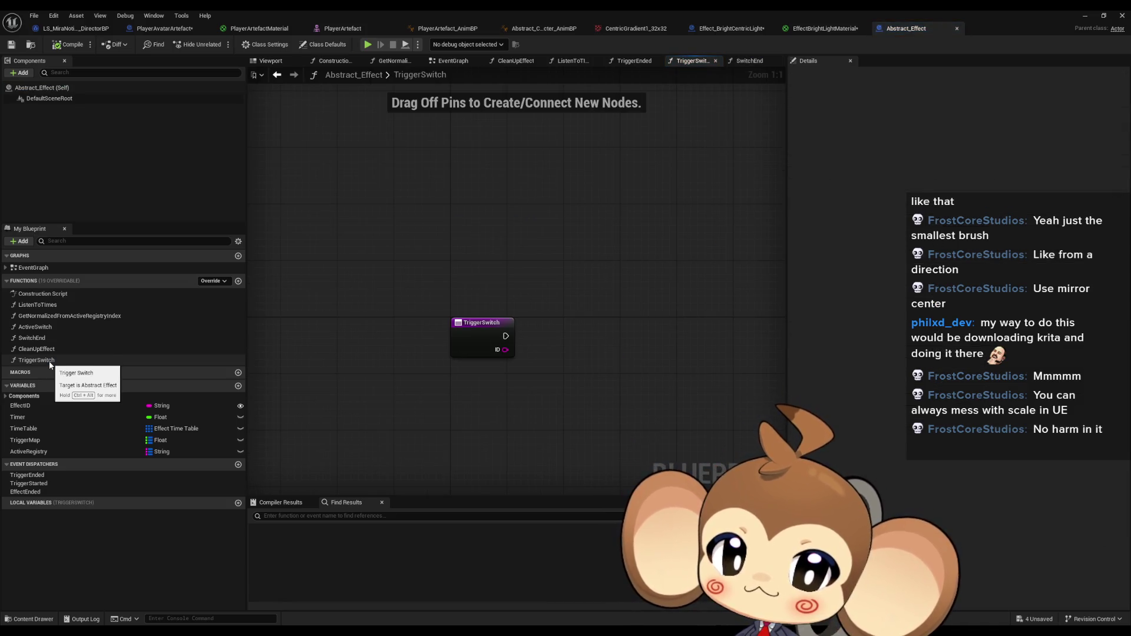
pyautogui.doubleClick(55, 328)
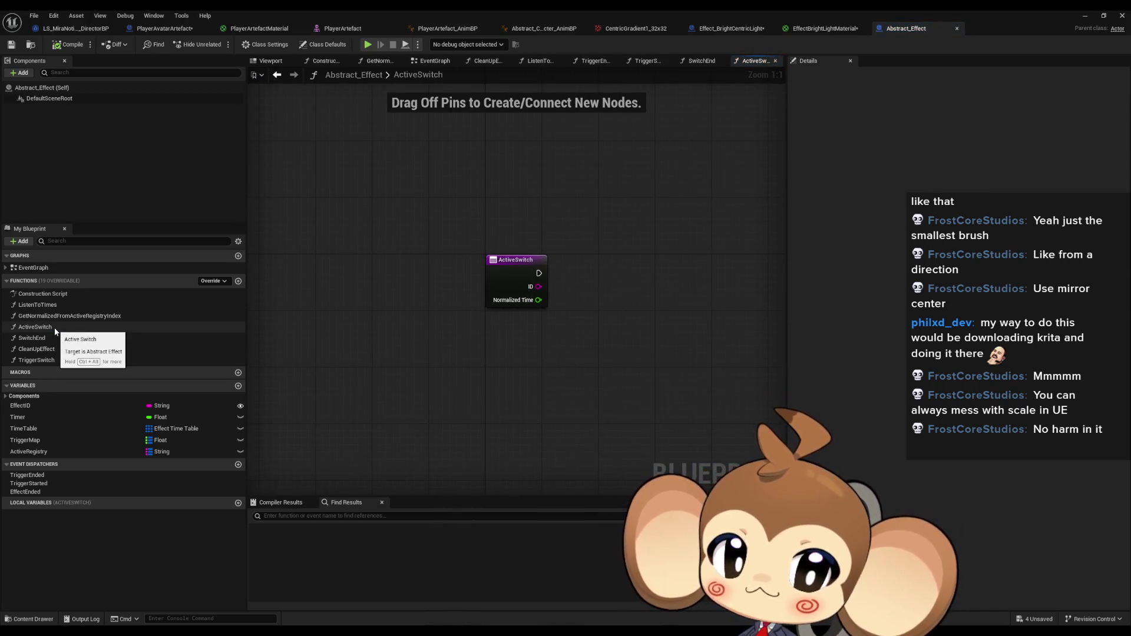
pyautogui.doubleClick(33, 267)
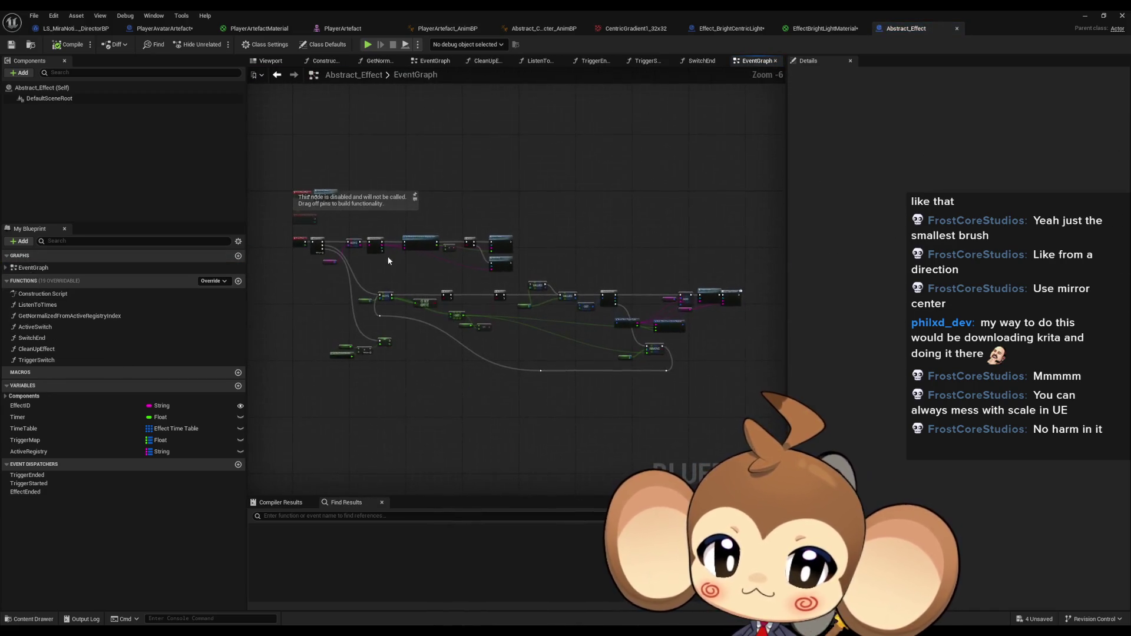
pyautogui.scroll(4, 498, 255)
# Open Effect_SummonerShield from Content > Effects > Shields.
pyautogui.doubleClick(995, 9)
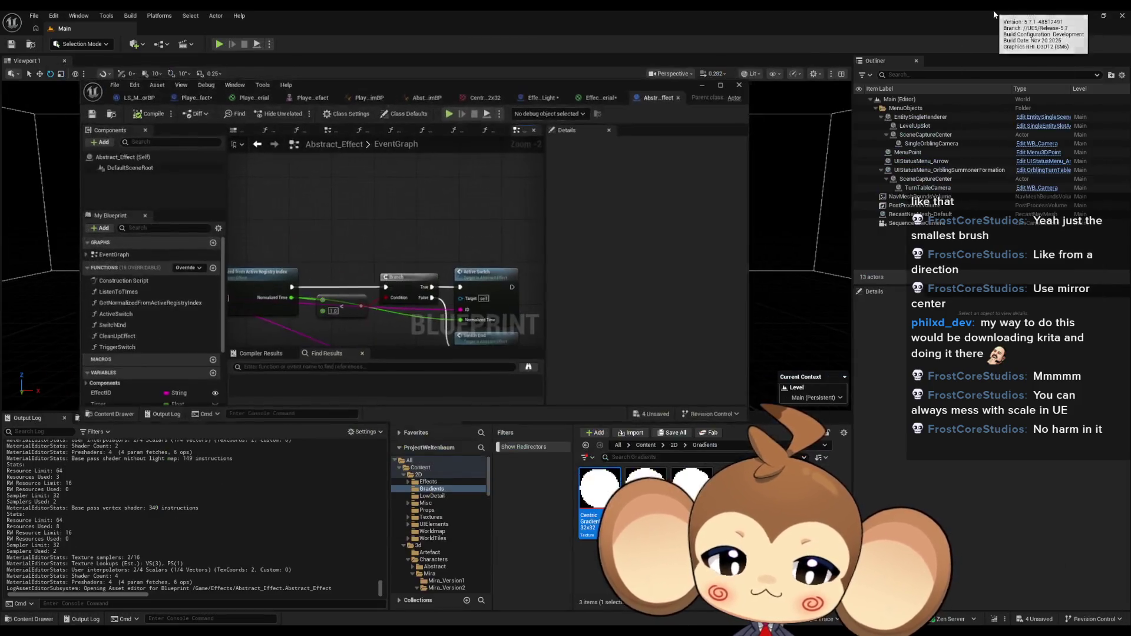
pyautogui.click(646, 444)
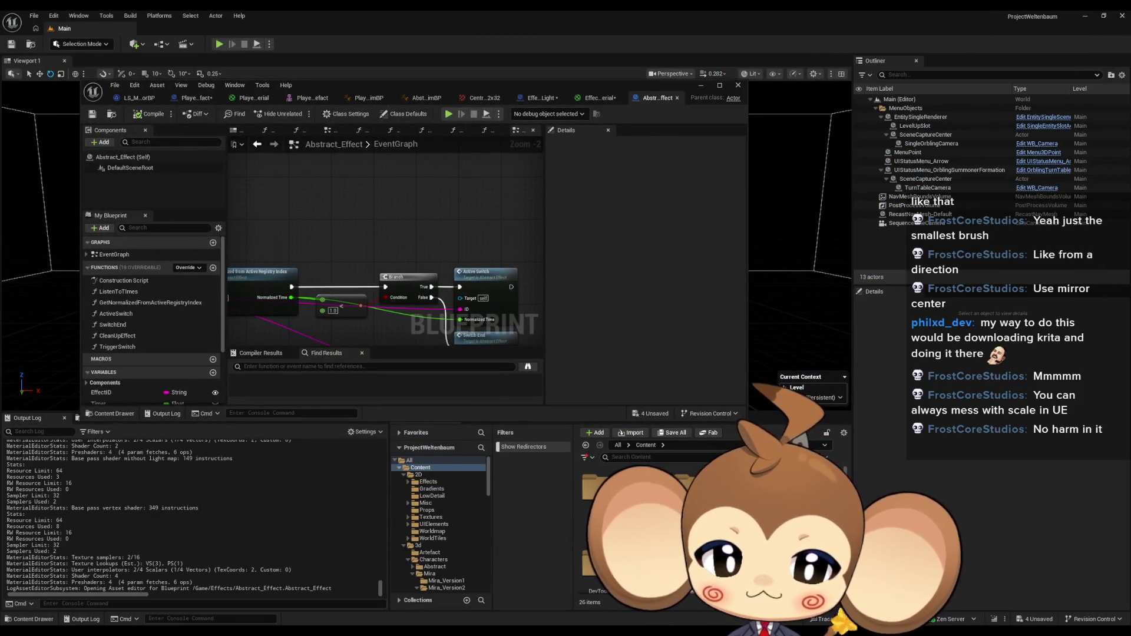
pyautogui.doubleClick(771, 560)
pyautogui.doubleClick(677, 513)
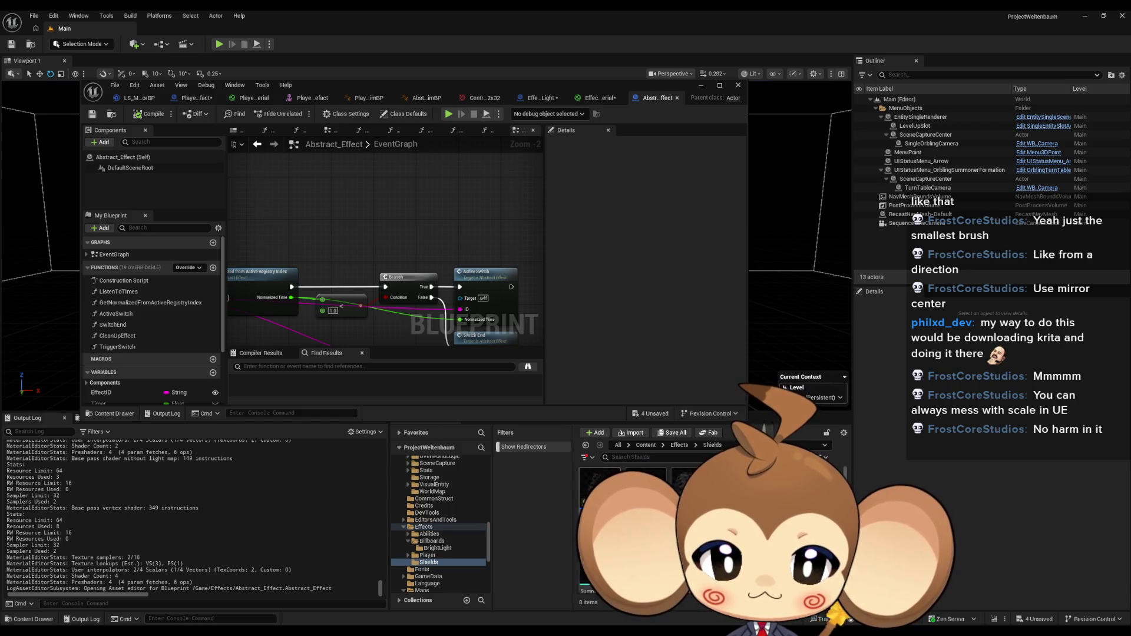
pyautogui.doubleClick(677, 500)
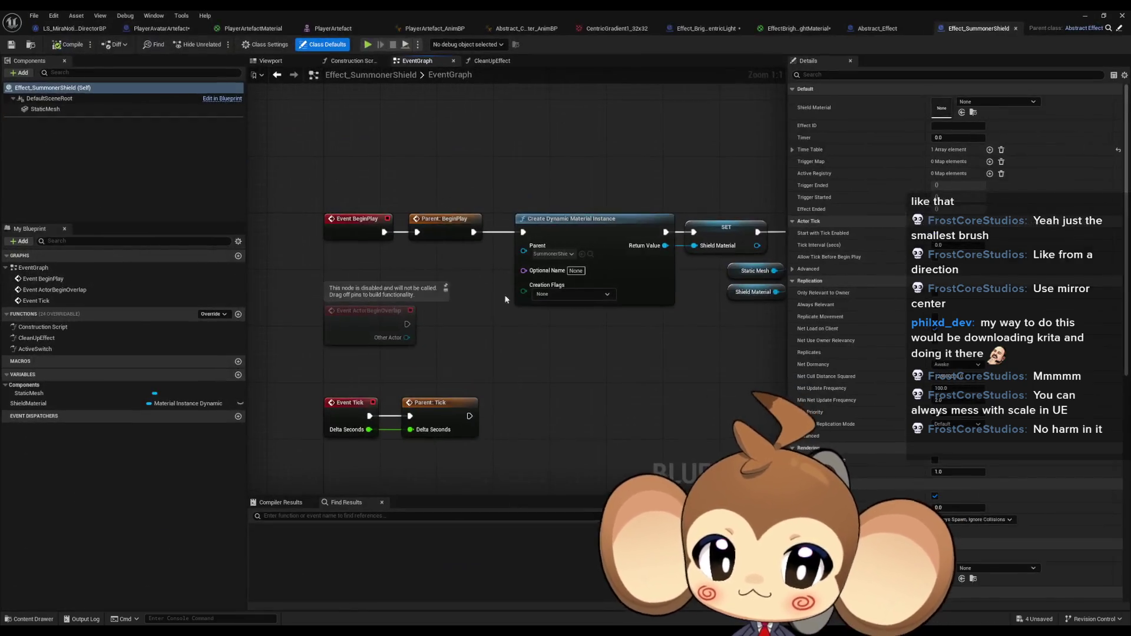
# Inspect the shield's material instance setup and ActiveSwitch Set Scalar Parameter Value node.
pyautogui.scroll(-1, 535, 376)
pyautogui.moveTo(535, 376); pyautogui.dragTo(389, 388)
pyautogui.moveTo(412, 200)
pyautogui.mouseDown()
pyautogui.moveTo(521, 358)
pyautogui.moveTo(537, 340)
pyautogui.moveTo(609, 361)
pyautogui.mouseUp()
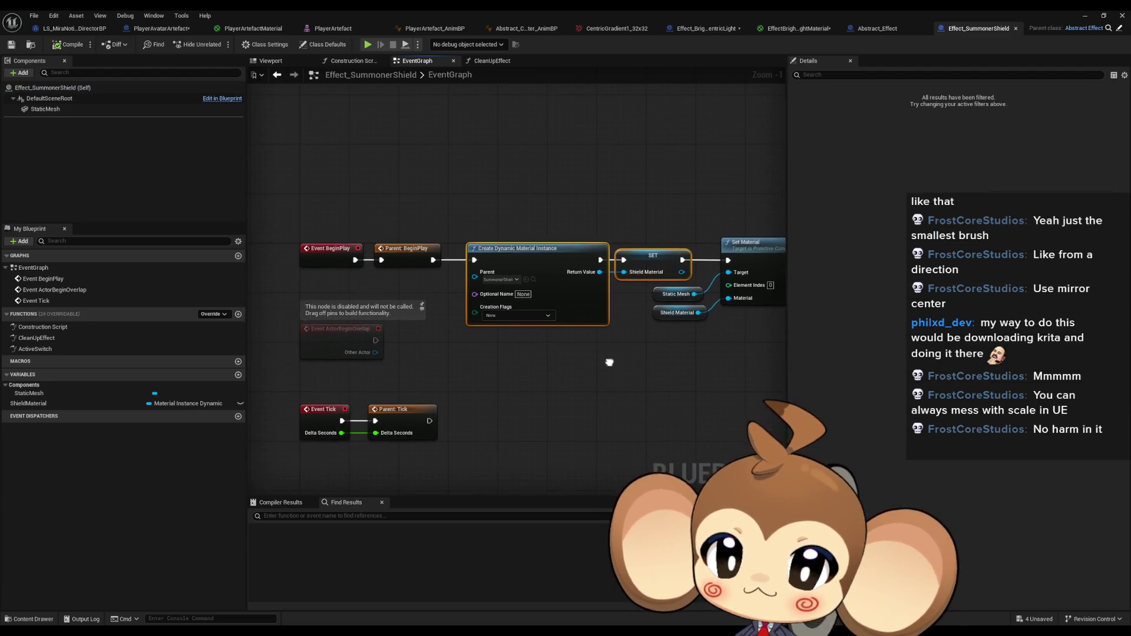
pyautogui.doubleClick(35, 348)
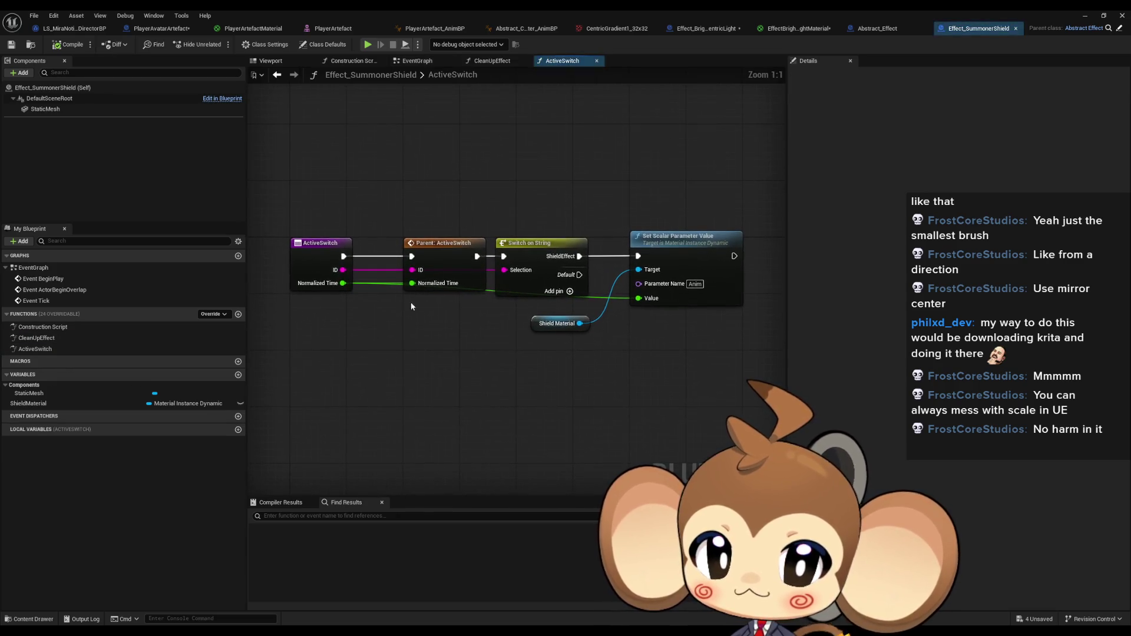
pyautogui.click(683, 298)
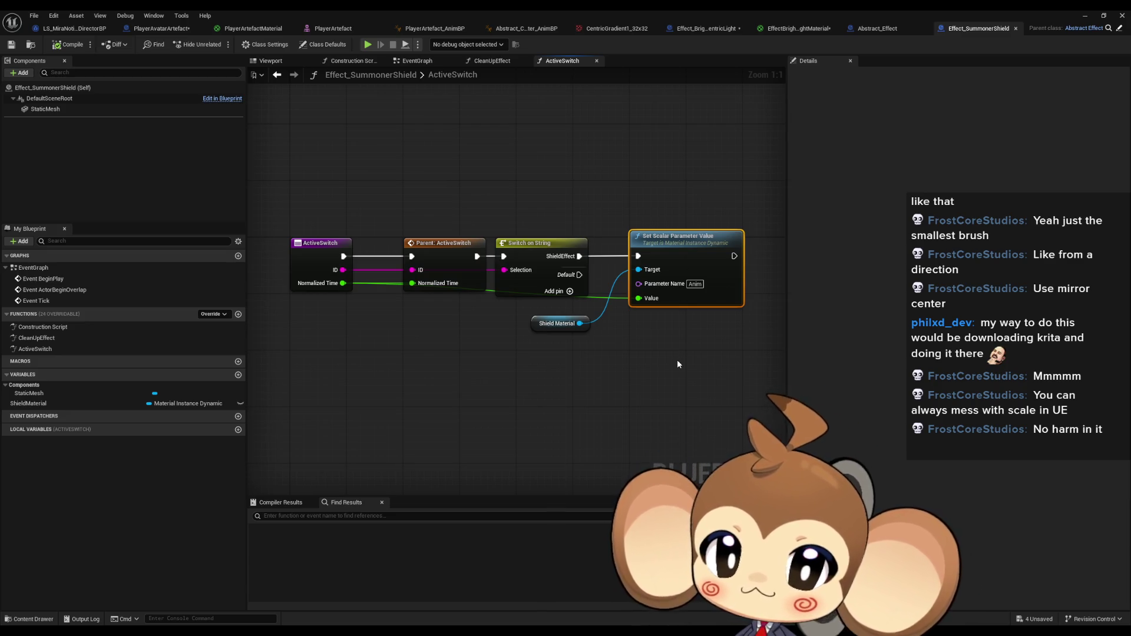
# Expand Class Defaults Time Table > Index[0] to review its fields.
pyautogui.click(323, 44)
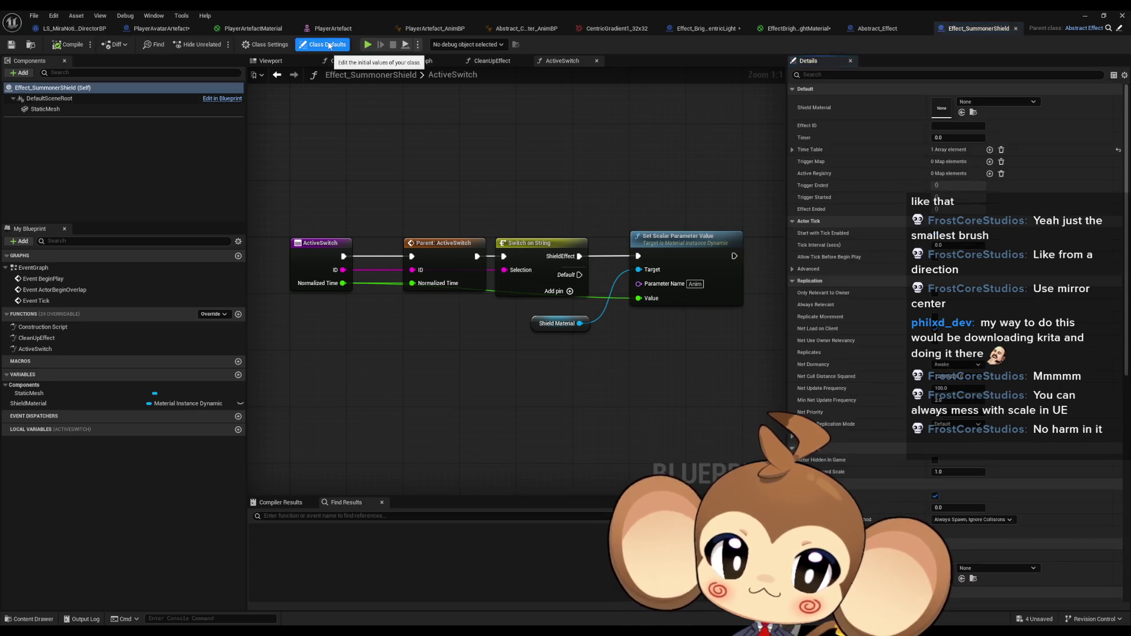
pyautogui.click(792, 150)
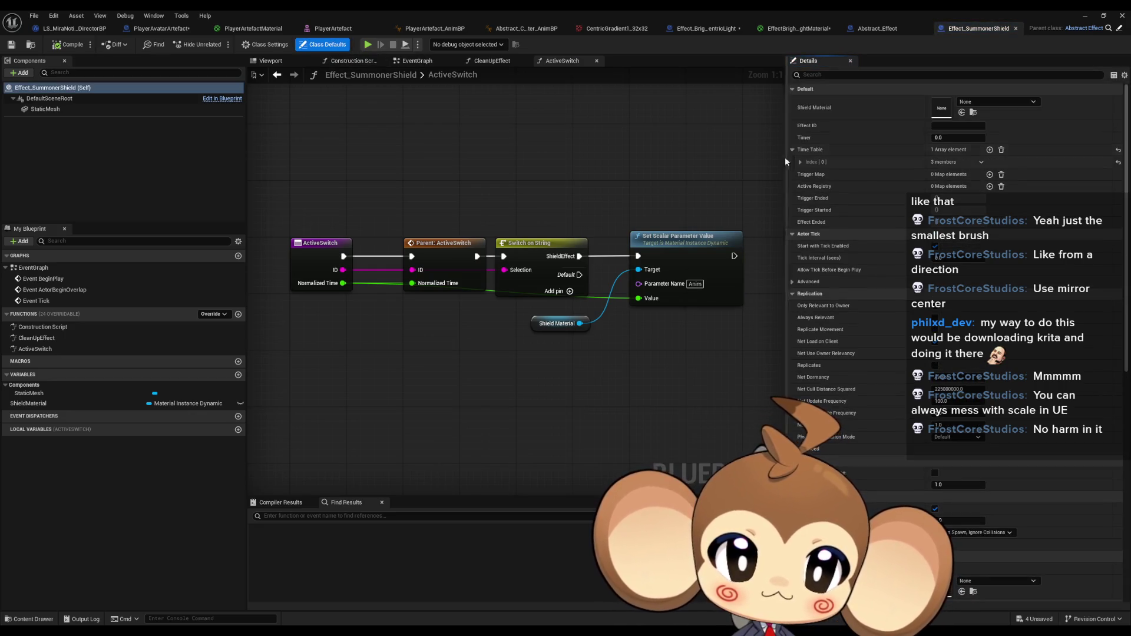
pyautogui.click(800, 162)
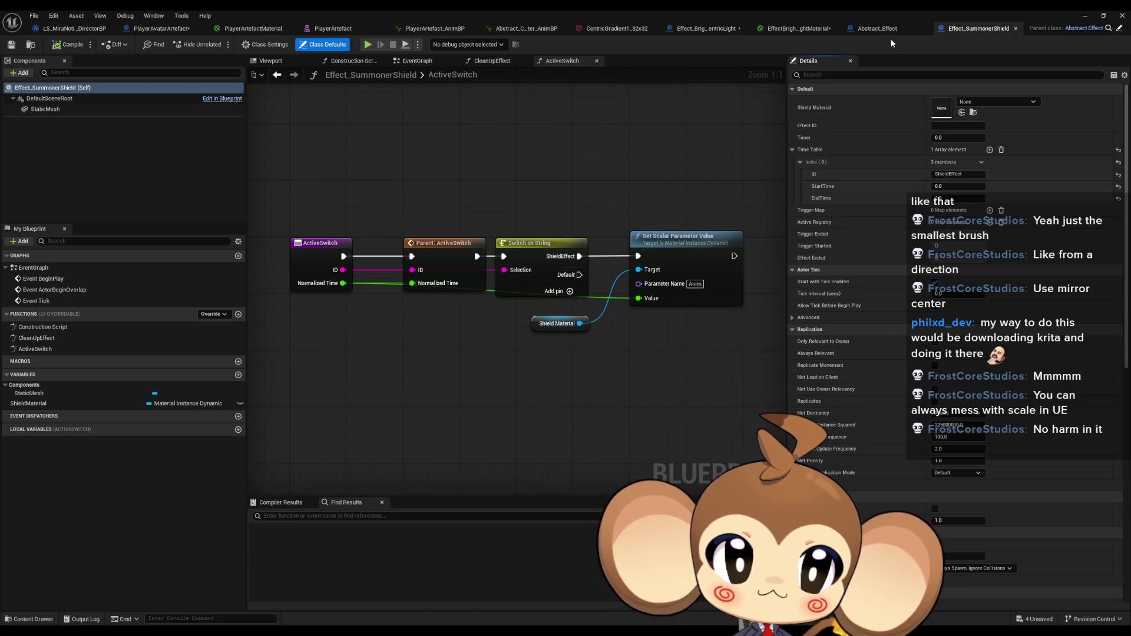
pyautogui.click(719, 31)
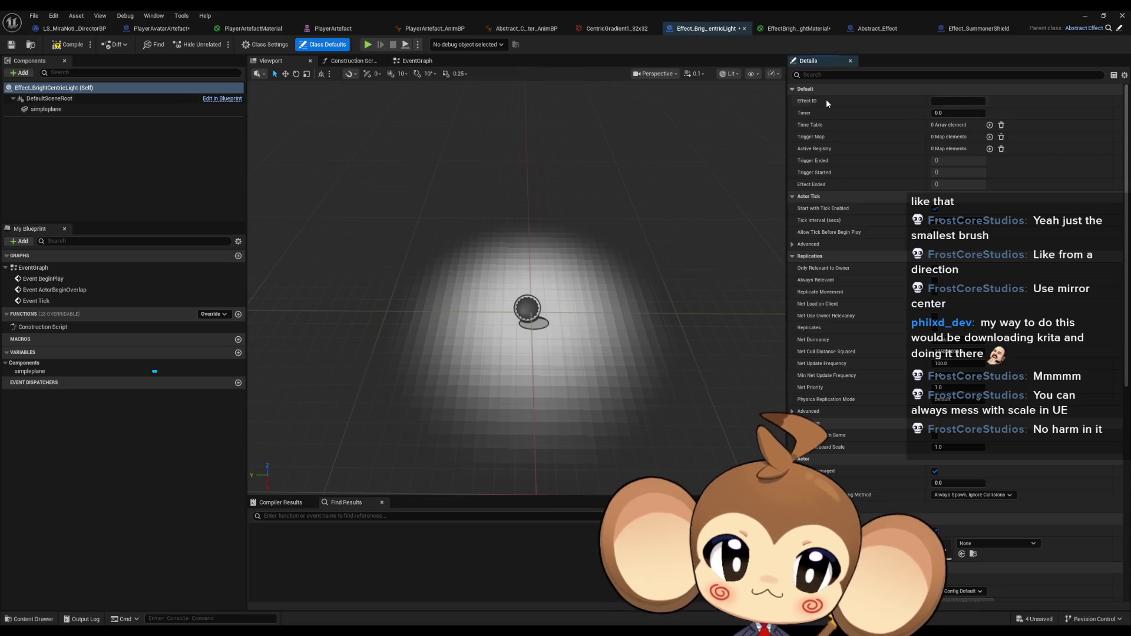
# Add a Time Table entry with ID Shining, StartTime 0.0 and EndTime 3.0.
pyautogui.click(989, 125)
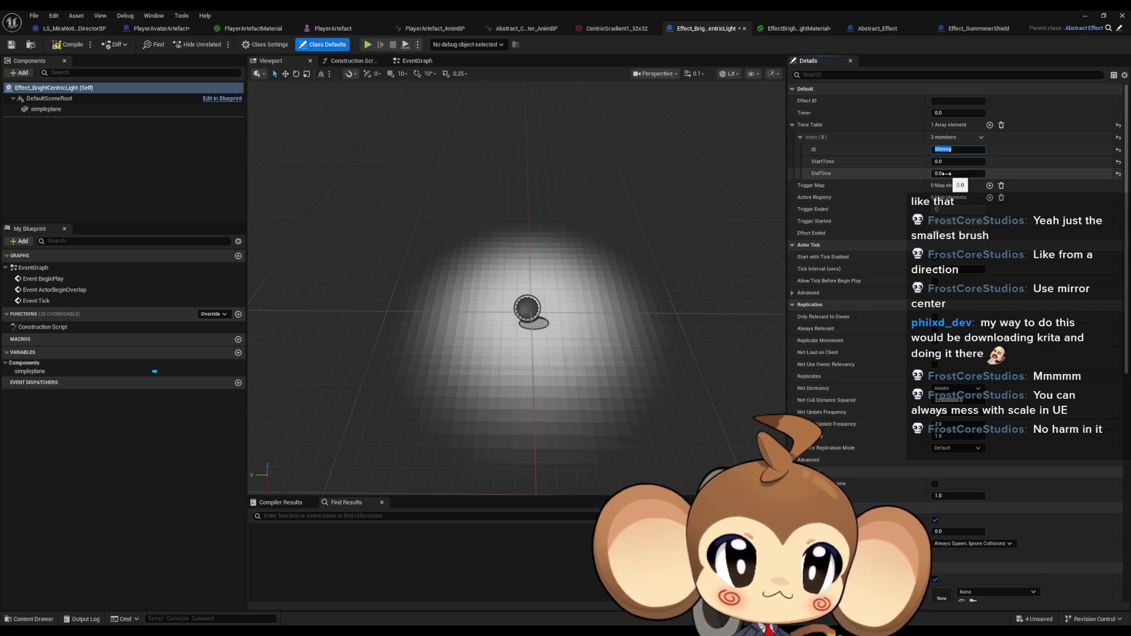
pyautogui.click(949, 174)
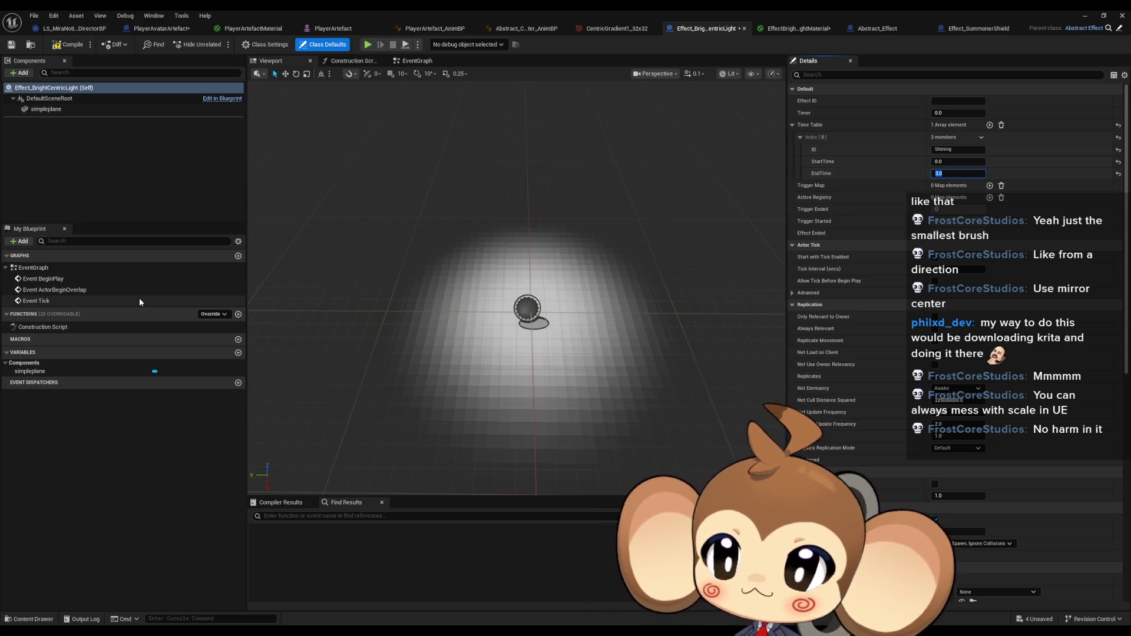
pyautogui.click(212, 314)
pyautogui.press('Escape')
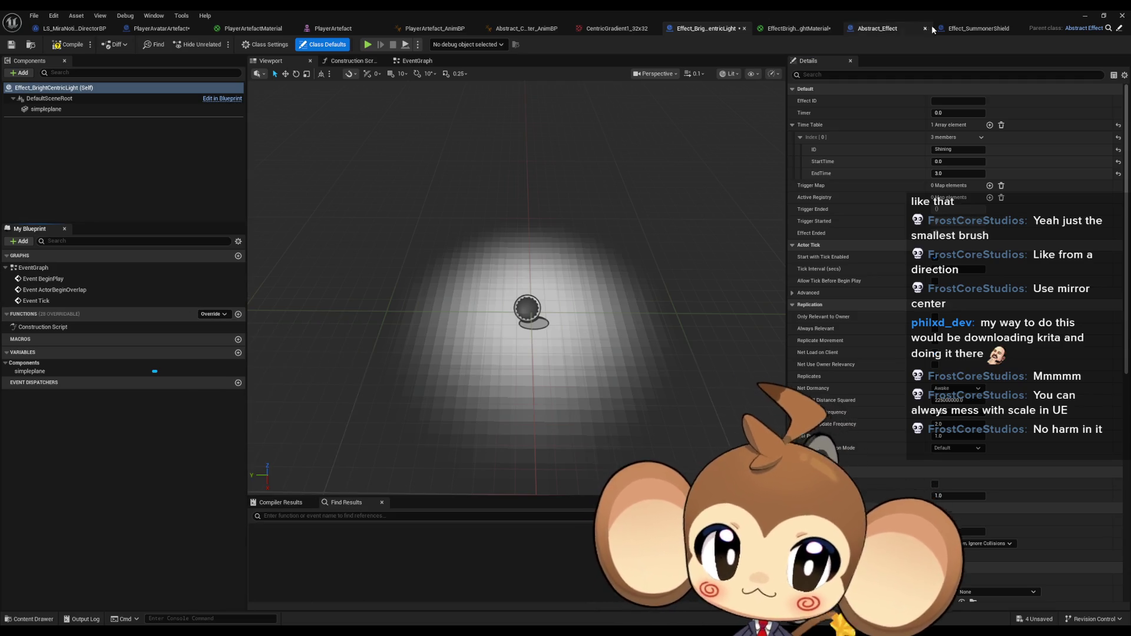
pyautogui.click(972, 28)
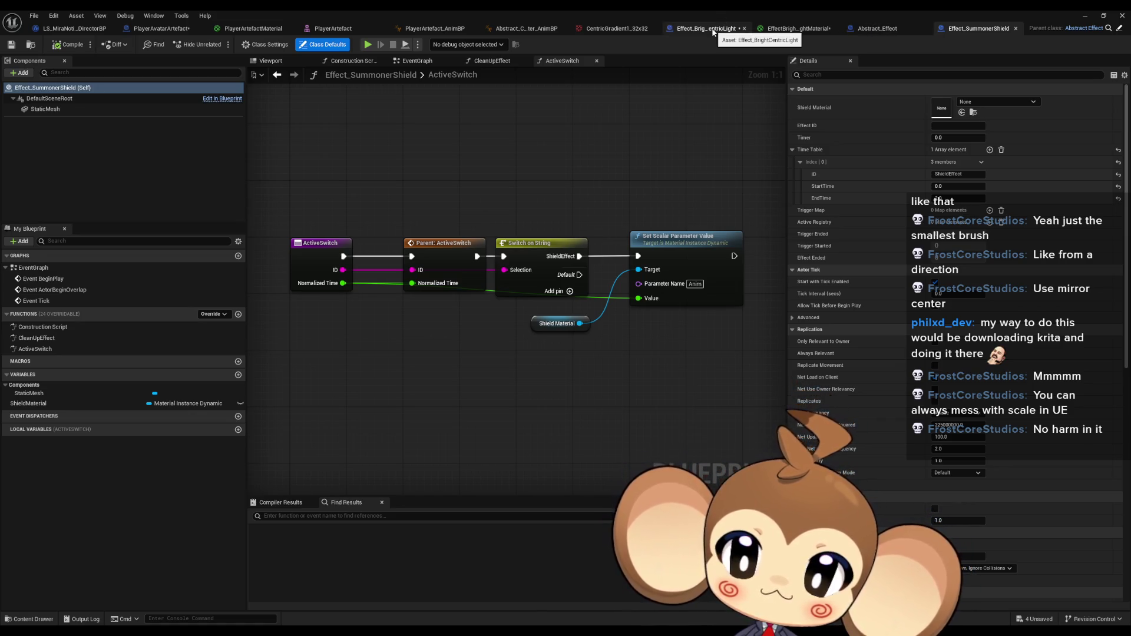
# Review the shield's CleanUpEffect and ActiveSwitch function graphs.
pyautogui.doubleClick(55, 341)
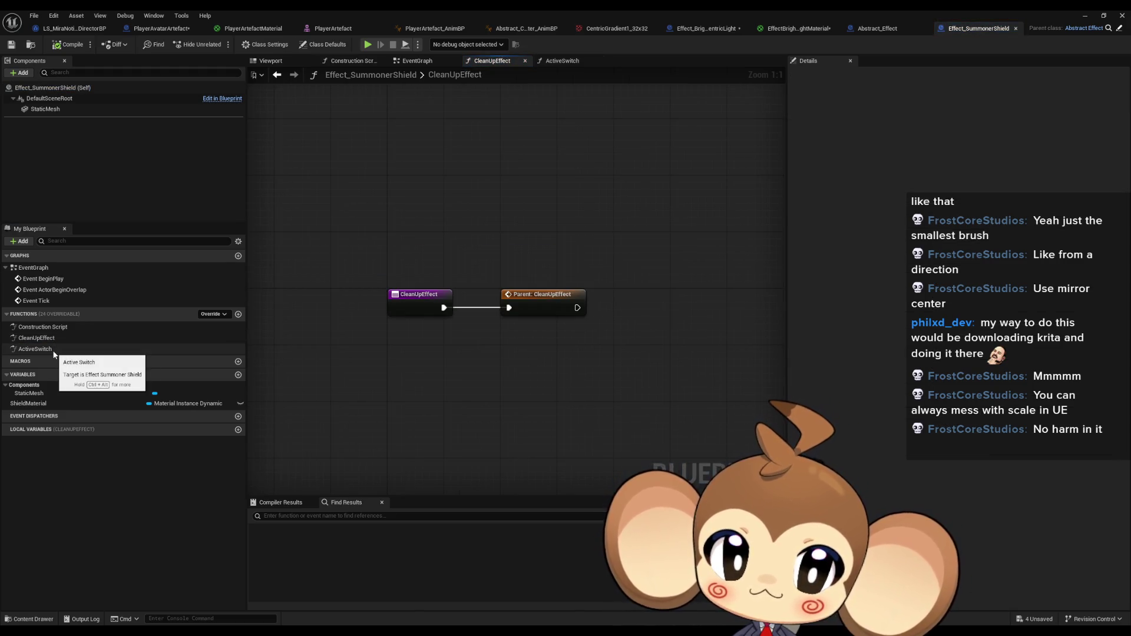
pyautogui.doubleClick(53, 352)
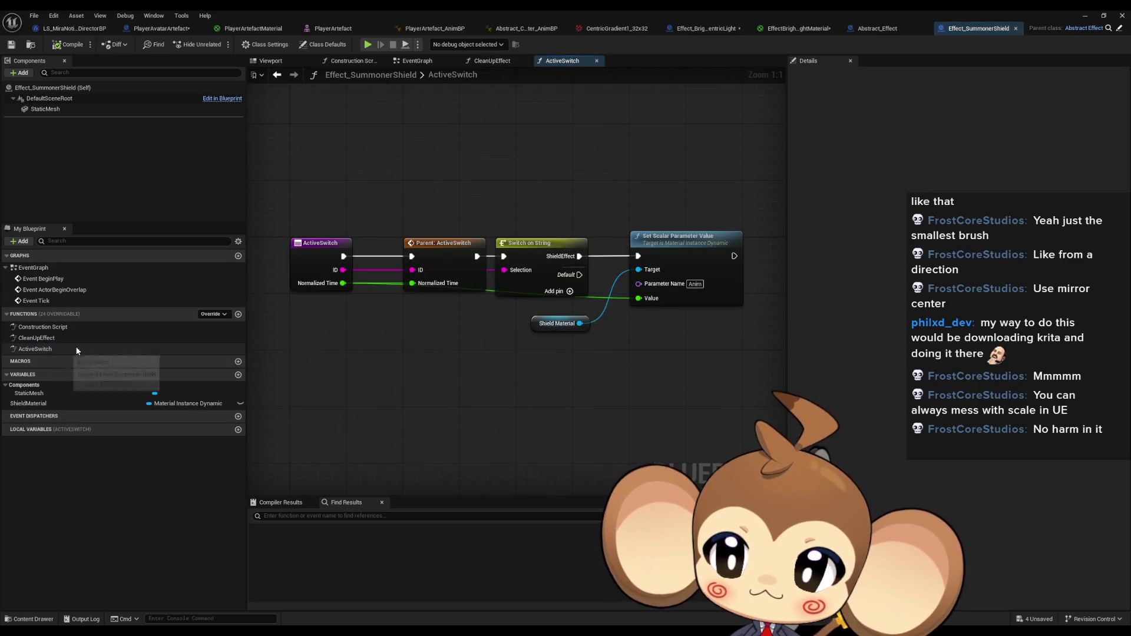
pyautogui.click(703, 31)
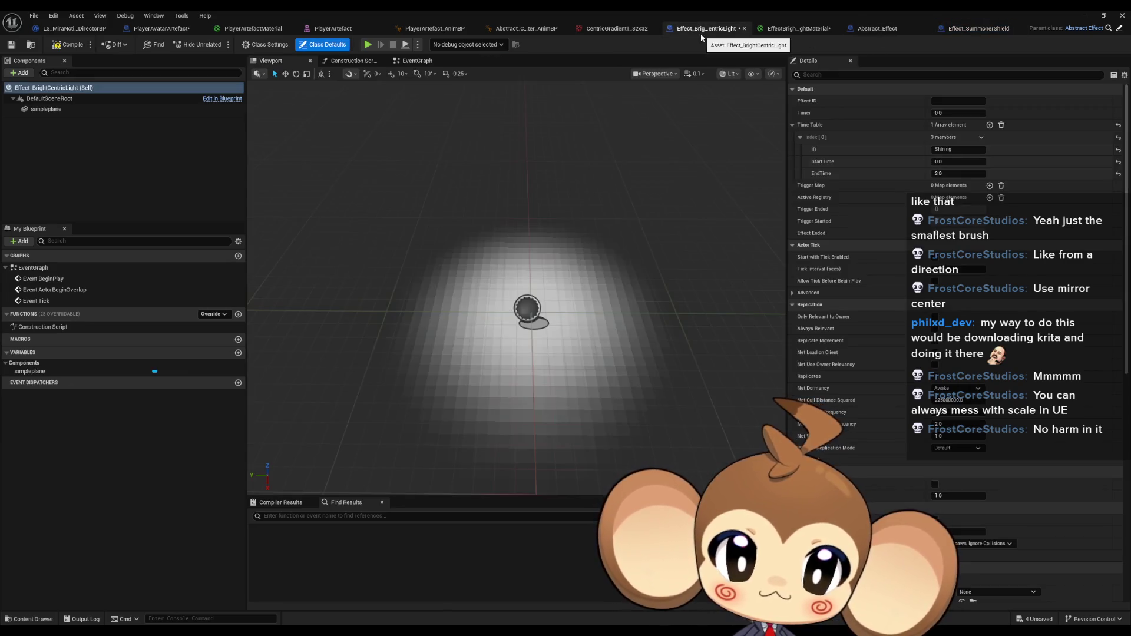
# In the event graph, add a MaterialInstance variable of type Material Instance.
pyautogui.doubleClick(52, 269)
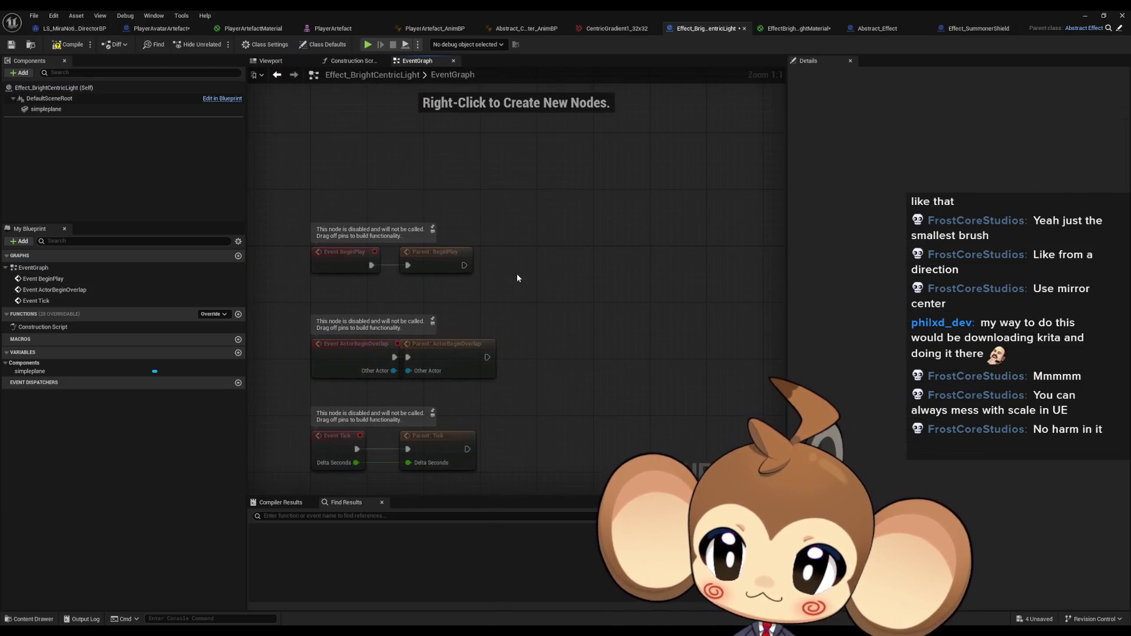
pyautogui.click(238, 353)
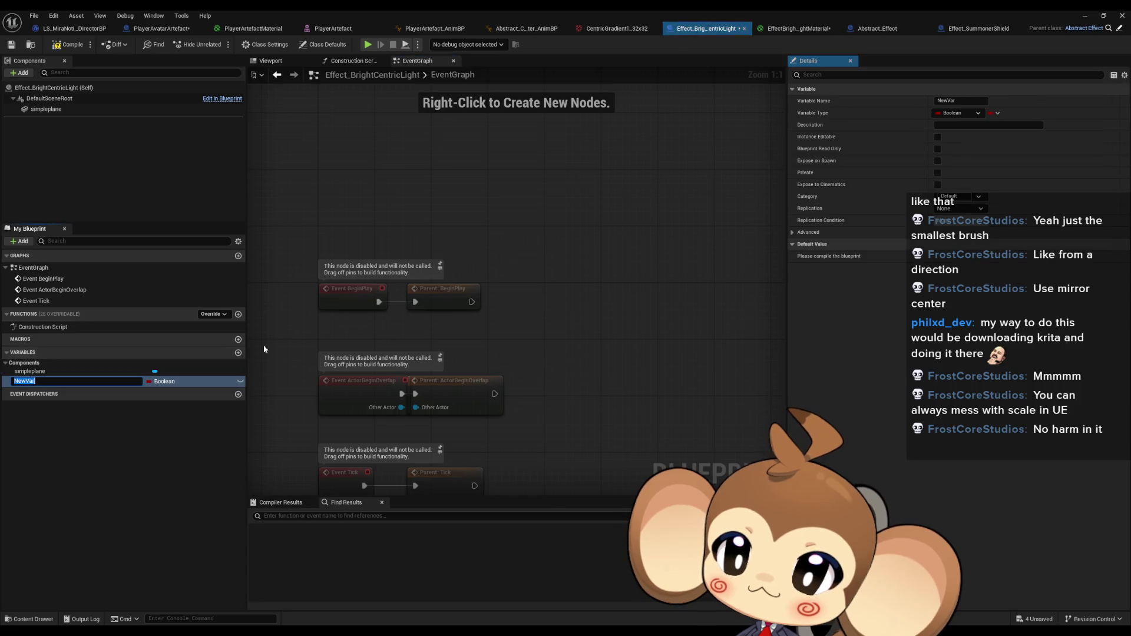
pyautogui.write('Material')
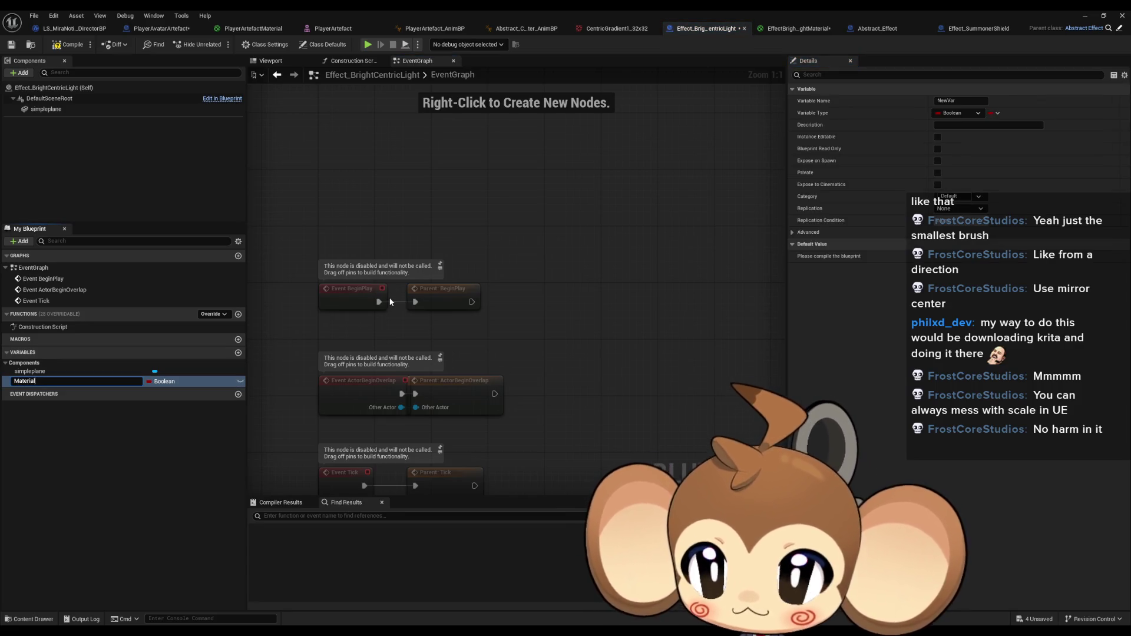
pyautogui.write('Instance')
pyautogui.press('Return')
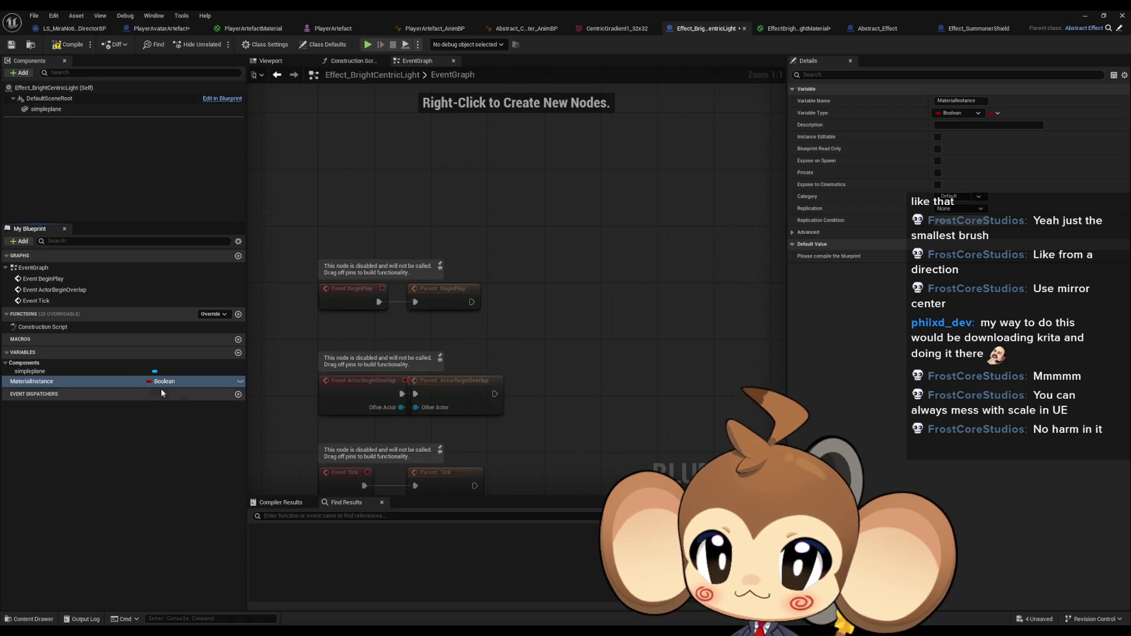
pyautogui.click(161, 381)
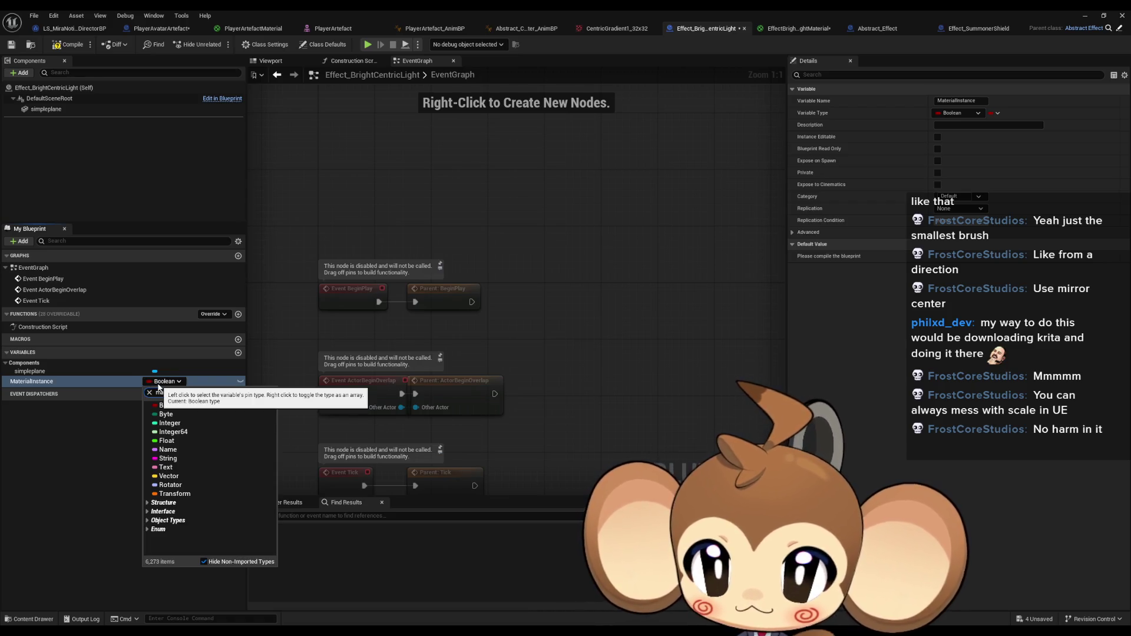
pyautogui.write('t inst')
pyautogui.moveTo(259, 511)
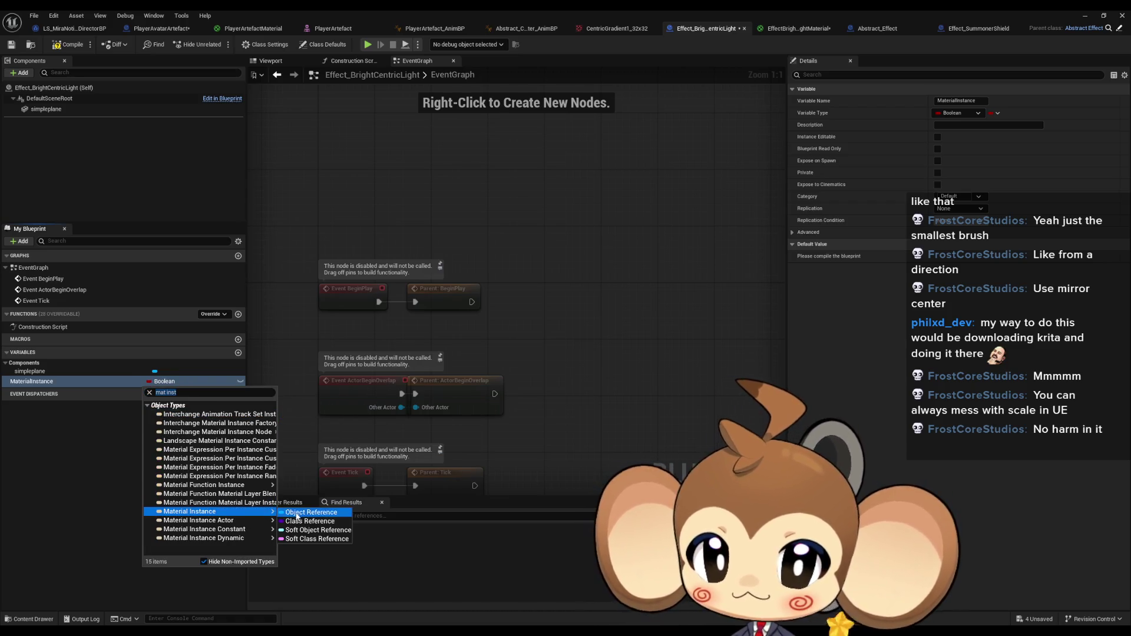
pyautogui.click(297, 512)
# Feed a Create Dynamic Material Instance node (parent EffectBrightLightMaterial) into SET MaterialInstance.
pyautogui.moveTo(31, 381)
pyautogui.mouseDown()
pyautogui.moveTo(443, 362)
pyautogui.moveTo(648, 299)
pyautogui.mouseUp()
pyautogui.click(662, 322)
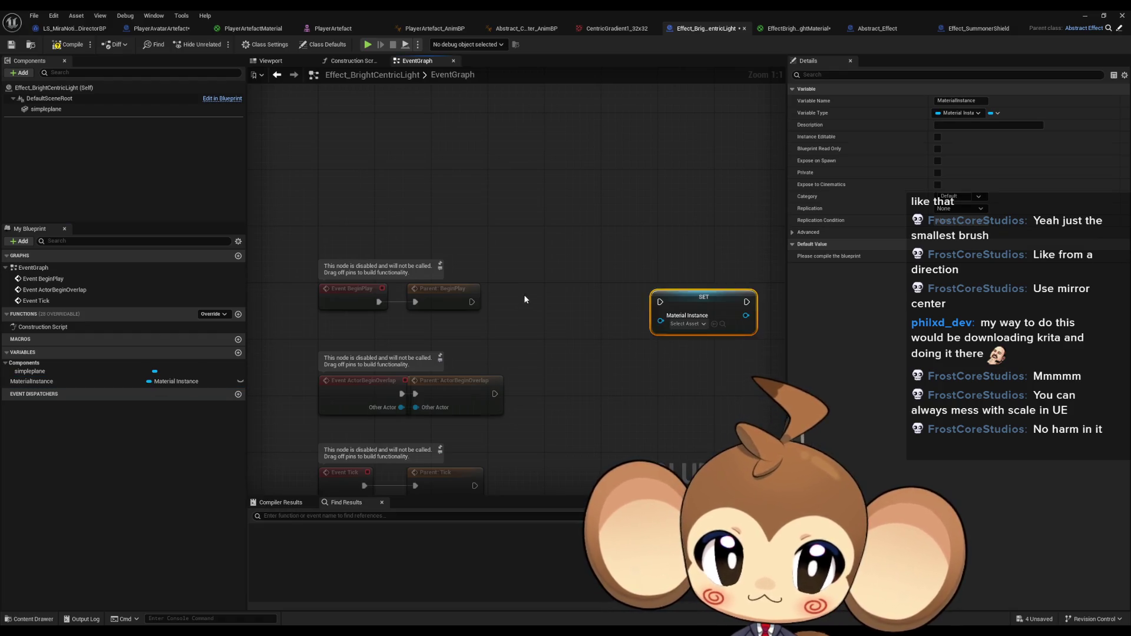
pyautogui.rightClick(557, 287)
pyautogui.write('crea mat ins')
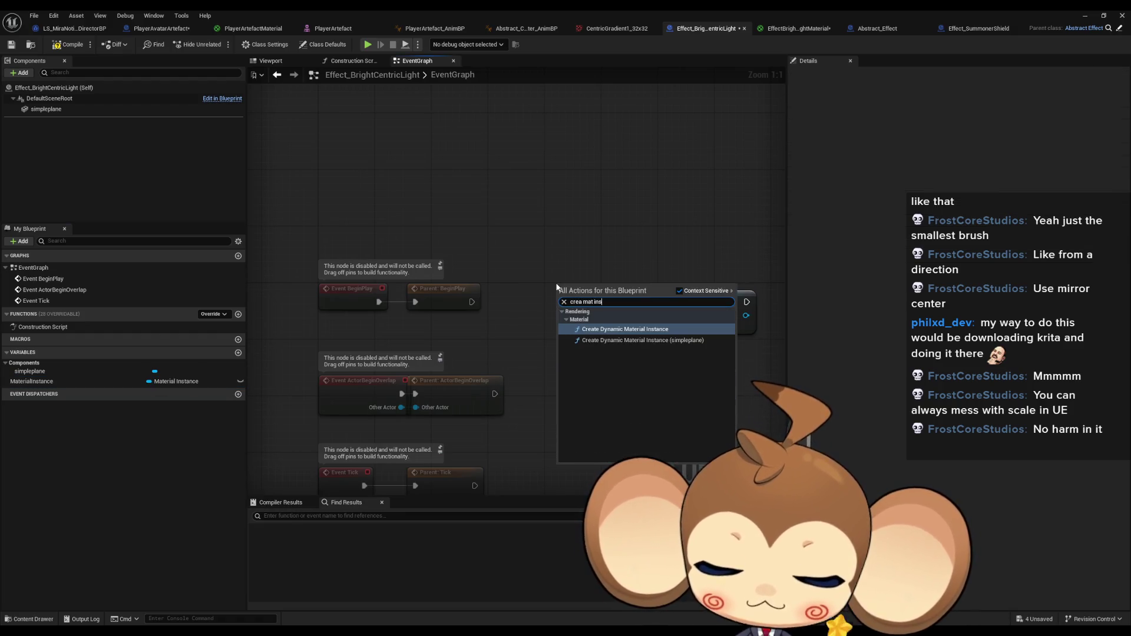
pyautogui.press('Return')
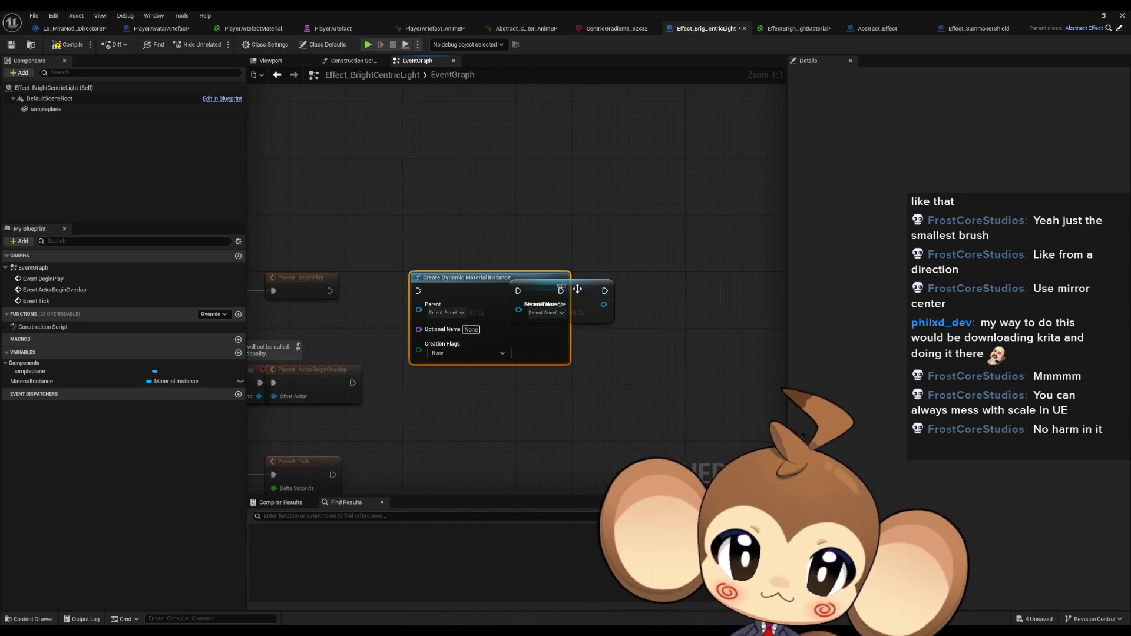
pyautogui.click(652, 302)
pyautogui.moveTo(652, 302)
pyautogui.mouseDown()
pyautogui.moveTo(561, 304)
pyautogui.moveTo(605, 277)
pyautogui.moveTo(561, 291)
pyautogui.mouseUp()
pyautogui.click(639, 261)
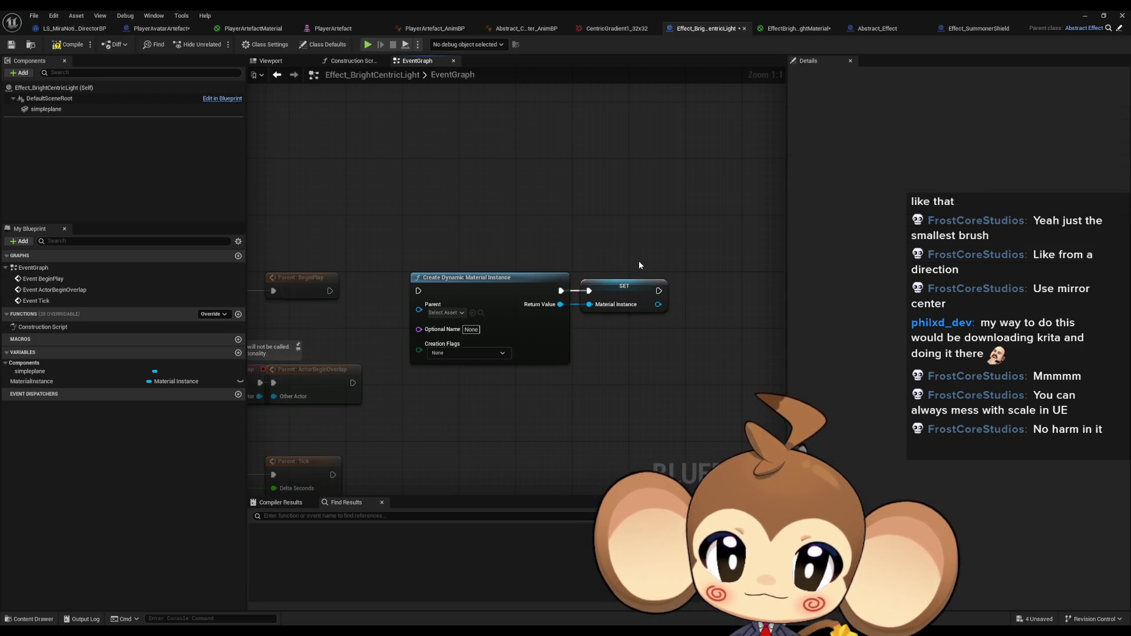
pyautogui.click(383, 305)
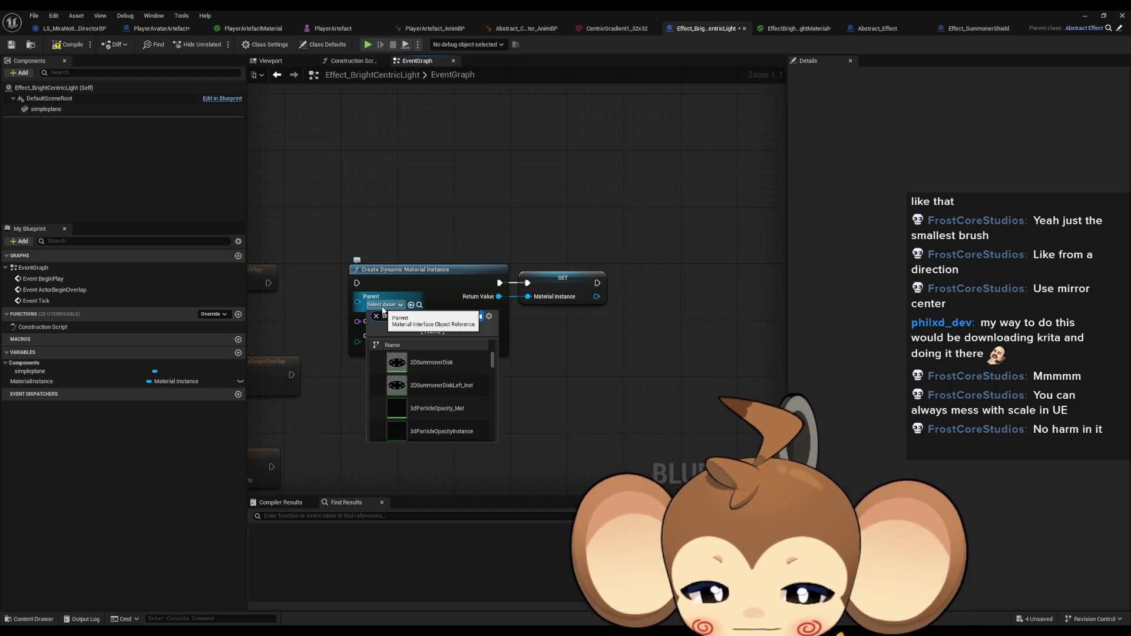
pyautogui.write('bright')
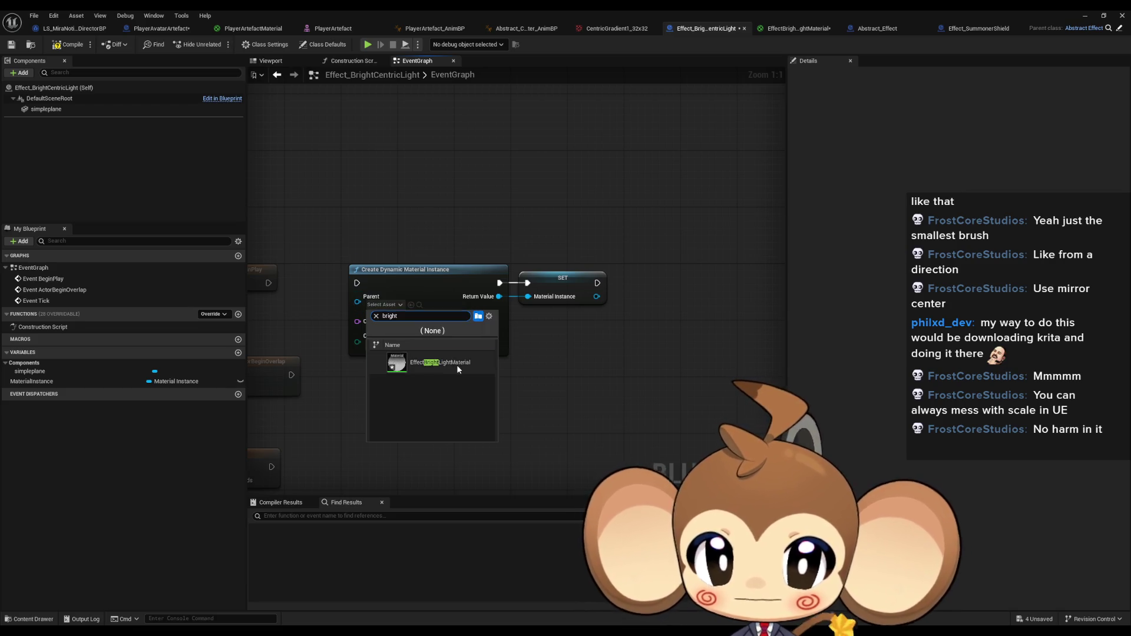
pyautogui.click(457, 365)
# Add a simpleplane getter with a Set Material node targeting it.
pyautogui.moveTo(606, 318); pyautogui.dragTo(531, 317)
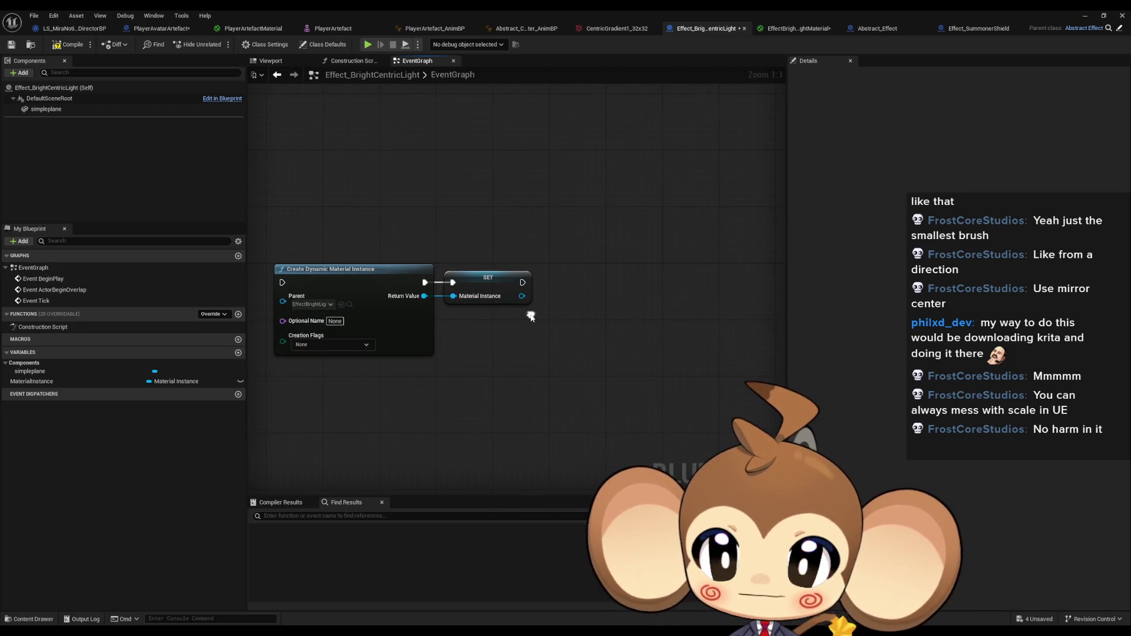
pyautogui.moveTo(29, 371)
pyautogui.mouseDown()
pyautogui.moveTo(500, 327)
pyautogui.moveTo(577, 316)
pyautogui.moveTo(592, 298)
pyautogui.mouseUp()
pyautogui.click(529, 348)
pyautogui.write('set materi')
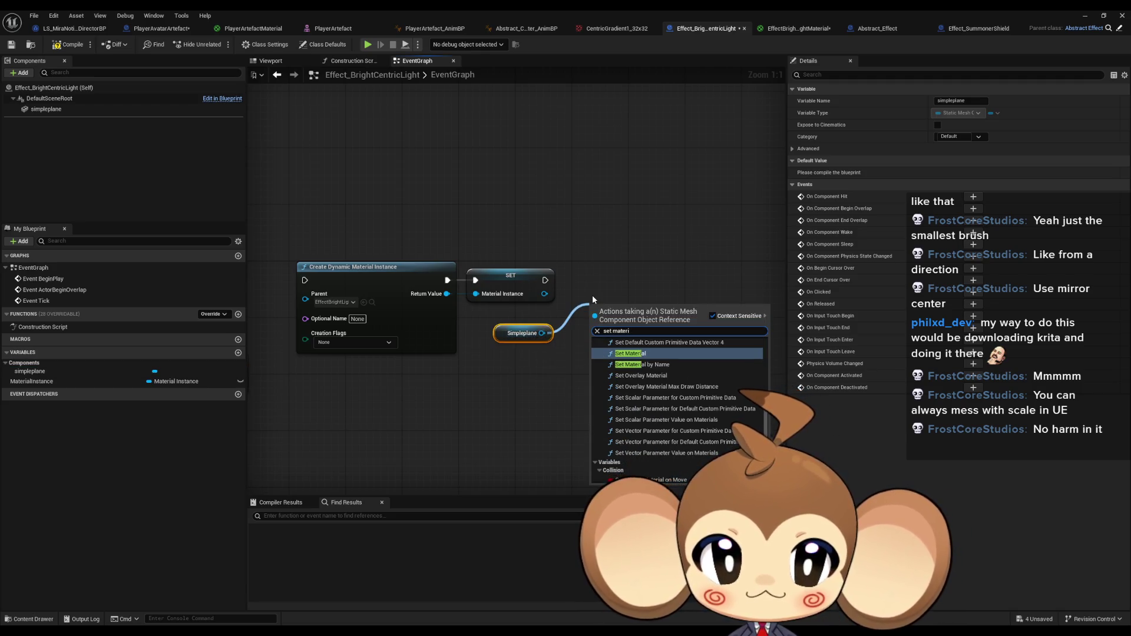
pyautogui.click(597, 354)
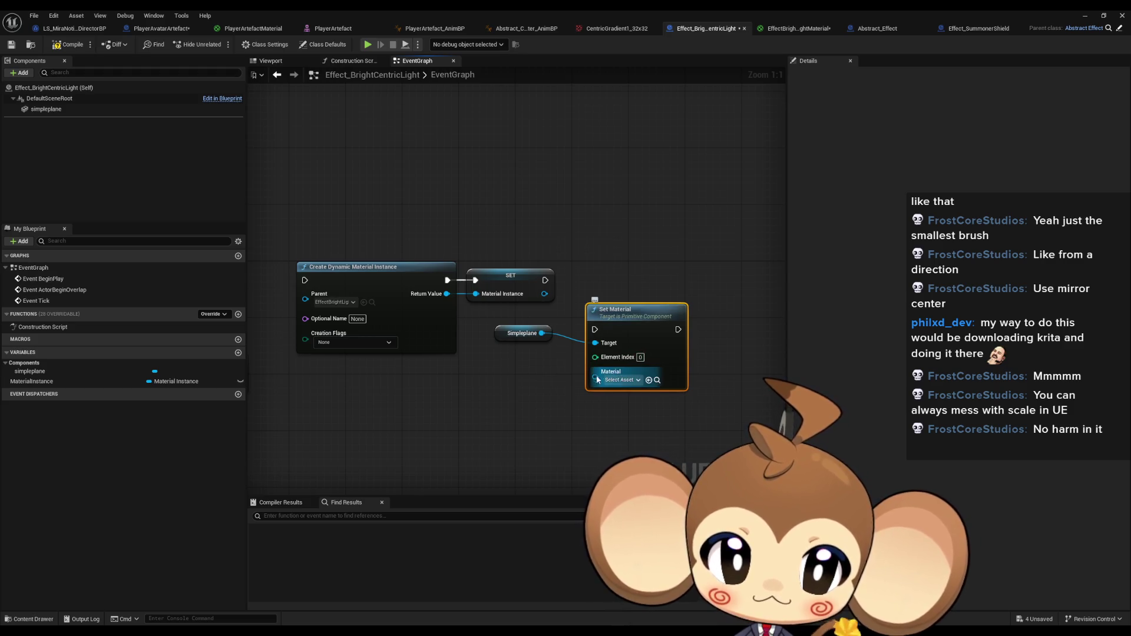
# Plug a MaterialInstance getter into Set Material and chain everything from BeginPlay.
pyautogui.click(117, 383)
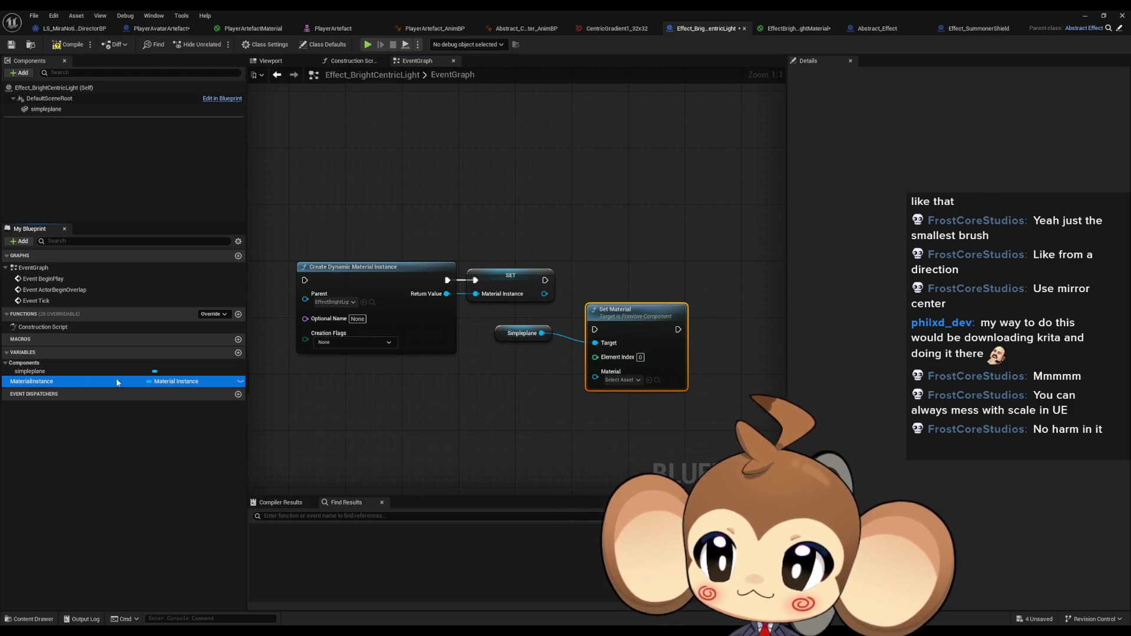
pyautogui.moveTo(117, 383); pyautogui.dragTo(595, 377)
pyautogui.click(465, 392)
pyautogui.moveTo(595, 329)
pyautogui.mouseDown()
pyautogui.moveTo(568, 286)
pyautogui.moveTo(545, 279)
pyautogui.mouseUp()
pyautogui.moveTo(613, 317); pyautogui.dragTo(592, 268)
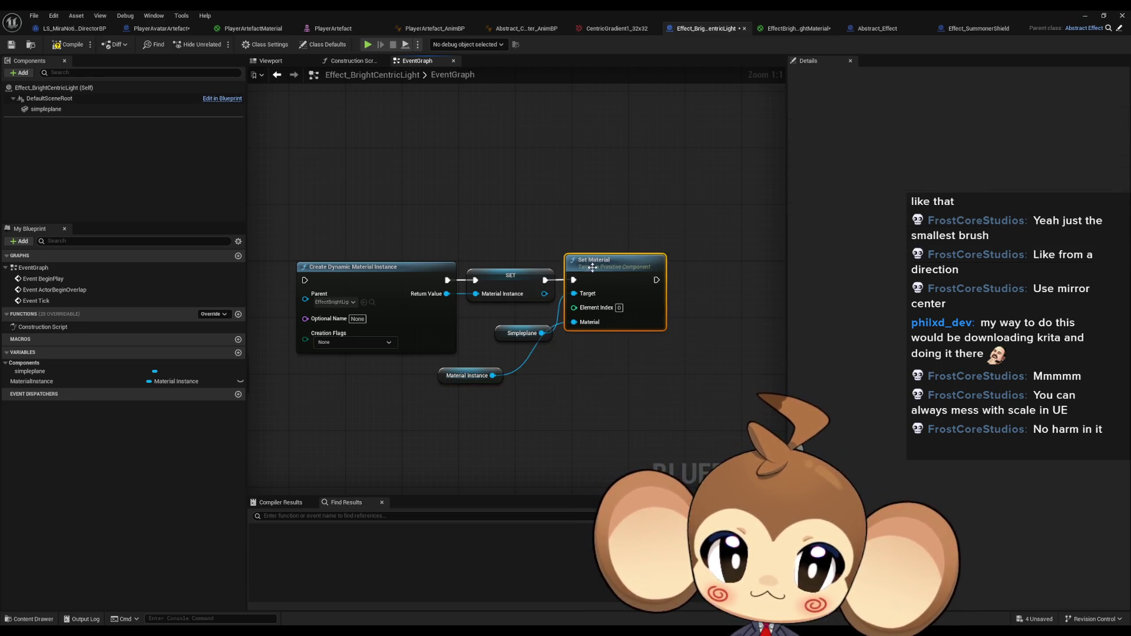
pyautogui.moveTo(287, 280)
pyautogui.mouseDown()
pyautogui.moveTo(437, 268)
pyautogui.moveTo(359, 259)
pyautogui.moveTo(367, 268)
pyautogui.mouseUp()
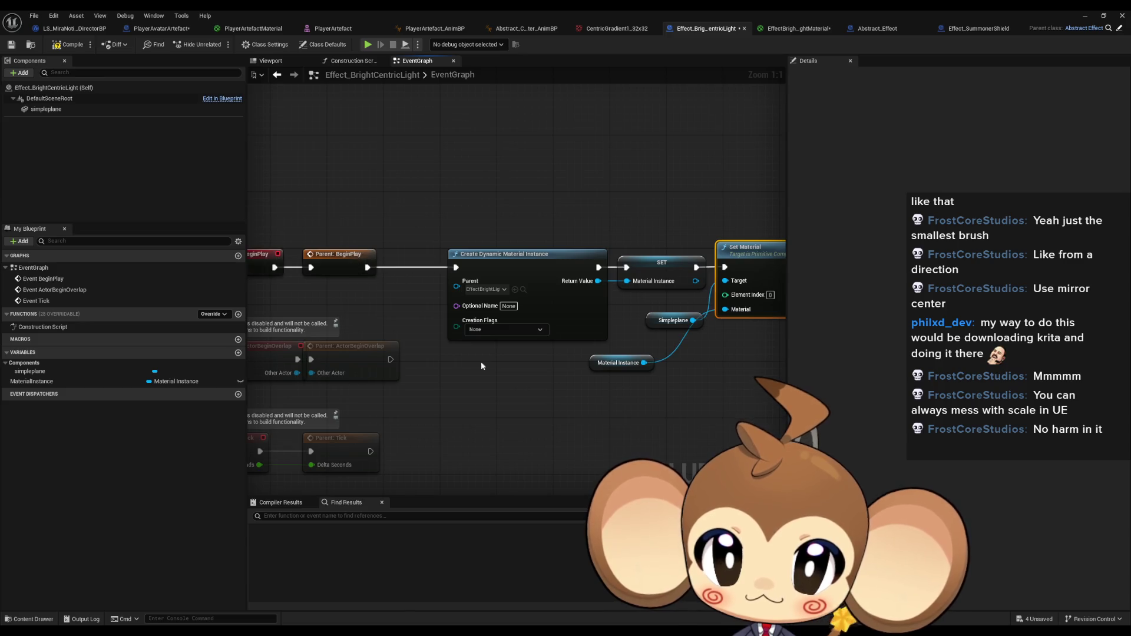
pyautogui.moveTo(480, 361)
pyautogui.mouseDown()
pyautogui.moveTo(427, 373)
pyautogui.moveTo(450, 393)
pyautogui.mouseUp()
pyautogui.click(211, 314)
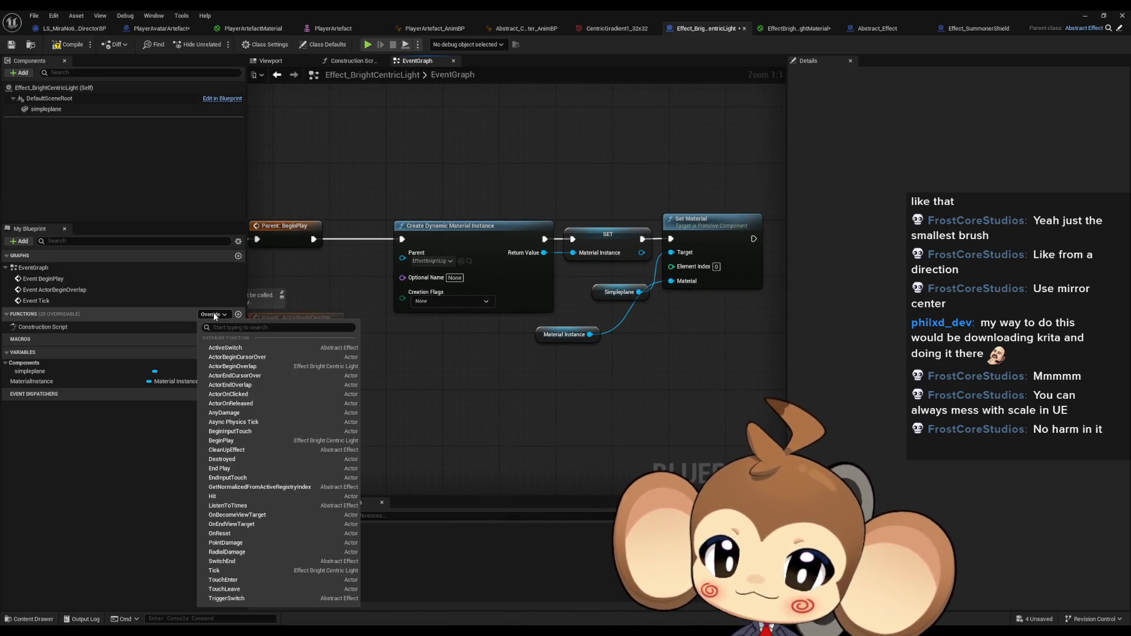
# Override the ActiveSwitch function and pull a node from its ID output.
pyautogui.click(225, 347)
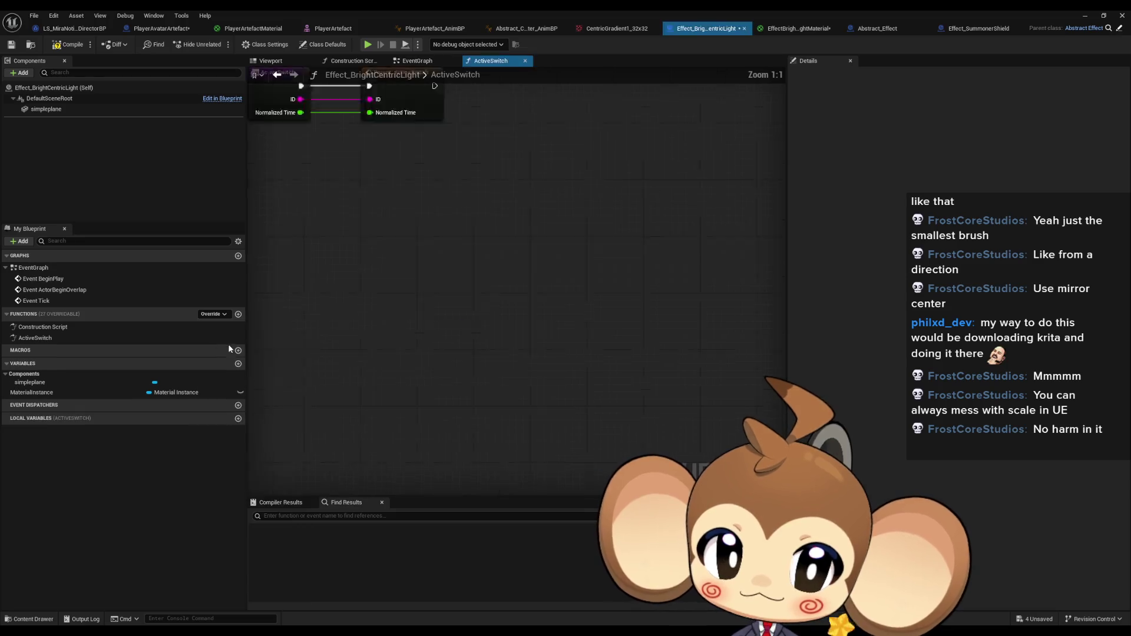
pyautogui.moveTo(558, 353); pyautogui.dragTo(527, 356)
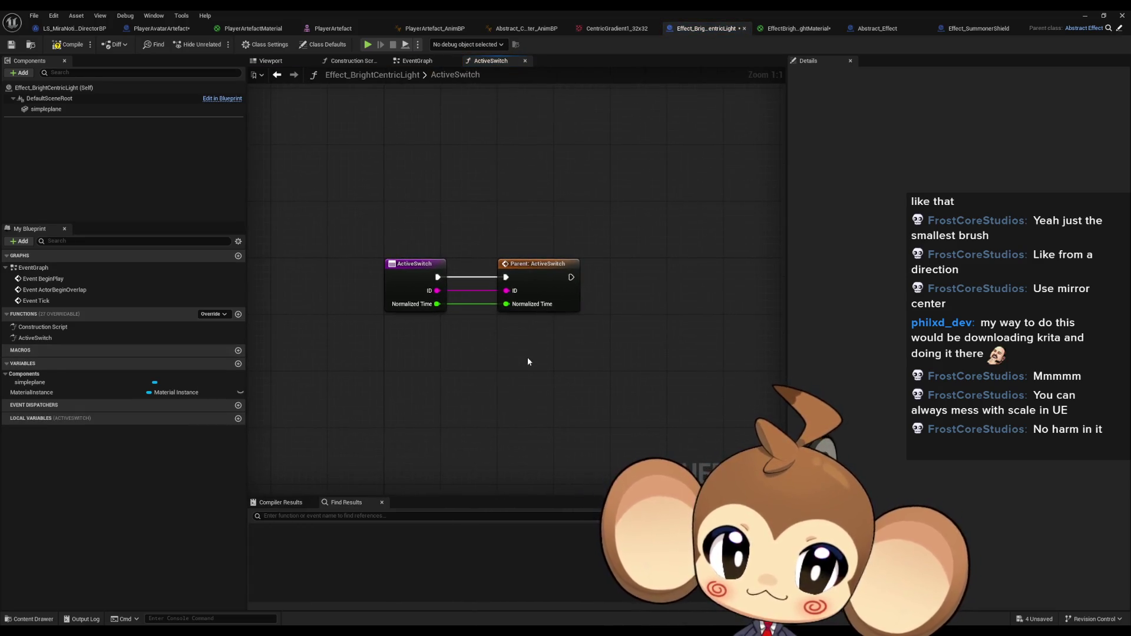
pyautogui.moveTo(436, 291)
pyautogui.mouseDown()
pyautogui.moveTo(521, 356)
pyautogui.moveTo(511, 352)
pyautogui.mouseUp()
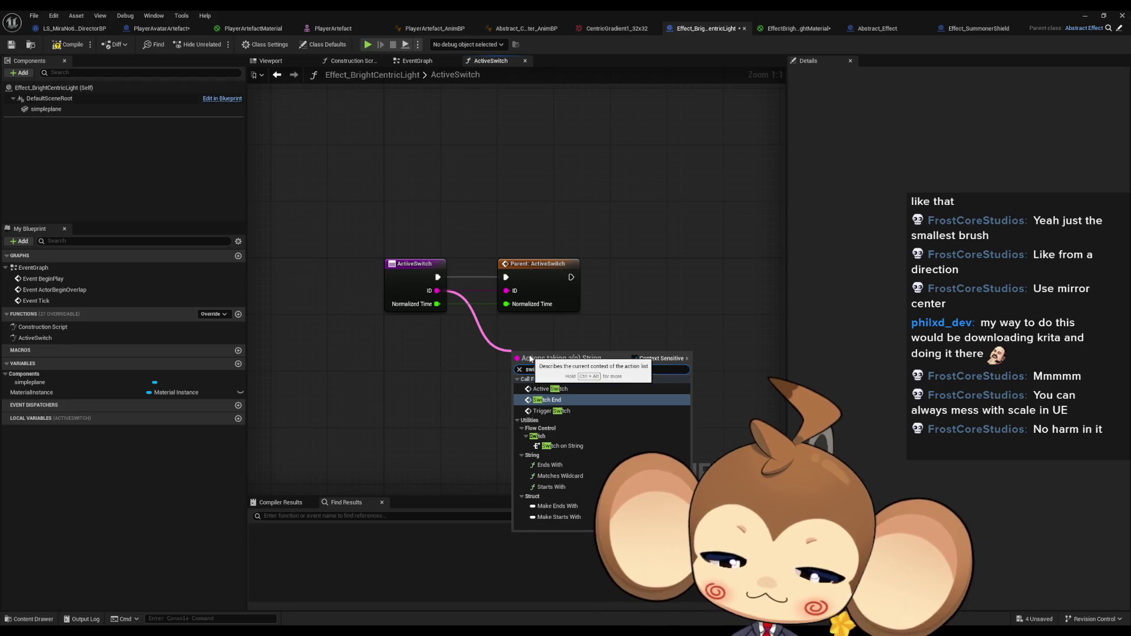
pyautogui.click(565, 374)
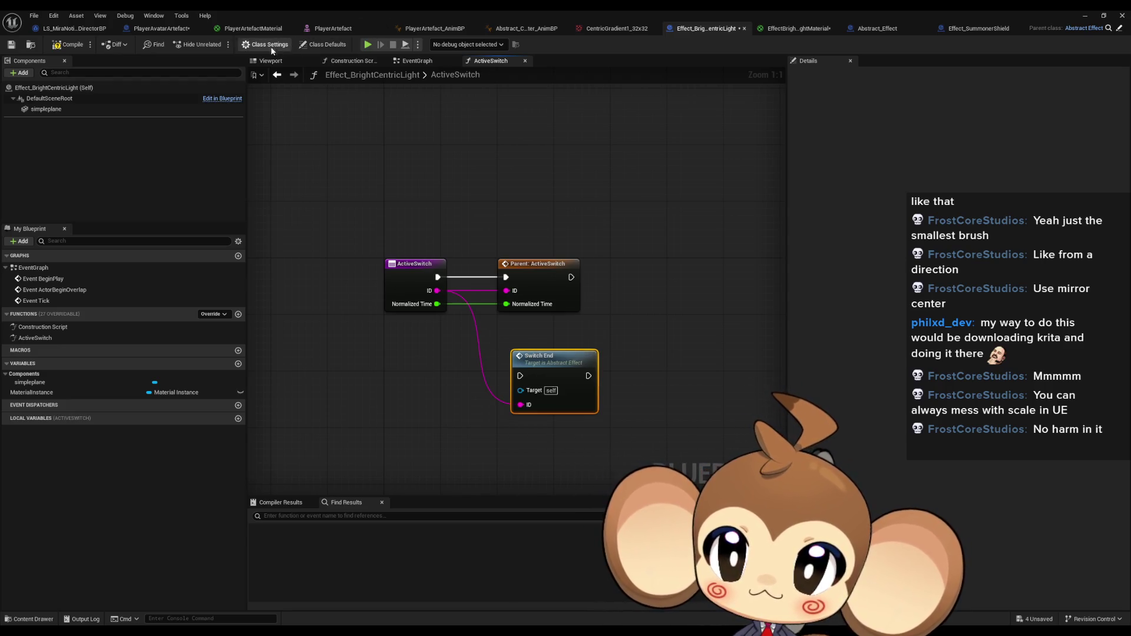
pyautogui.click(328, 45)
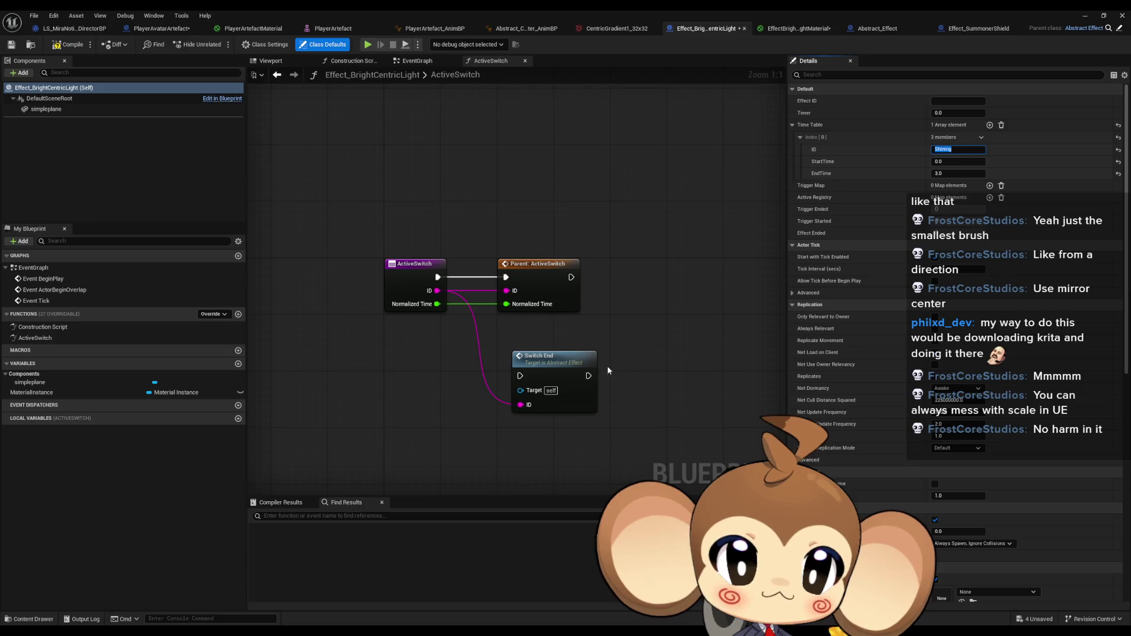
# Branch the ID into a Switch on String and delete the unneeded Switch End node.
pyautogui.moveTo(437, 291); pyautogui.dragTo(655, 311)
pyautogui.write('switch st')
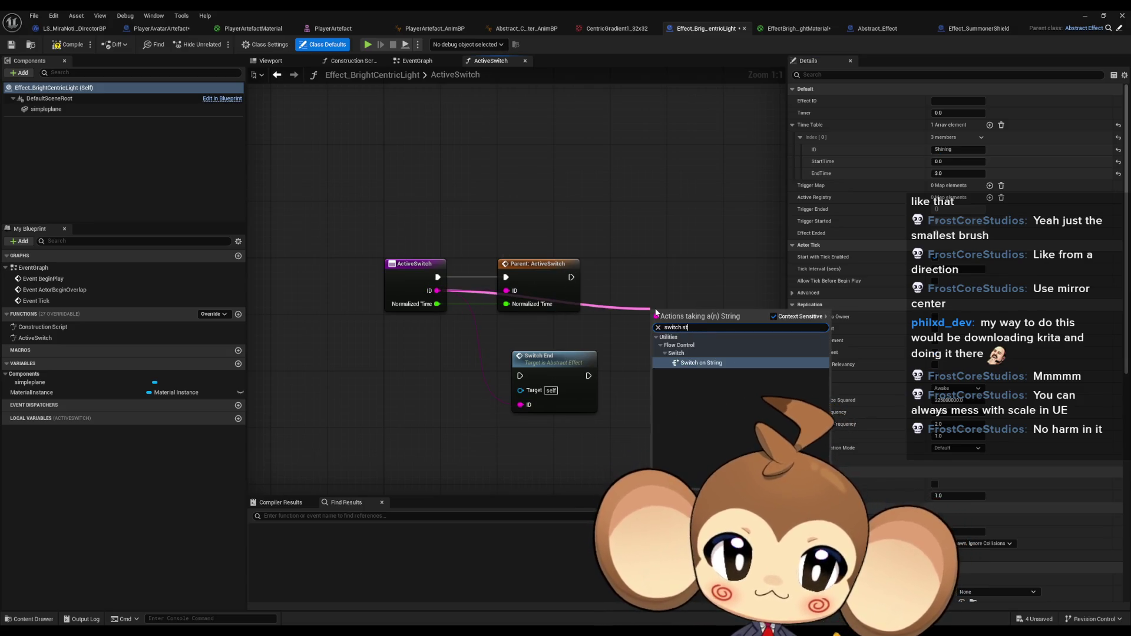
pyautogui.click(701, 404)
pyautogui.moveTo(587, 353); pyautogui.dragTo(614, 387)
pyautogui.press('Delete')
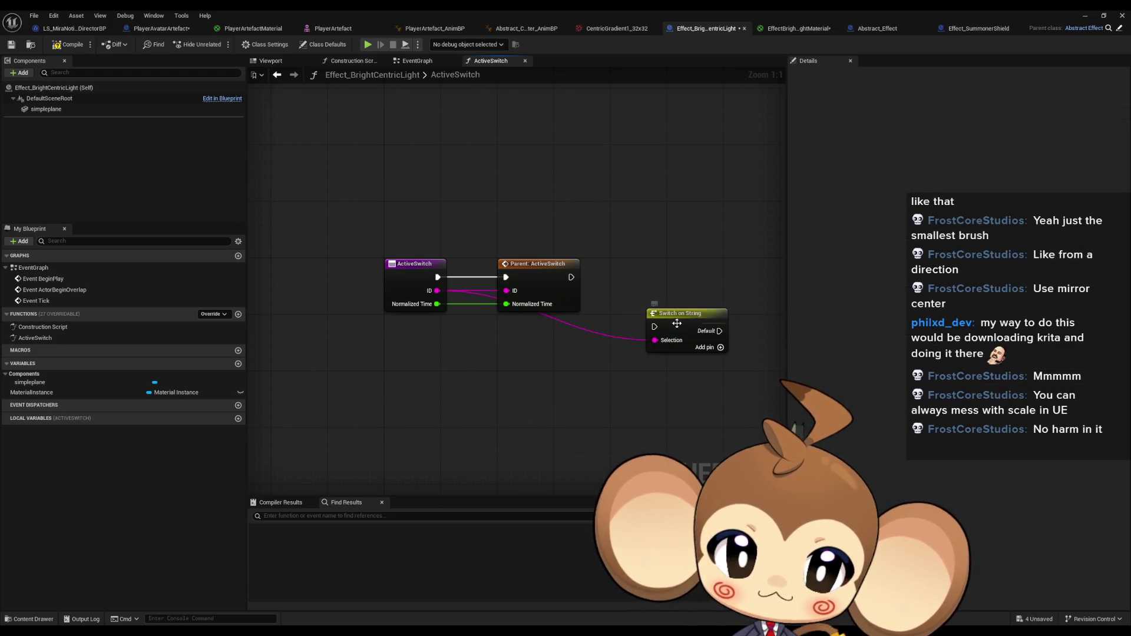
# Add a Shining case to the switch and run it after the parent ActiveSwitch call.
pyautogui.click(677, 318)
pyautogui.click(992, 101)
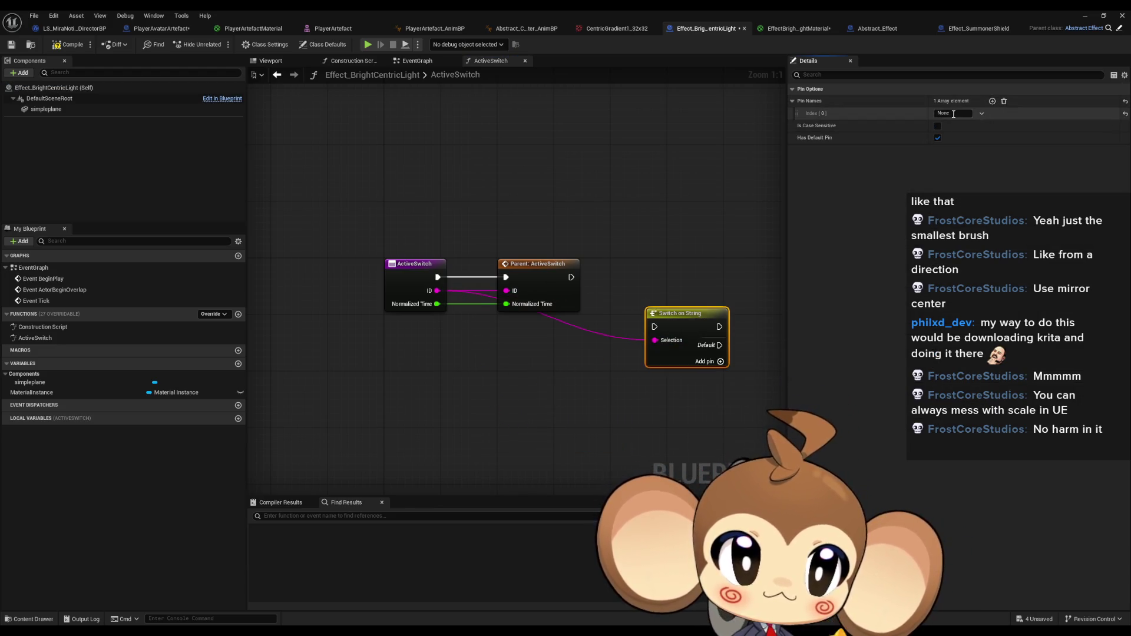
pyautogui.write('Shining')
pyautogui.click(726, 213)
pyautogui.moveTo(653, 327); pyautogui.dragTo(570, 276)
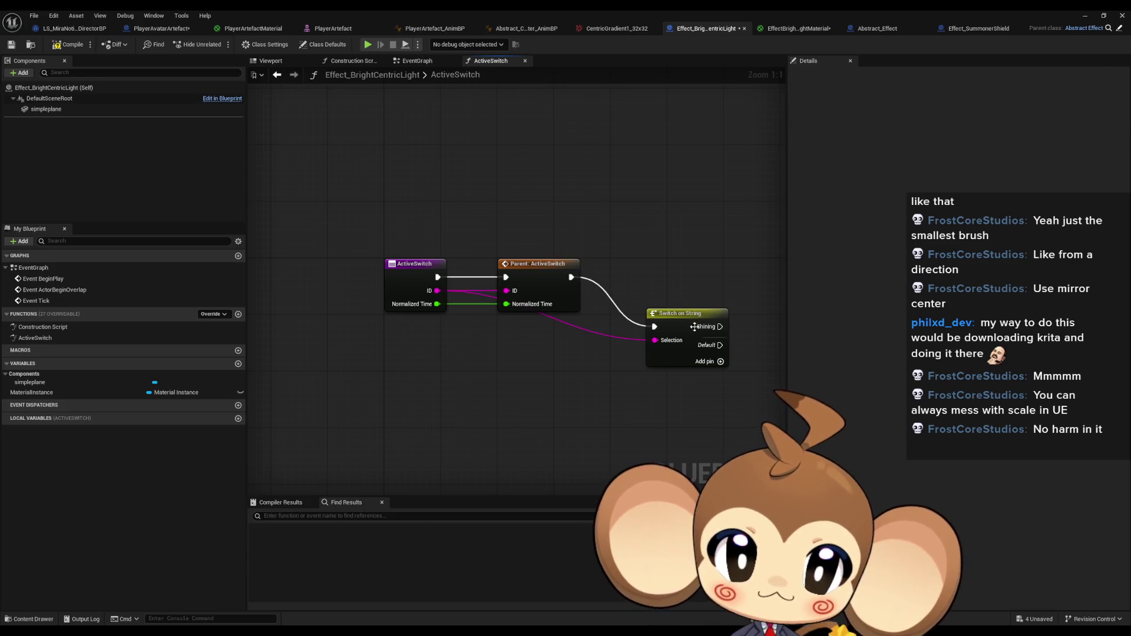
pyautogui.moveTo(683, 314); pyautogui.dragTo(640, 259)
pyautogui.moveTo(655, 370); pyautogui.dragTo(430, 355)
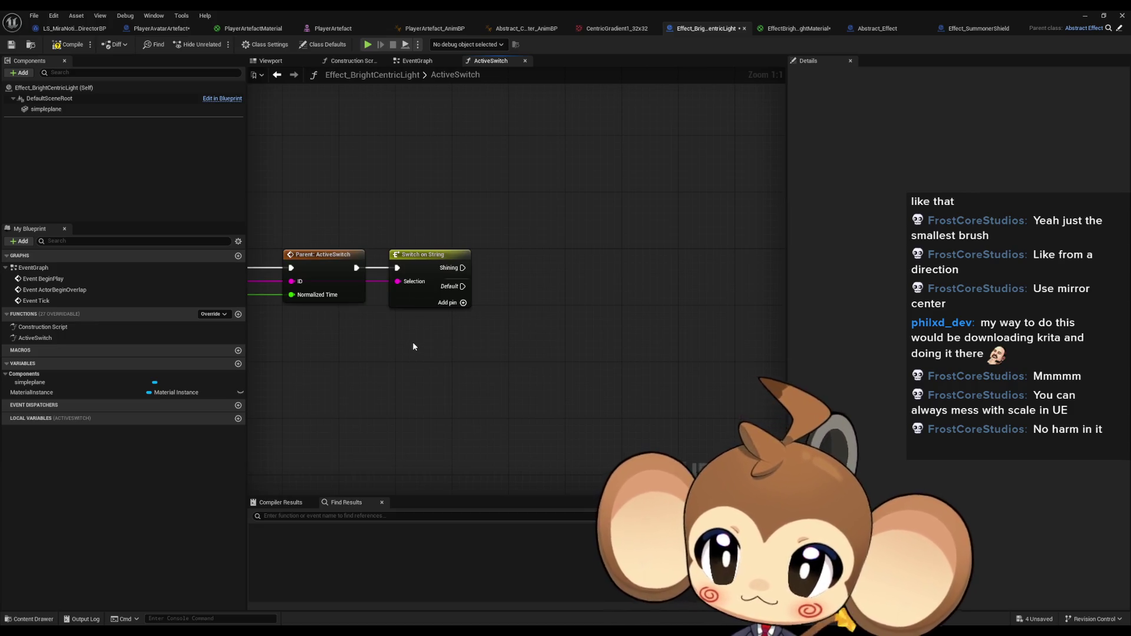
# Drop a MaterialInstance getter and search for a 'set scala' action from it.
pyautogui.click(134, 392)
pyautogui.moveTo(419, 374); pyautogui.dragTo(520, 342)
pyautogui.write('set scala')
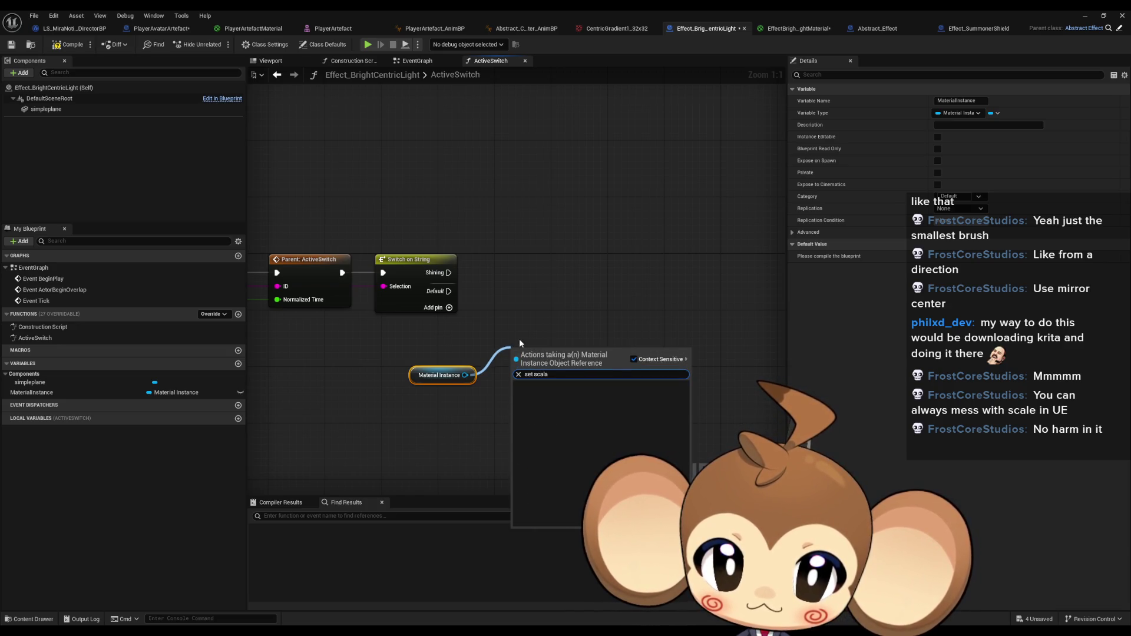
# Try 'parameter' in the action search, then dismiss it without adding a node.
pyautogui.press('BackSpace')
pyautogui.press('BackSpace')
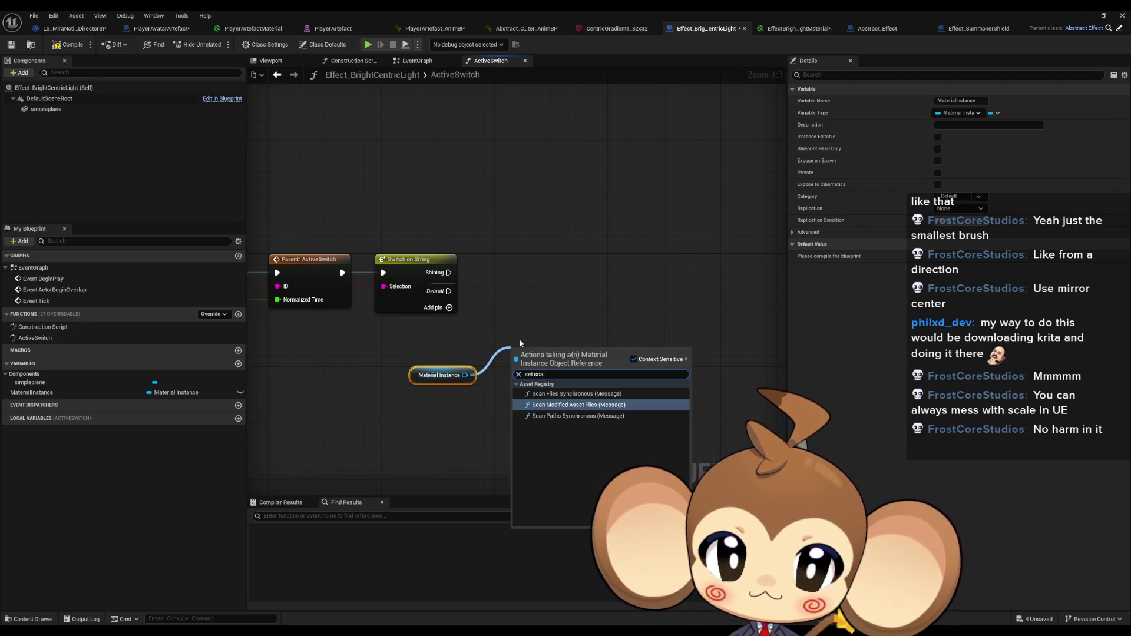
pyautogui.press('BackSpace')
pyautogui.press('BackSpace')
pyautogui.press('BackSpace')
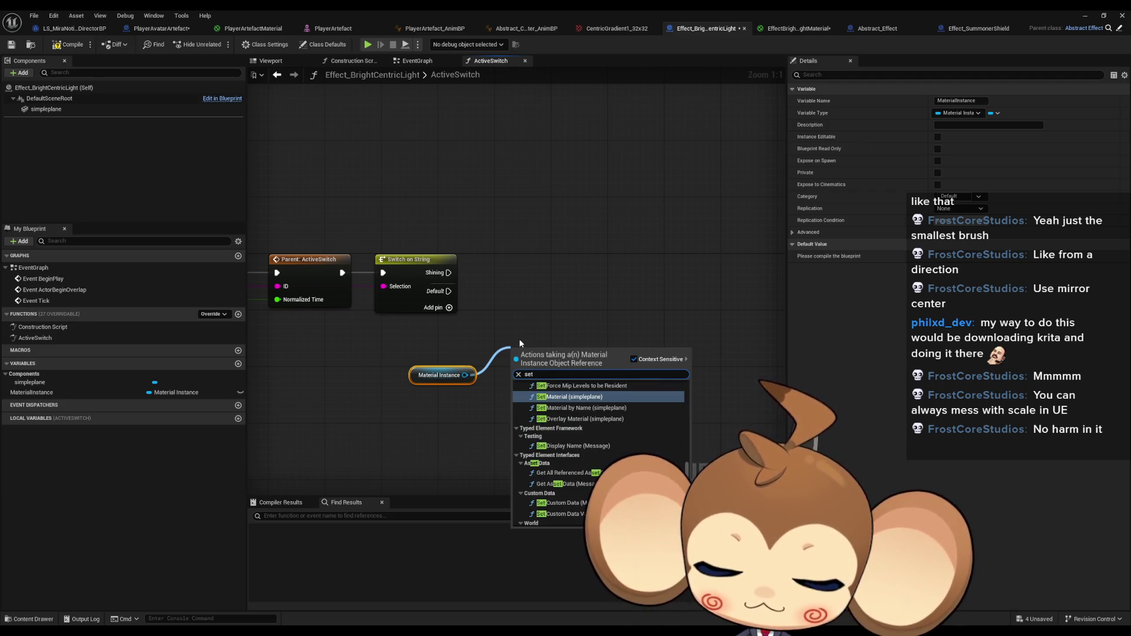
pyautogui.write('parameter')
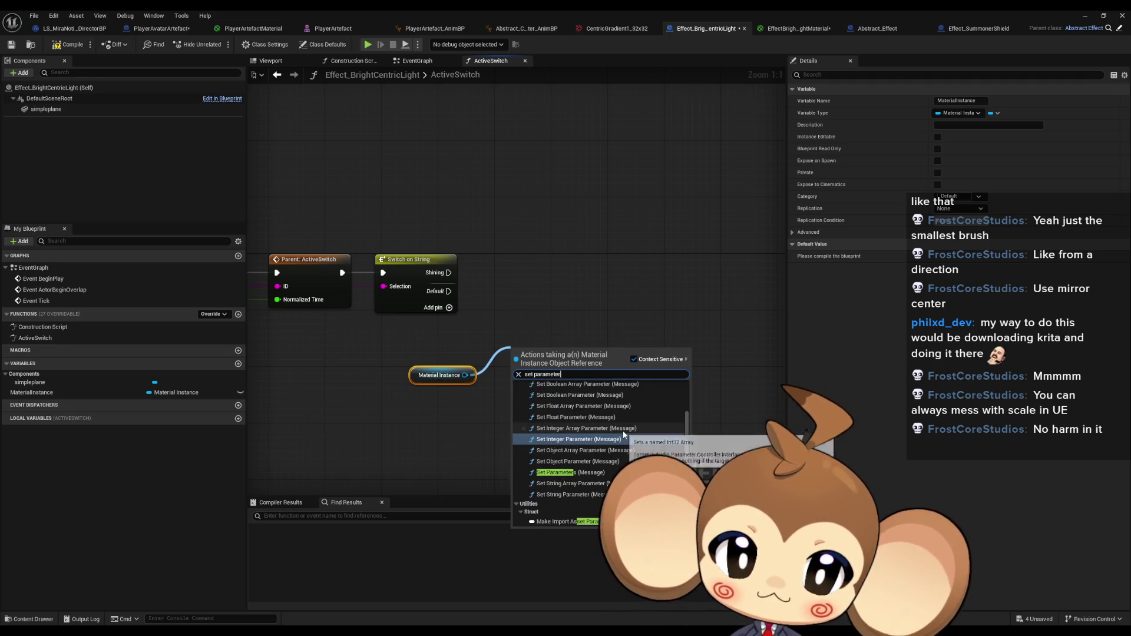
pyautogui.click(416, 326)
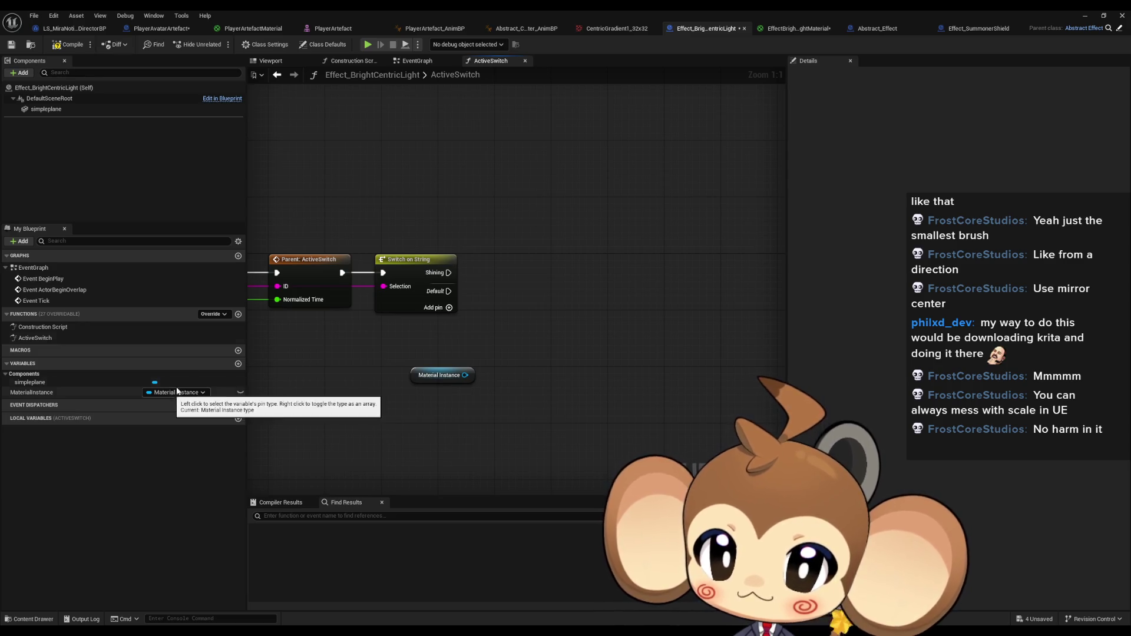
# Compare with the SummonerShield effect, then open MaterialInstance's type choices.
pyautogui.click(978, 28)
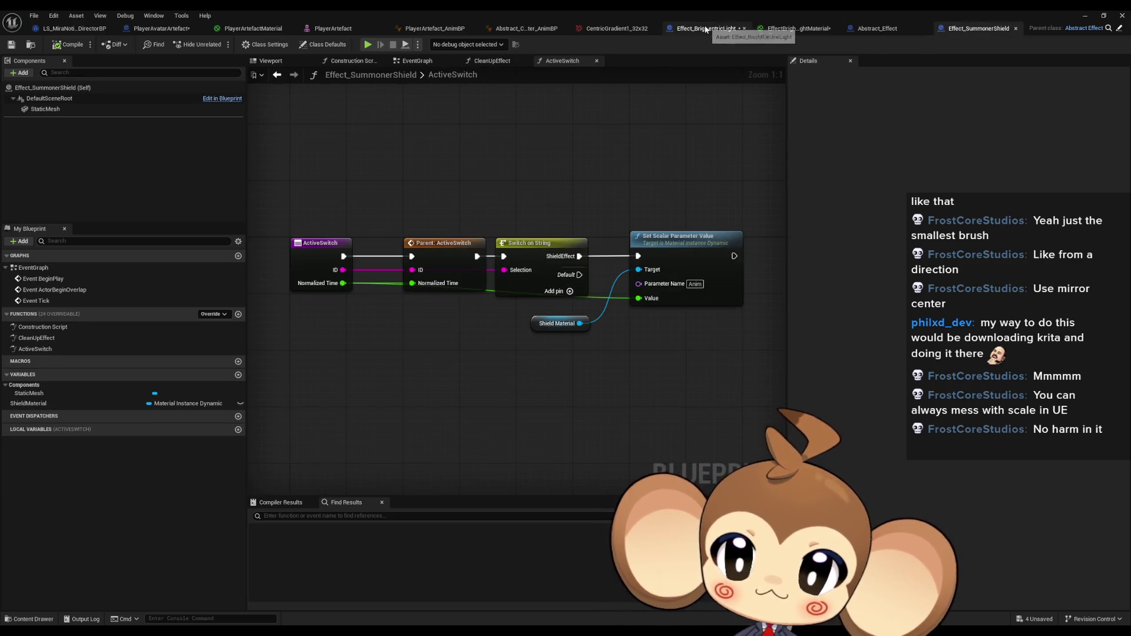
pyautogui.click(736, 30)
pyautogui.click(189, 394)
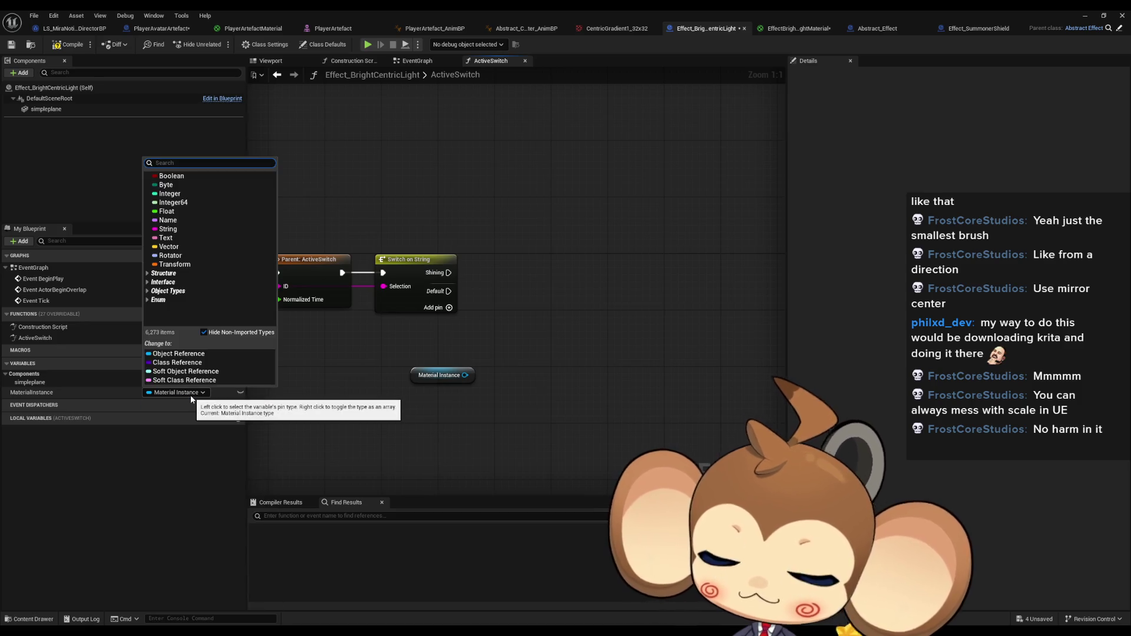
# Change the MaterialInstance variable's type to Material Instance Dynamic.
pyautogui.write('dyna')
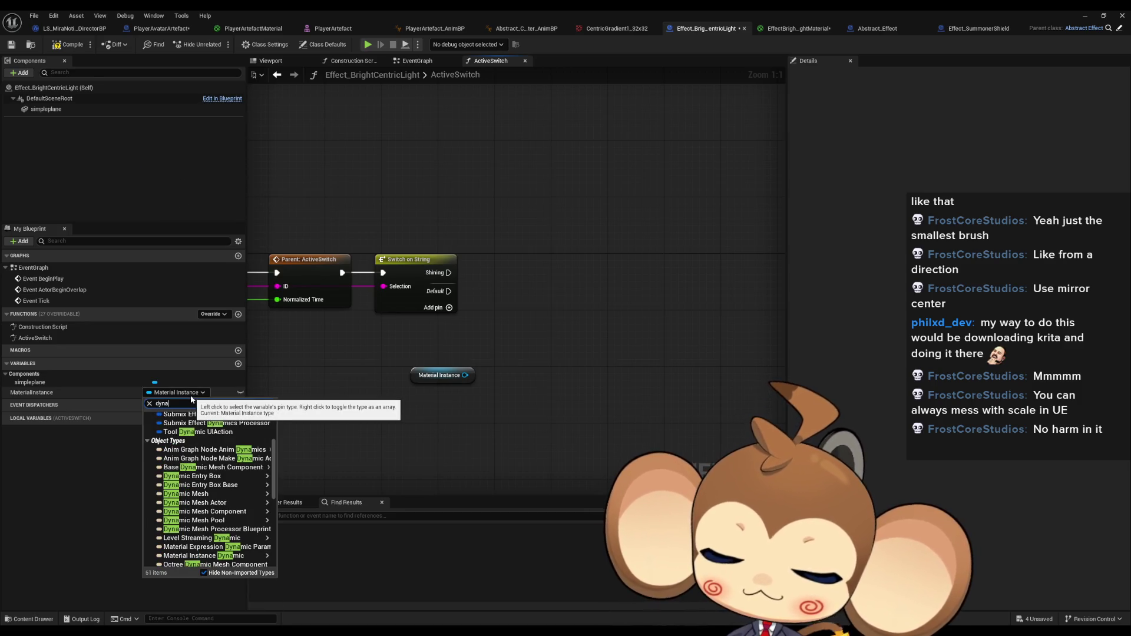
pyautogui.write('yna')
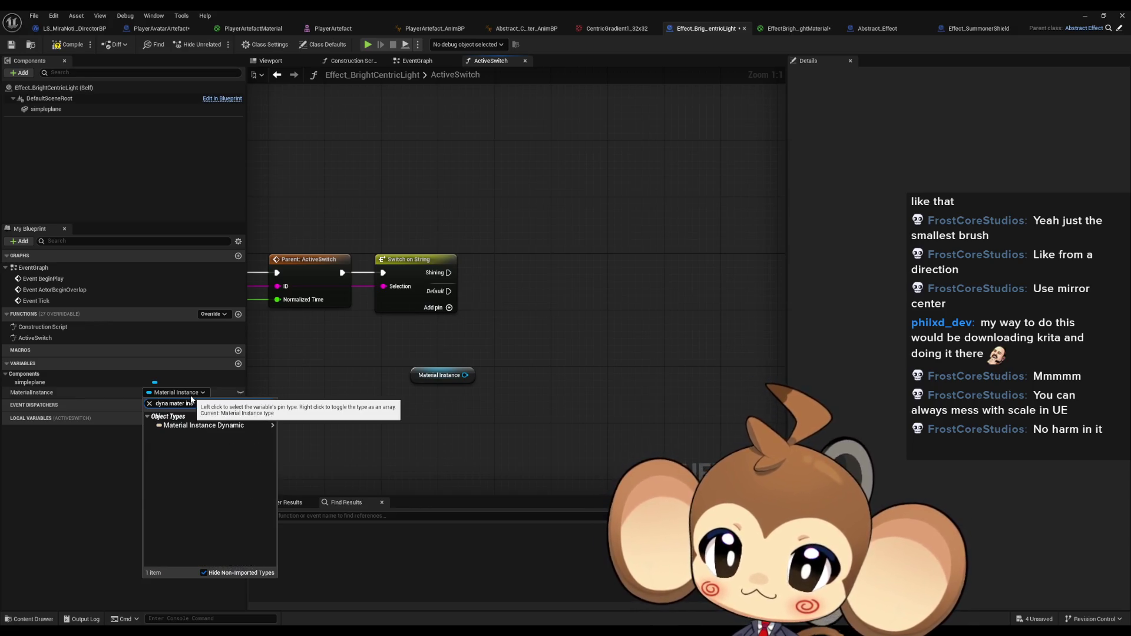
pyautogui.click(195, 415)
pyautogui.click(622, 340)
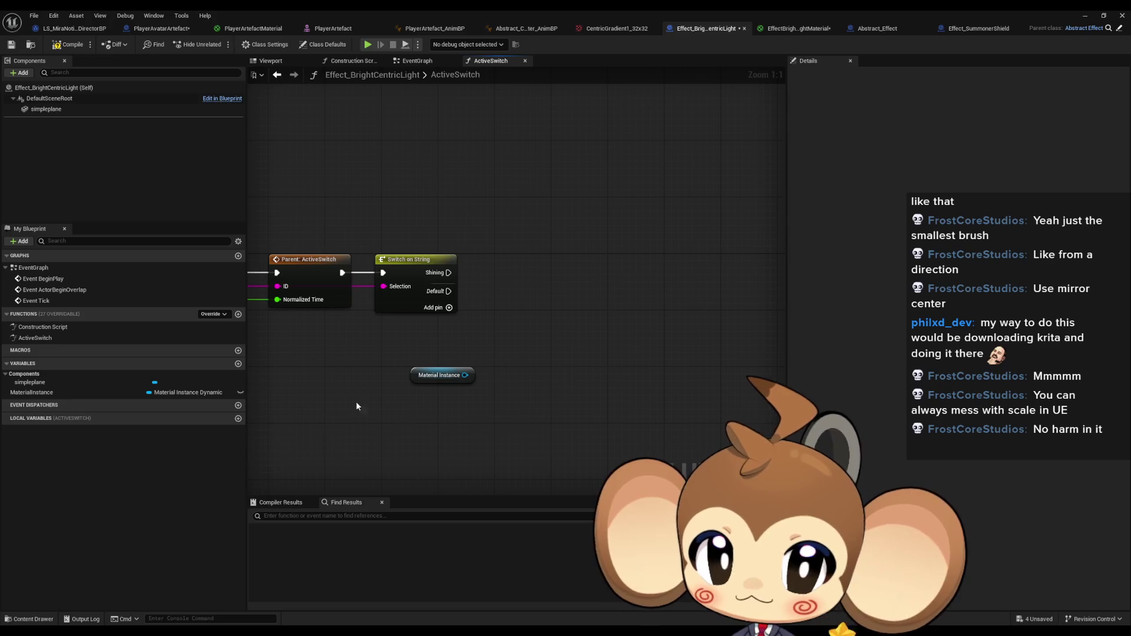
# In the EventGraph, relink Return Value to SET and simpleplane plus Material Instance into Set Material.
pyautogui.doubleClick(33, 267)
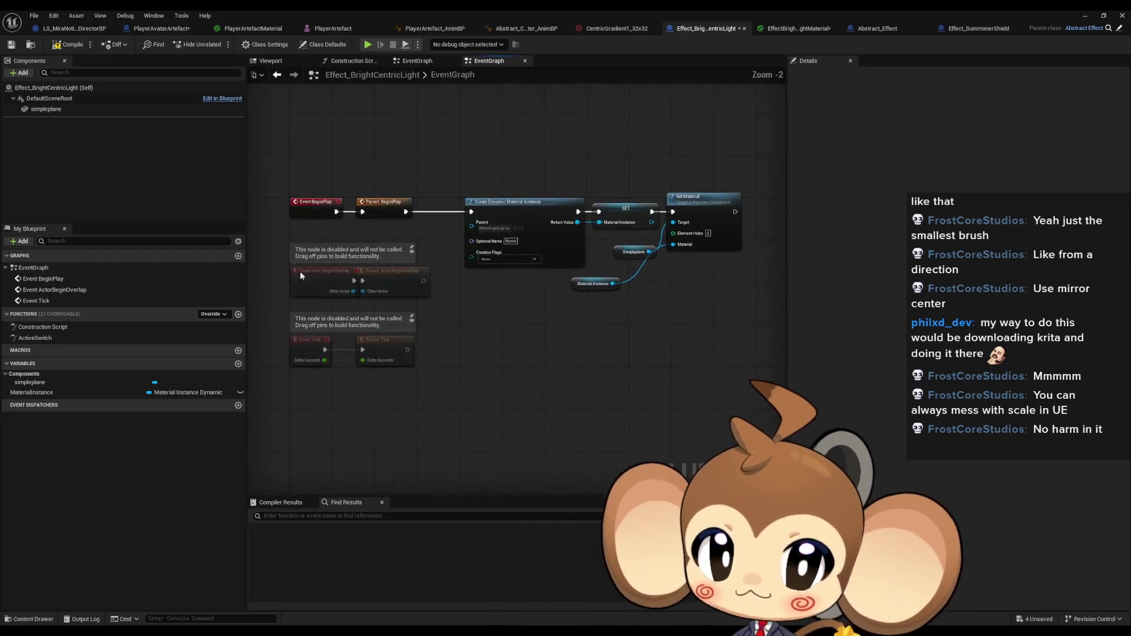
pyautogui.scroll(2, 547, 342)
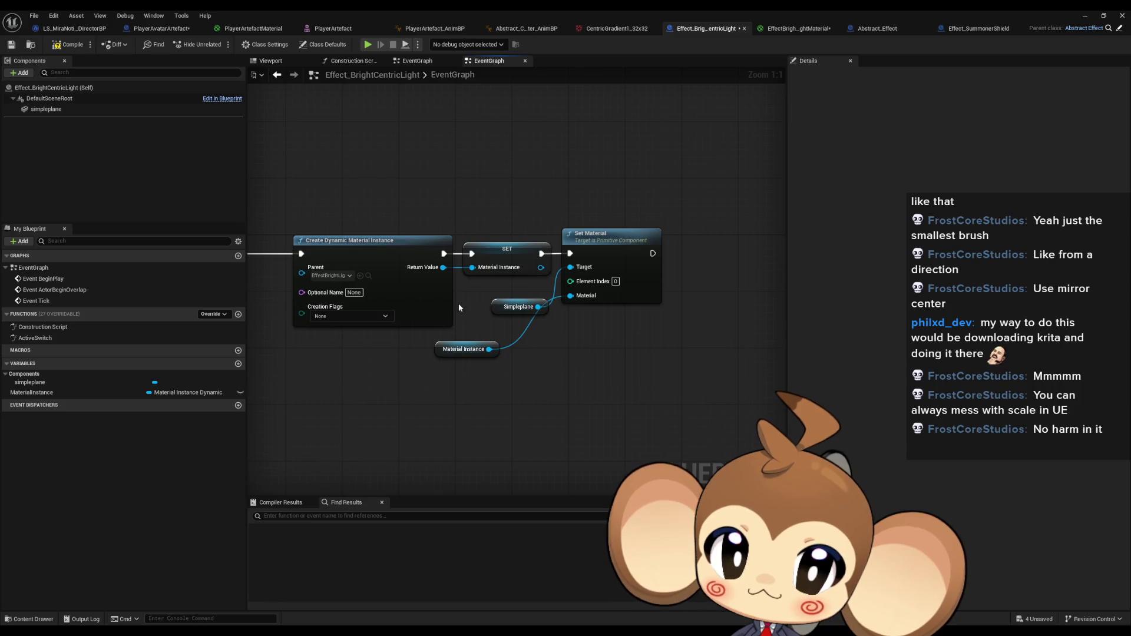
pyautogui.keyDown('alt'); pyautogui.click(471, 266); pyautogui.keyUp('alt')
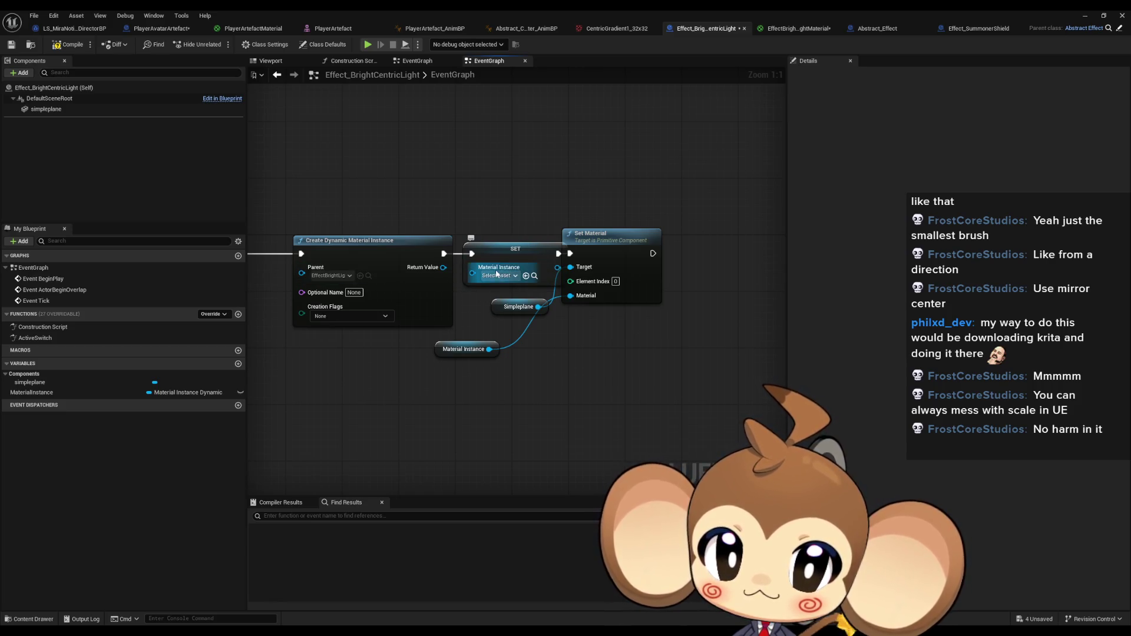
pyautogui.moveTo(443, 267); pyautogui.dragTo(472, 267)
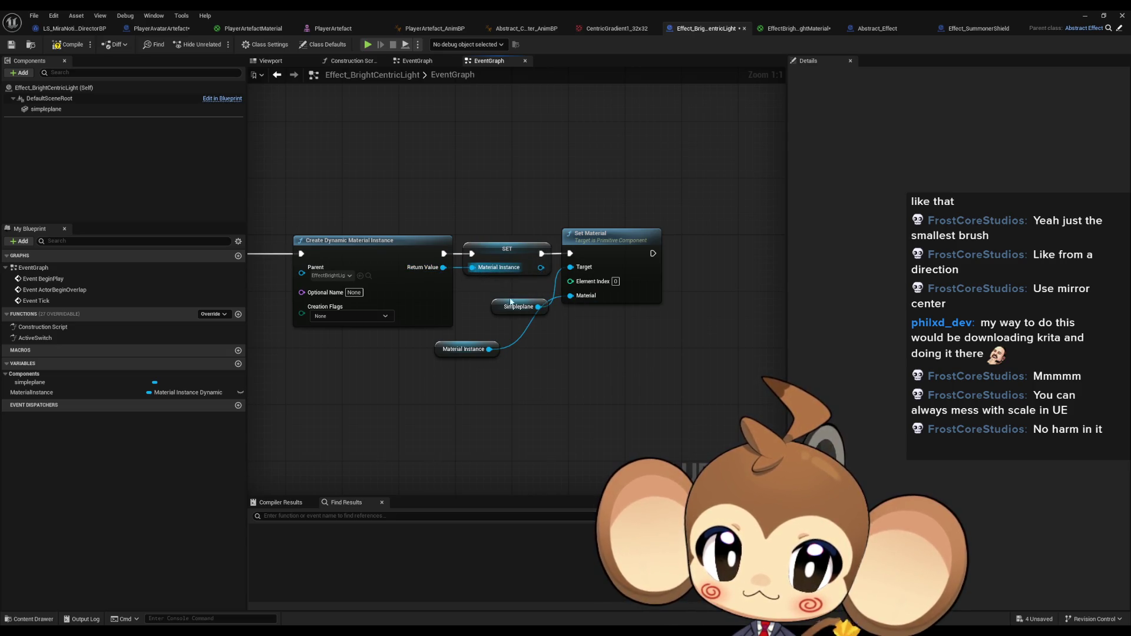
pyautogui.keyDown('alt'); pyautogui.click(539, 306); pyautogui.keyUp('alt')
pyautogui.keyDown('alt'); pyautogui.click(489, 349); pyautogui.keyUp('alt')
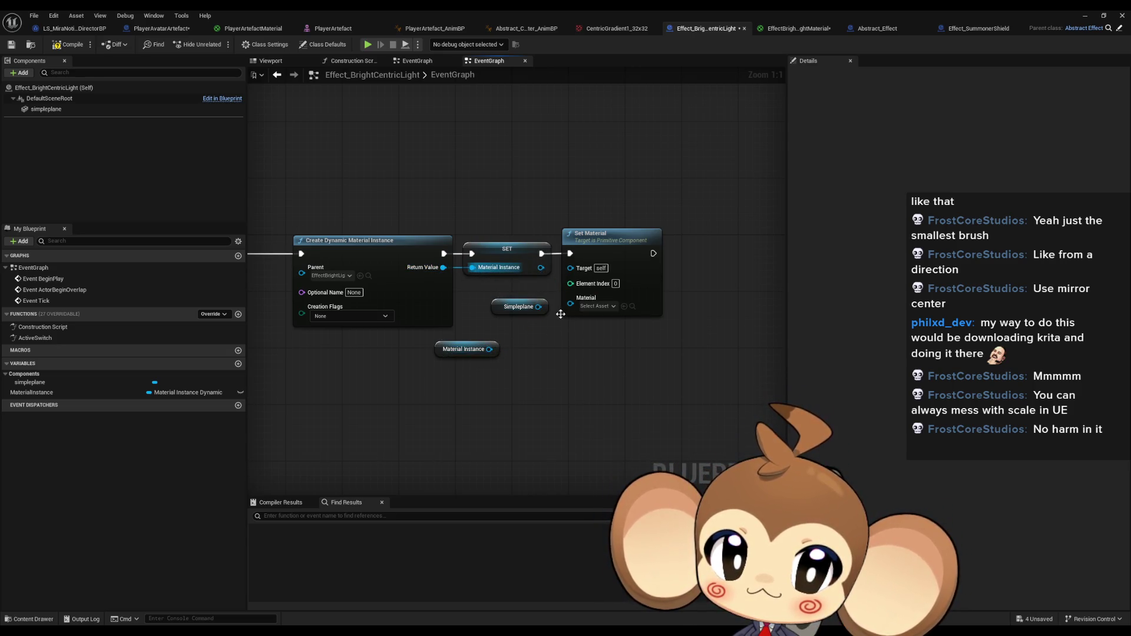
pyautogui.moveTo(537, 306)
pyautogui.mouseDown()
pyautogui.moveTo(570, 267)
pyautogui.moveTo(487, 354)
pyautogui.moveTo(522, 327)
pyautogui.mouseUp()
pyautogui.click(415, 391)
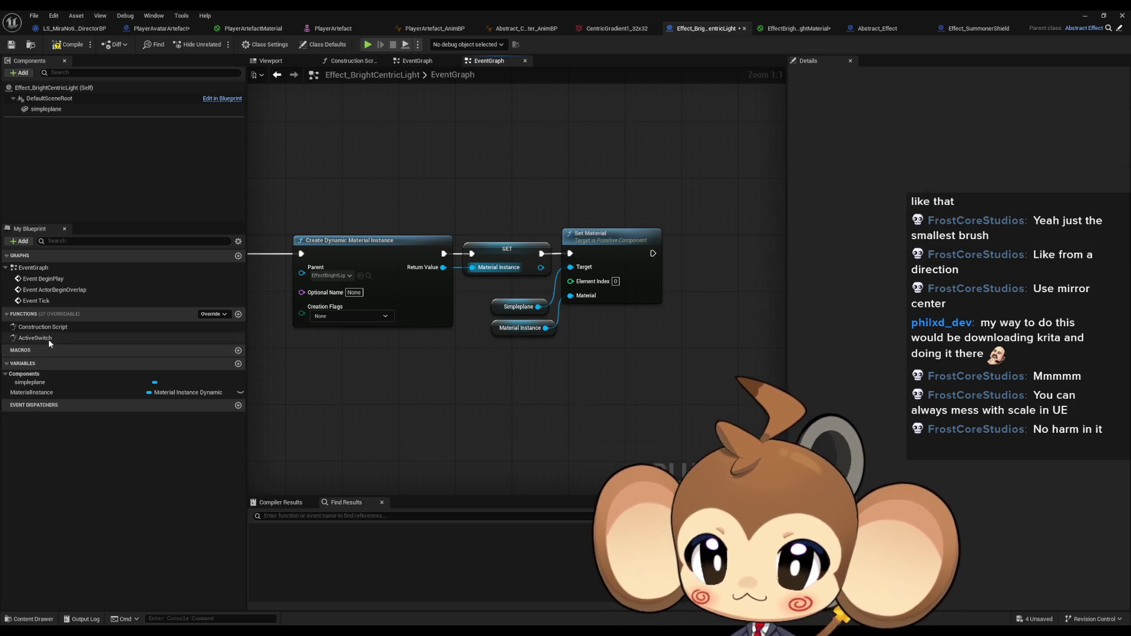
# In ActiveSwitch, add a Set Scalar Parameter Value node on Material Instance for parameter Intensity.
pyautogui.doubleClick(48, 338)
pyautogui.moveTo(582, 382); pyautogui.dragTo(623, 352)
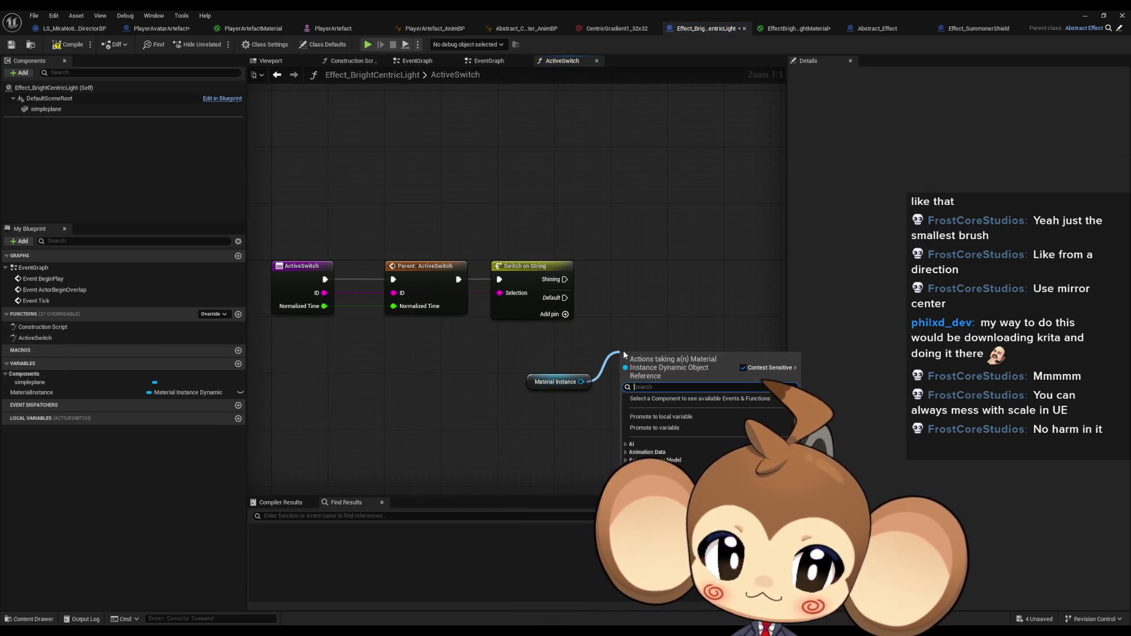
pyautogui.write('scala set')
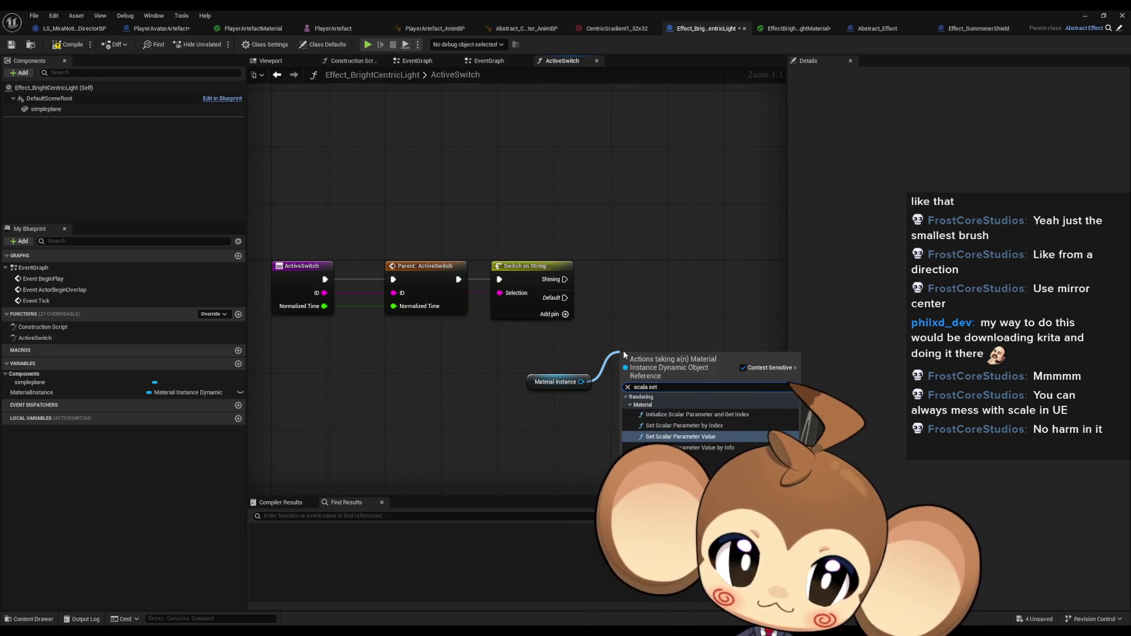
pyautogui.press('Return')
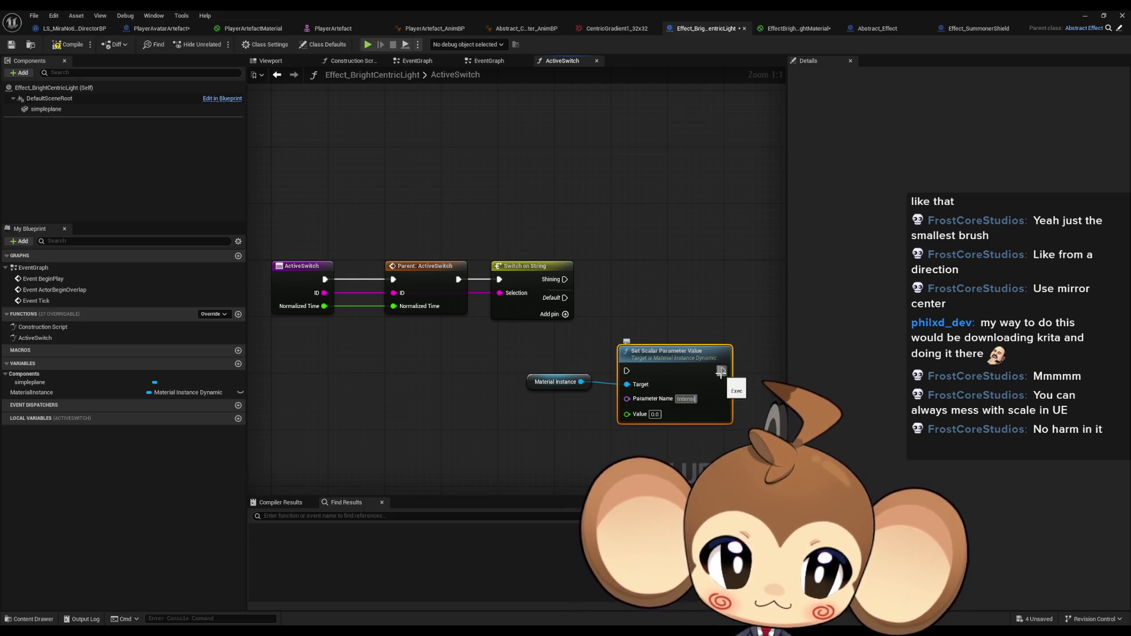
pyautogui.moveTo(676, 354); pyautogui.dragTo(690, 319)
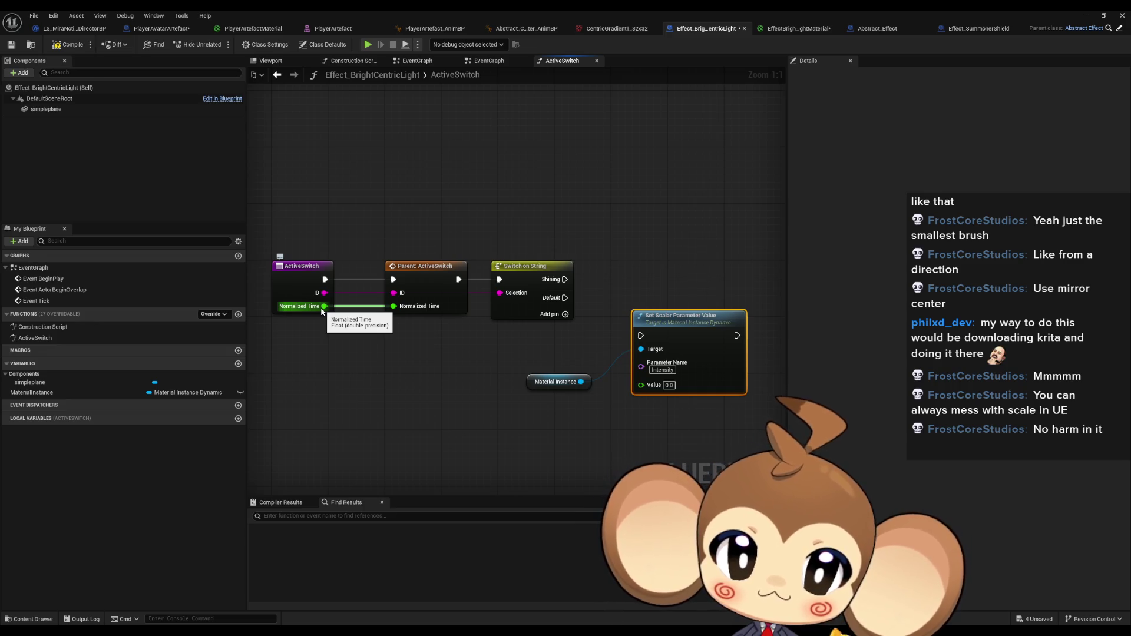
# Add a variable named Curve of type Curve Float object reference.
pyautogui.click(237, 365)
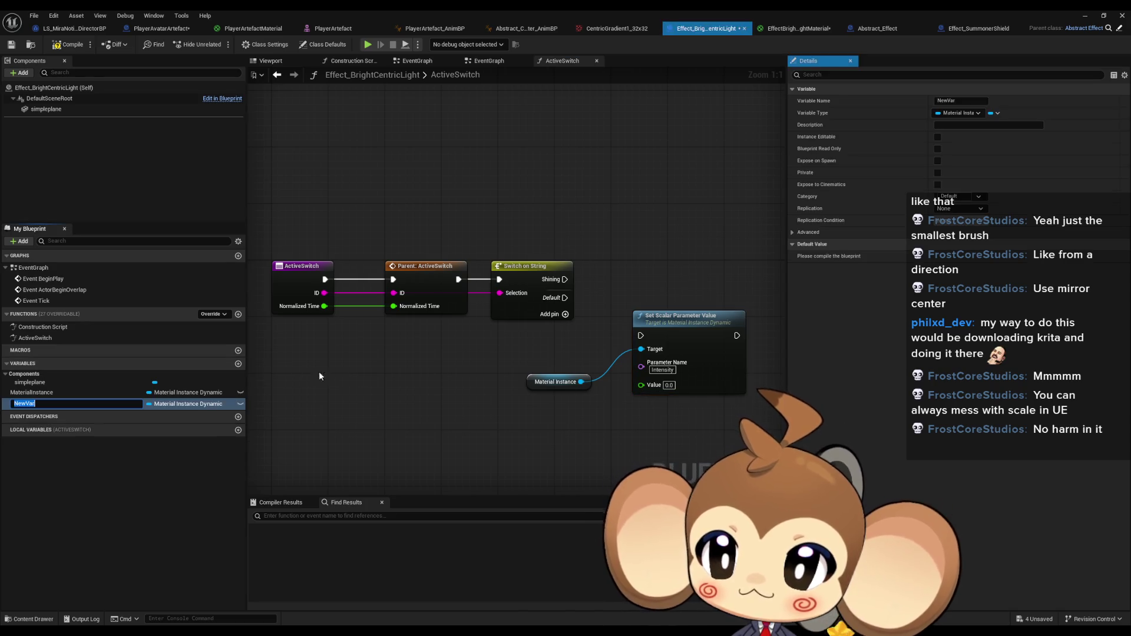
pyautogui.write('Curve')
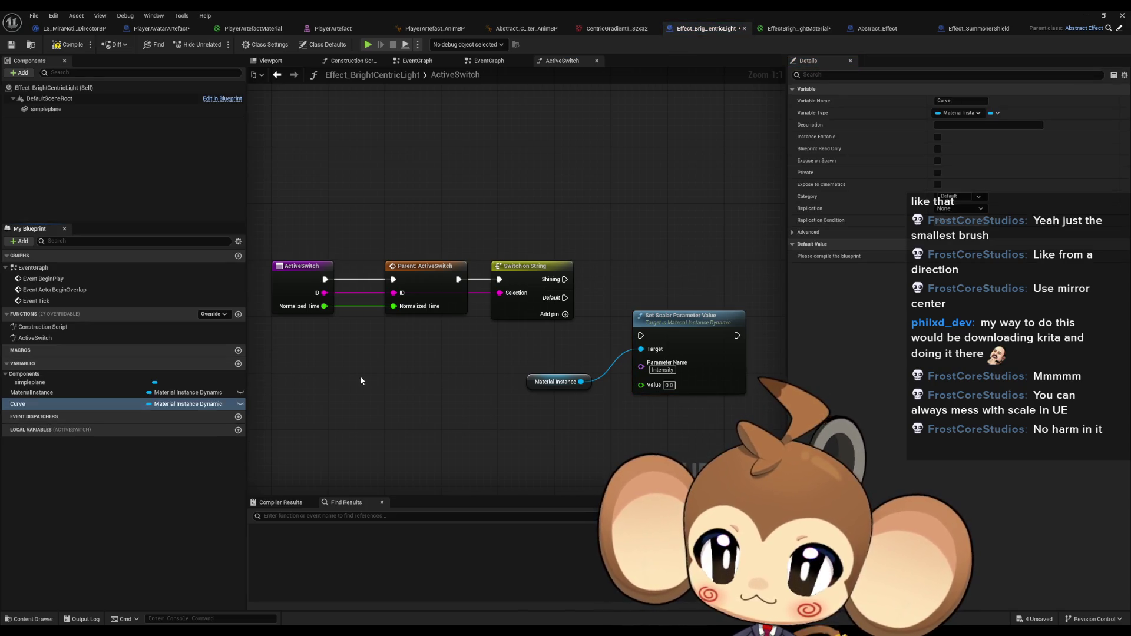
pyautogui.click(191, 404)
pyautogui.write('f')
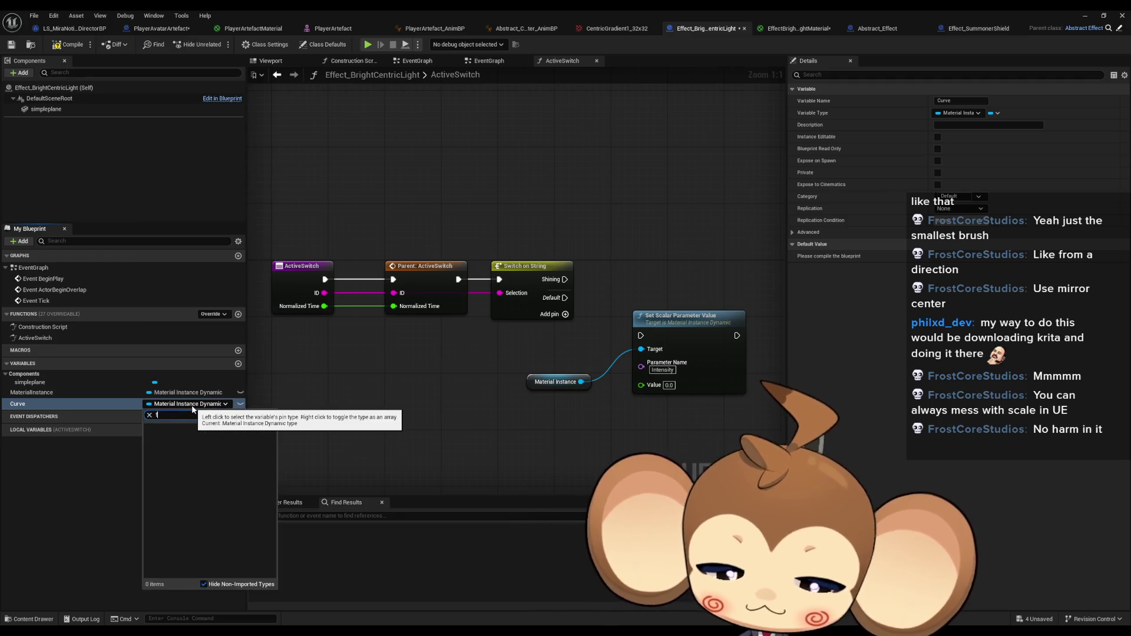
pyautogui.press('BackSpace')
pyautogui.write('c')
pyautogui.write('loat')
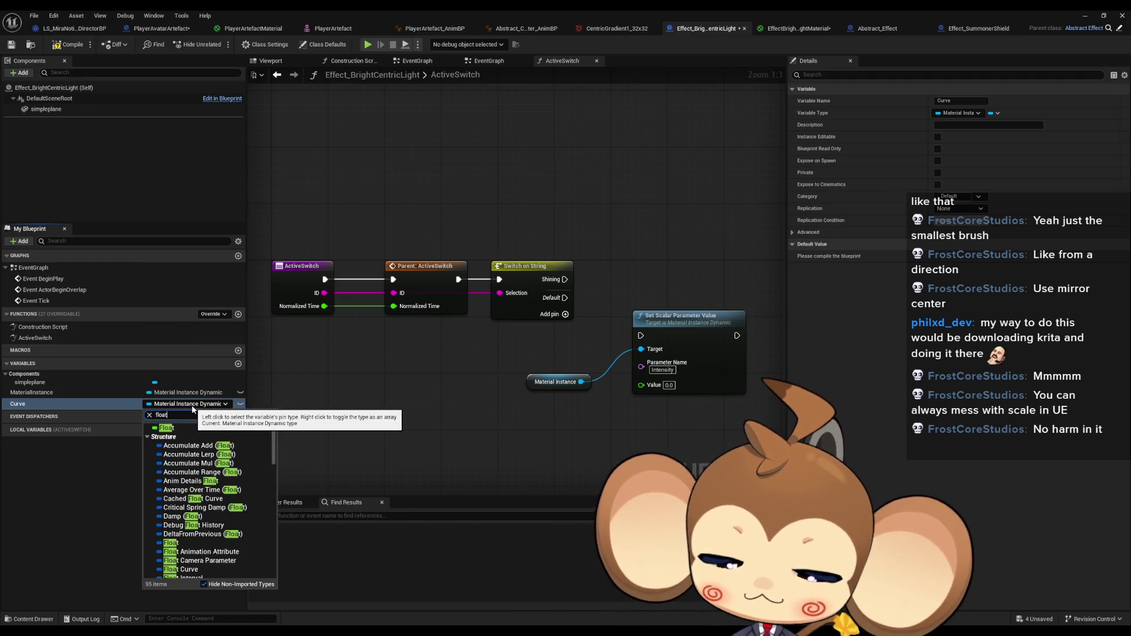
pyautogui.write('urve')
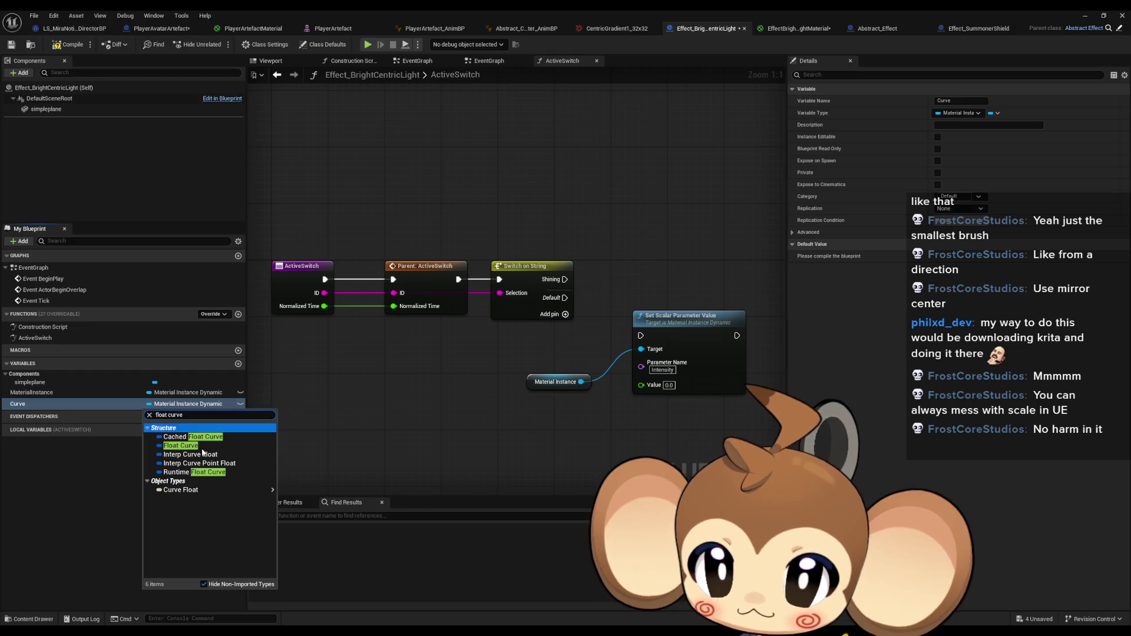
pyautogui.moveTo(191, 495)
pyautogui.click(294, 494)
# Read Curve with Get Float Value at Normalized Time into Value, run on the Shining case.
pyautogui.moveTo(17, 404)
pyautogui.mouseDown()
pyautogui.moveTo(494, 442)
pyautogui.moveTo(527, 434)
pyautogui.mouseUp()
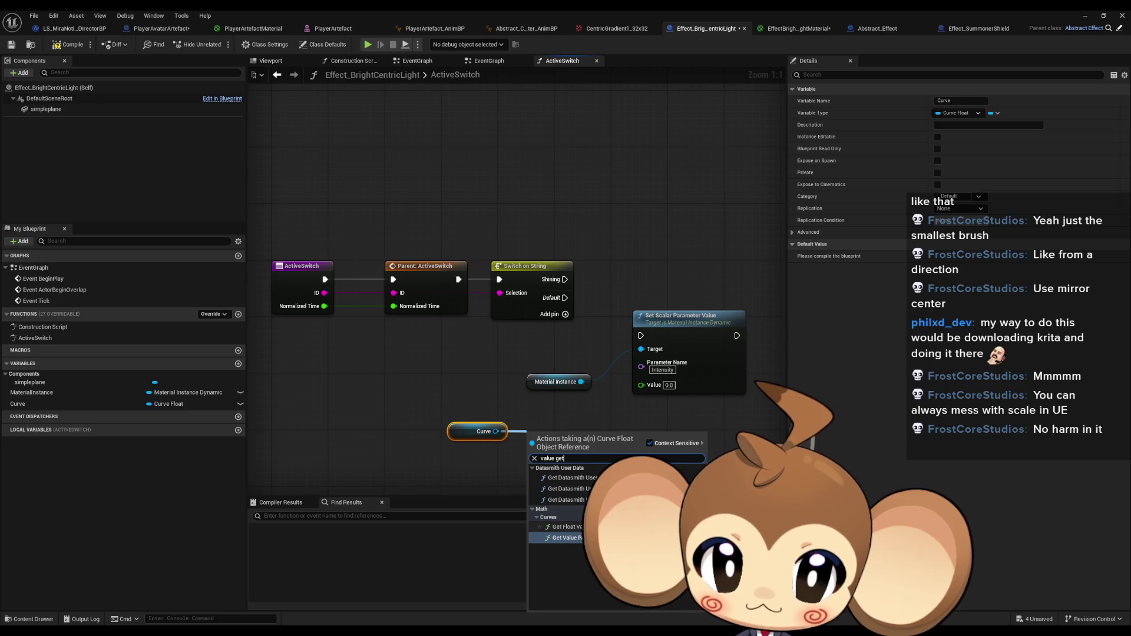
pyautogui.click(565, 526)
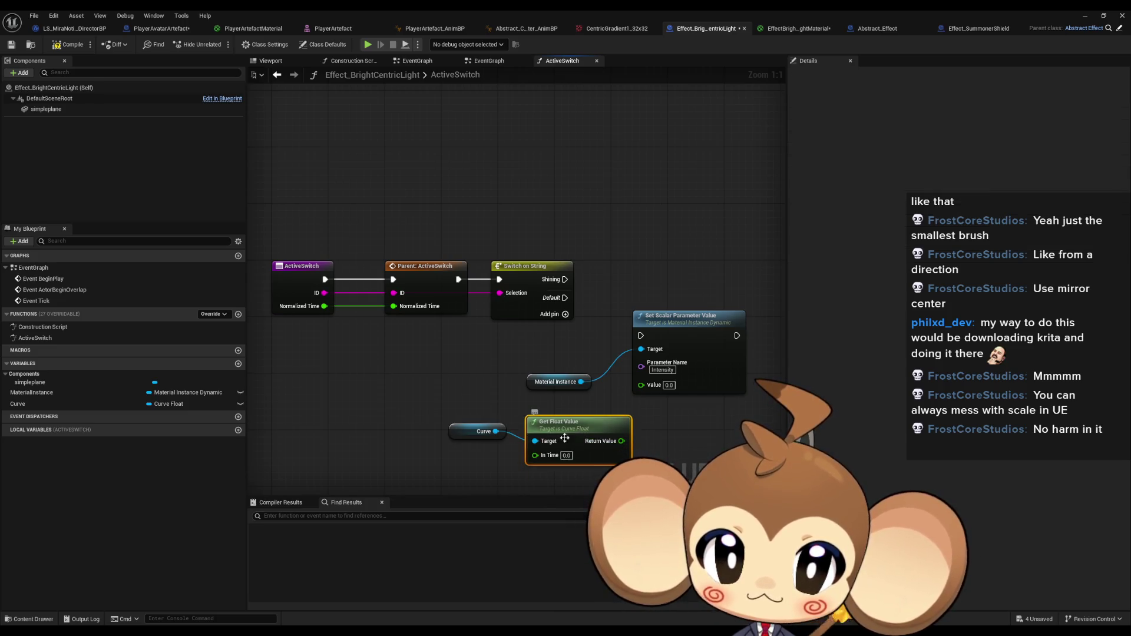
pyautogui.moveTo(535, 456); pyautogui.dragTo(323, 306)
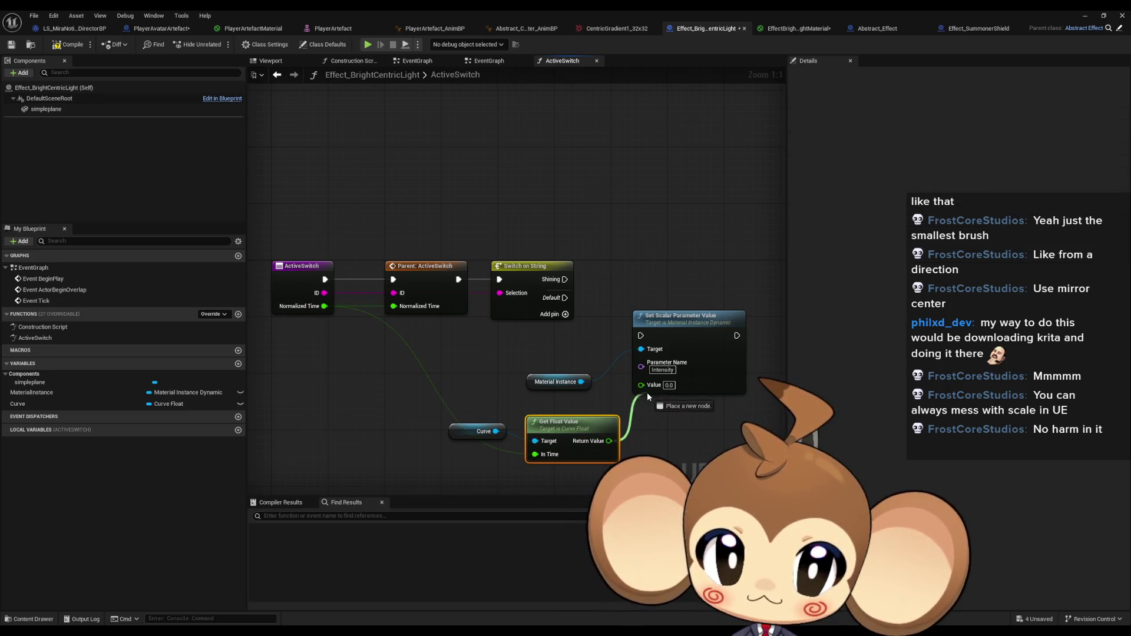
pyautogui.moveTo(609, 440); pyautogui.dragTo(641, 384)
pyautogui.moveTo(641, 336); pyautogui.dragTo(565, 279)
pyautogui.moveTo(673, 369); pyautogui.dragTo(666, 320)
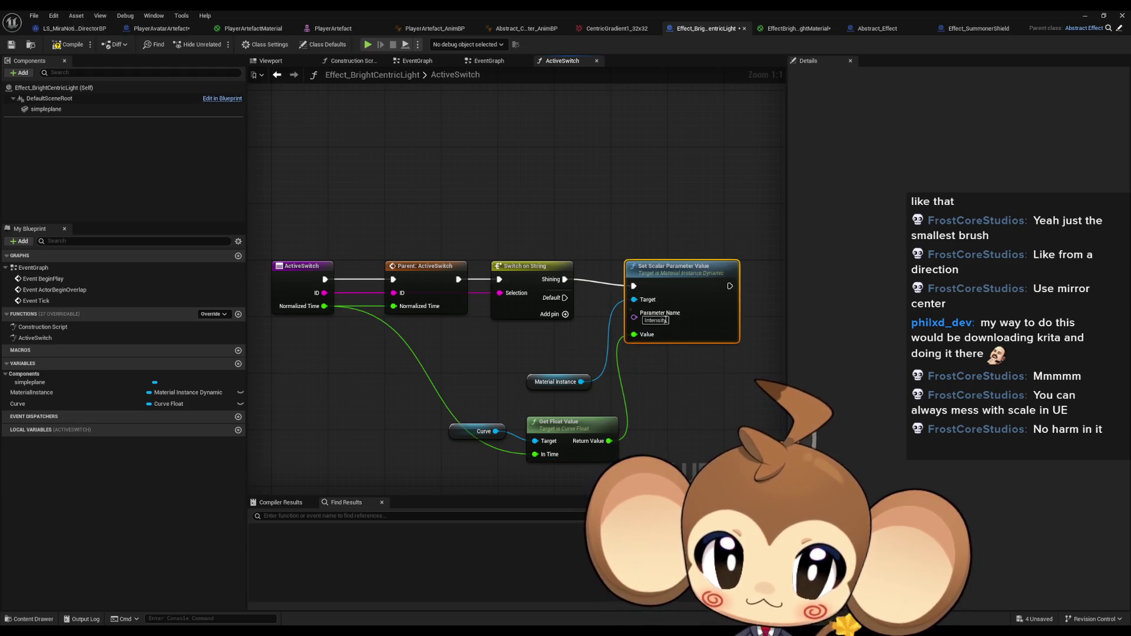
pyautogui.click(1085, 16)
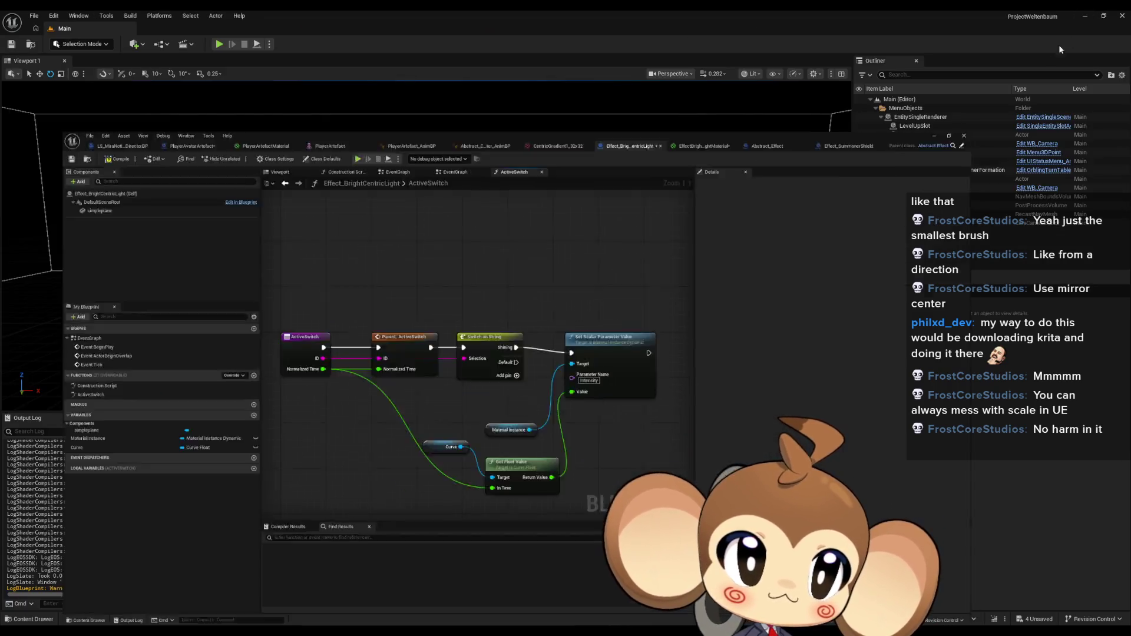
# Browse the Content Browser to the Effects > Billboards > BrightLight folder.
pyautogui.click(684, 447)
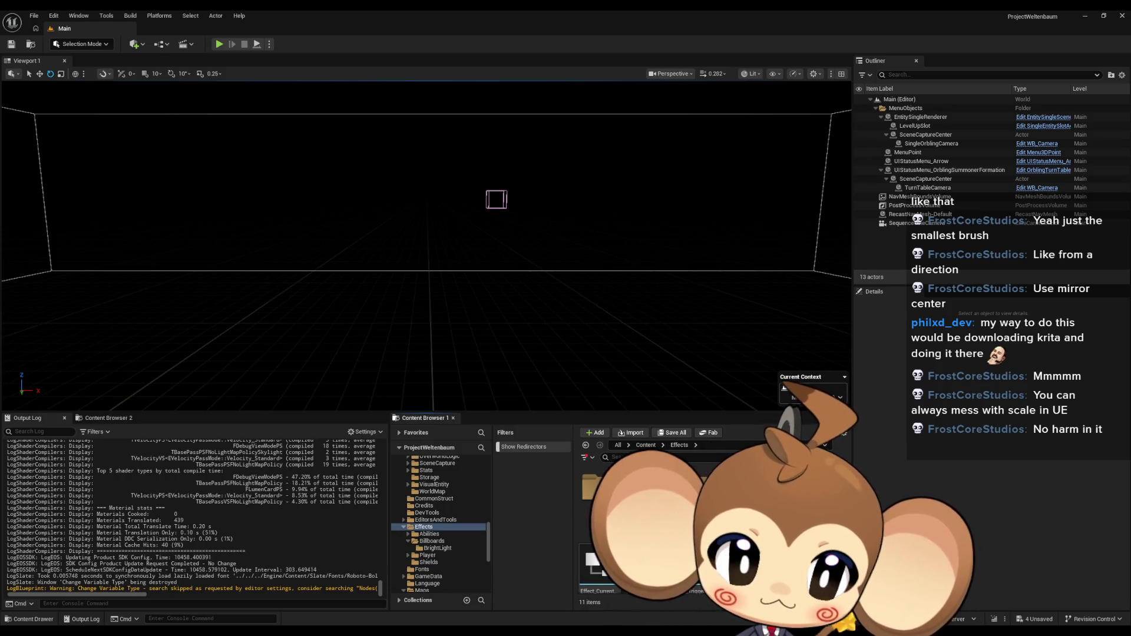
pyautogui.doubleClick(639, 489)
pyautogui.click(437, 548)
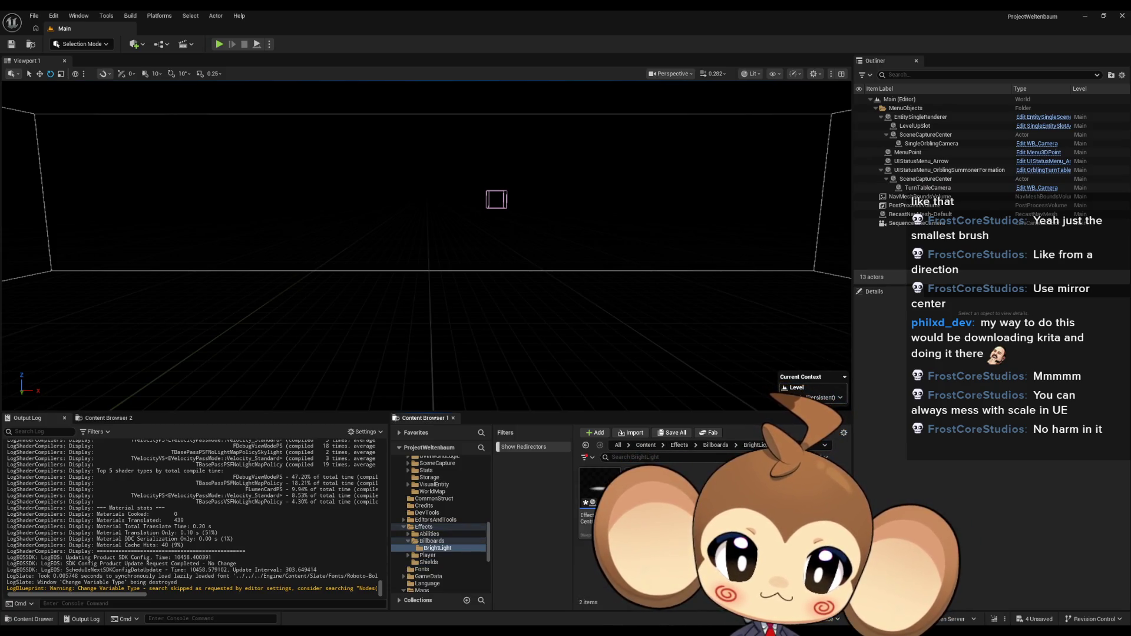
# Create a CurveFloat asset named Effect_BrightCentricLight_Curve there and open it.
pyautogui.rightClick(706, 531)
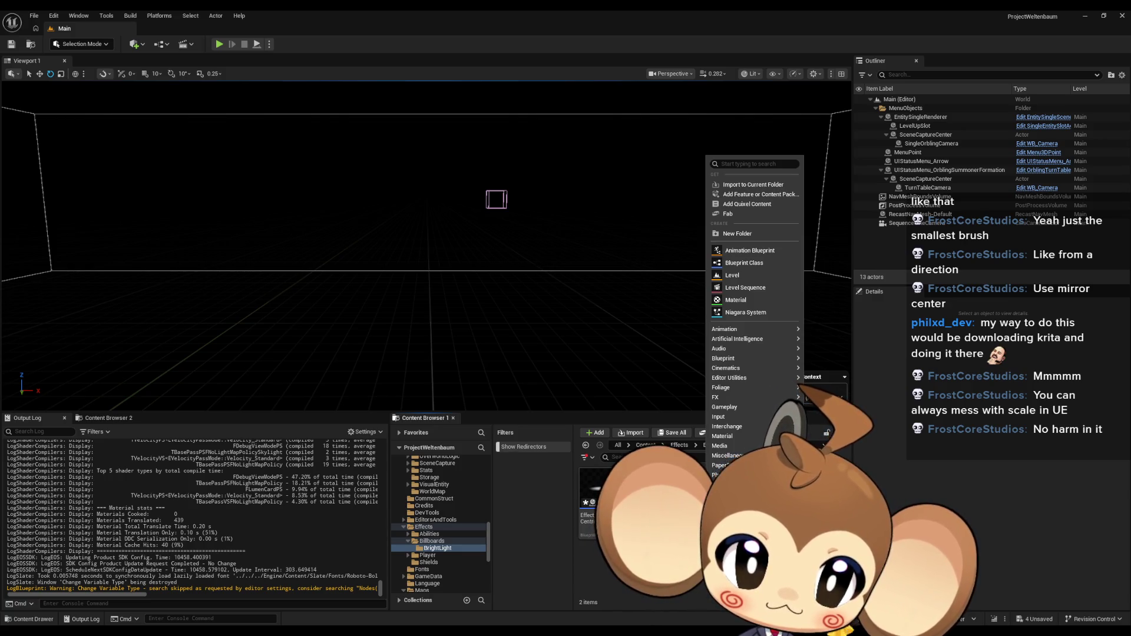
pyautogui.moveTo(731, 455)
pyautogui.click(850, 382)
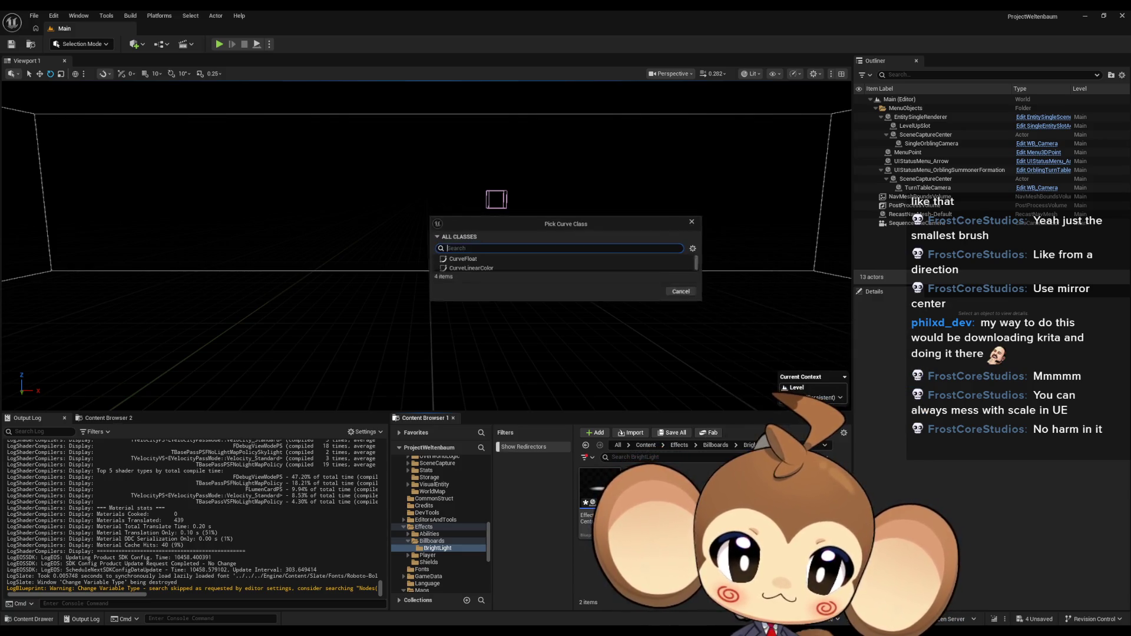
pyautogui.click(463, 259)
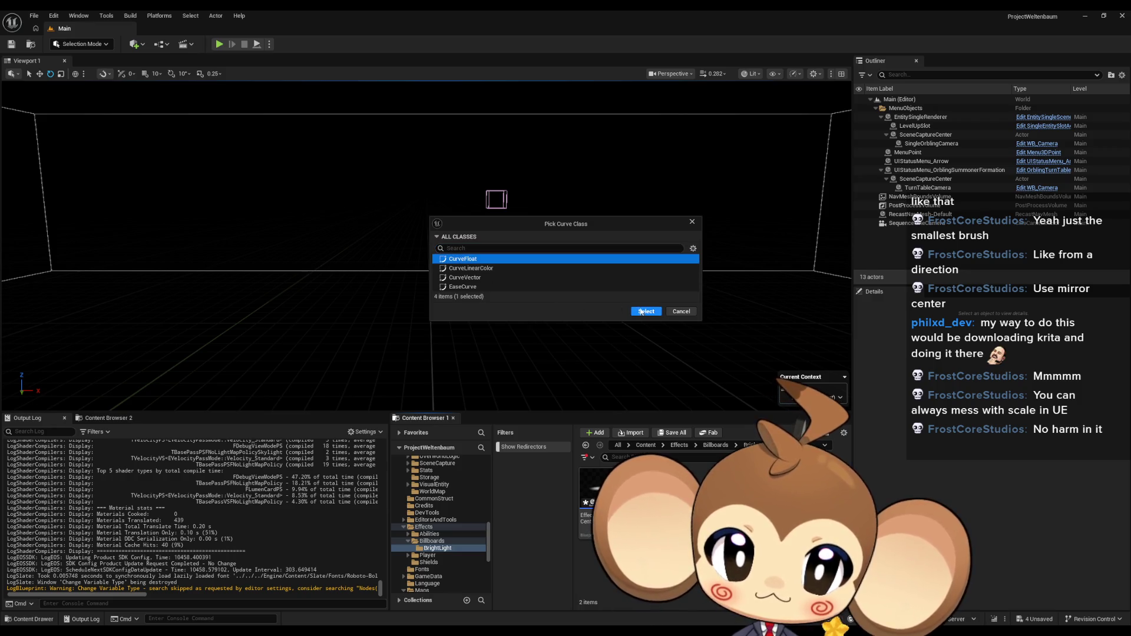
pyautogui.click(646, 311)
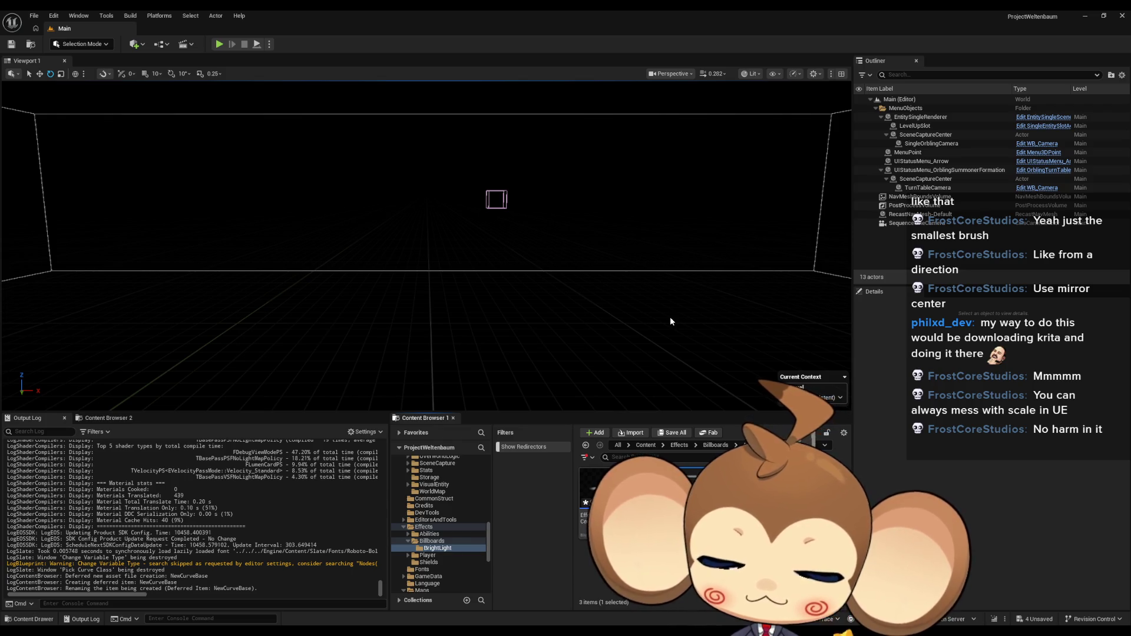
pyautogui.press('Return')
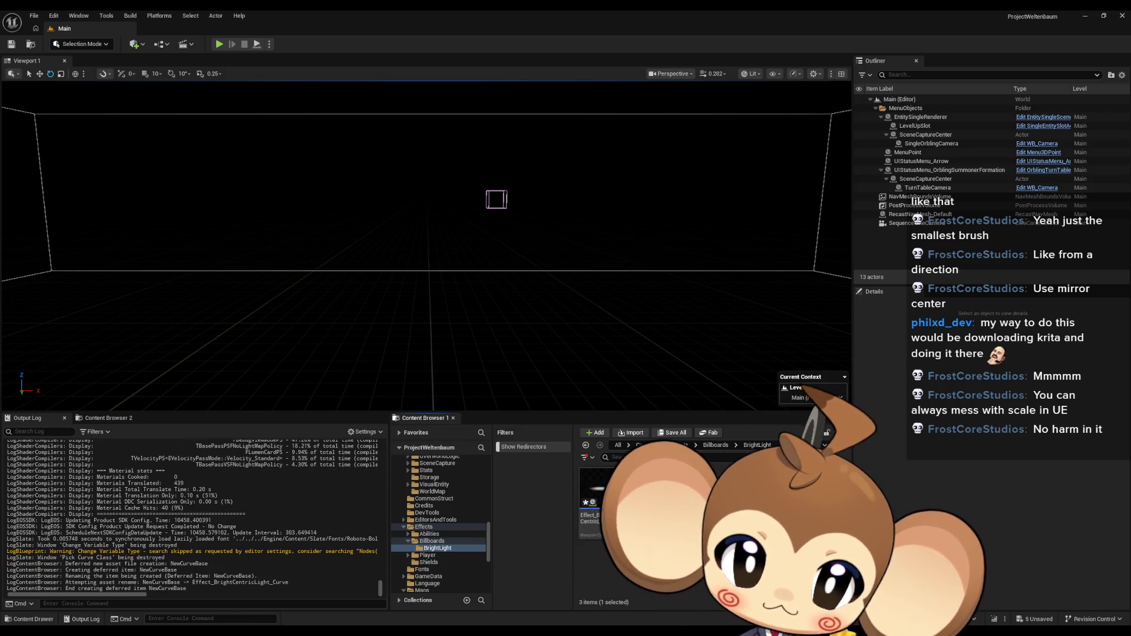
pyautogui.doubleClick(589, 483)
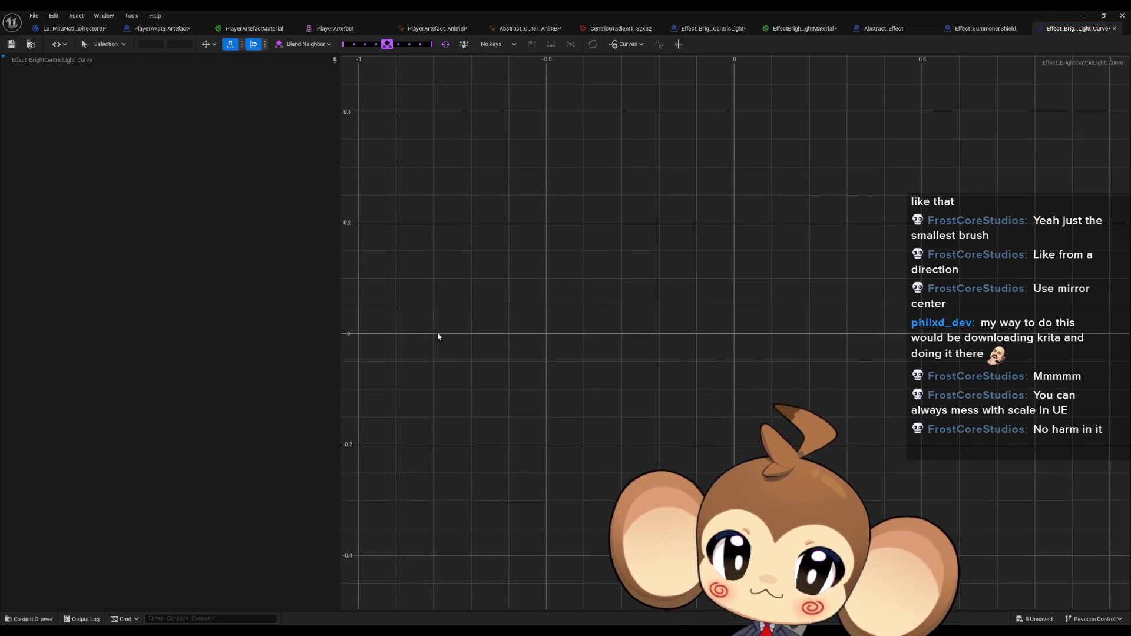
# Add keys to the float curve through its right-click menu.
pyautogui.rightClick(441, 333)
pyautogui.click(478, 362)
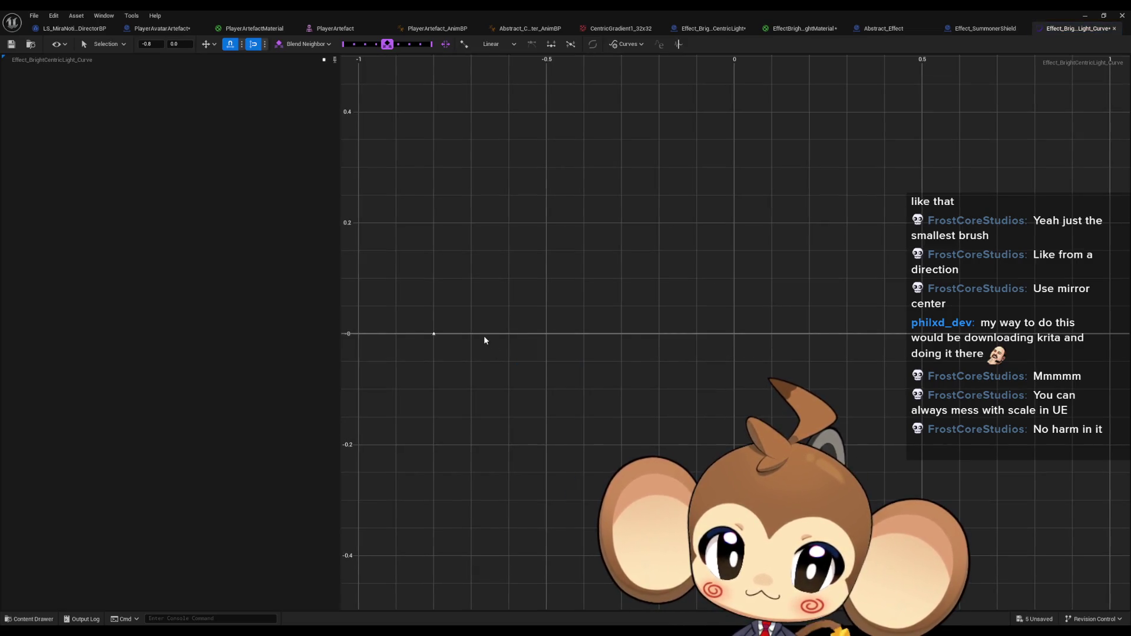
pyautogui.rightClick(481, 333)
pyautogui.press('Escape')
pyautogui.rightClick(488, 334)
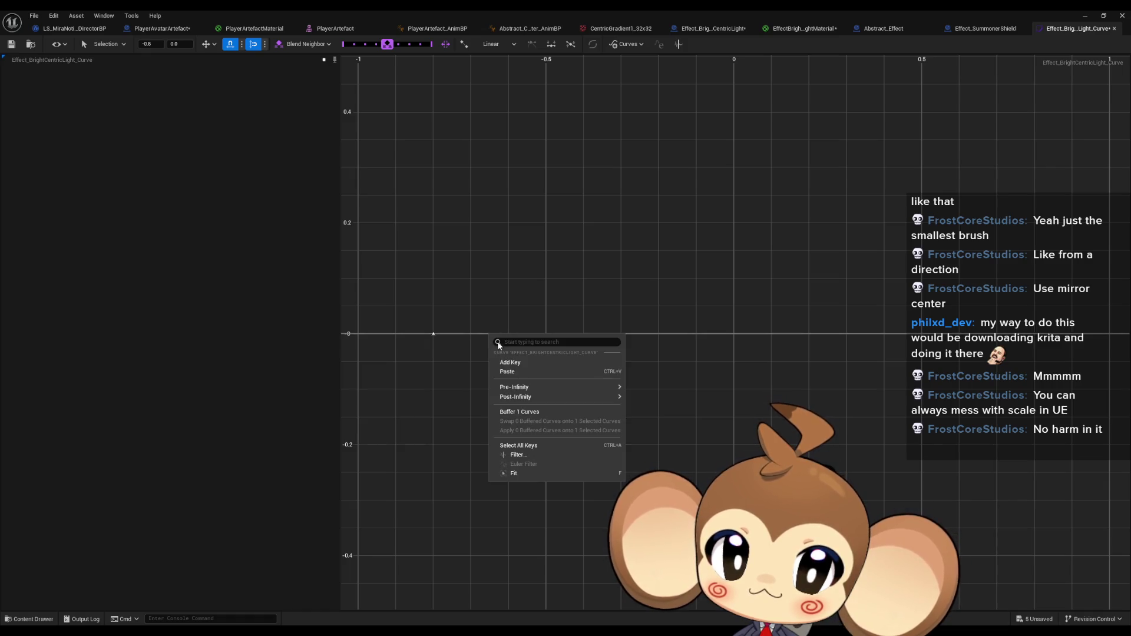
pyautogui.click(499, 363)
pyautogui.rightClick(541, 341)
pyautogui.click(545, 362)
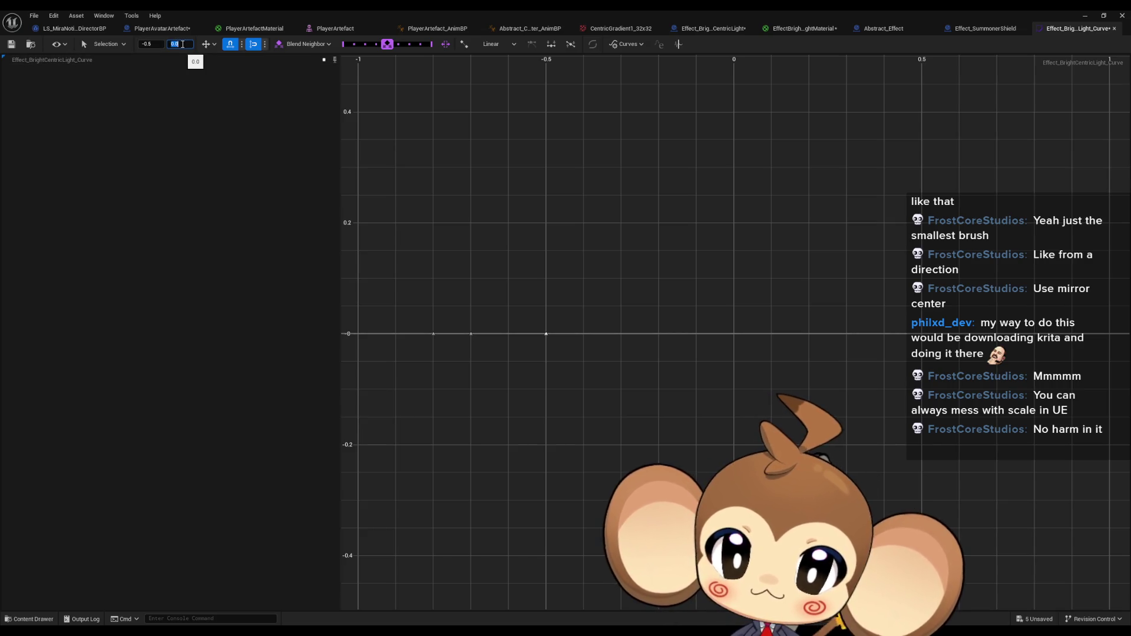
# Set a peak key of value 1 at time 0.5, with outer keys at times 0 and 1.
pyautogui.write('1')
pyautogui.press('Return')
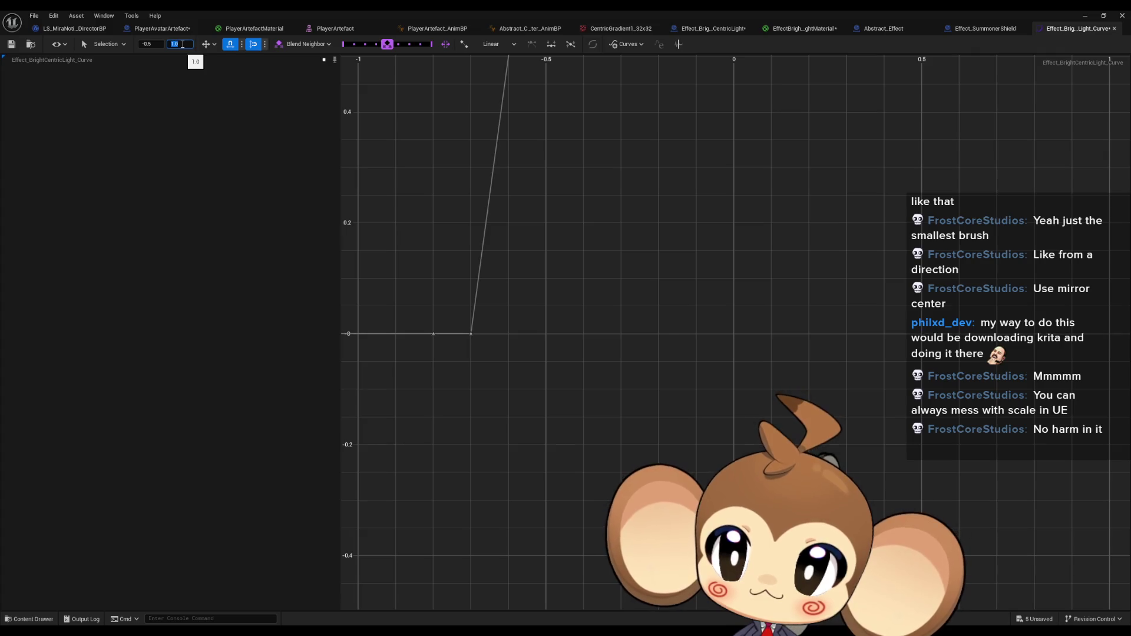
pyautogui.write('0.5')
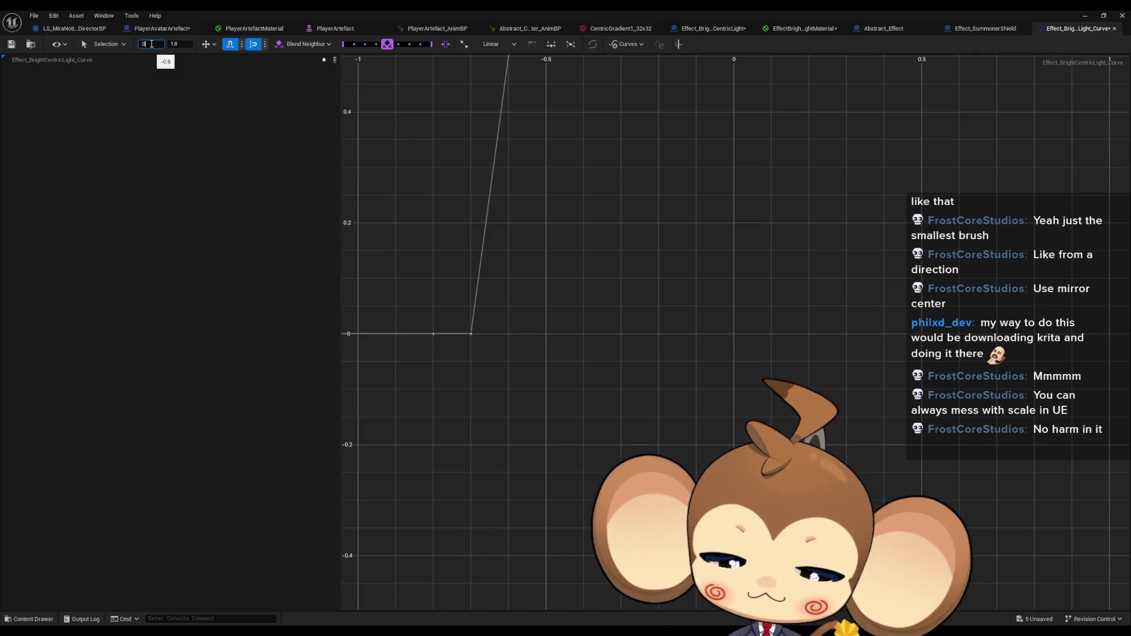
pyautogui.press('Return')
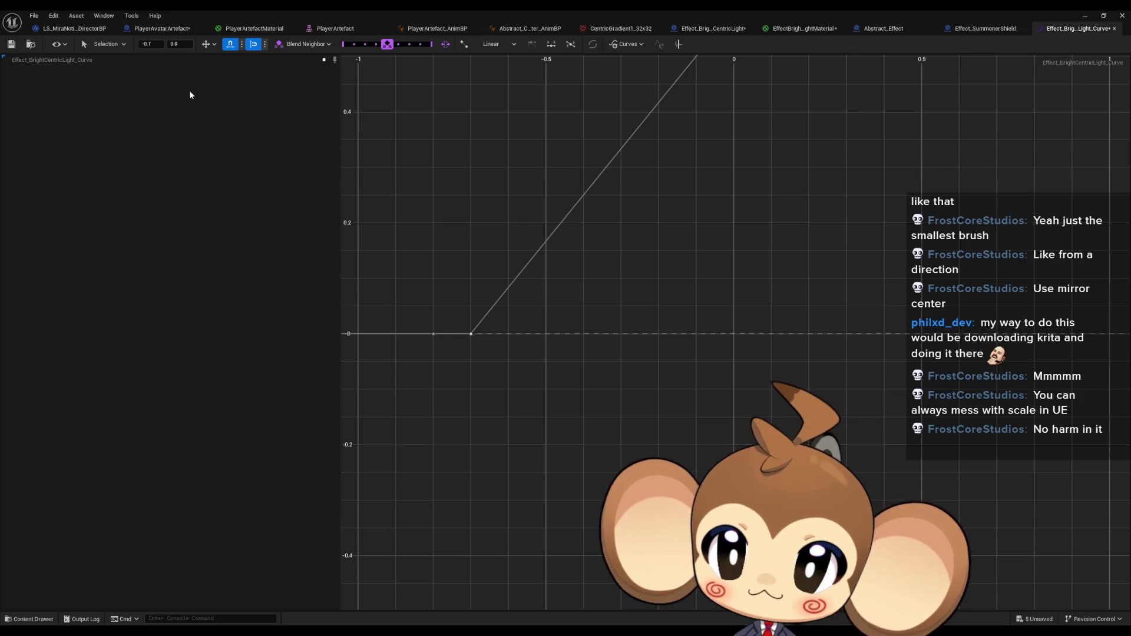
pyautogui.press('Return')
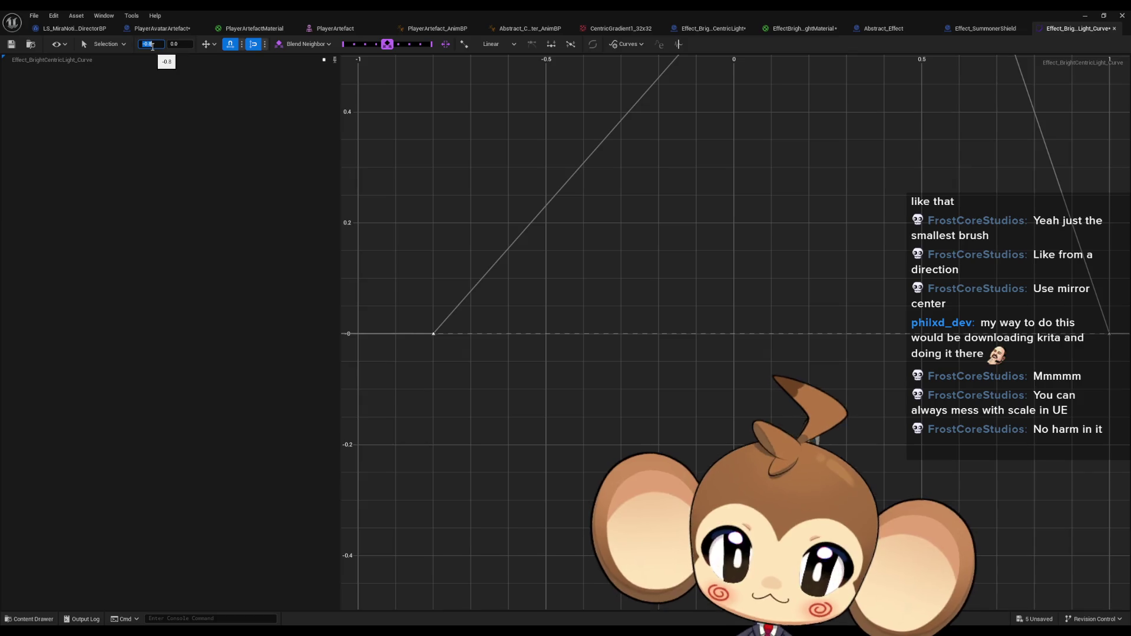
pyautogui.press('Return')
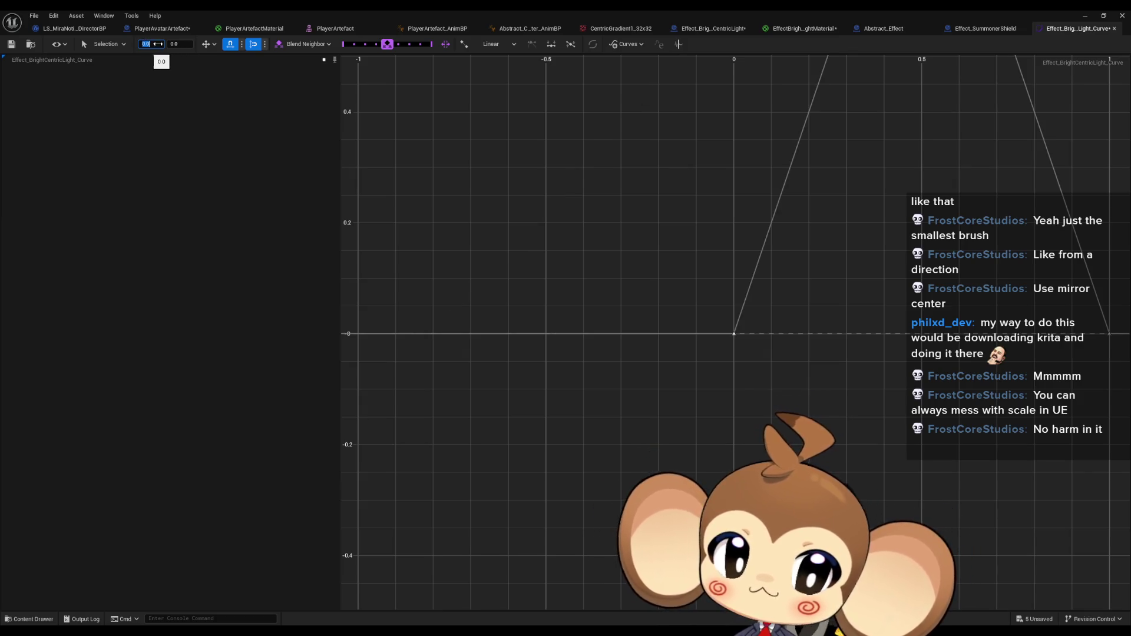
pyautogui.press('f')
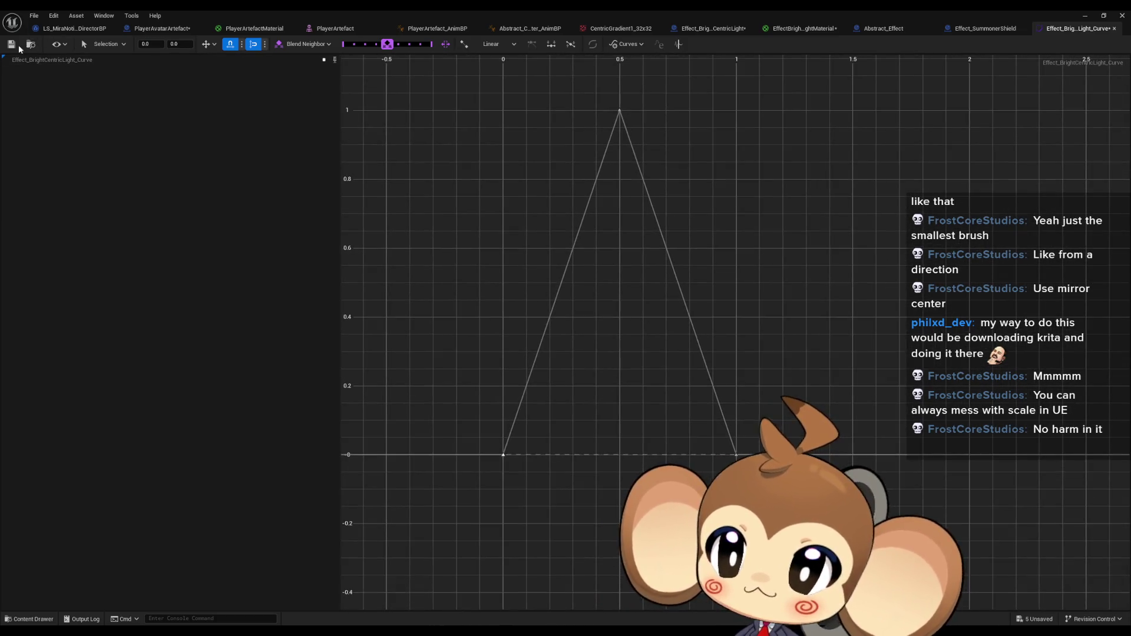
# Close the Effect_SummonerShield blueprint and the curve editor tabs.
pyautogui.click(991, 31)
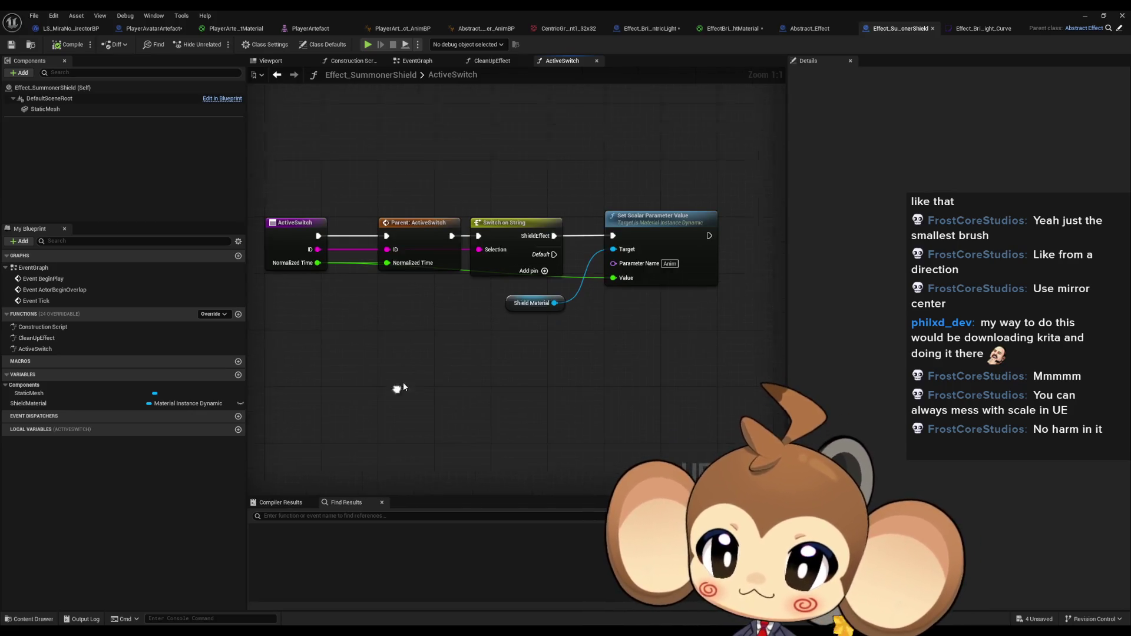
pyautogui.middleClick(902, 29)
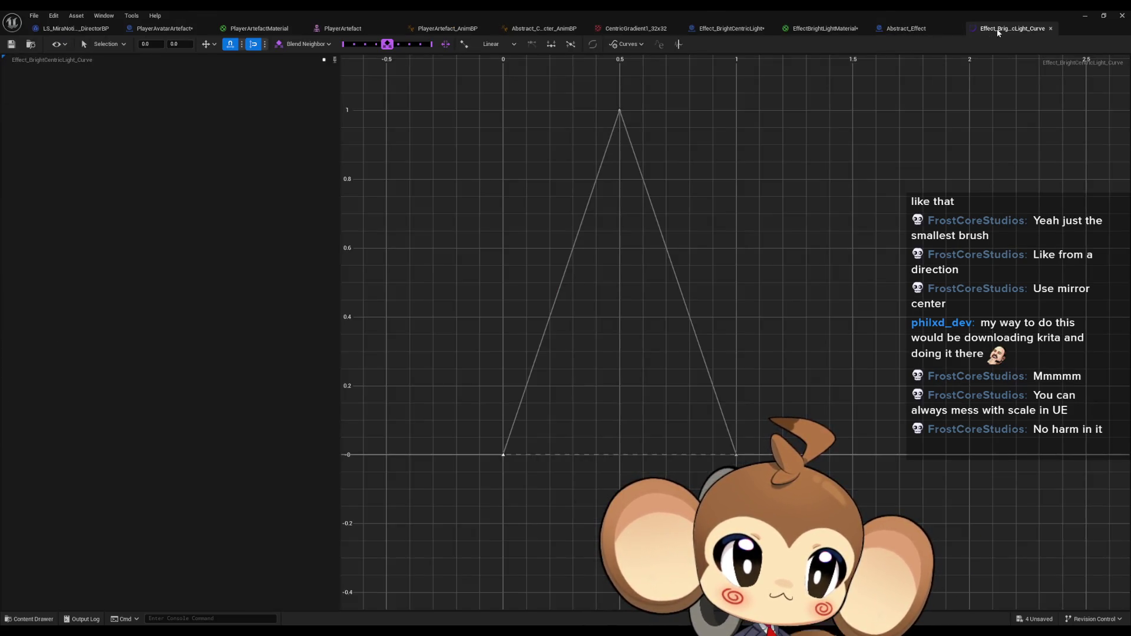
pyautogui.middleClick(998, 30)
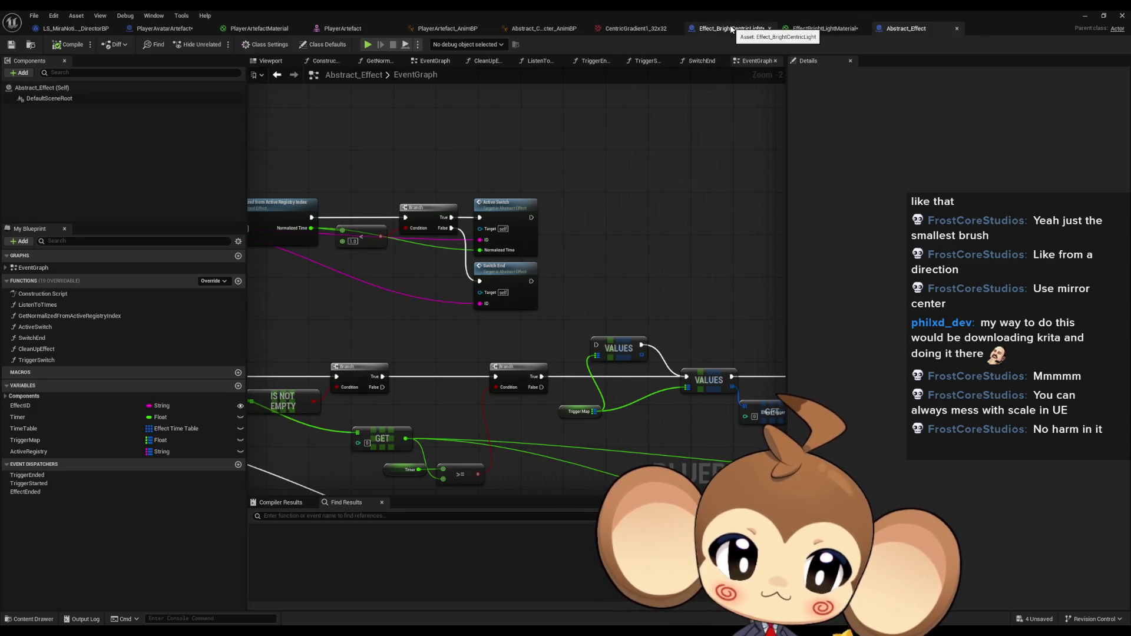
# Tidy the Curve, Get Float Value and Set Scalar Parameter Value nodes in ActiveSwitch.
pyautogui.click(731, 30)
pyautogui.click(413, 416)
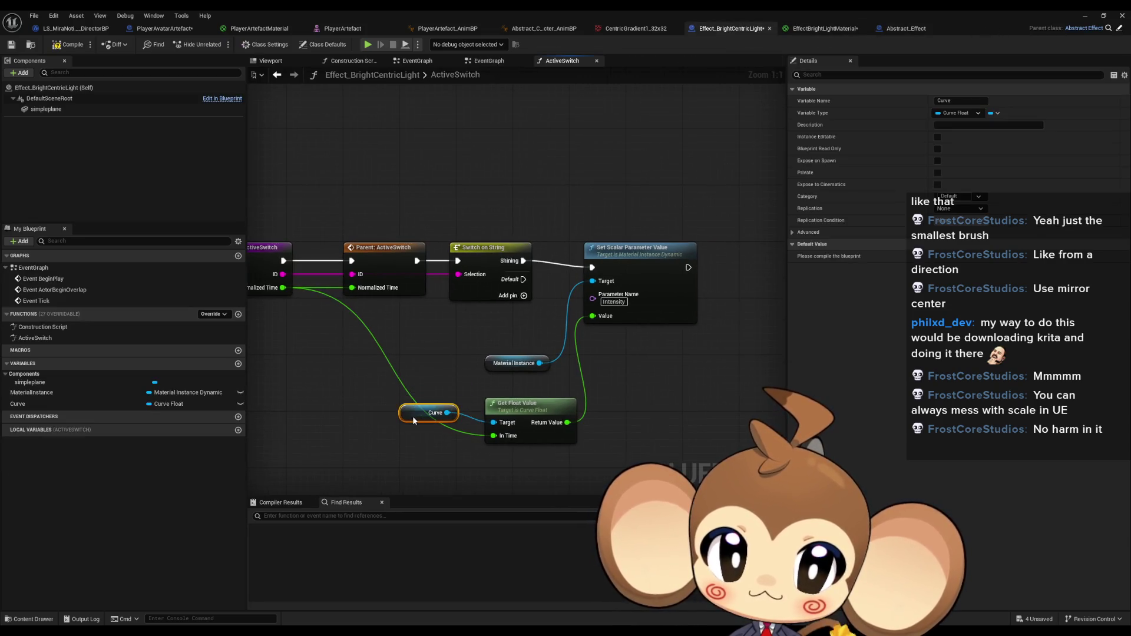
pyautogui.moveTo(412, 416); pyautogui.dragTo(419, 409)
pyautogui.moveTo(616, 260); pyautogui.dragTo(589, 252)
pyautogui.moveTo(510, 363); pyautogui.dragTo(489, 327)
pyautogui.moveTo(530, 411); pyautogui.dragTo(514, 389)
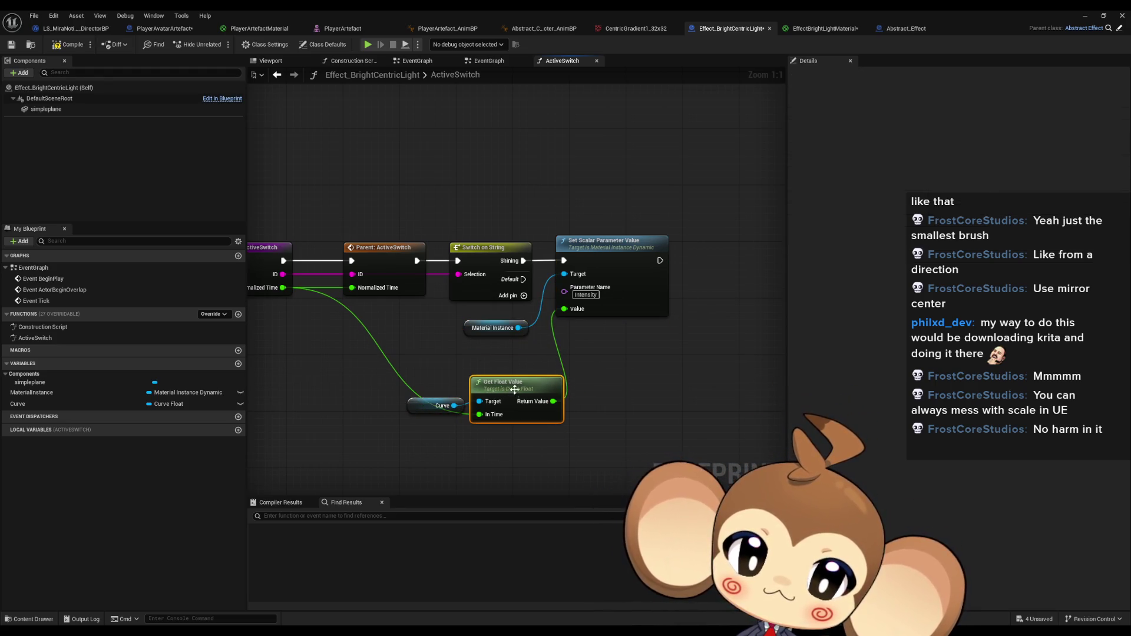
pyautogui.keyDown('ctrl'); pyautogui.click(439, 405); pyautogui.keyUp('ctrl')
pyautogui.moveTo(438, 406)
pyautogui.mouseDown()
pyautogui.moveTo(397, 412)
pyautogui.moveTo(383, 381)
pyautogui.mouseUp()
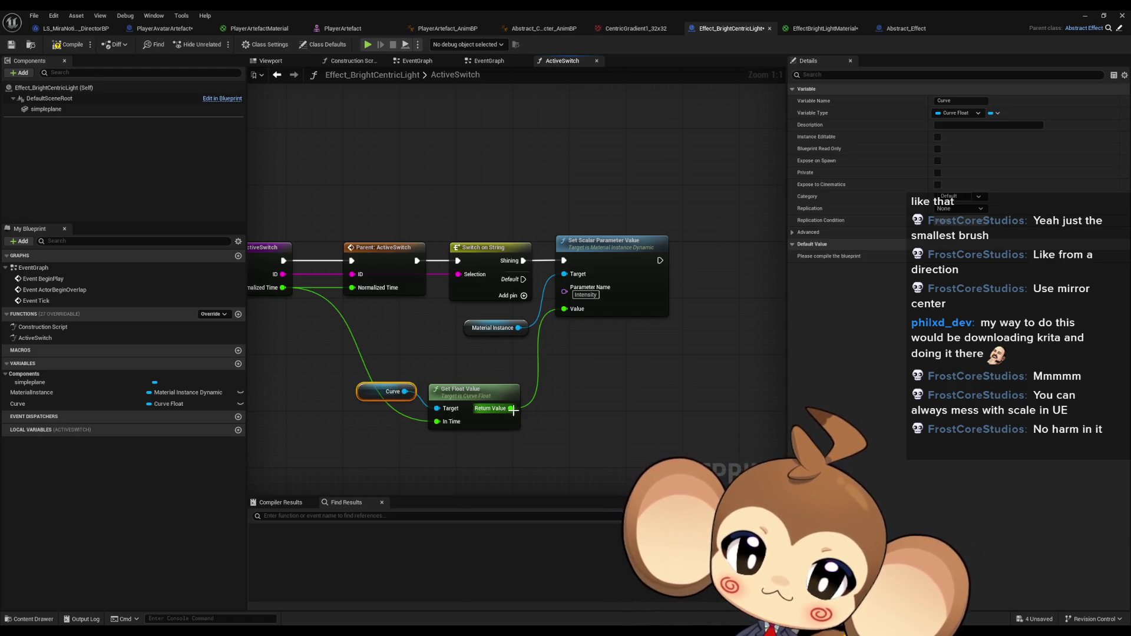
# Multiply the curve's Return Value by 0.5 and feed the result into Value.
pyautogui.moveTo(509, 408)
pyautogui.mouseDown()
pyautogui.moveTo(562, 411)
pyautogui.moveTo(549, 404)
pyautogui.mouseUp()
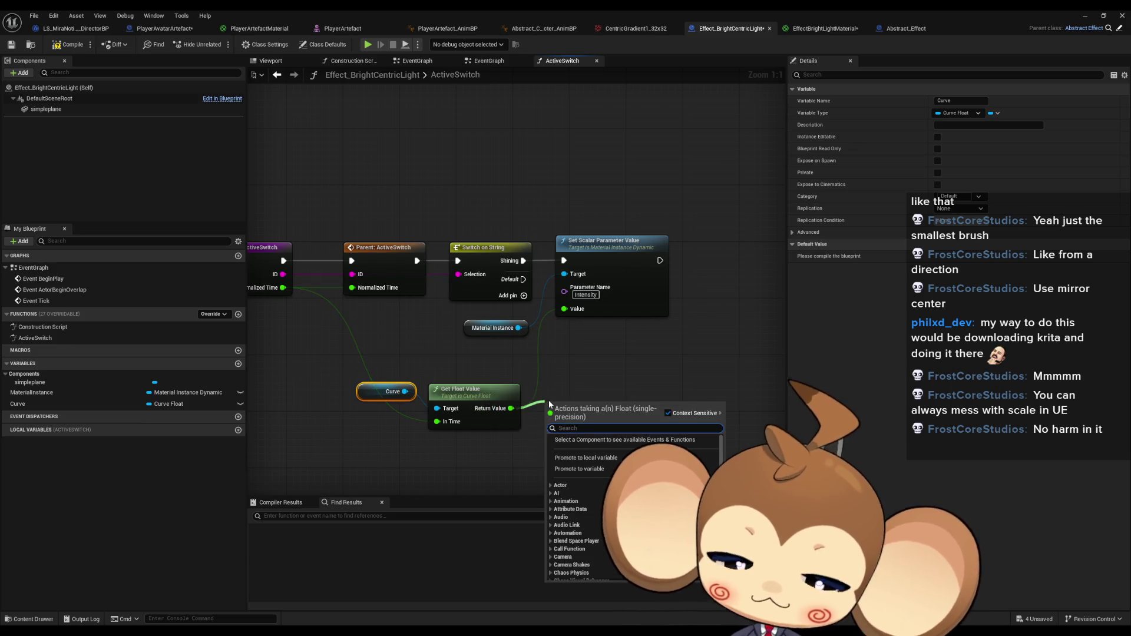
pyautogui.press('Return')
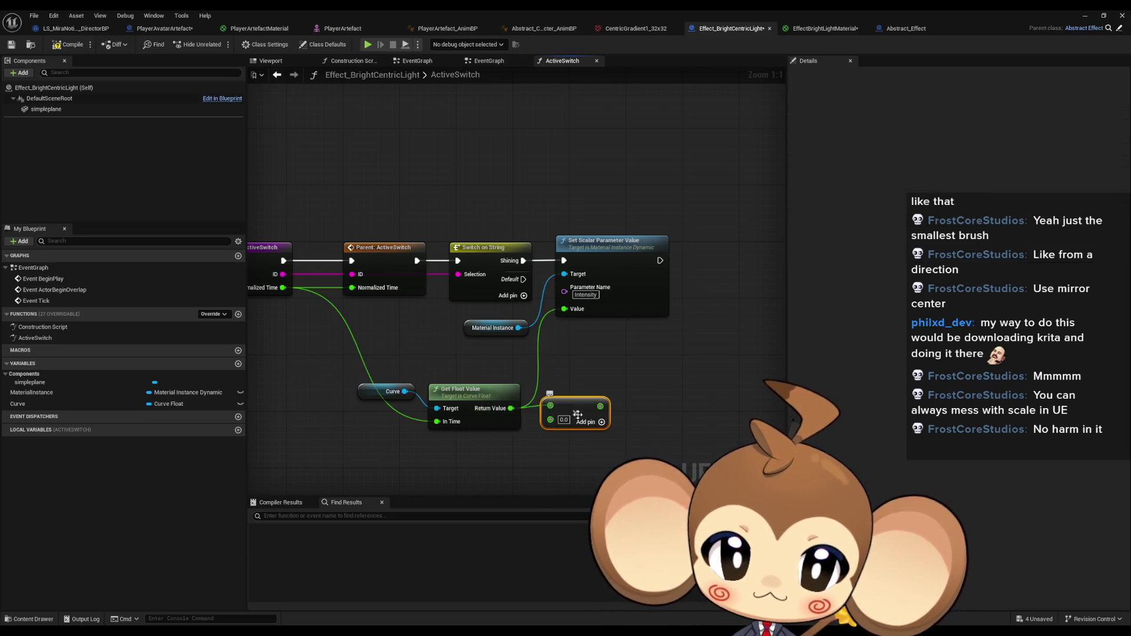
pyautogui.write('0.5')
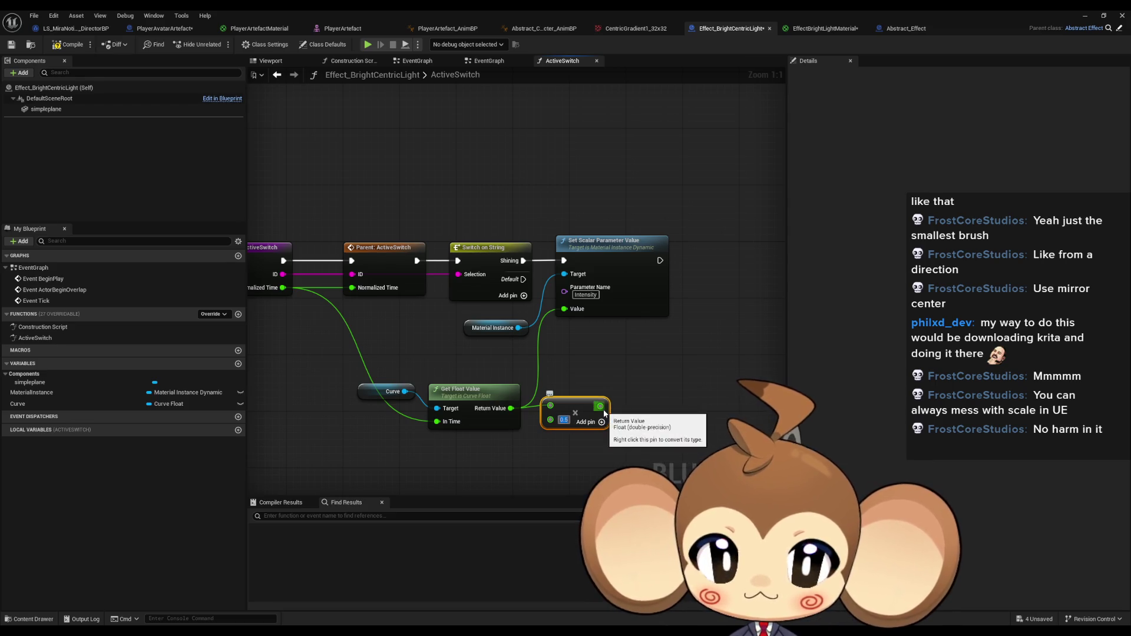
pyautogui.moveTo(600, 405); pyautogui.dragTo(564, 310)
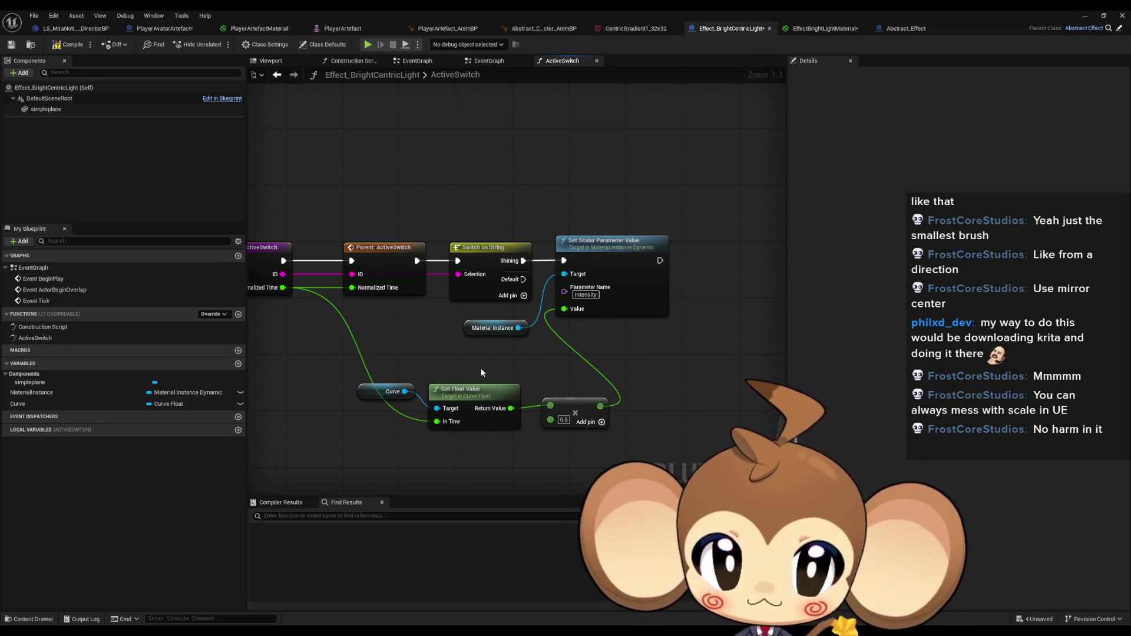
pyautogui.keyDown('ctrl'); pyautogui.click(389, 391); pyautogui.keyUp('ctrl')
pyautogui.keyDown('ctrl'); pyautogui.click(471, 390); pyautogui.keyUp('ctrl')
pyautogui.moveTo(572, 410)
pyautogui.mouseDown()
pyautogui.moveTo(530, 409)
pyautogui.moveTo(572, 403)
pyautogui.mouseUp()
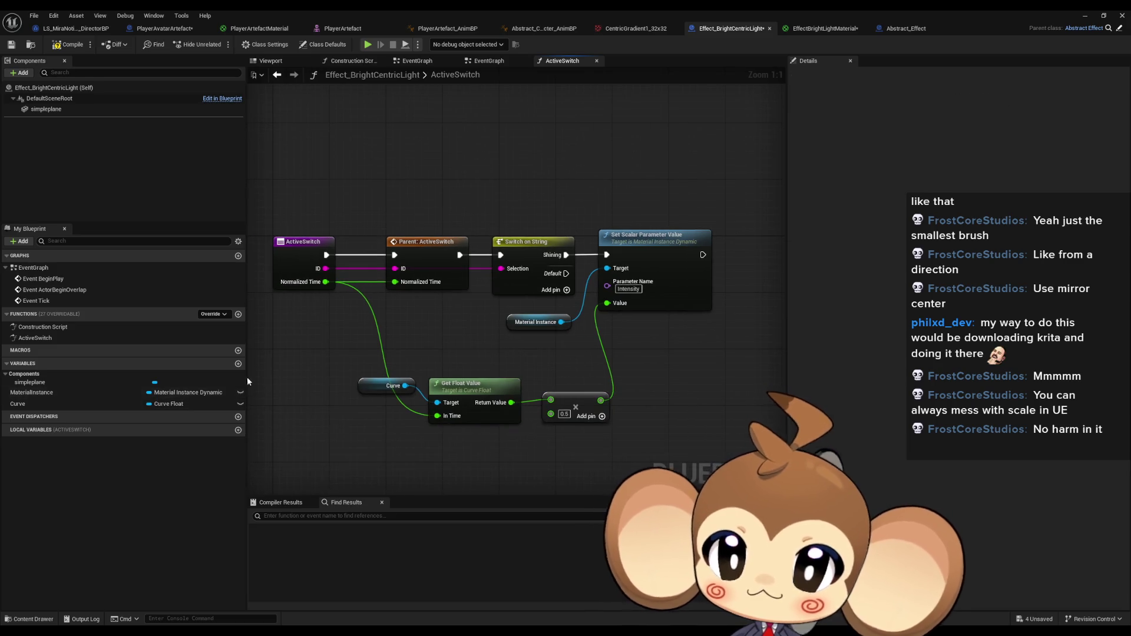
# Compile, set Curve's default to Effect_BrightCentricLight_Curve, and save the blueprint.
pyautogui.click(54, 404)
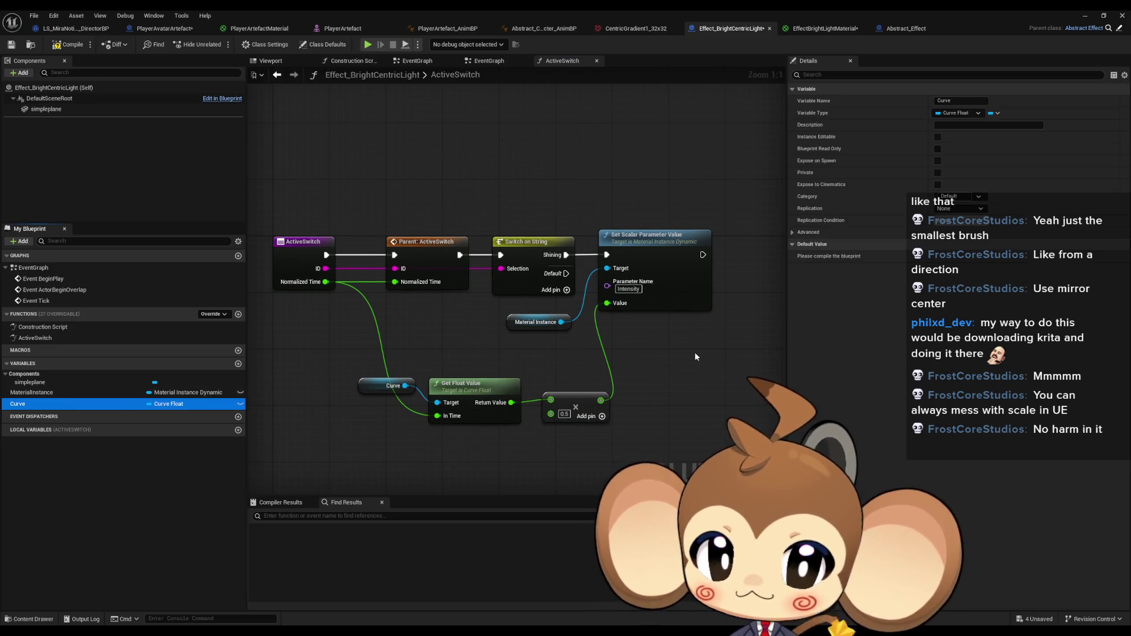
pyautogui.click(69, 44)
pyautogui.click(968, 263)
pyautogui.write('effe')
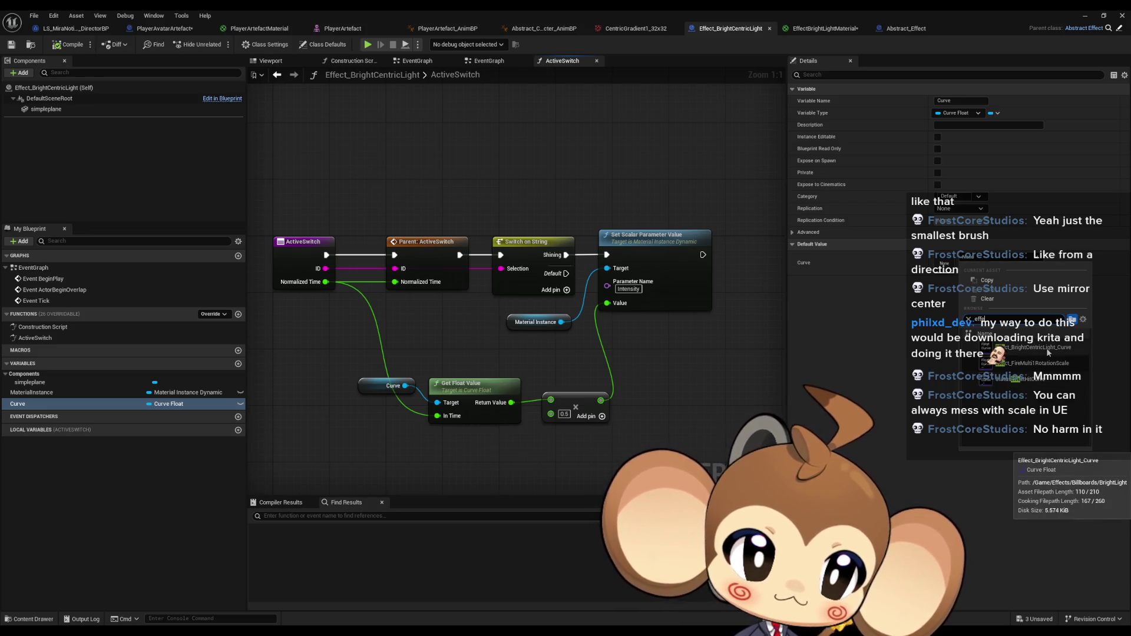
pyautogui.click(1047, 348)
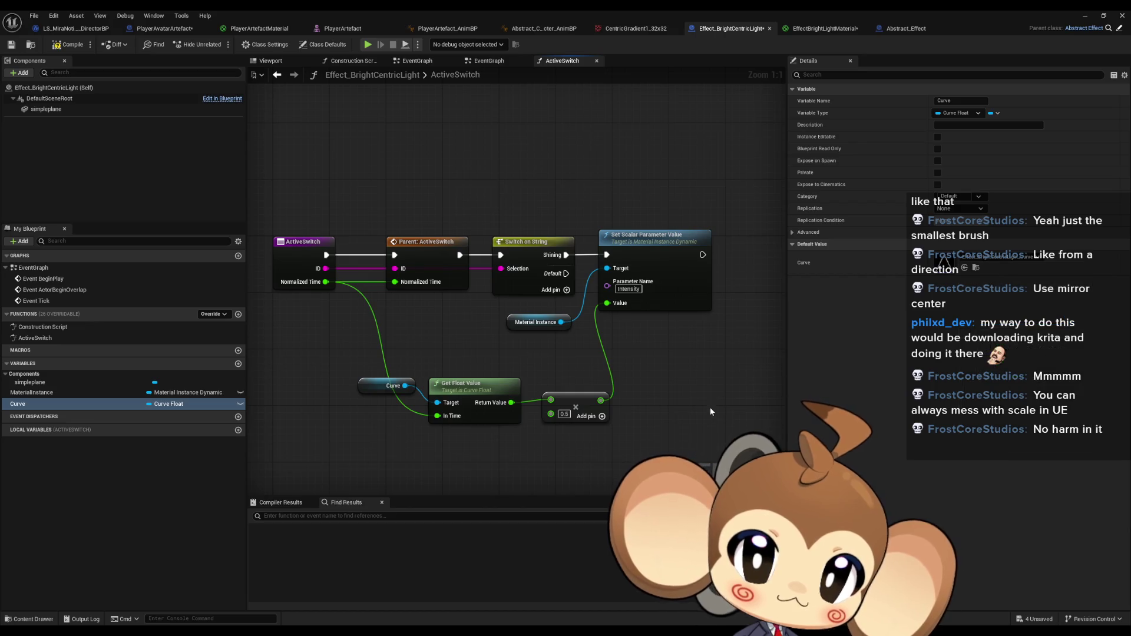
pyautogui.hotkey('ctrl', 's')
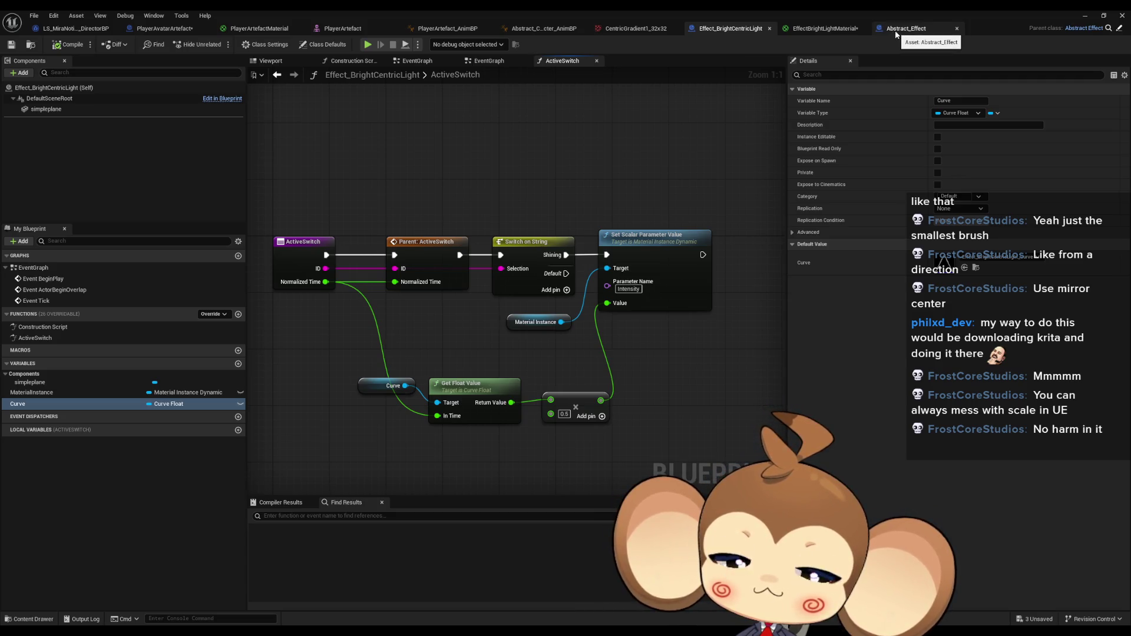
# In the DirectorBP graph, add a Get Actor Location node from As Player Avatar Artefact.
pyautogui.click(53, 34)
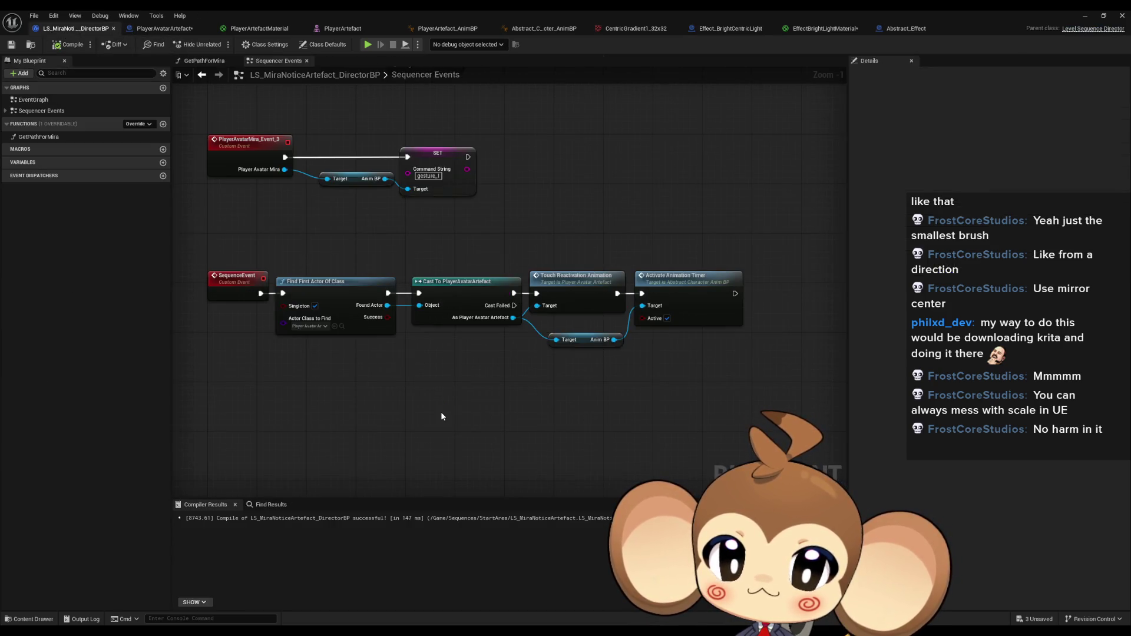
pyautogui.moveTo(445, 320)
pyautogui.mouseDown()
pyautogui.moveTo(461, 381)
pyautogui.moveTo(479, 381)
pyautogui.mouseUp()
pyautogui.click(412, 372)
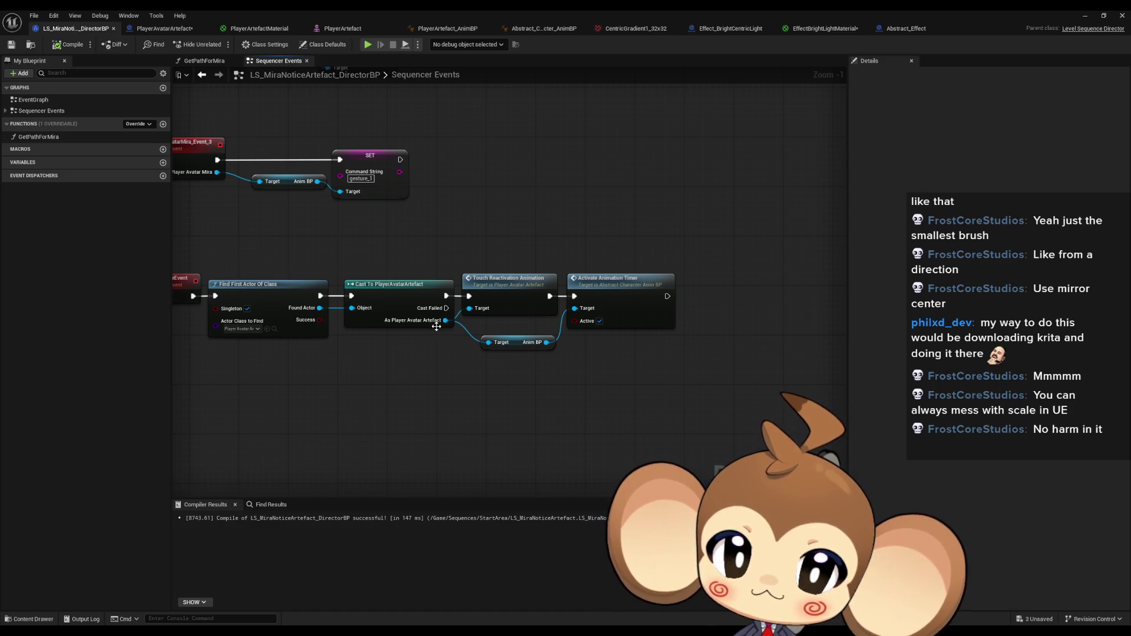
pyautogui.moveTo(446, 320); pyautogui.dragTo(466, 394)
pyautogui.write('get loca ac')
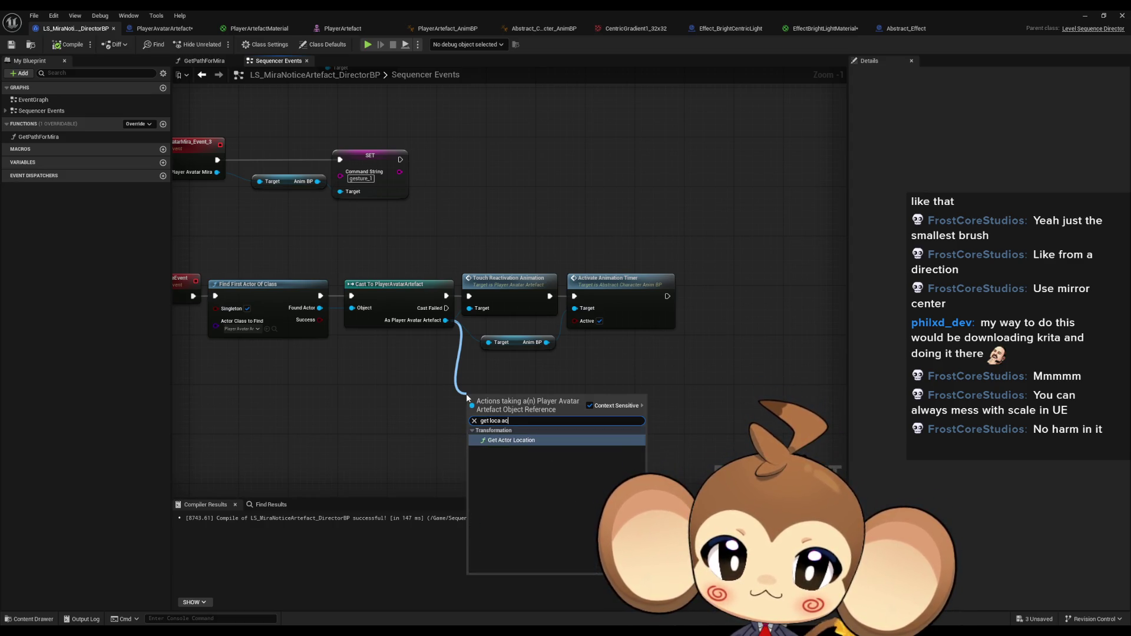
pyautogui.click(511, 459)
# Split the location into X, Y, Z and add 130 to the Z value.
pyautogui.rightClick(537, 418)
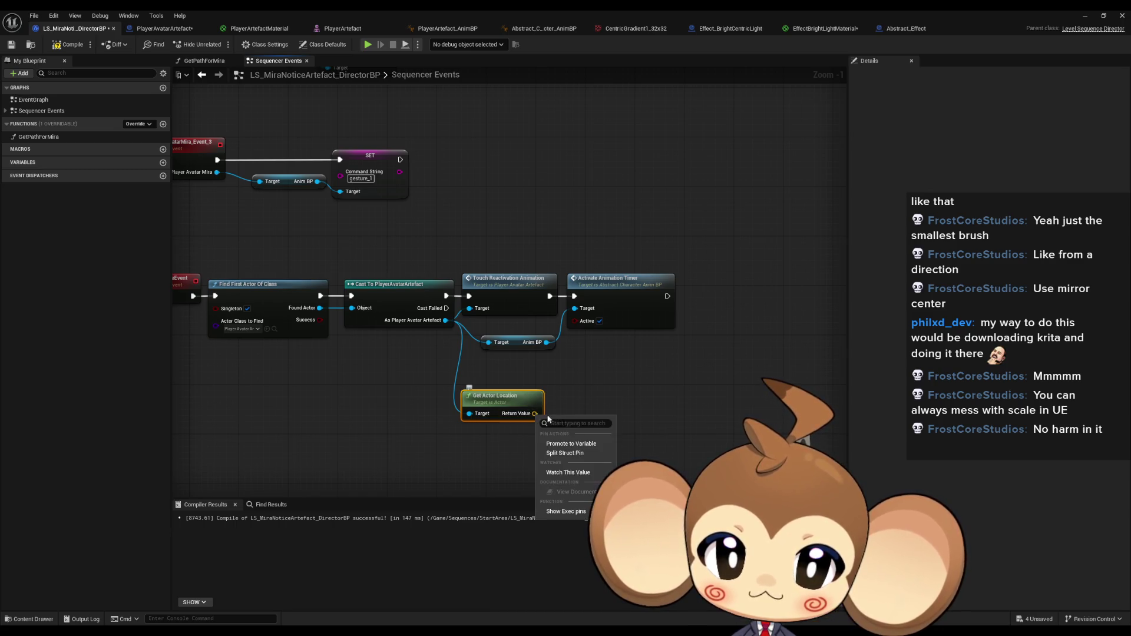
pyautogui.click(518, 450)
pyautogui.moveTo(539, 437); pyautogui.dragTo(569, 436)
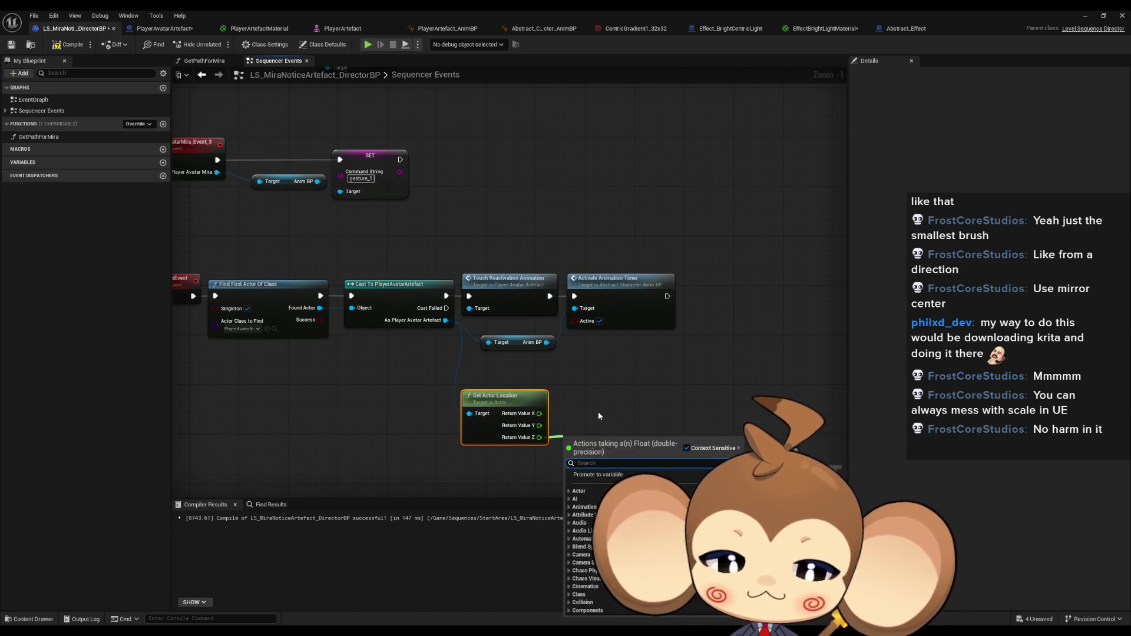
pyautogui.write('+')
pyautogui.press('Return')
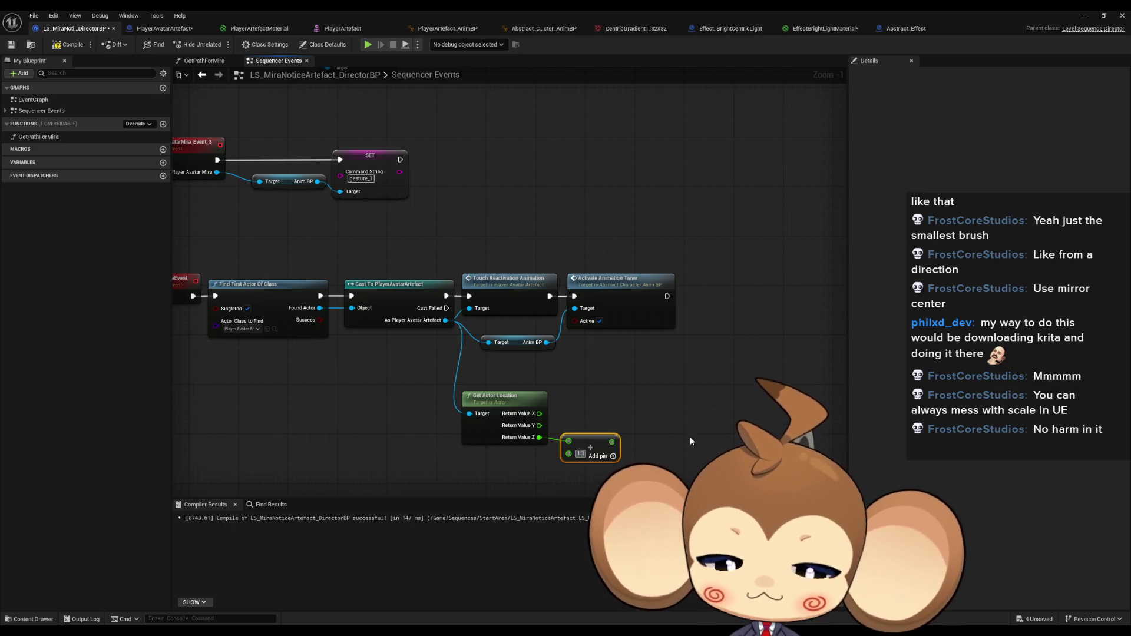
pyautogui.write('130')
pyautogui.press('Return')
pyautogui.moveTo(668, 425); pyautogui.dragTo(613, 418)
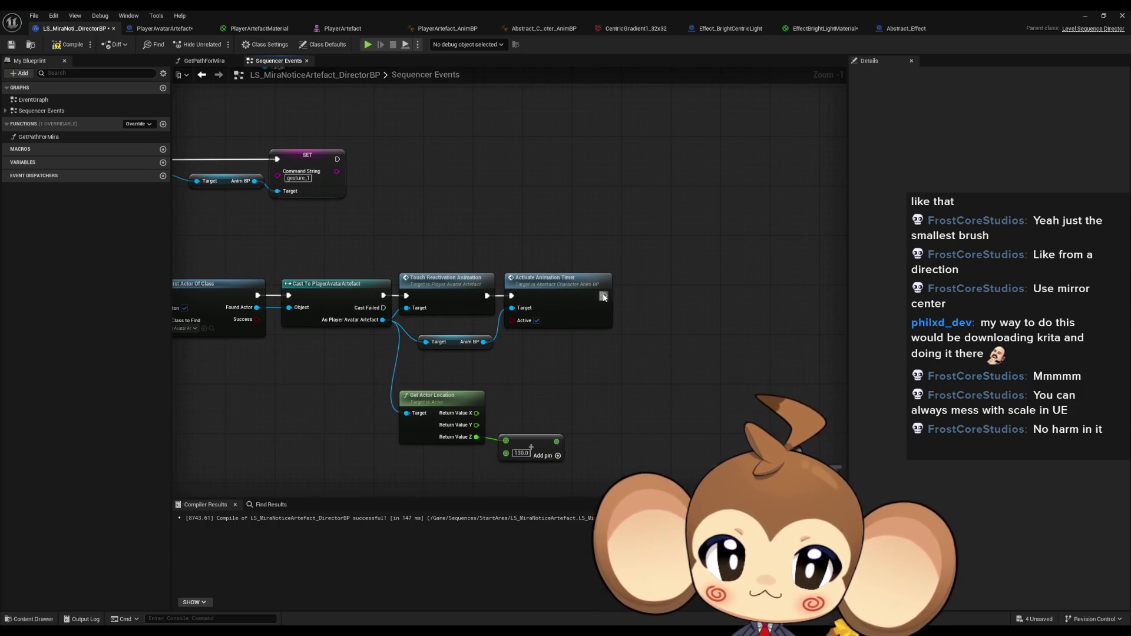
pyautogui.moveTo(605, 295); pyautogui.dragTo(647, 299)
# Add a Spawn Actor from Class node after Activate Animation Timer.
pyautogui.write('spawn act')
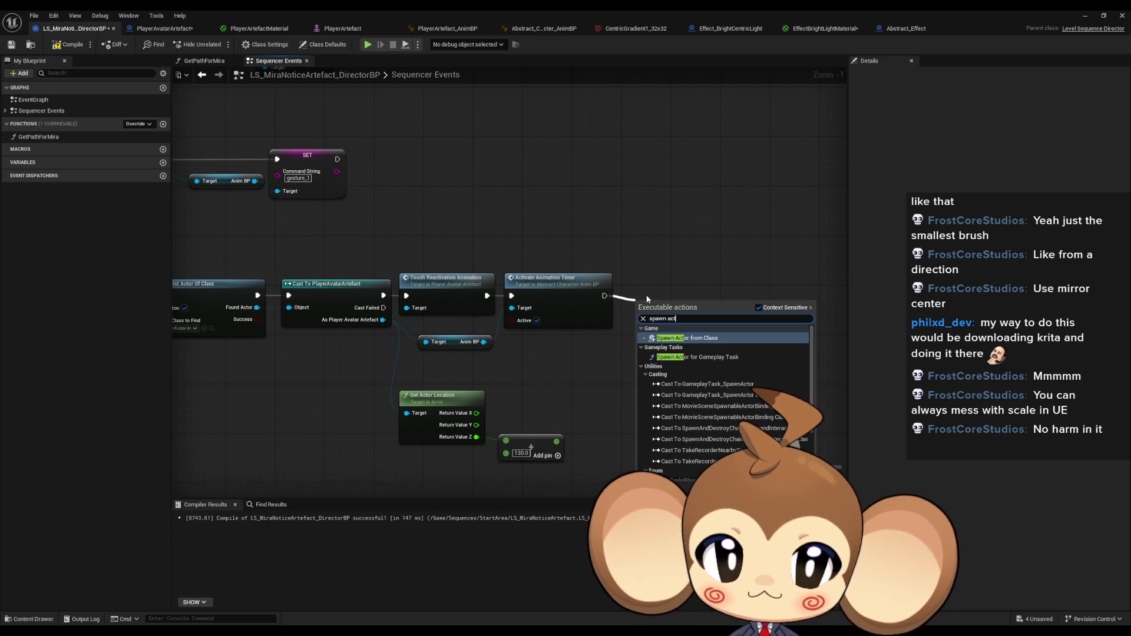
pyautogui.press('Return')
pyautogui.rightClick(641, 349)
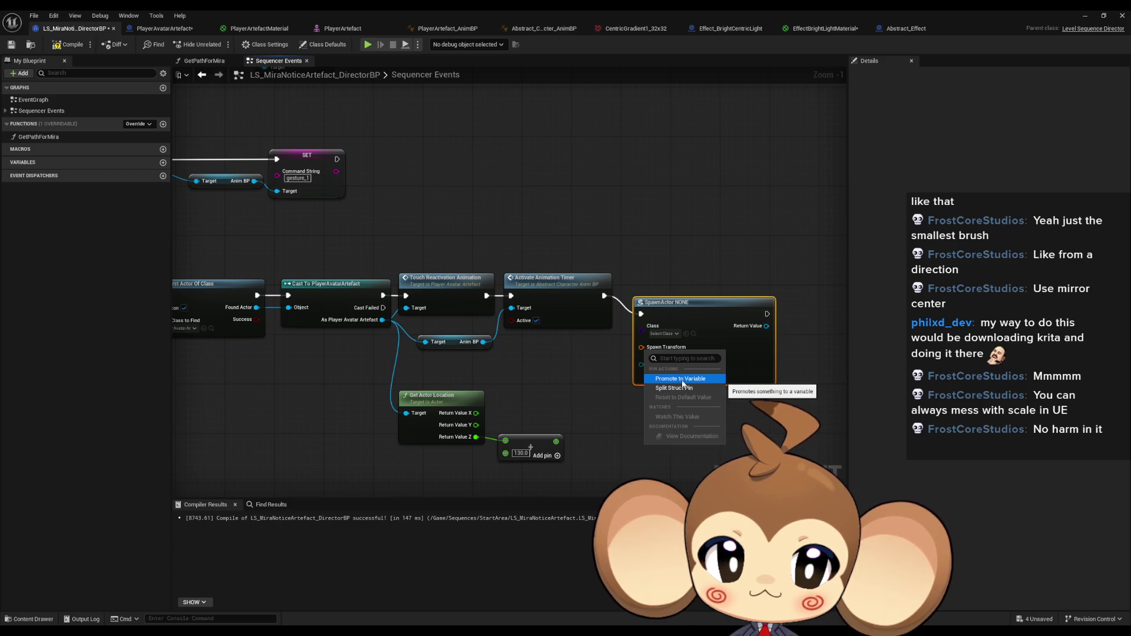
pyautogui.press('Escape')
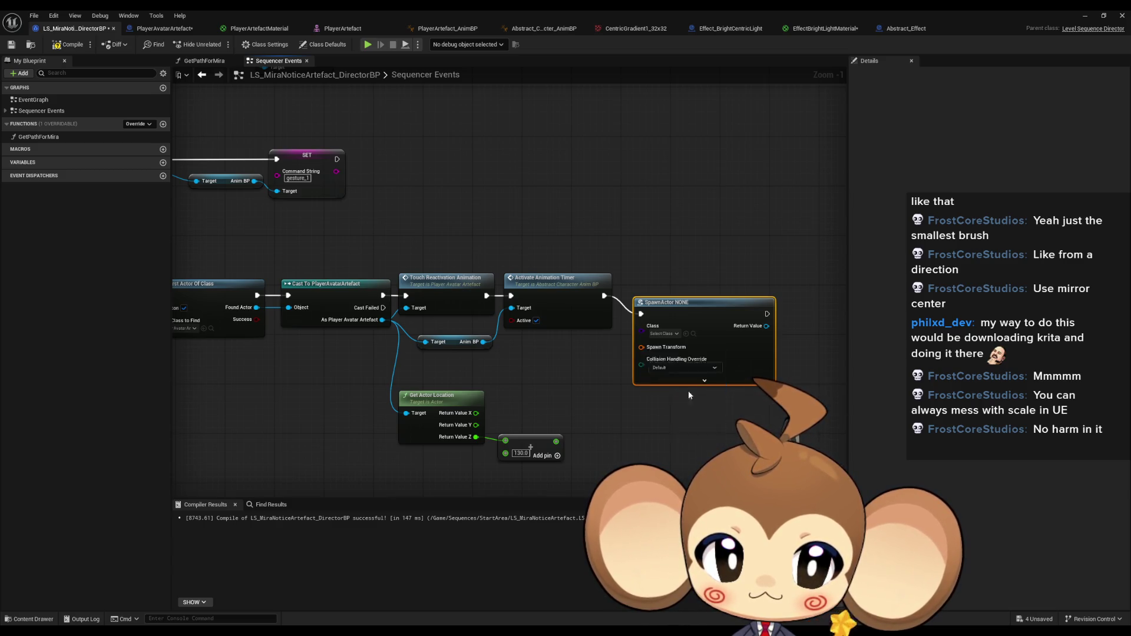
pyautogui.moveTo(688, 394); pyautogui.dragTo(731, 383)
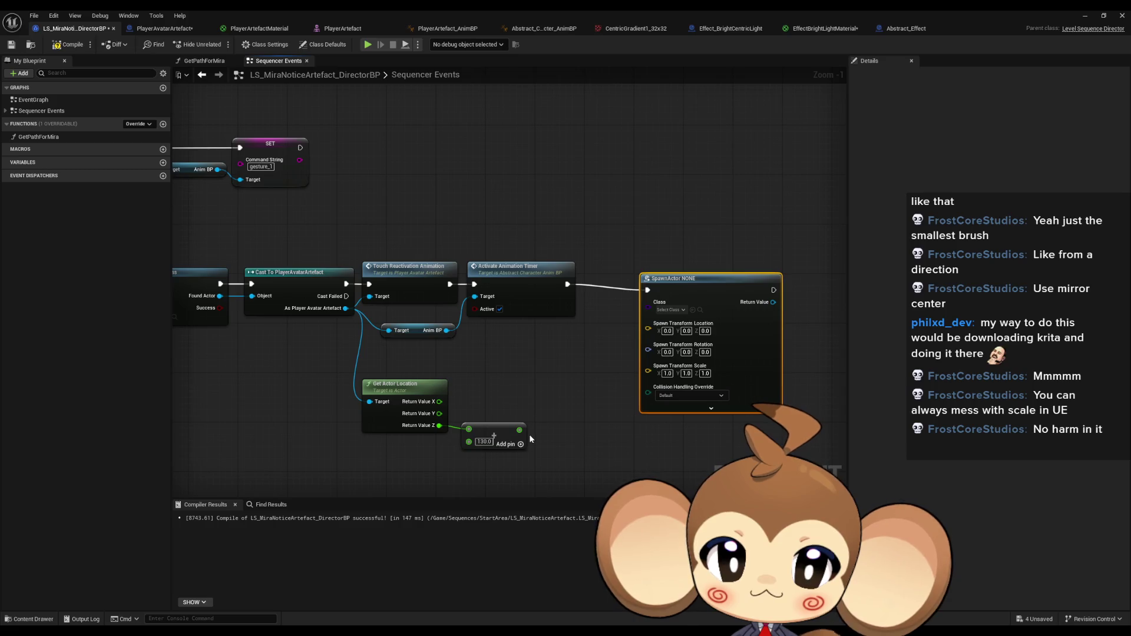
pyautogui.moveTo(529, 435); pyautogui.dragTo(518, 431)
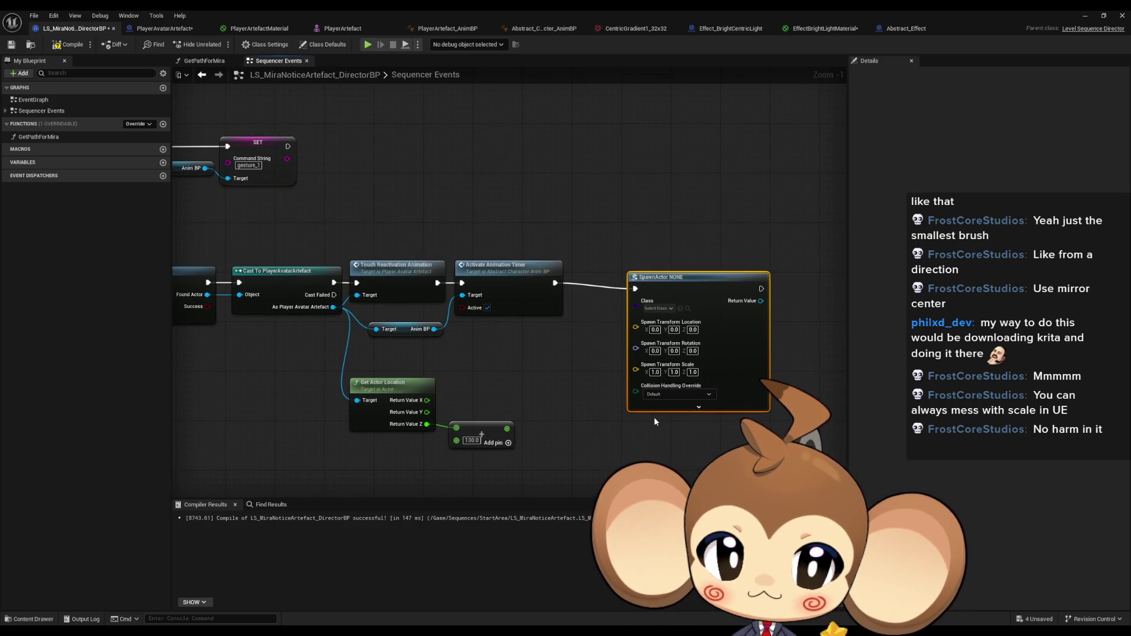
# Split the spawn location and wire the actor's X/Y and the raised Z into it.
pyautogui.rightClick(642, 334)
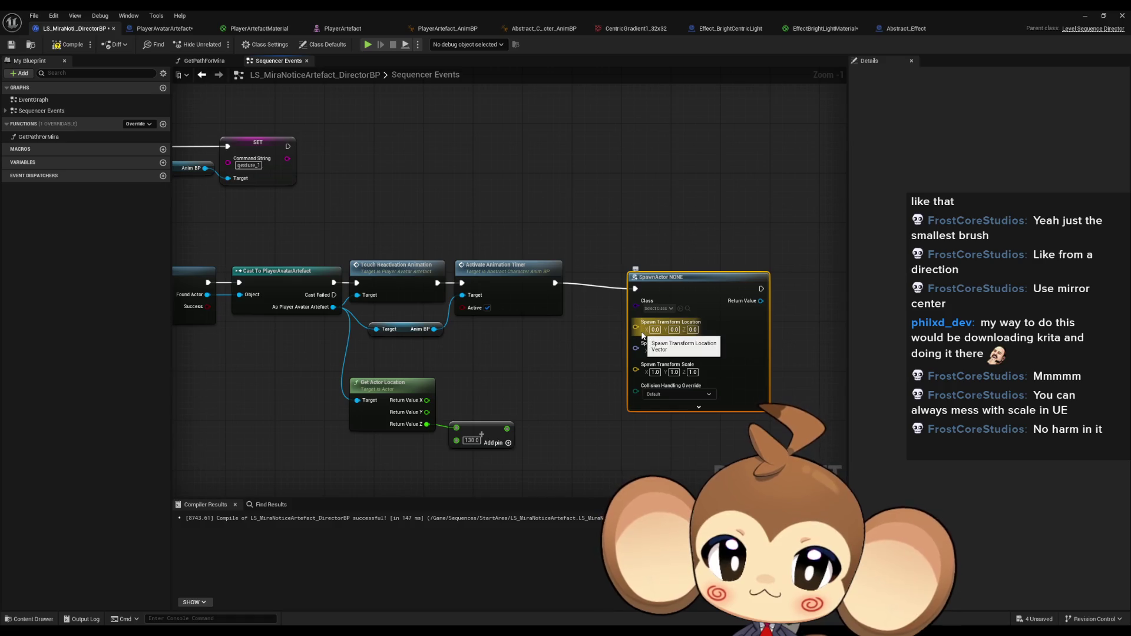
pyautogui.click(674, 369)
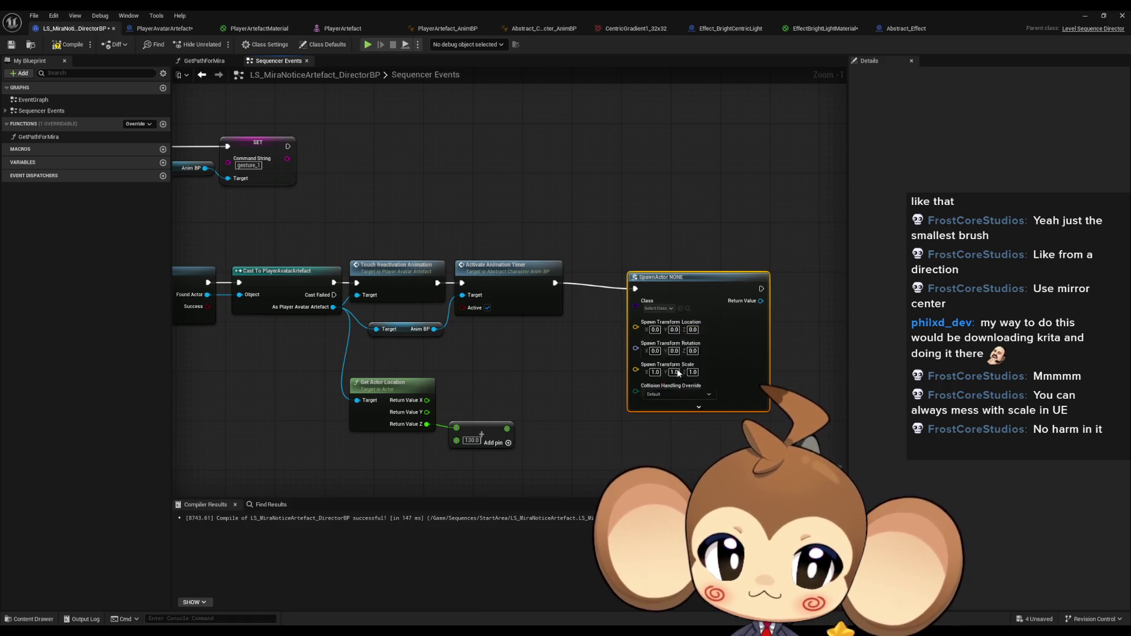
pyautogui.moveTo(634, 365); pyautogui.dragTo(506, 428)
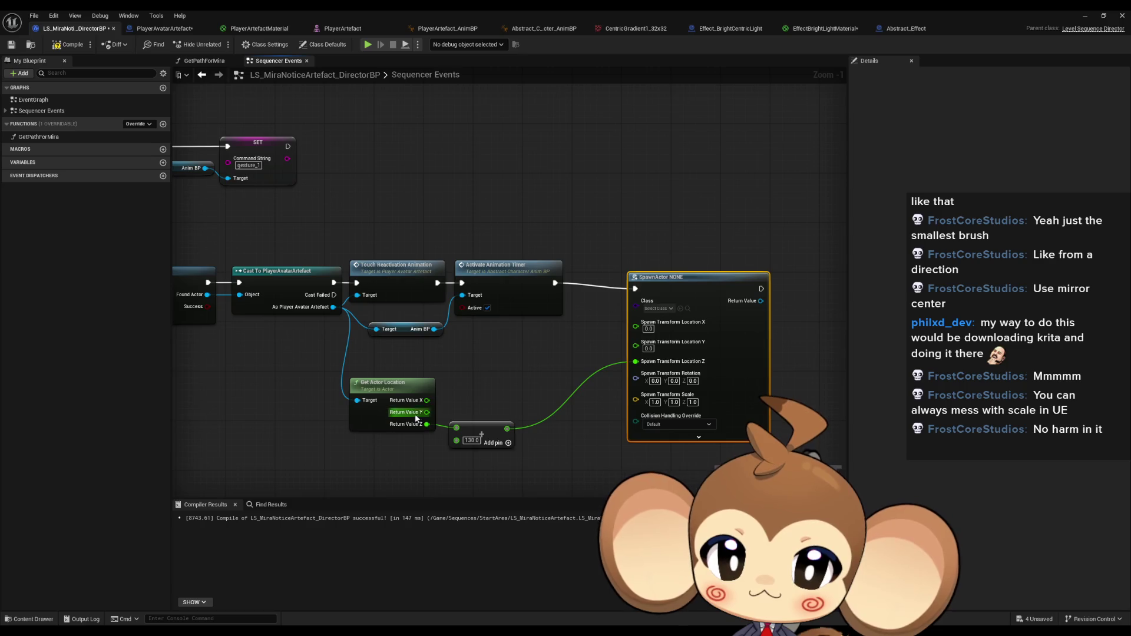
pyautogui.moveTo(427, 412)
pyautogui.mouseDown()
pyautogui.moveTo(622, 359)
pyautogui.moveTo(636, 342)
pyautogui.moveTo(427, 400)
pyautogui.mouseUp()
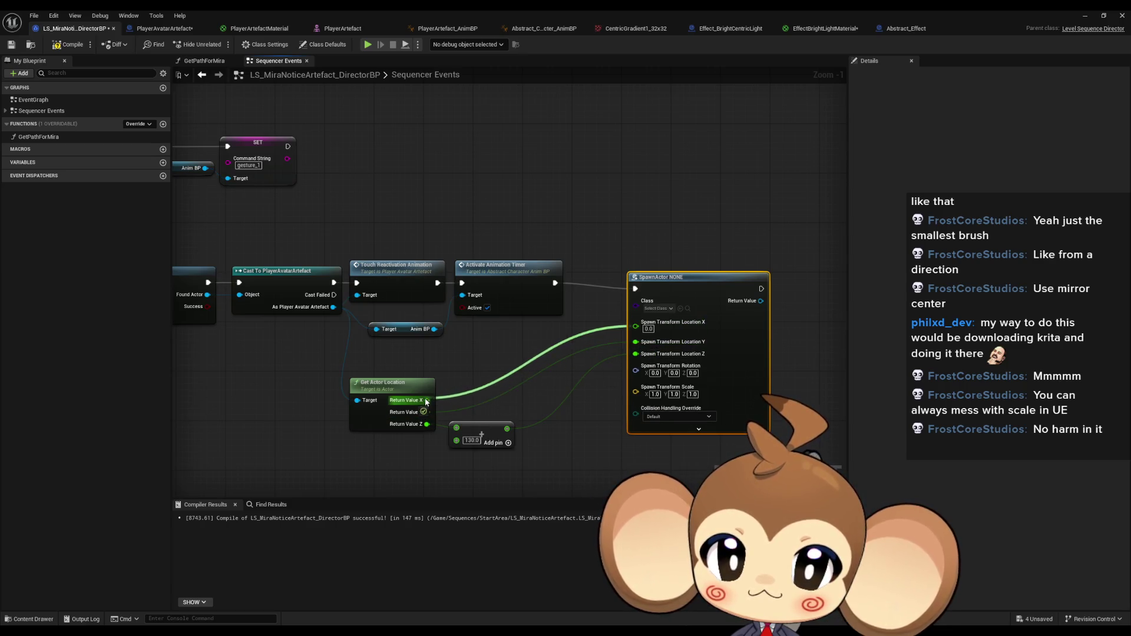
# Set the spawn class to Effect_BrightCentricLight with Effect ID BrightLight1, then compile.
pyautogui.click(672, 308)
pyautogui.write('eff light br')
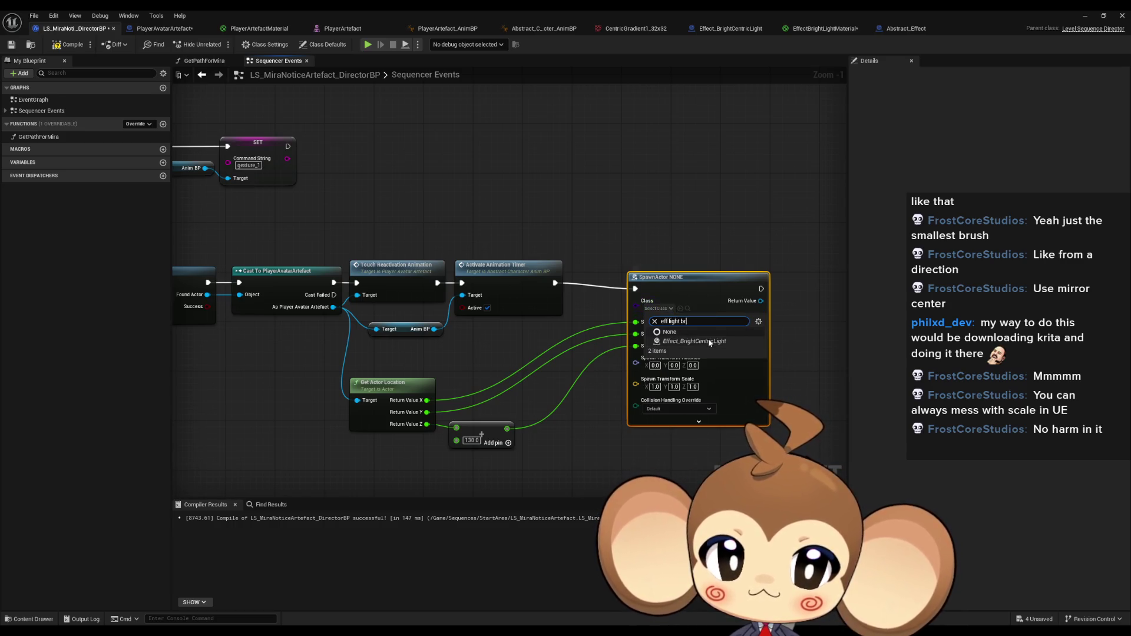
pyautogui.click(704, 339)
pyautogui.click(662, 308)
pyautogui.click(670, 225)
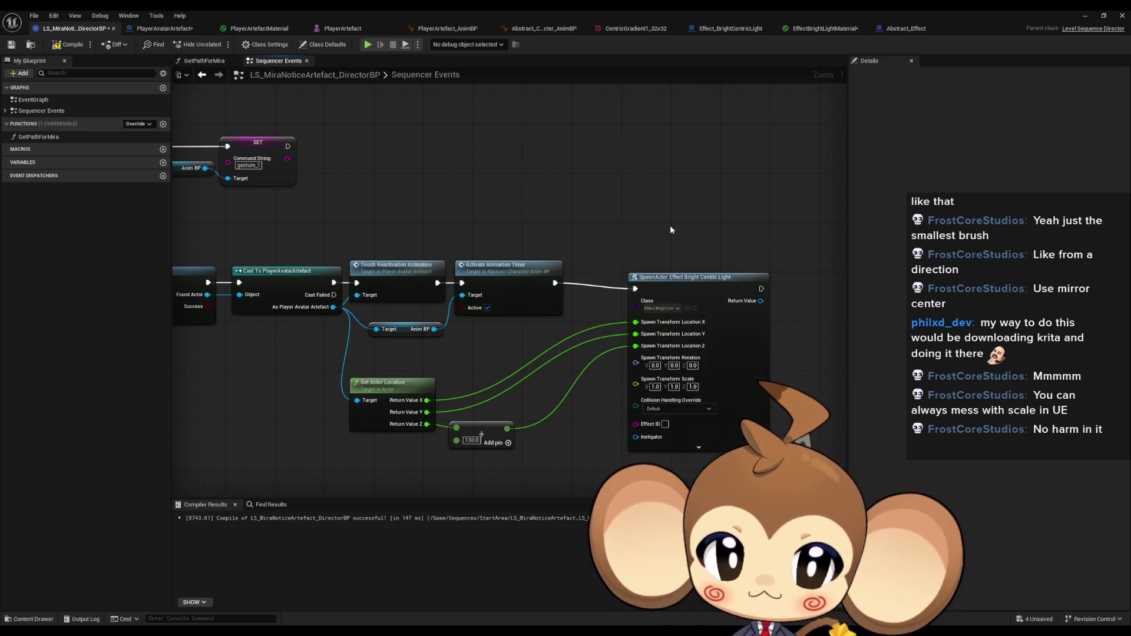
pyautogui.moveTo(683, 293); pyautogui.dragTo(677, 287)
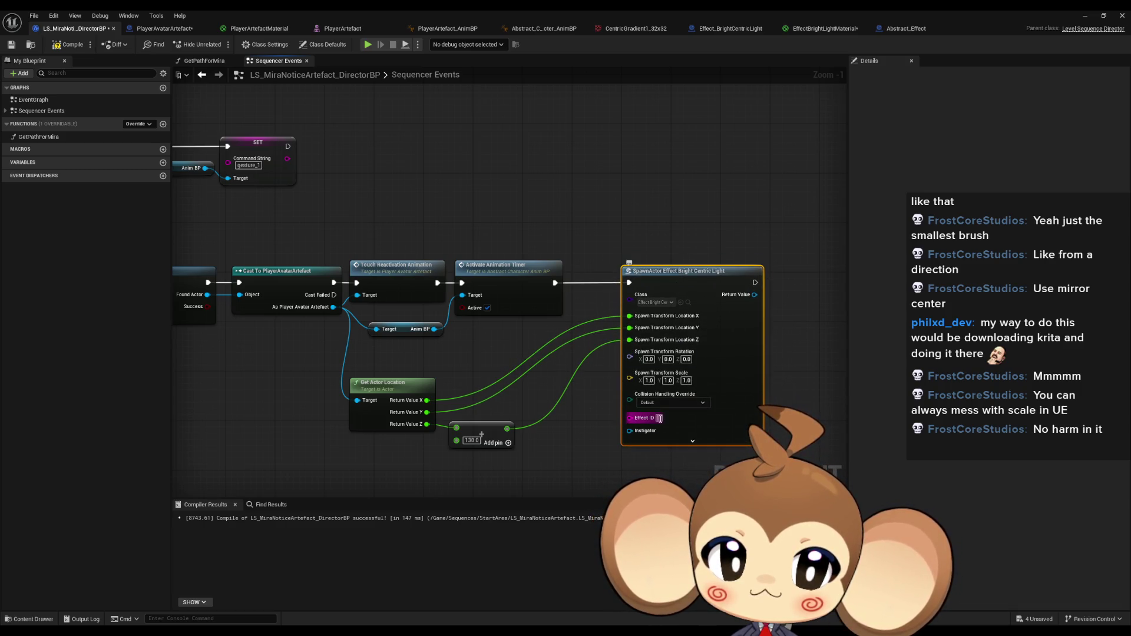
pyautogui.write('rightLight1')
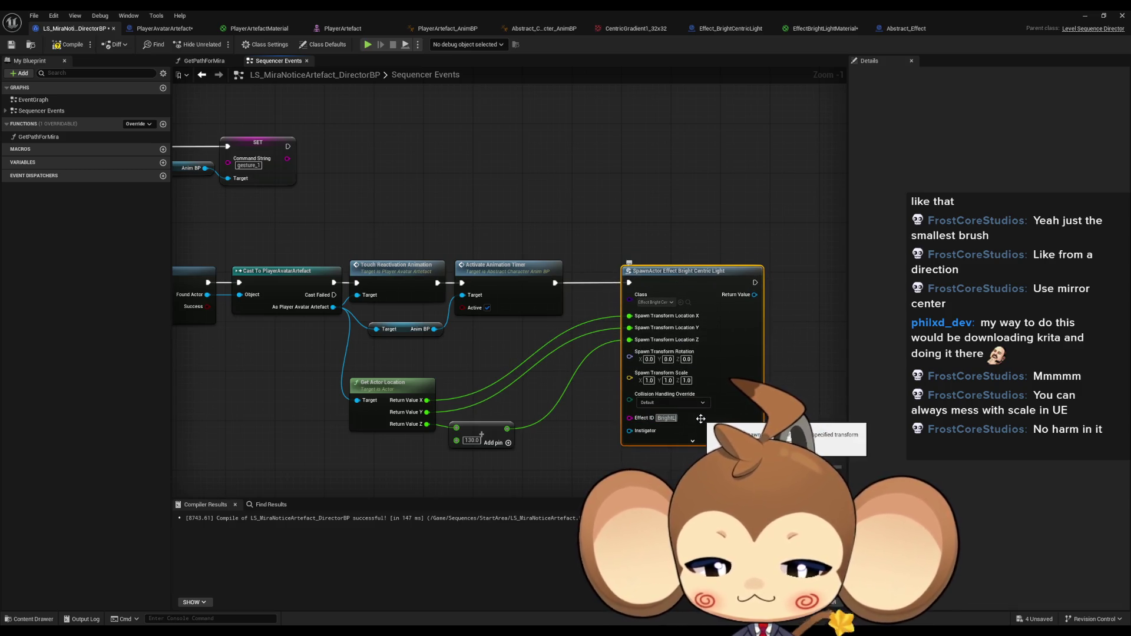
pyautogui.click(539, 375)
pyautogui.click(73, 47)
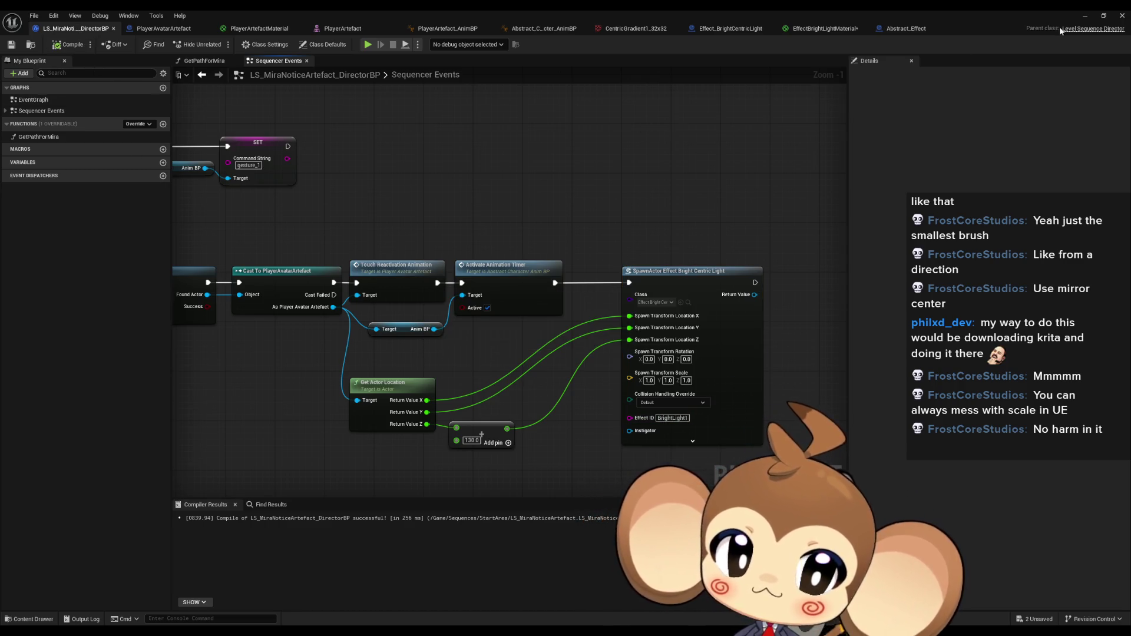
# Play-test the light effect in full-screen view, then stop the session.
pyautogui.click(1086, 16)
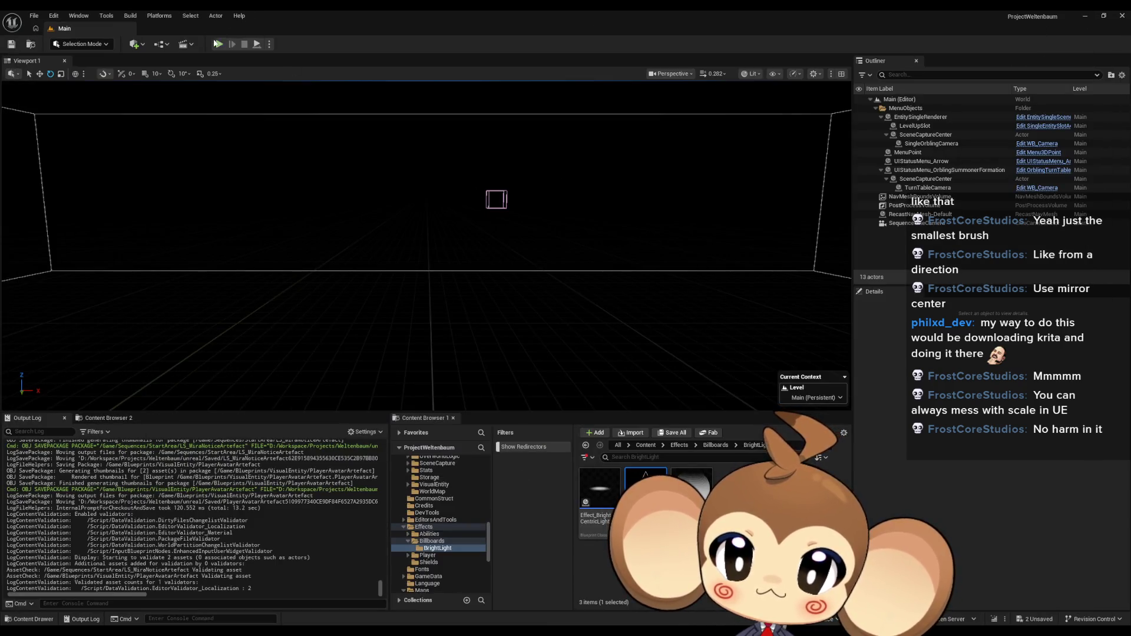
pyautogui.press('F11')
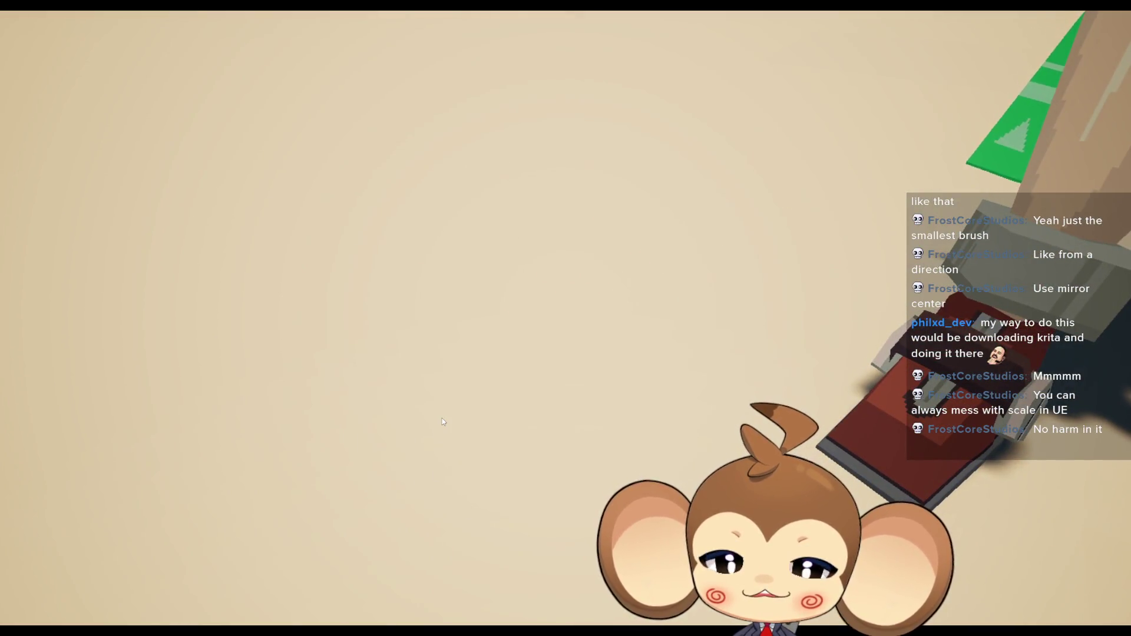
pyautogui.press('F11')
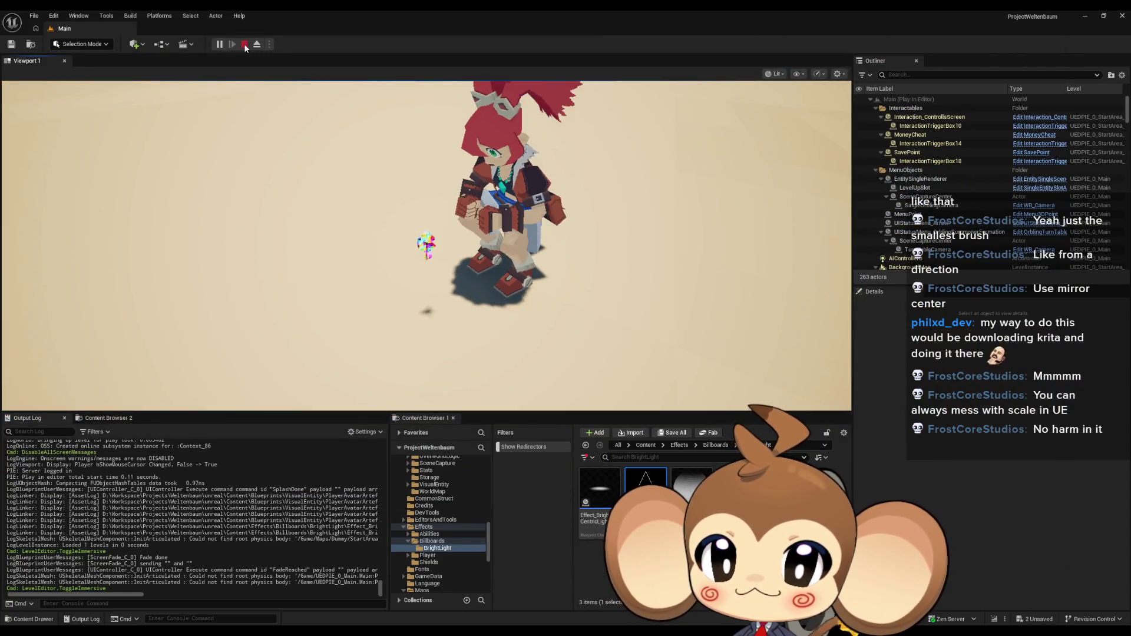
pyautogui.press('Escape')
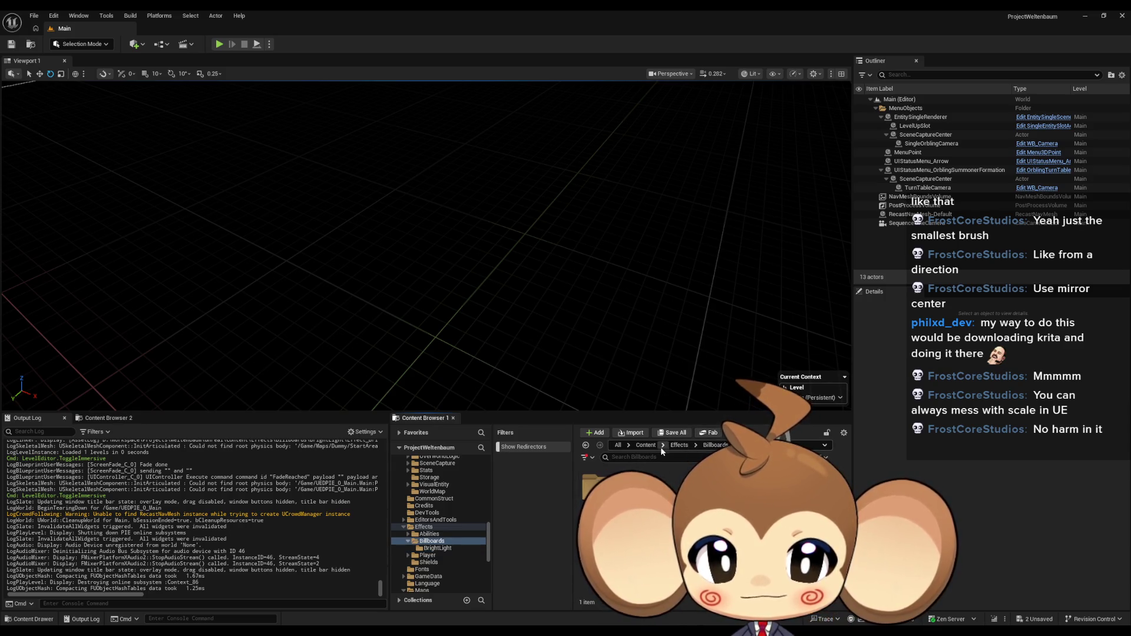
# Open the simpleplane mesh from the Content/3d folder.
pyautogui.click(646, 445)
pyautogui.click(418, 545)
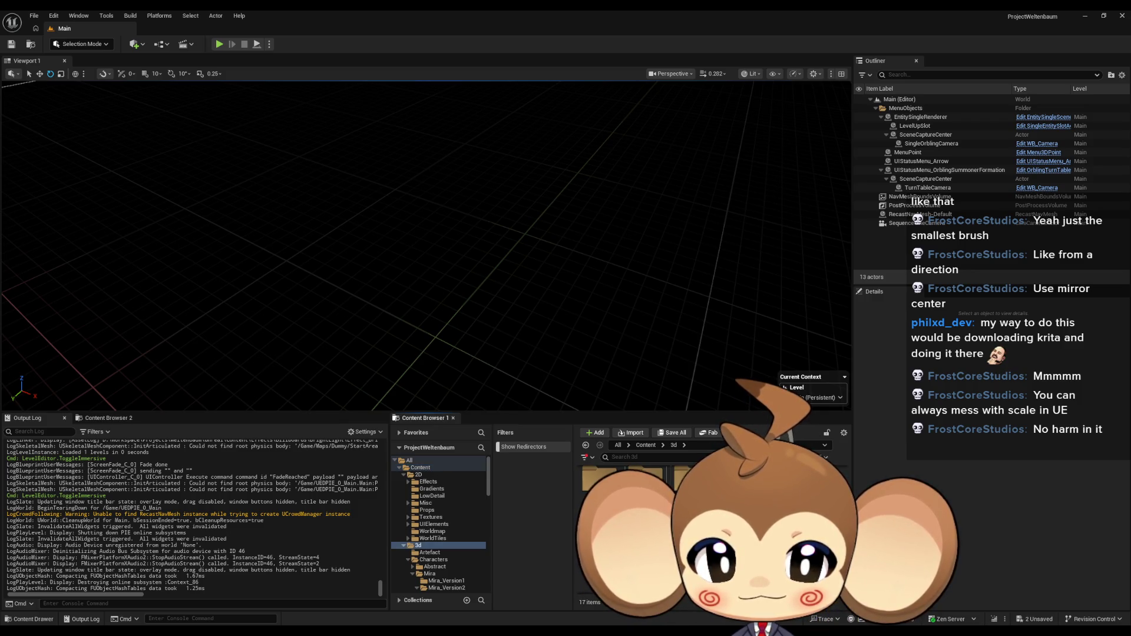
pyautogui.doubleClick(604, 501)
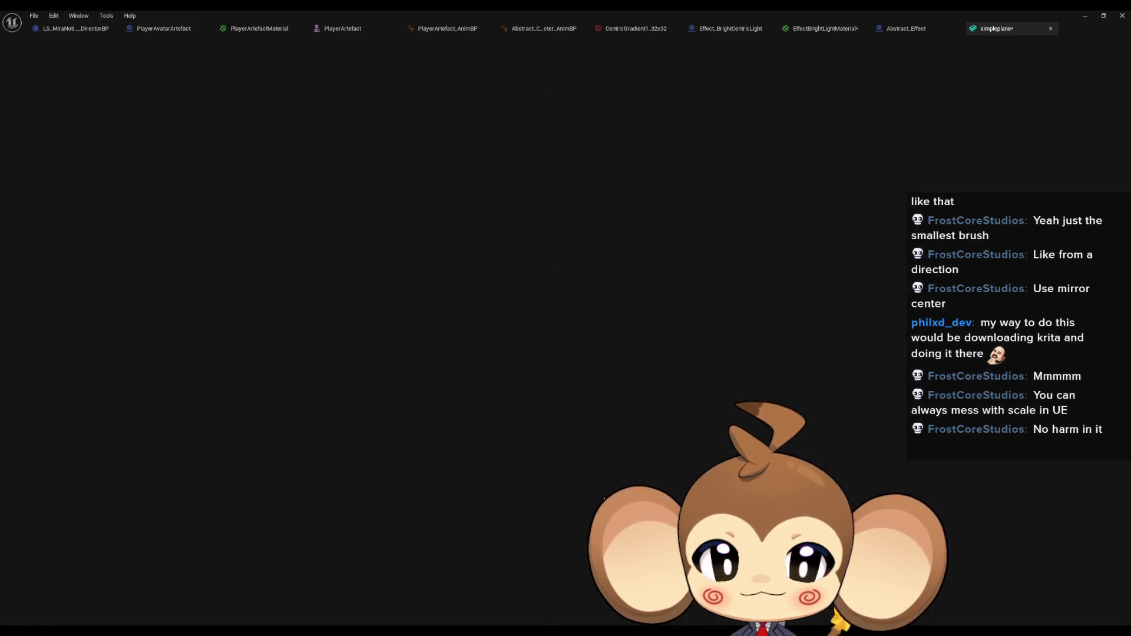
# Review simpleplane's Collision Presets choices, then restore the mesh editor to a floating window.
pyautogui.scroll(-5, 711, 215)
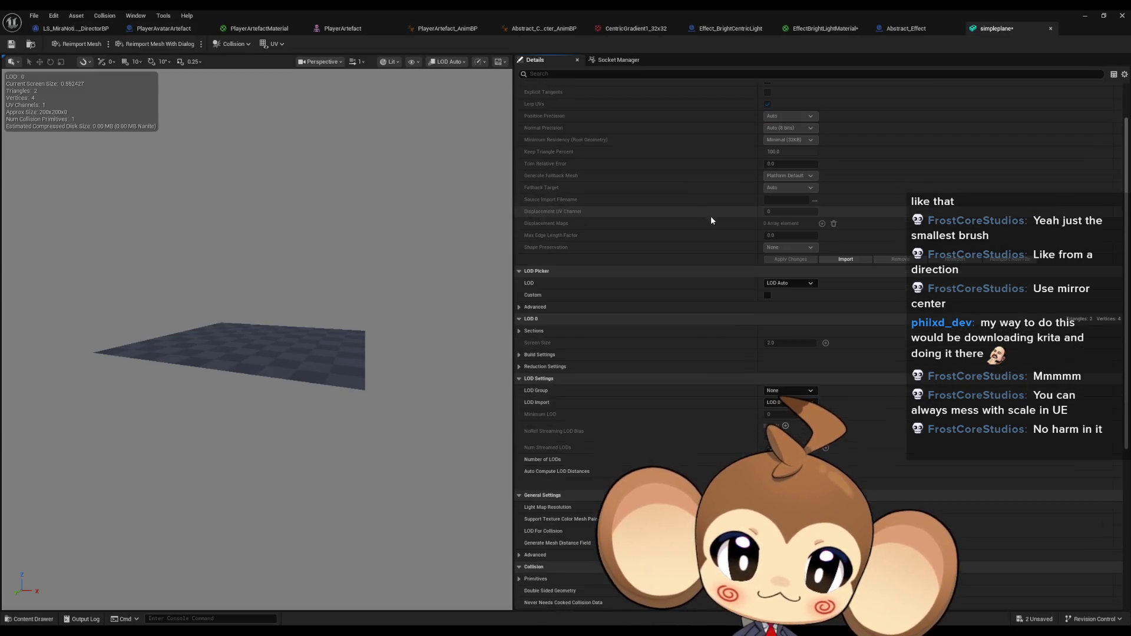
pyautogui.scroll(-2, 705, 221)
pyautogui.scroll(-3, 706, 221)
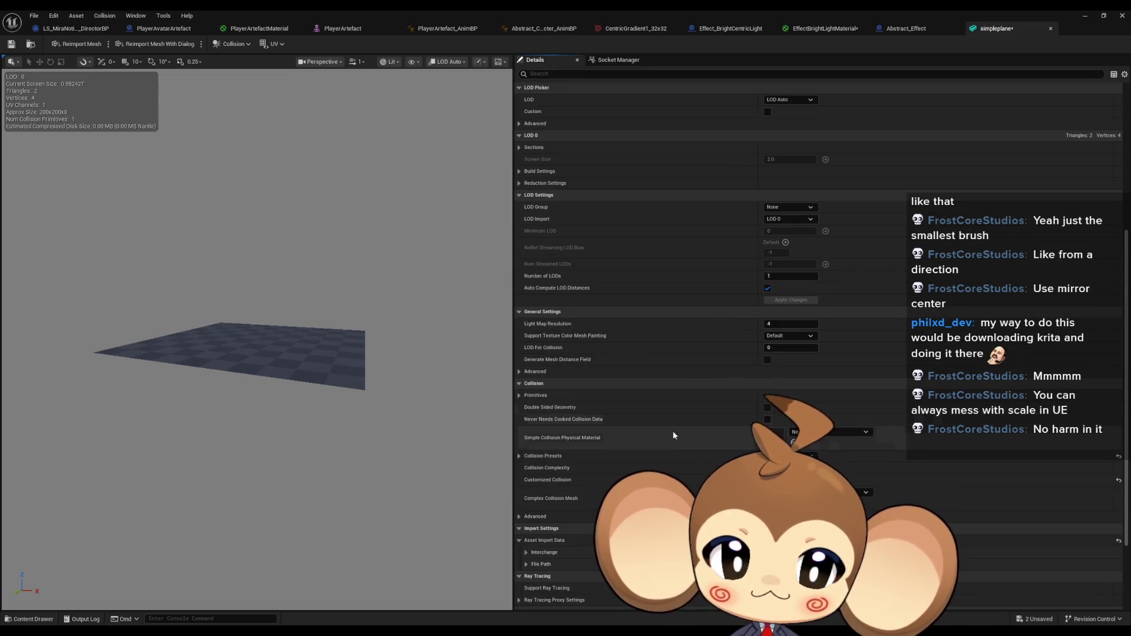
pyautogui.click(805, 454)
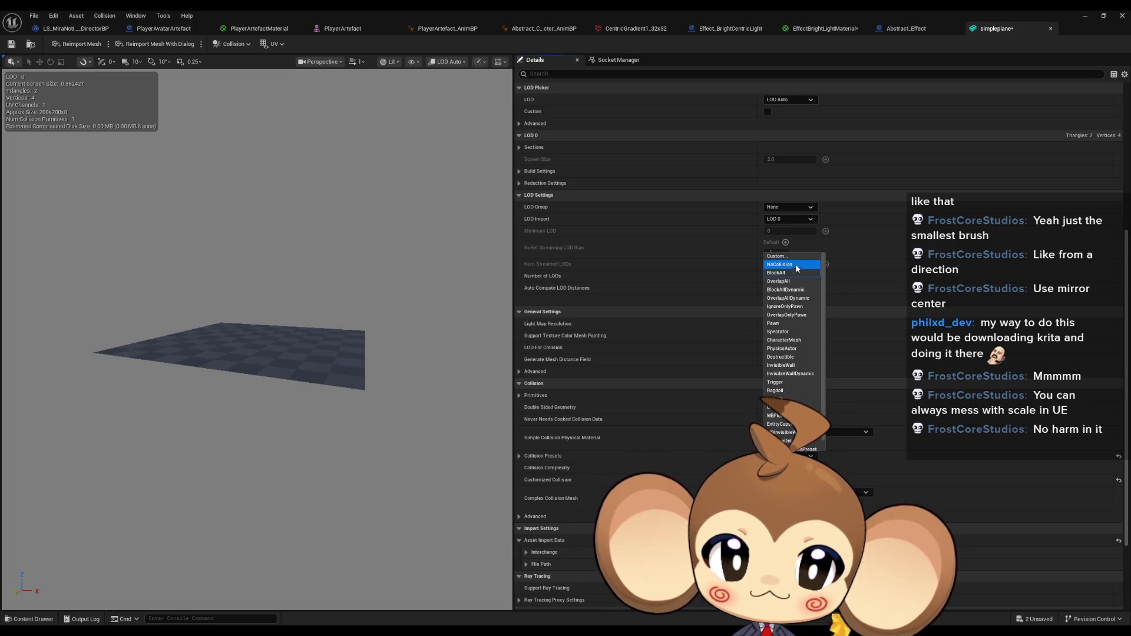
pyautogui.click(807, 452)
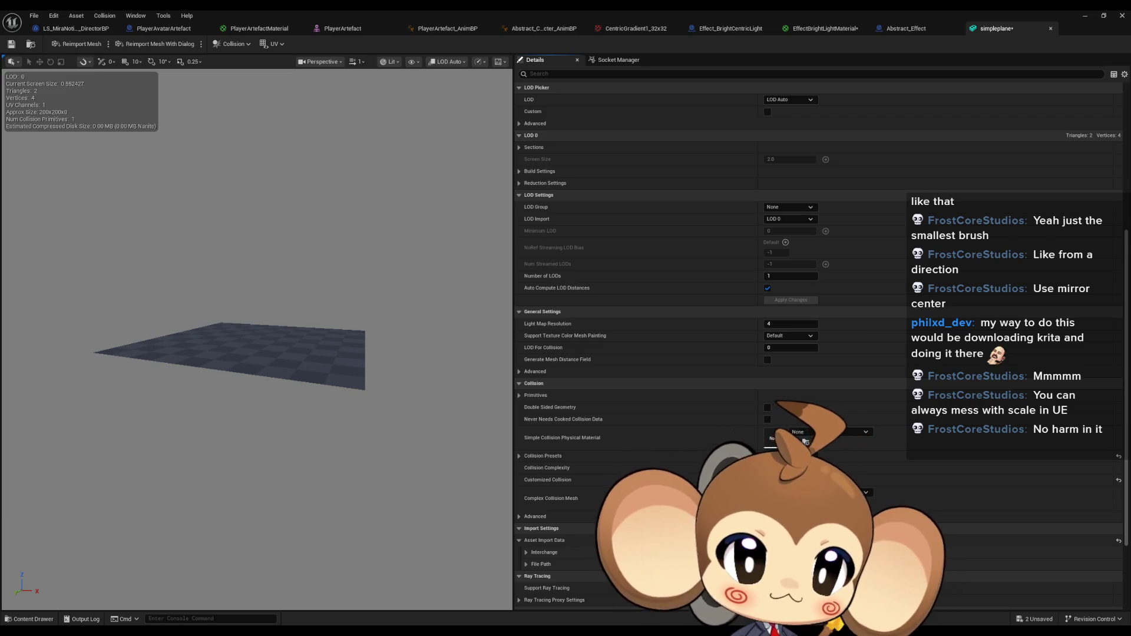
pyautogui.click(789, 456)
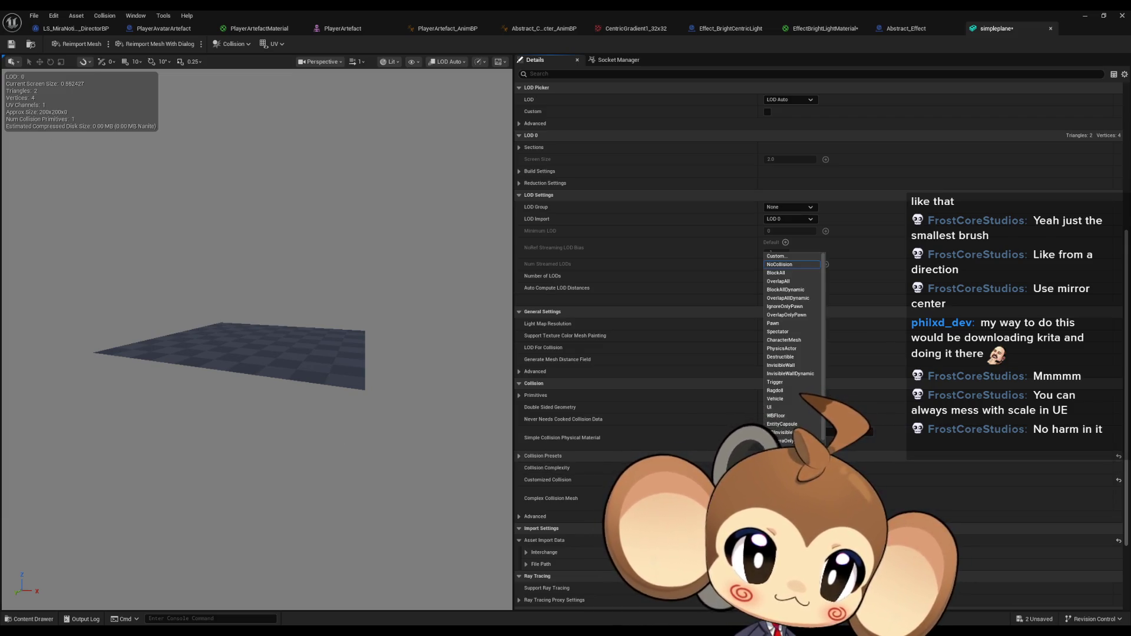
pyautogui.press('Escape')
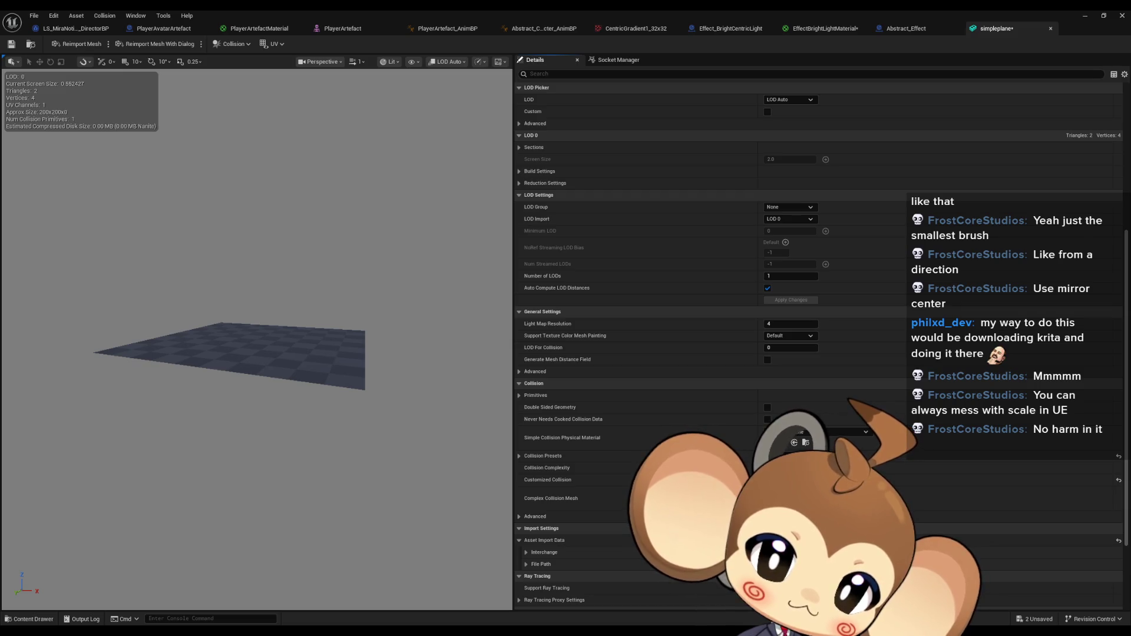
pyautogui.doubleClick(939, 10)
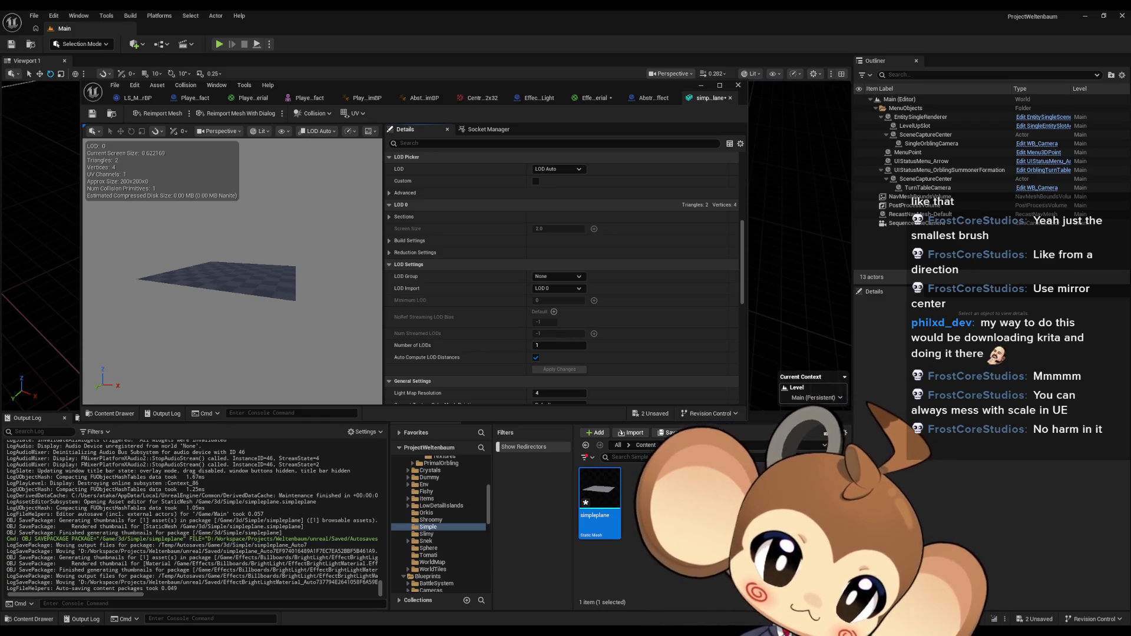
# Drop simpleplane.fbx in for reimport, search settings for 'col', cancel, and save simpleplane.
pyautogui.click(674, 446)
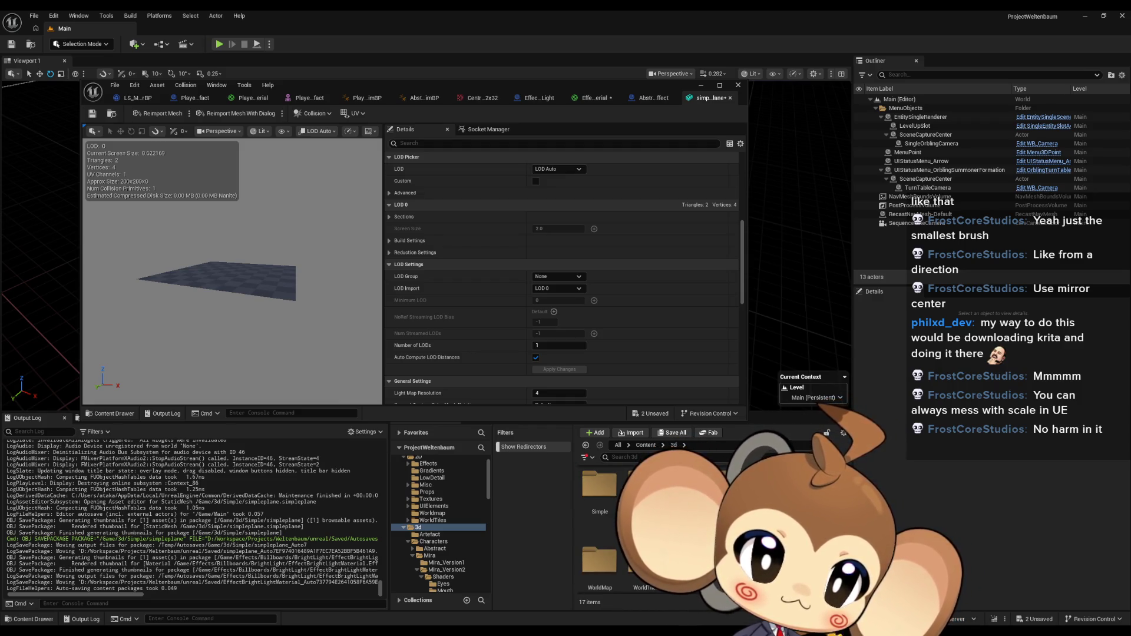
pyautogui.moveTo(613, 235); pyautogui.dragTo(612, 507)
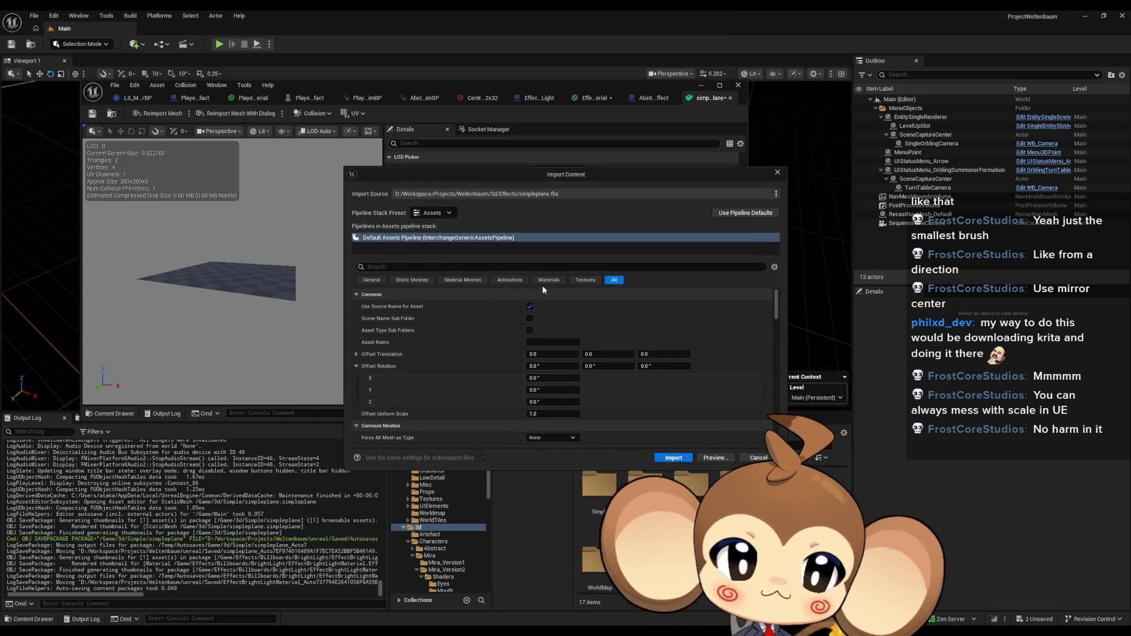
pyautogui.click(411, 280)
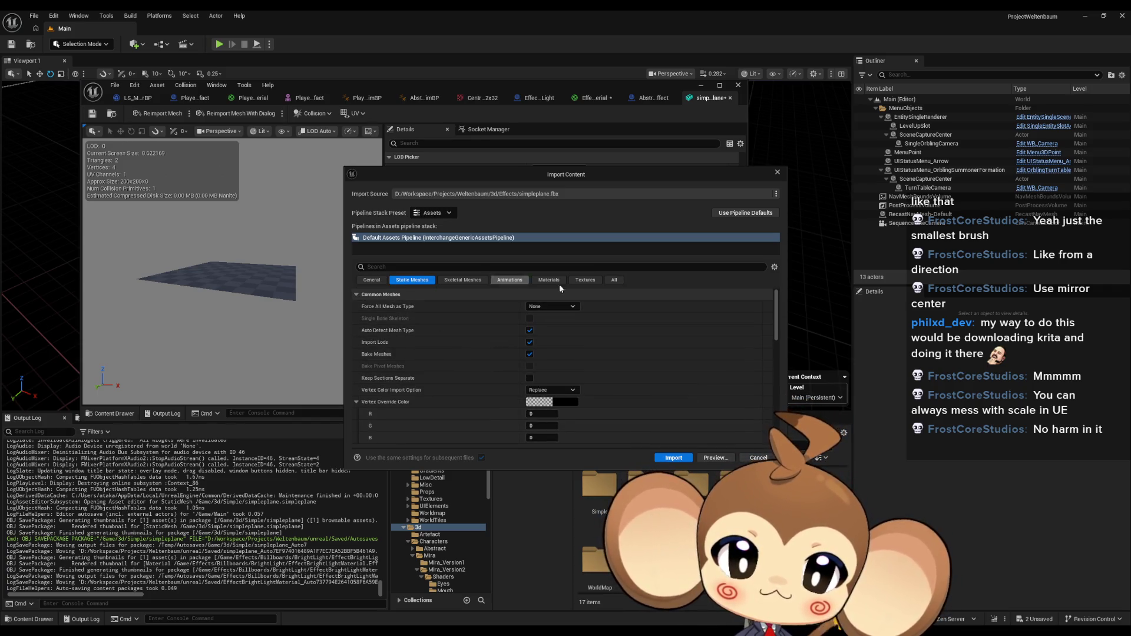
pyautogui.click(614, 280)
pyautogui.click(578, 267)
pyautogui.write('c')
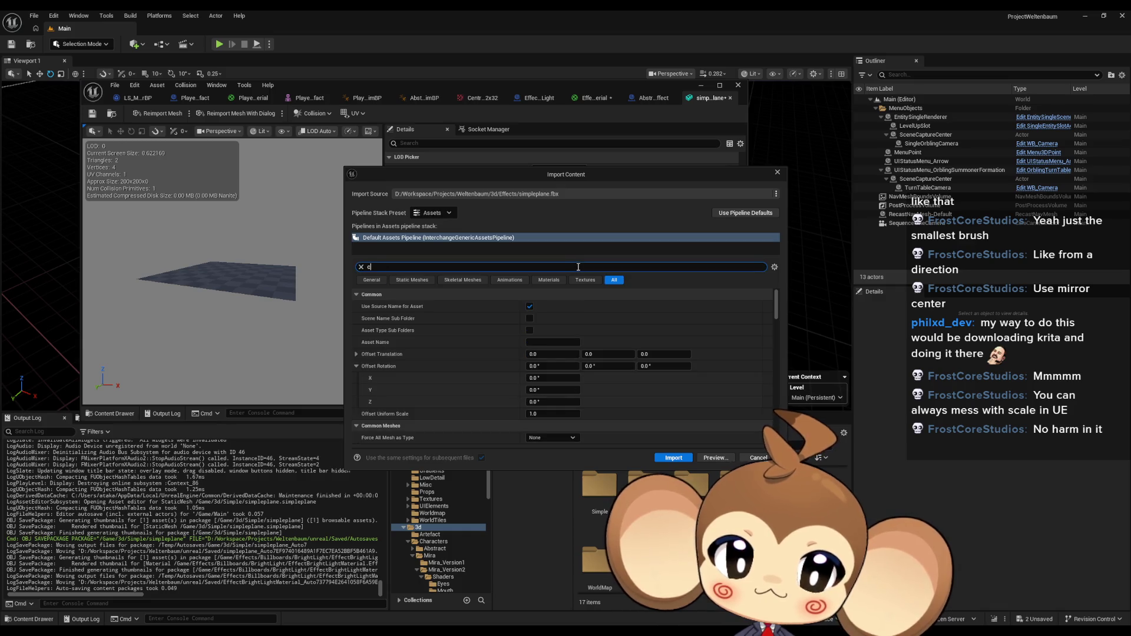
pyautogui.write('ol')
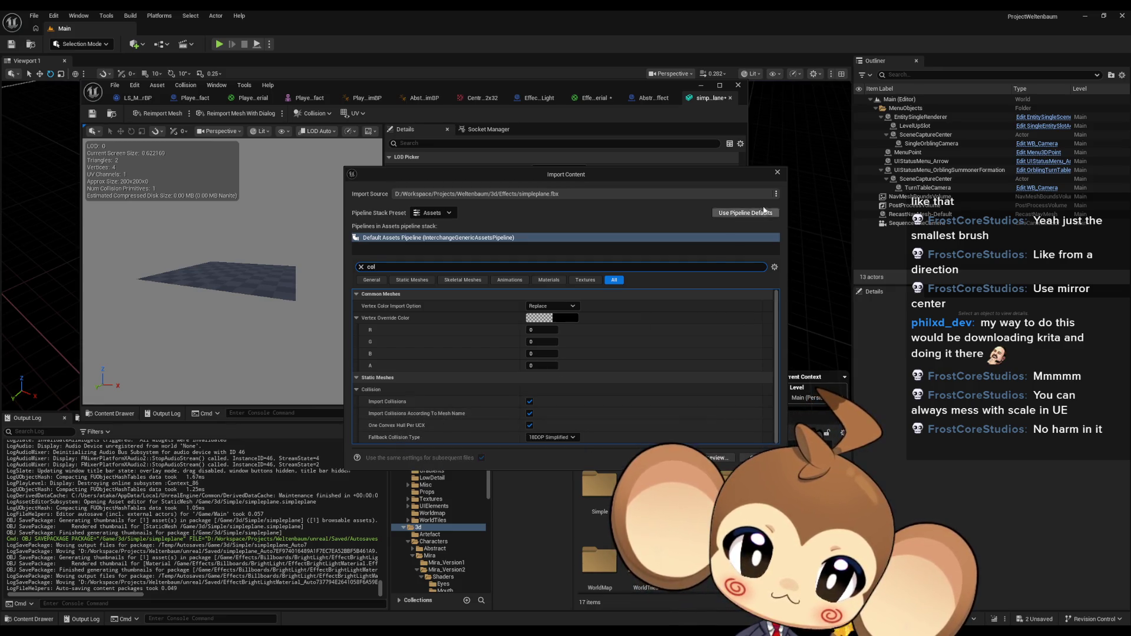
pyautogui.click(777, 173)
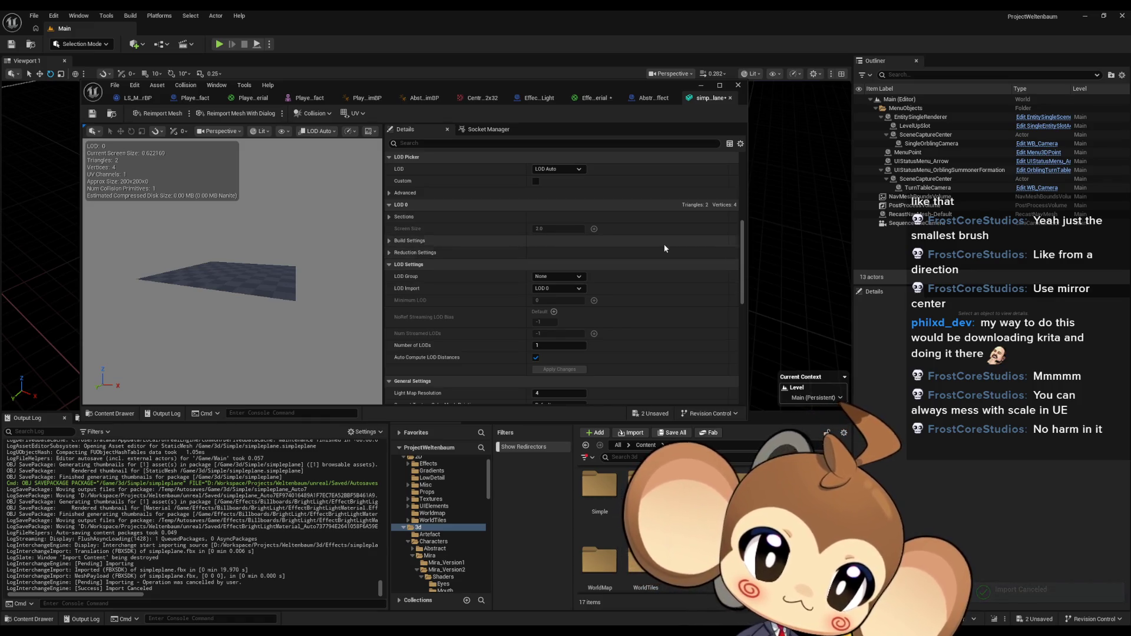
pyautogui.hotkey('ctrl', 's')
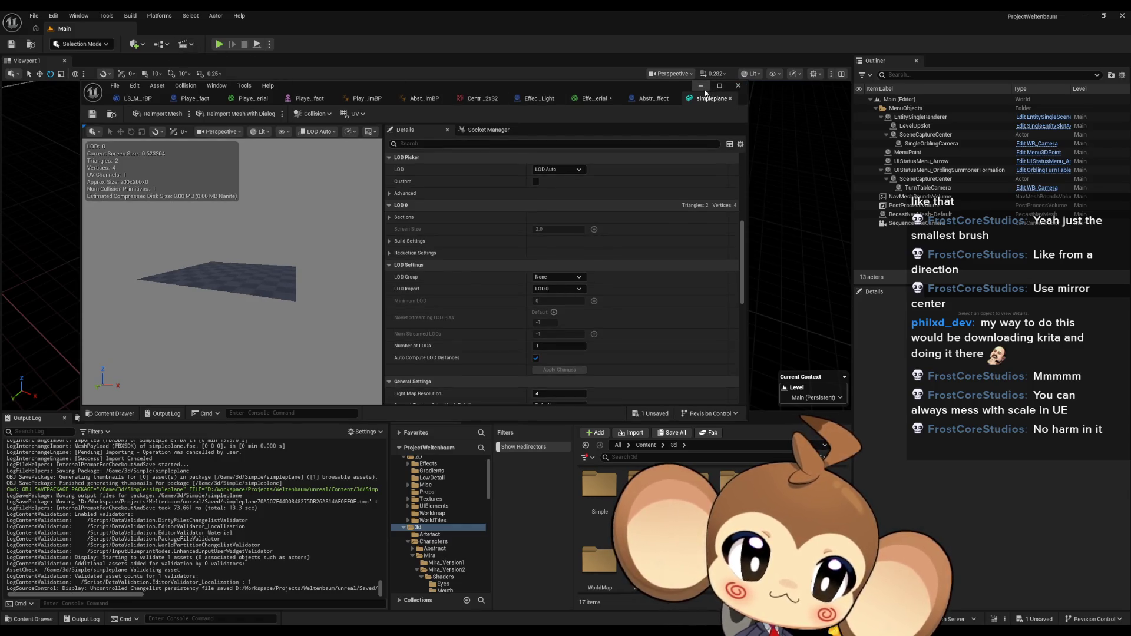
# Save the pending EffectBrightLightMaterial changes and start a play session.
pyautogui.click(604, 99)
pyautogui.hotkey('ctrl', 's')
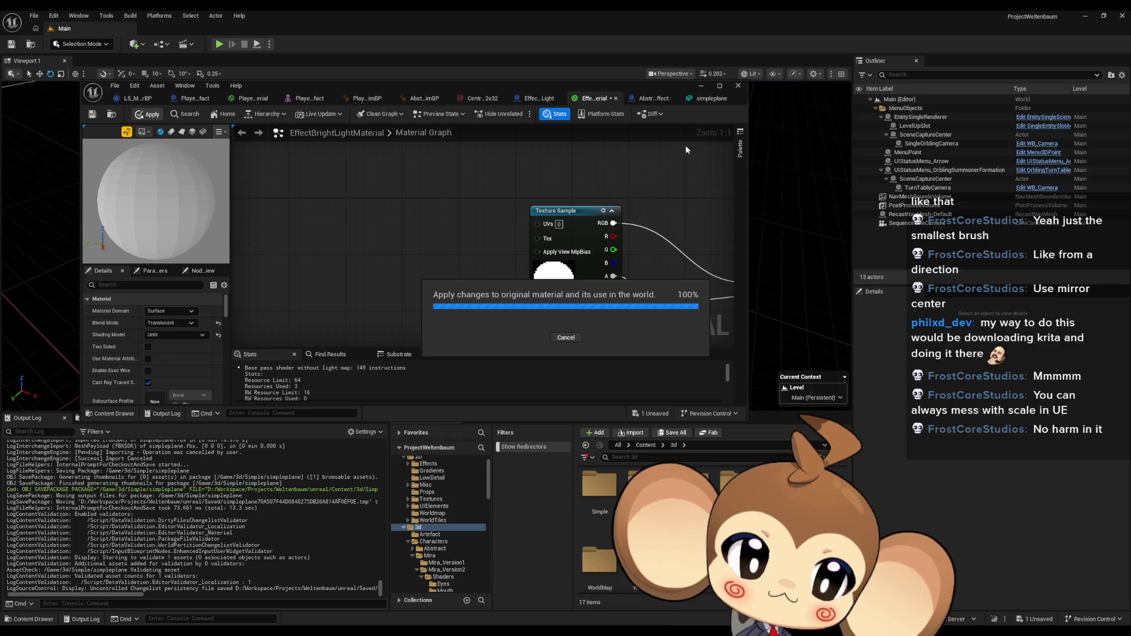
pyautogui.scroll(-1, 704, 206)
pyautogui.moveTo(704, 206)
pyautogui.mouseDown()
pyautogui.moveTo(519, 189)
pyautogui.moveTo(514, 207)
pyautogui.mouseUp()
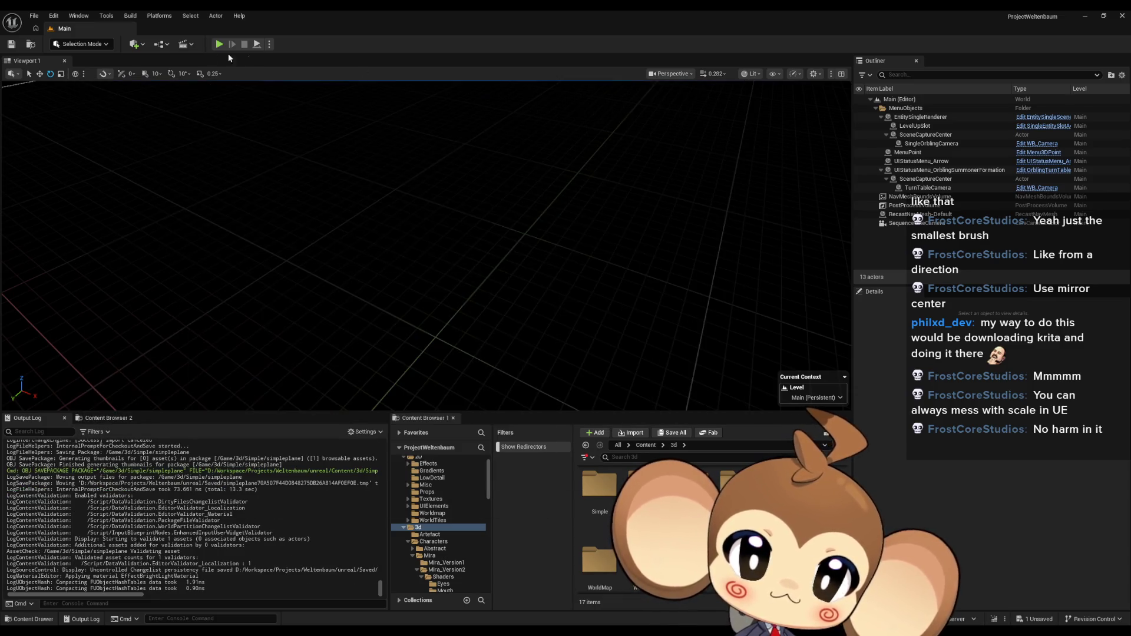
pyautogui.click(231, 39)
pyautogui.click(219, 44)
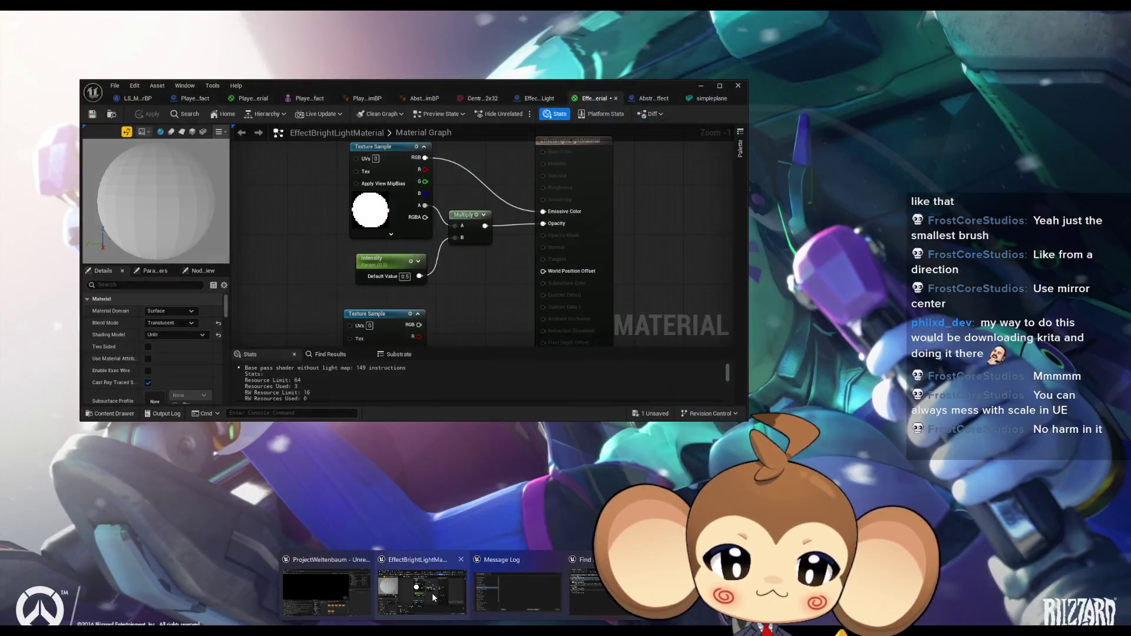
# Make EffectBrightLightMaterial two-sided, apply it, and start playing again.
pyautogui.click(432, 593)
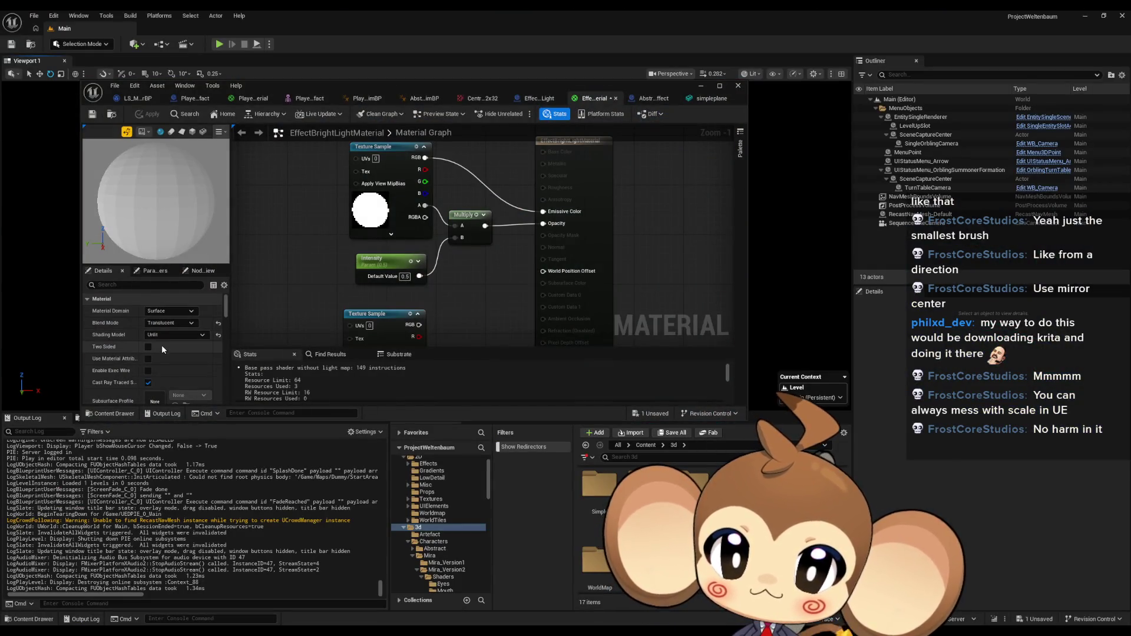
pyautogui.scroll(-1, 161, 349)
pyautogui.click(147, 333)
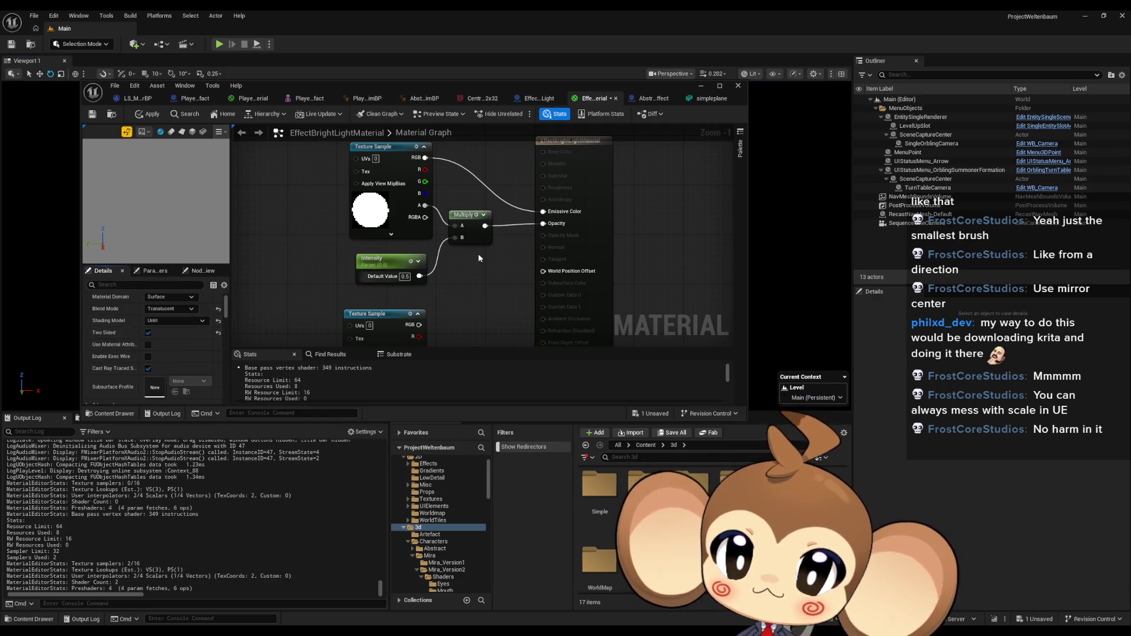
pyautogui.click(148, 114)
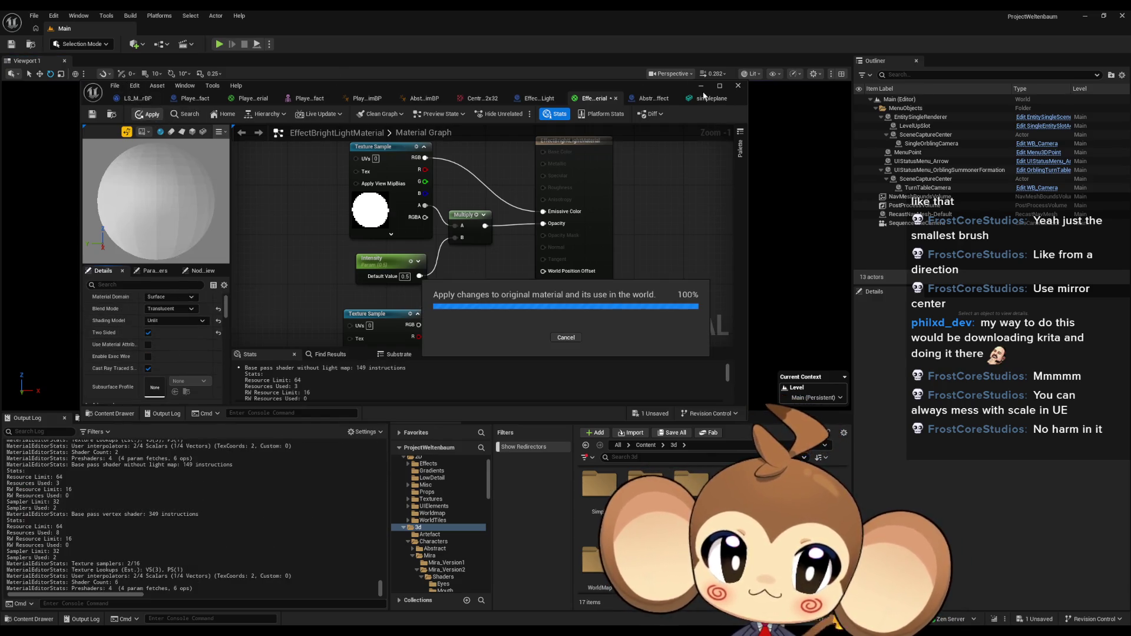
pyautogui.click(701, 86)
pyautogui.click(218, 44)
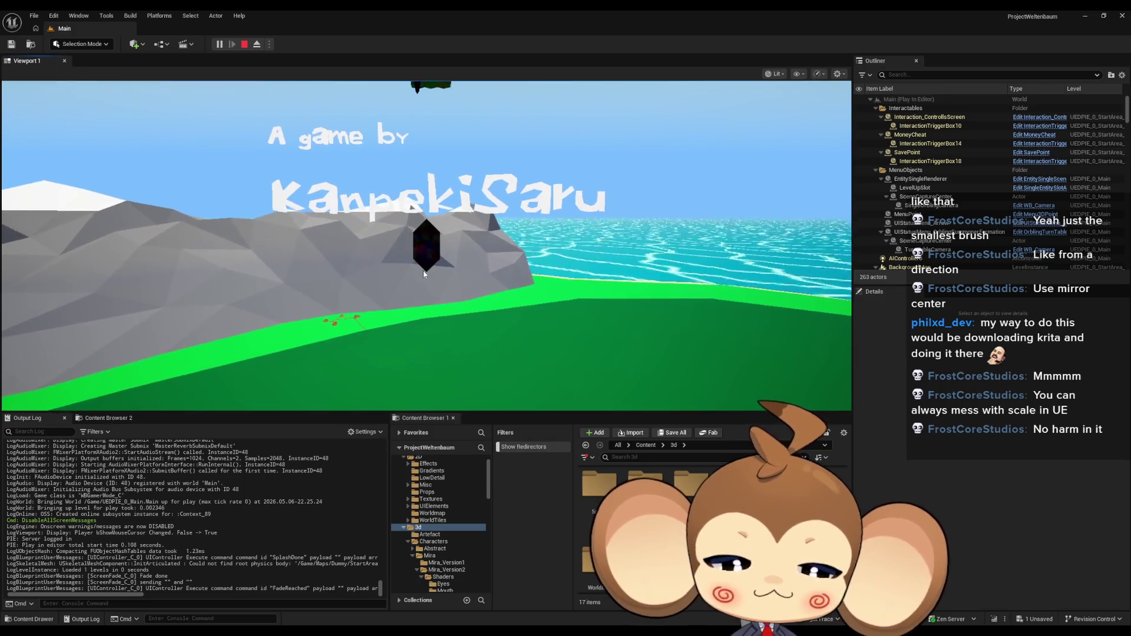
# Watch the light effect in full-screen play view, then stop the session.
pyautogui.press('F11')
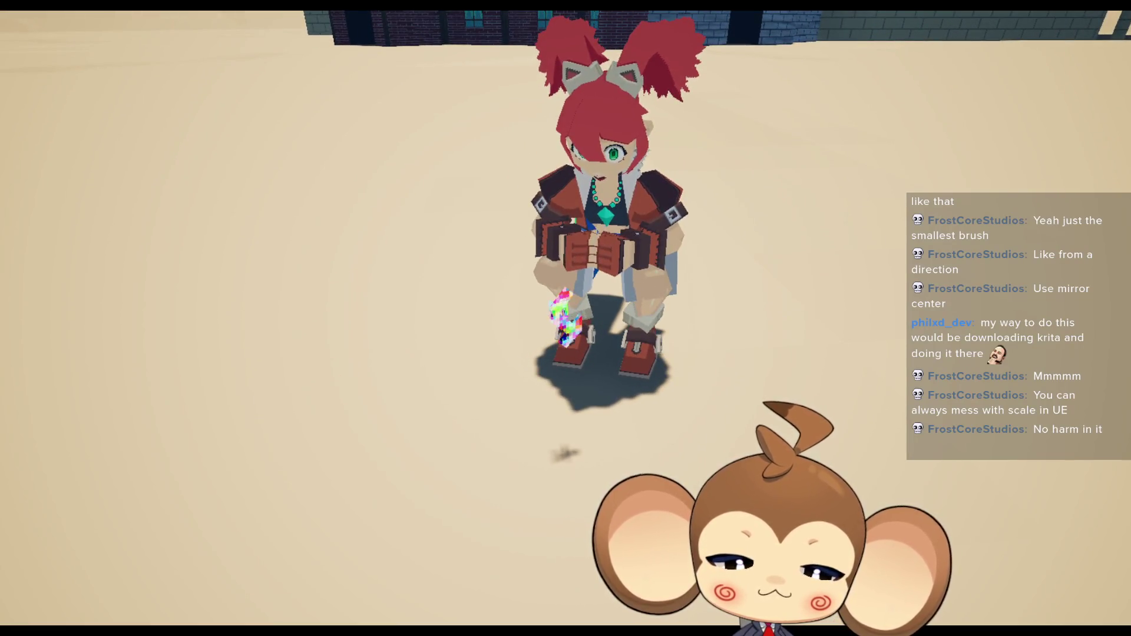
pyautogui.press('F11')
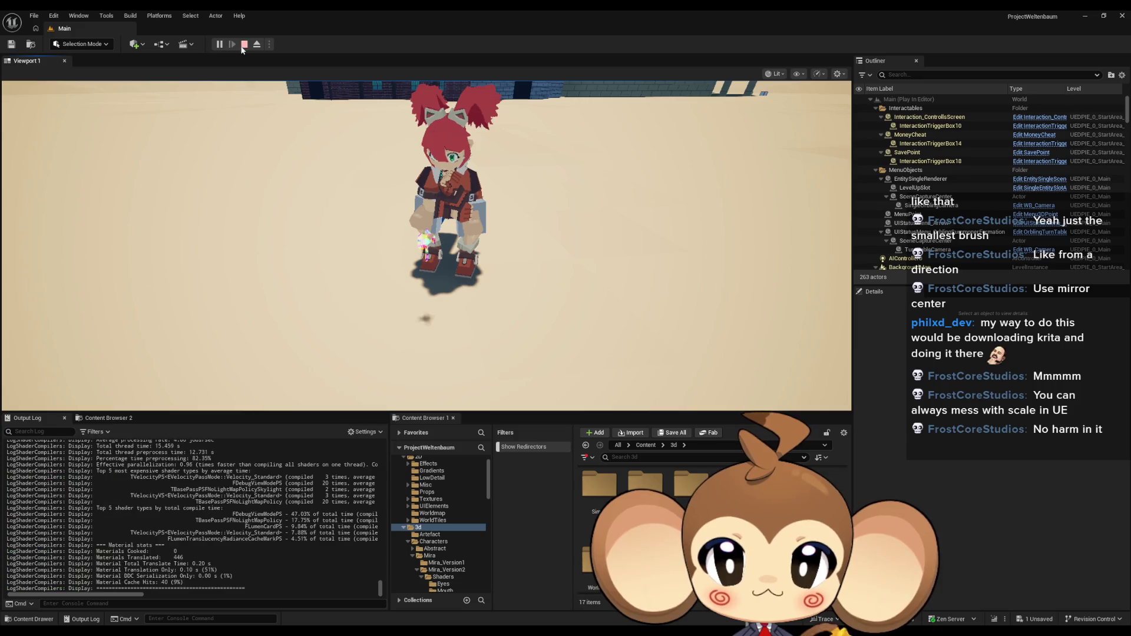
pyautogui.click(242, 45)
# Bring back the material editor and check the simpleplane mesh editor.
pyautogui.moveTo(433, 624)
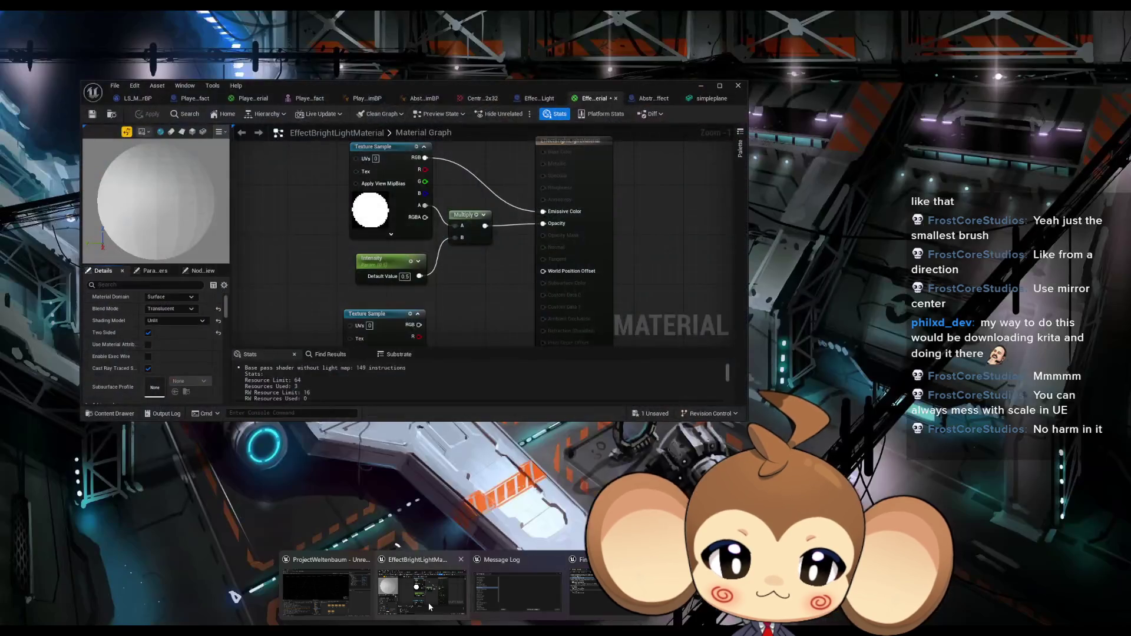
pyautogui.click(428, 602)
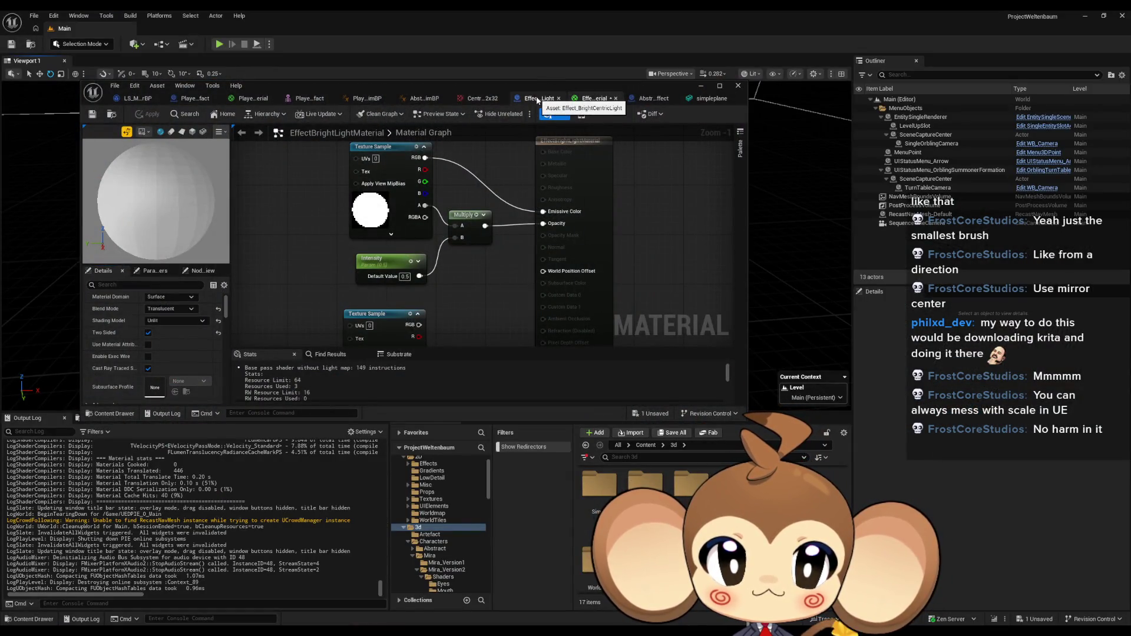
pyautogui.click(713, 99)
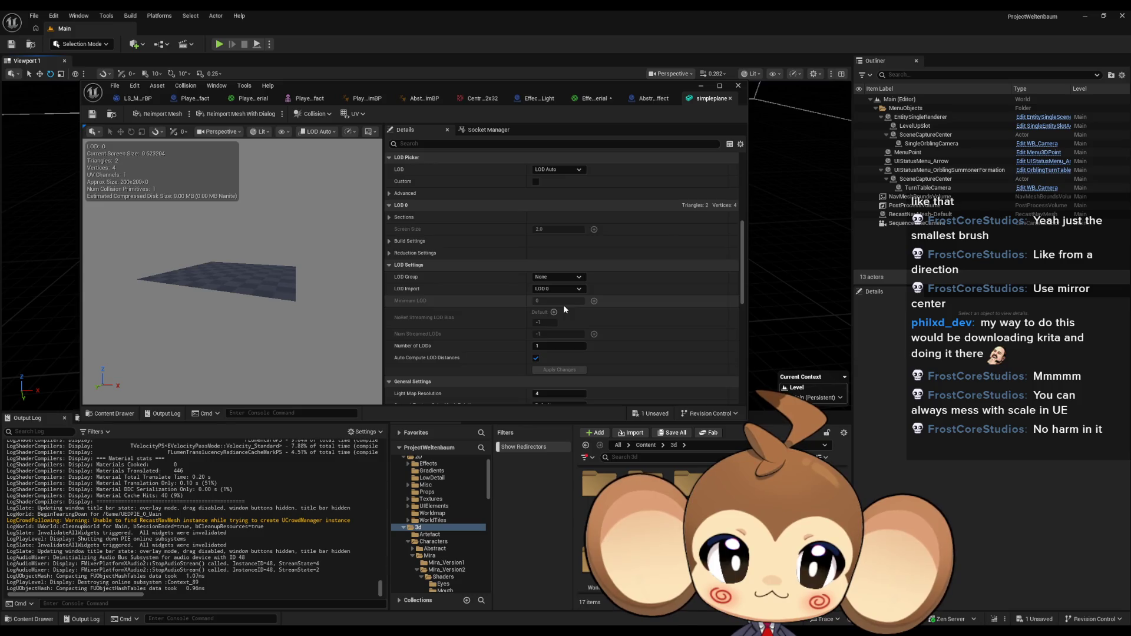
pyautogui.scroll(-6, 563, 305)
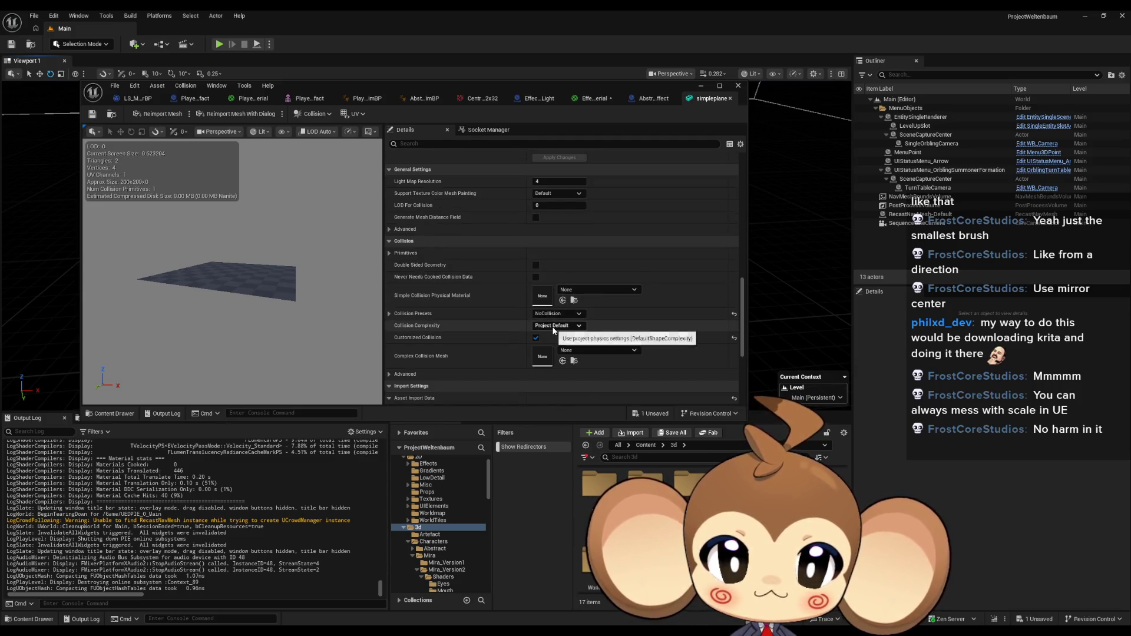
# Set Effect_BrightCentricLight's simpleplane component to NoCollision and start playing with Alt+P.
pyautogui.click(534, 99)
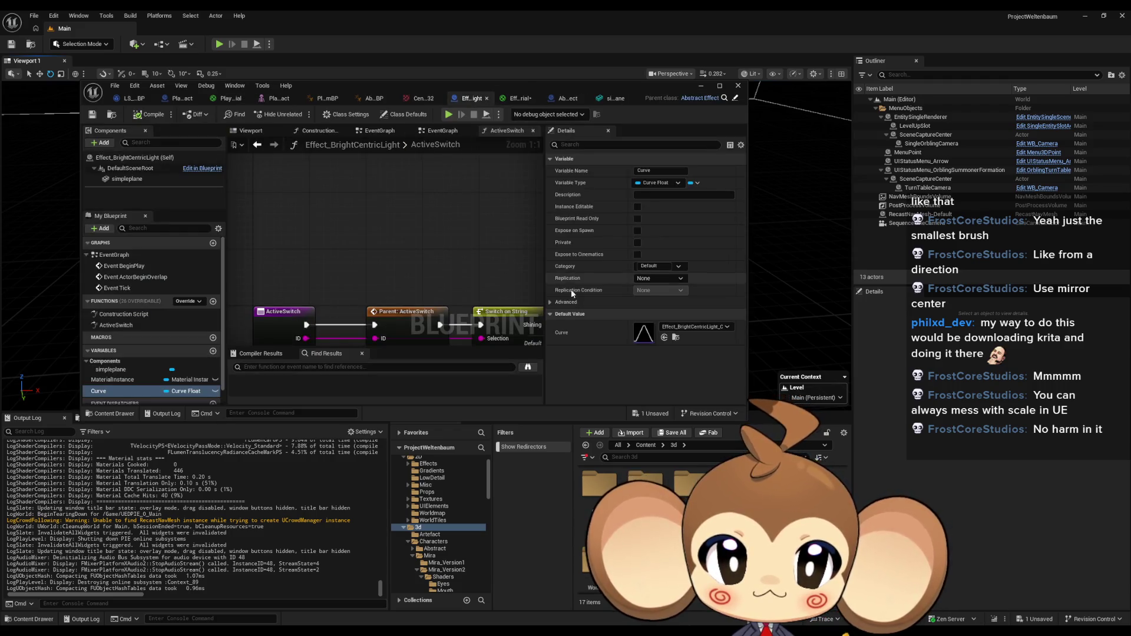
pyautogui.click(127, 179)
pyautogui.scroll(-10, 627, 253)
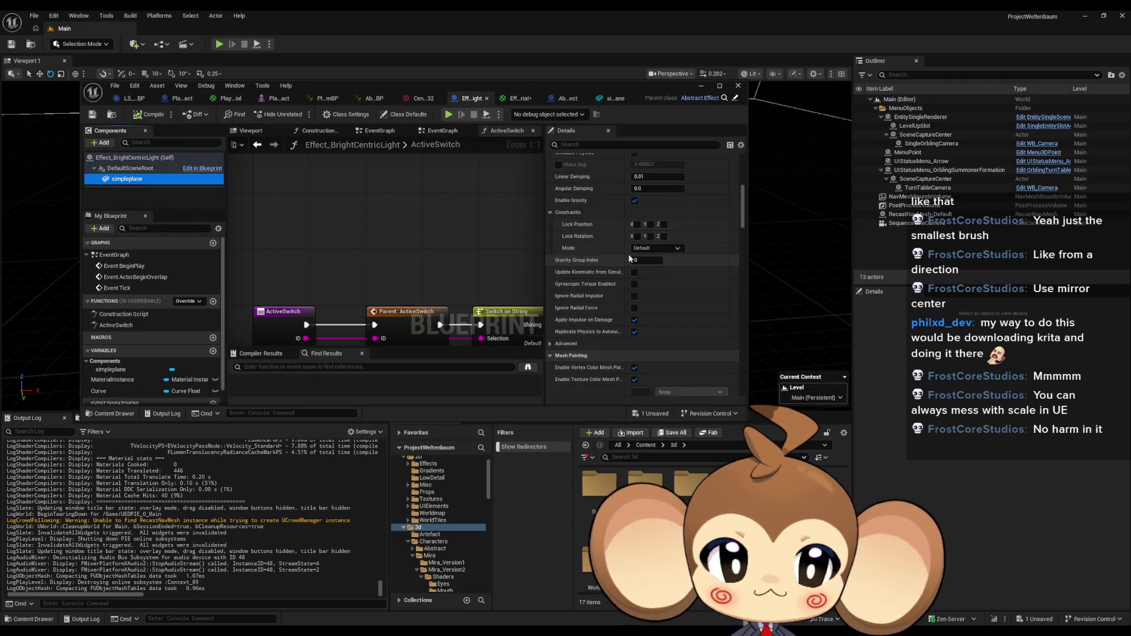
pyautogui.scroll(-6, 629, 259)
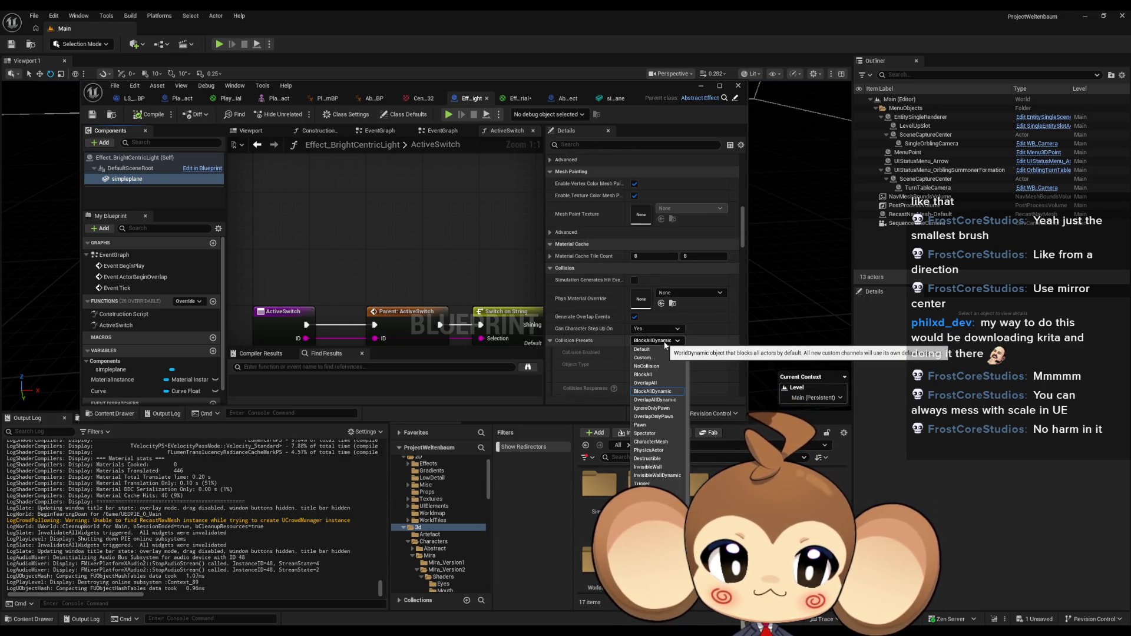
pyautogui.click(650, 366)
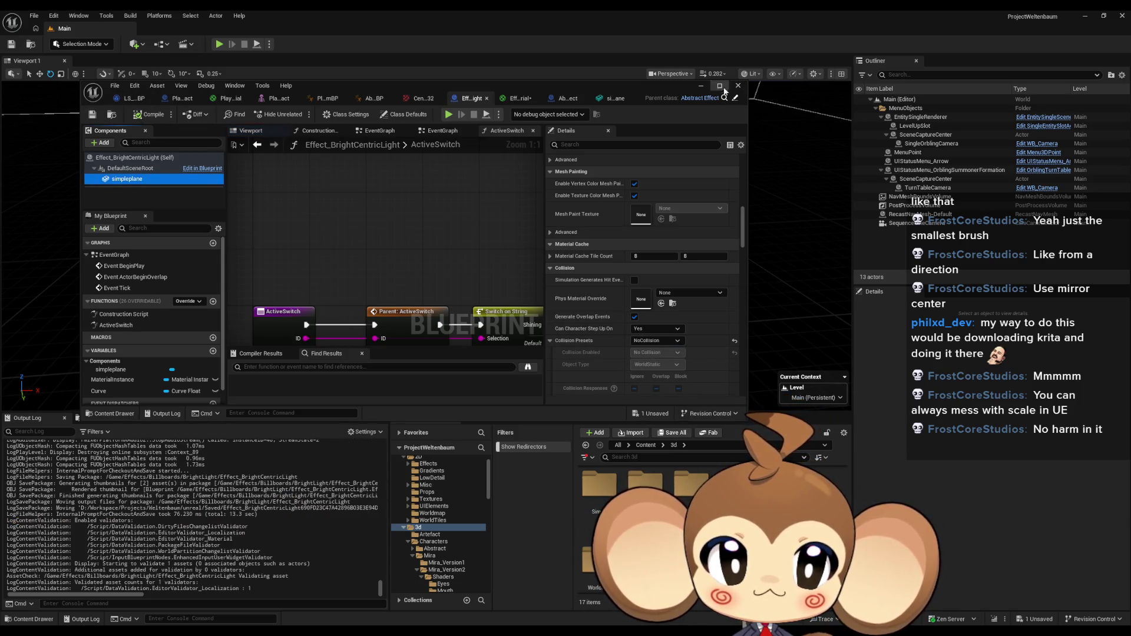
pyautogui.click(700, 86)
pyautogui.hotkey('alt', 'p')
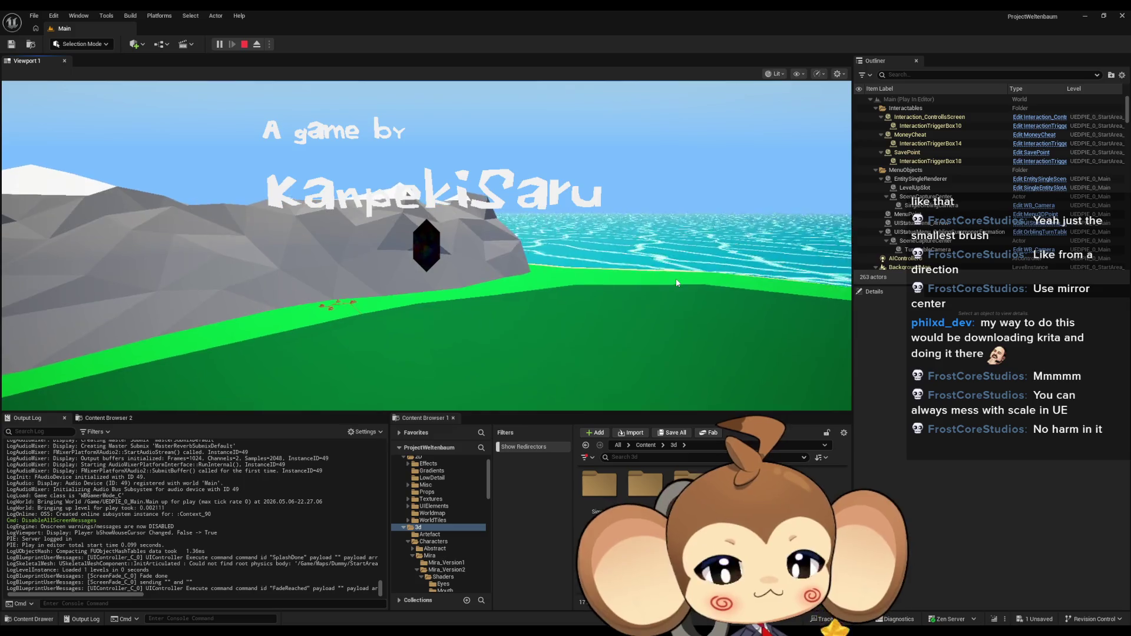
# Switch the running game to full-screen view with F11.
pyautogui.press('F11')
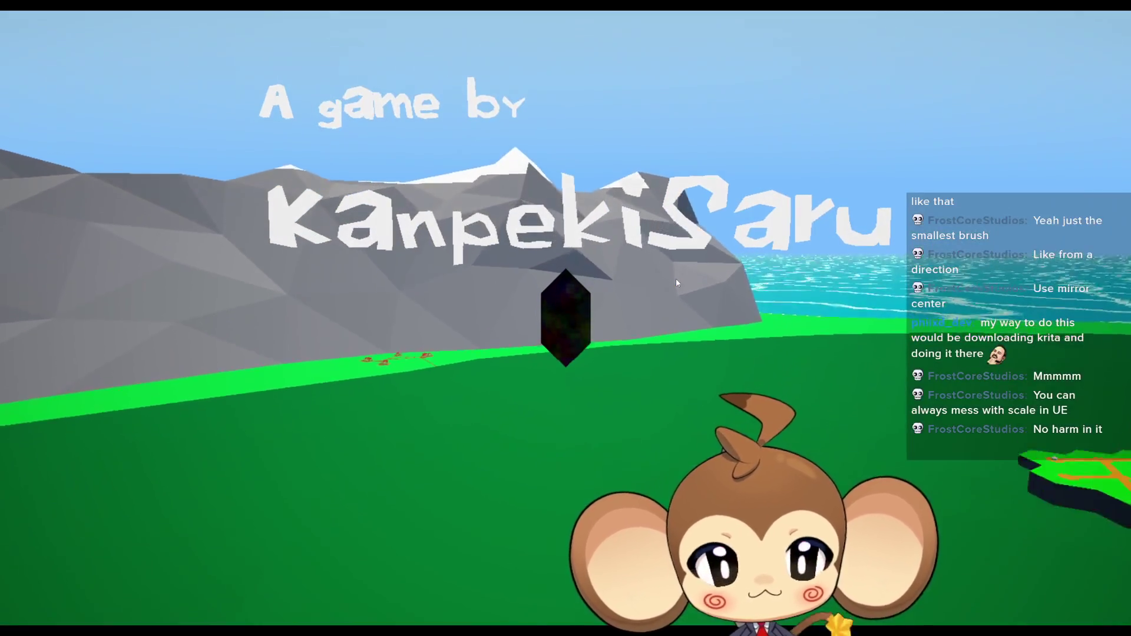
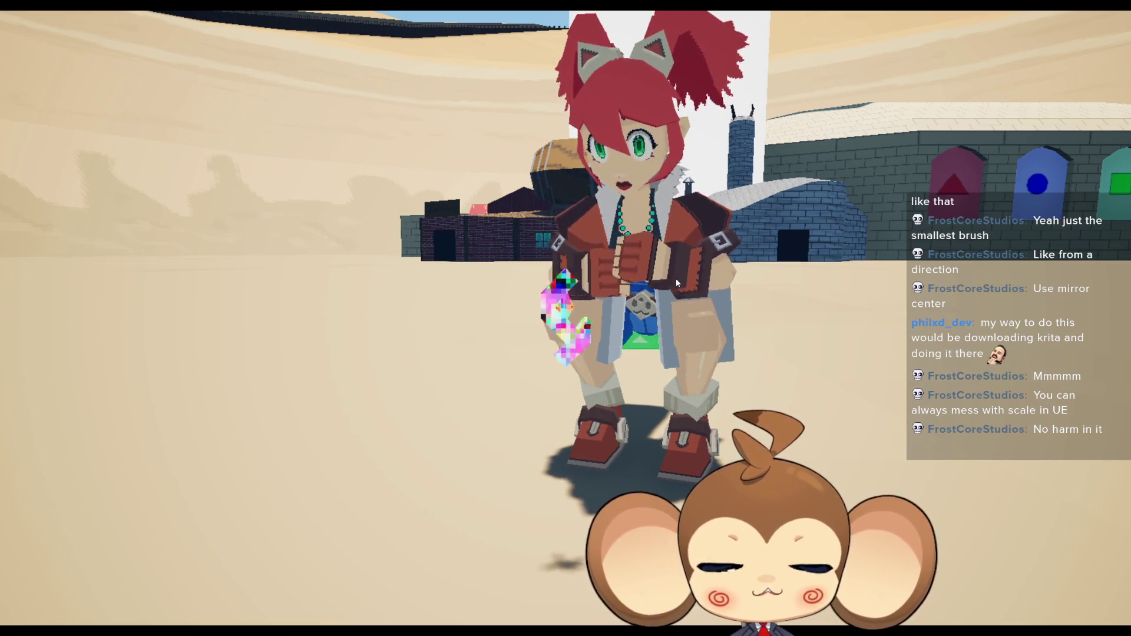
# Stop the play test and open Effect_BrightCentricLight from Content/Effects/Billboards/BrightLight.
pyautogui.press('F11')
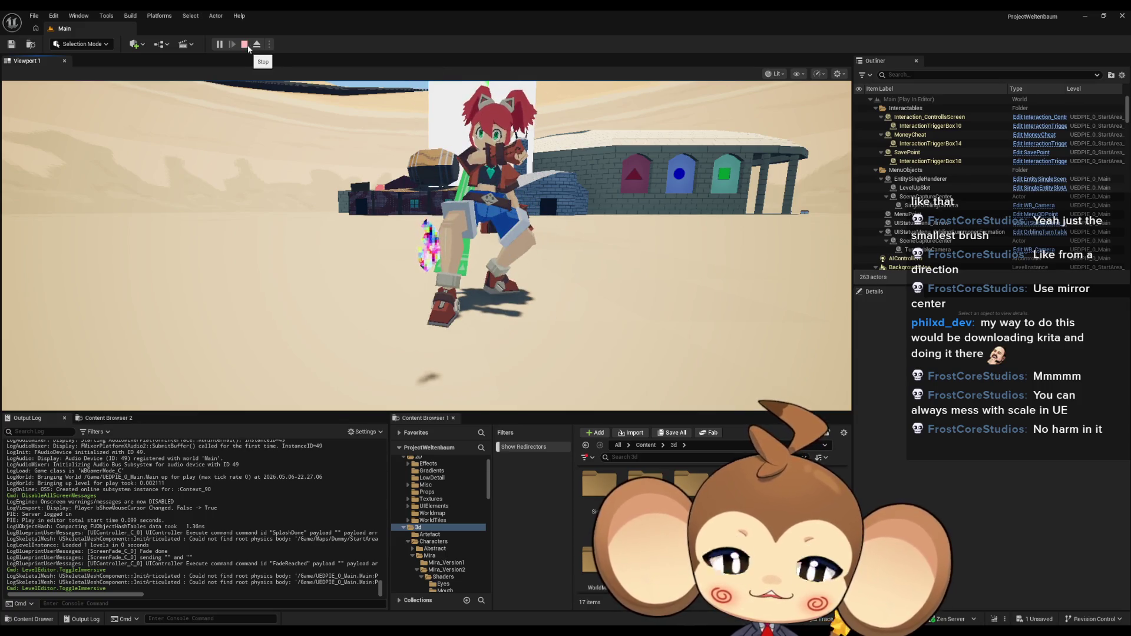
pyautogui.click(247, 45)
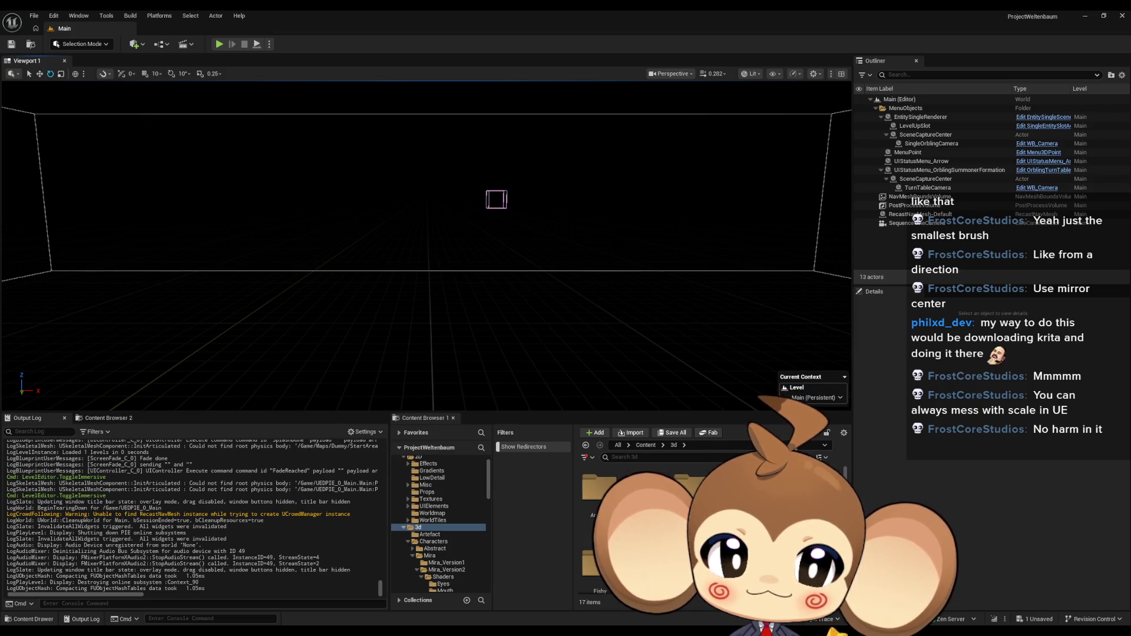
pyautogui.click(645, 446)
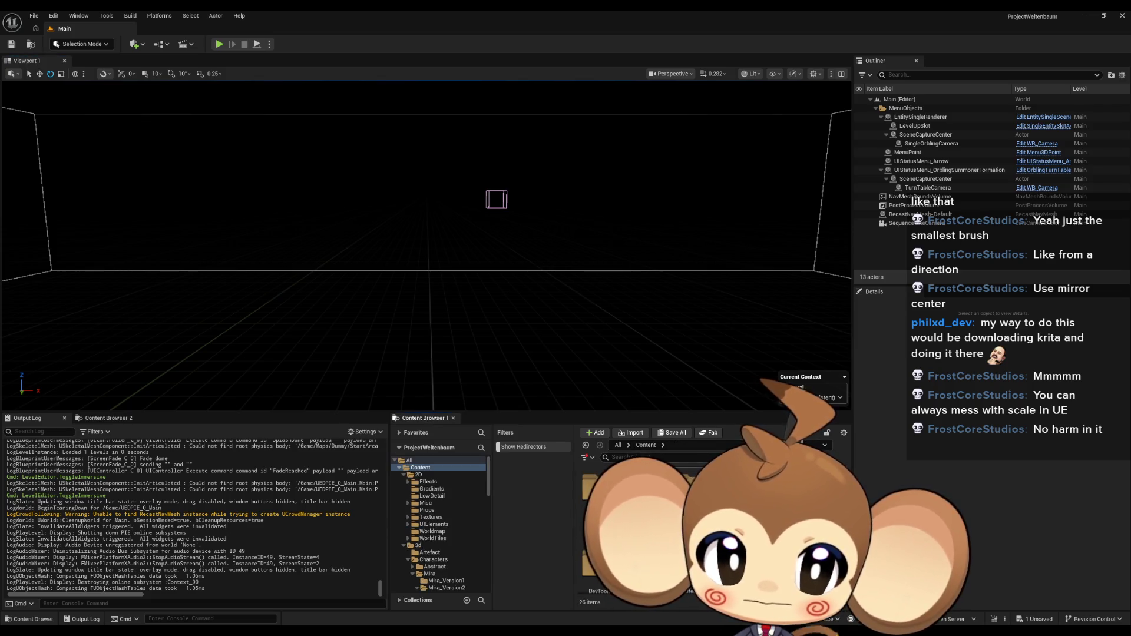
pyautogui.click(423, 526)
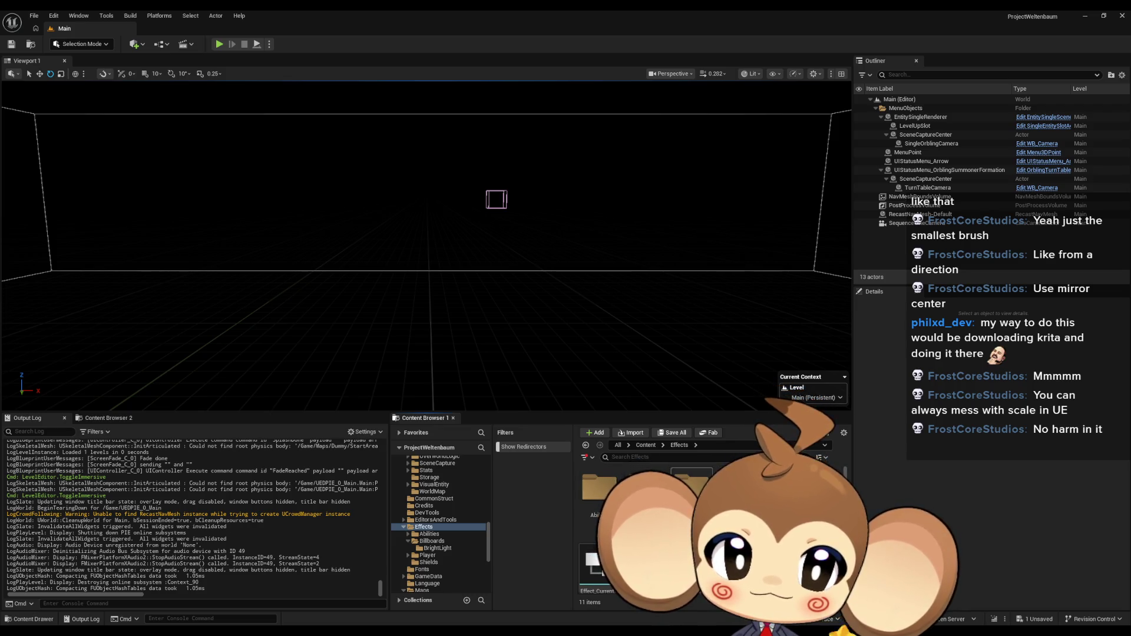
pyautogui.click(438, 548)
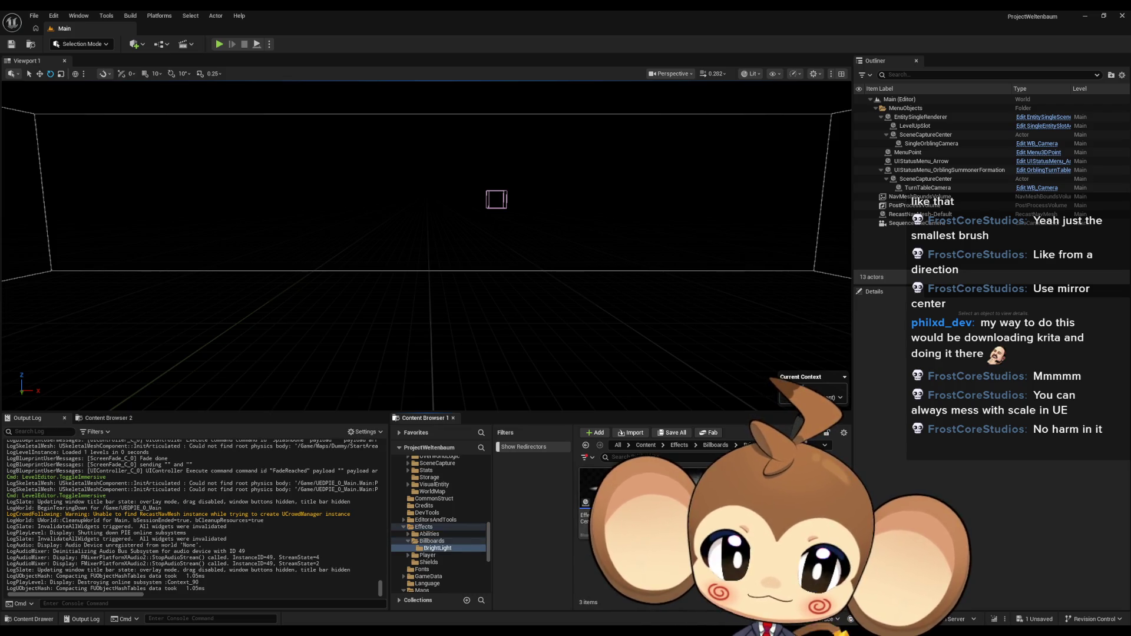
pyautogui.doubleClick(596, 489)
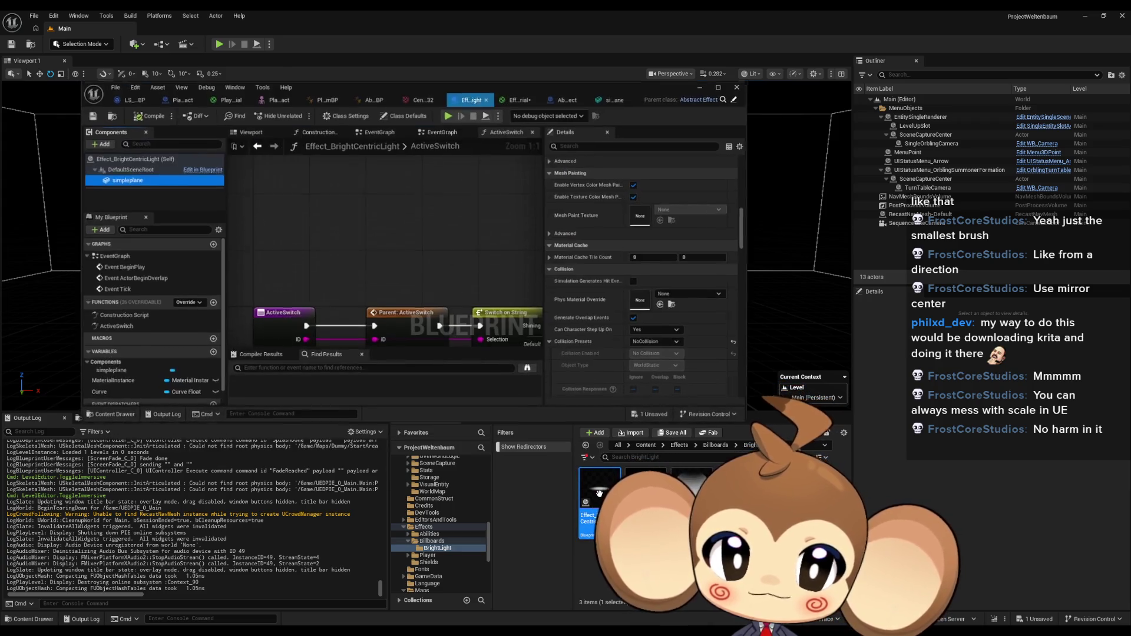
# Add a Material Billboard component and attach it directly to DefaultSceneRoot.
pyautogui.click(89, 143)
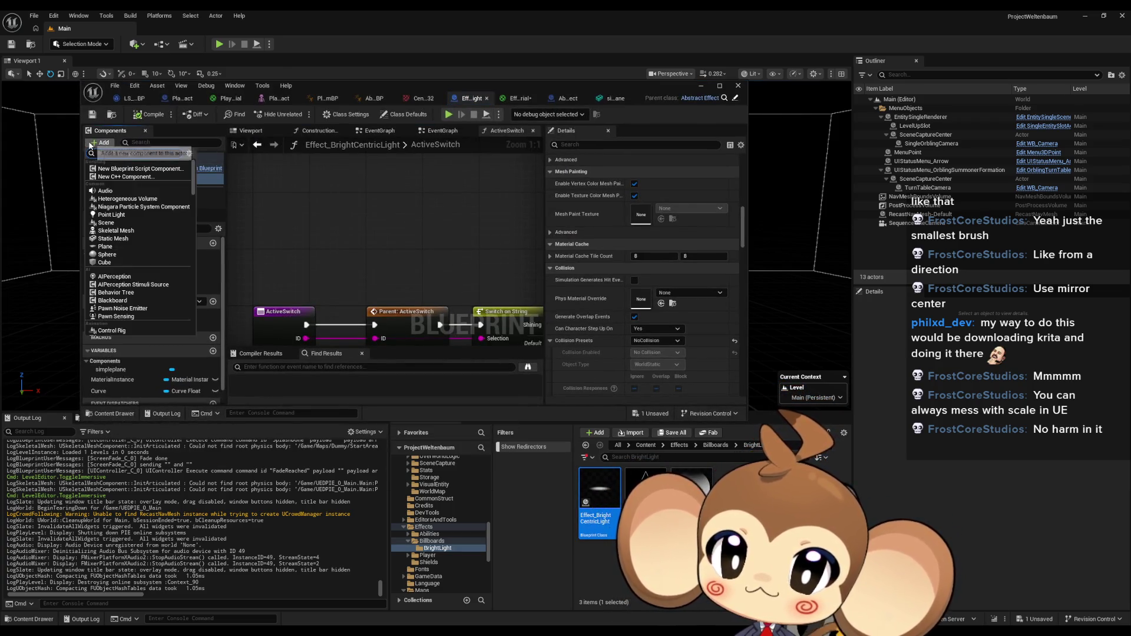
pyautogui.write('bill')
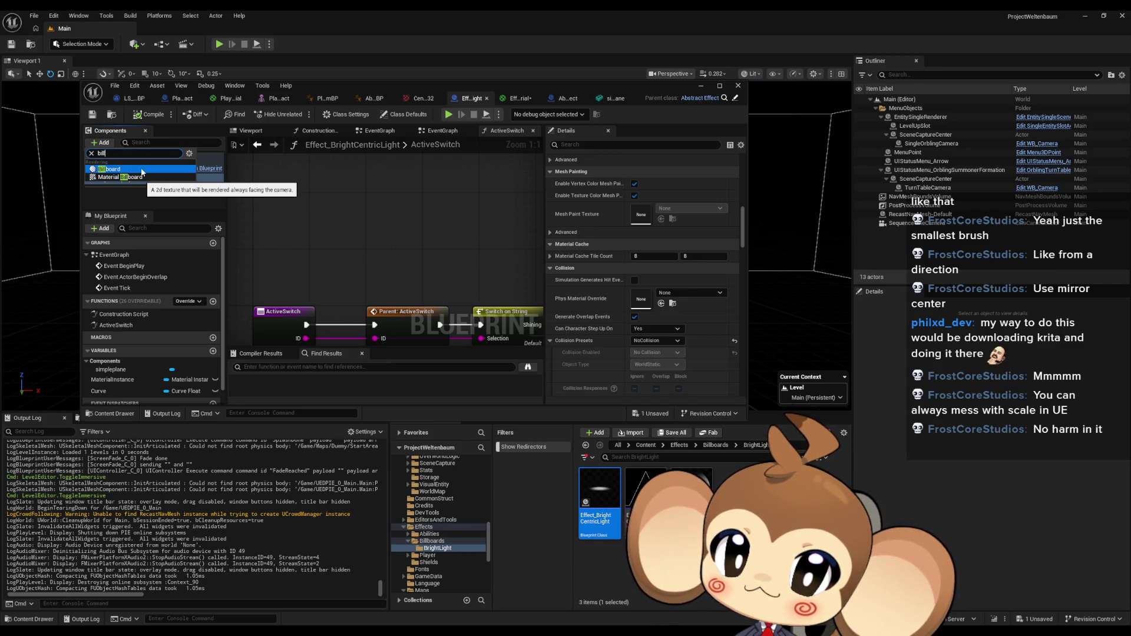
pyautogui.click(132, 177)
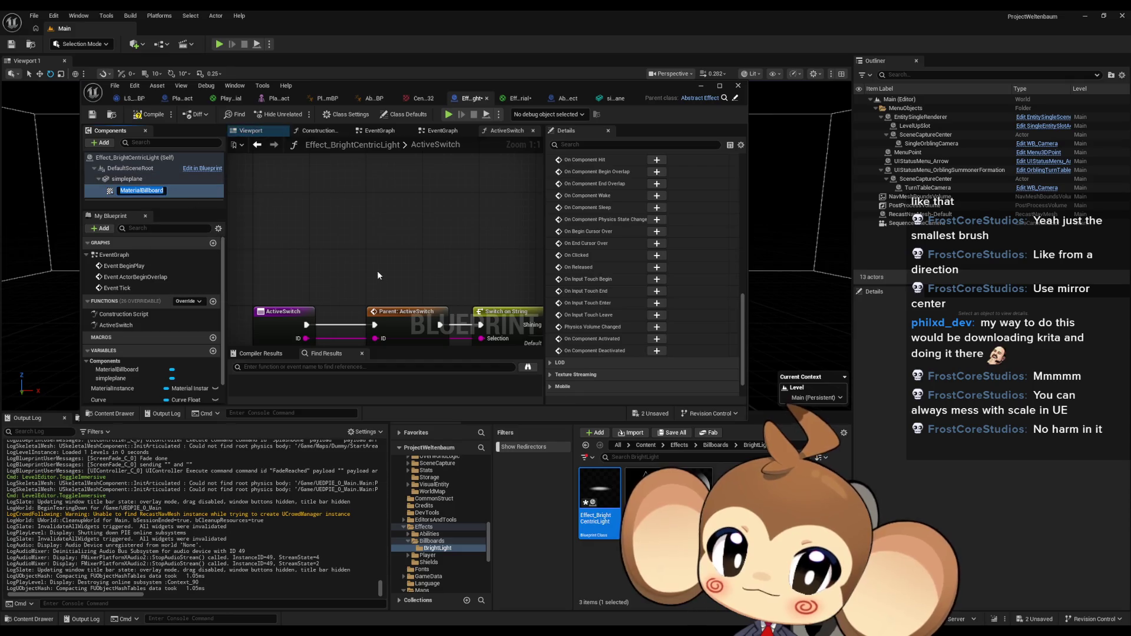
pyautogui.moveTo(142, 190); pyautogui.dragTo(129, 169)
# Delete the simpleplane component and recompile, getting one fatal Target-connection error.
pyautogui.click(128, 189)
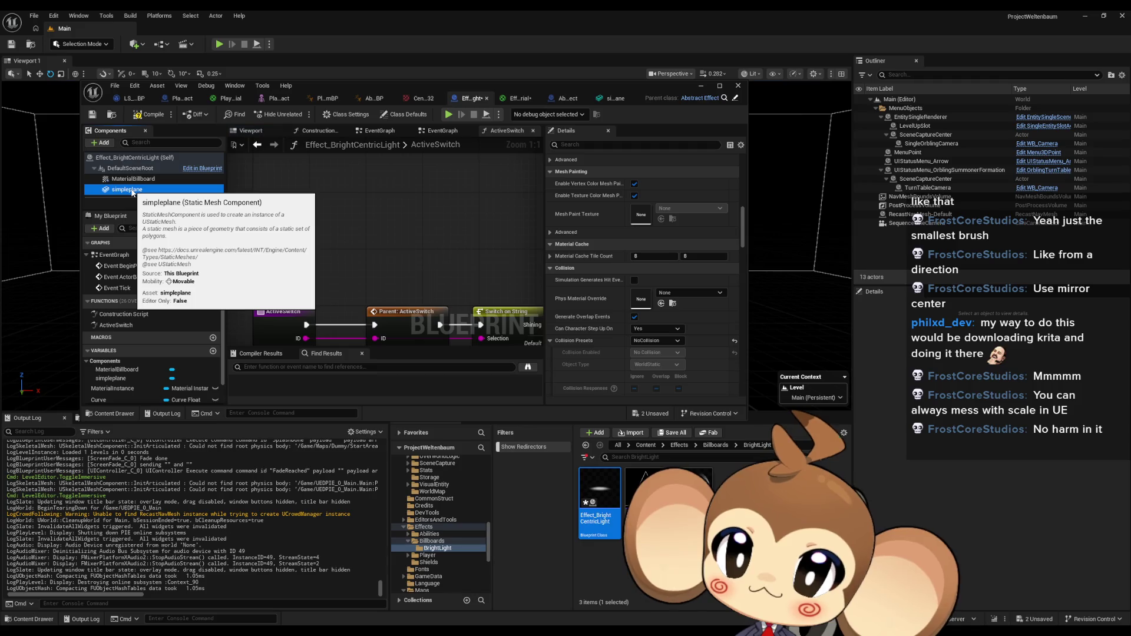
pyautogui.press('Delete')
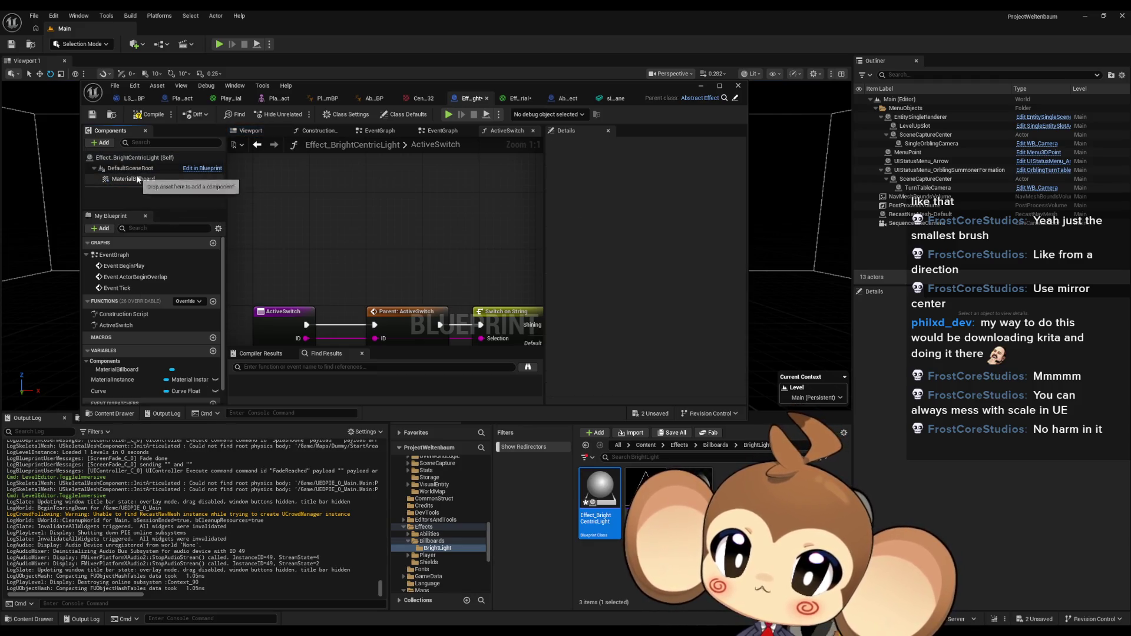
pyautogui.click(152, 120)
pyautogui.click(255, 132)
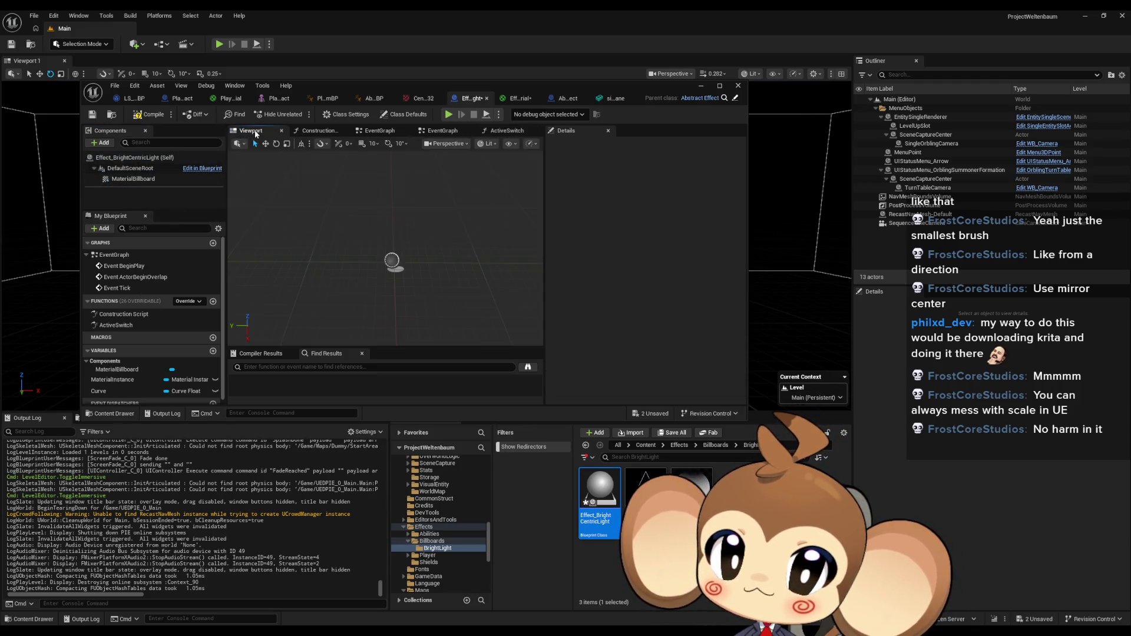
pyautogui.click(134, 178)
pyautogui.scroll(-2, 648, 283)
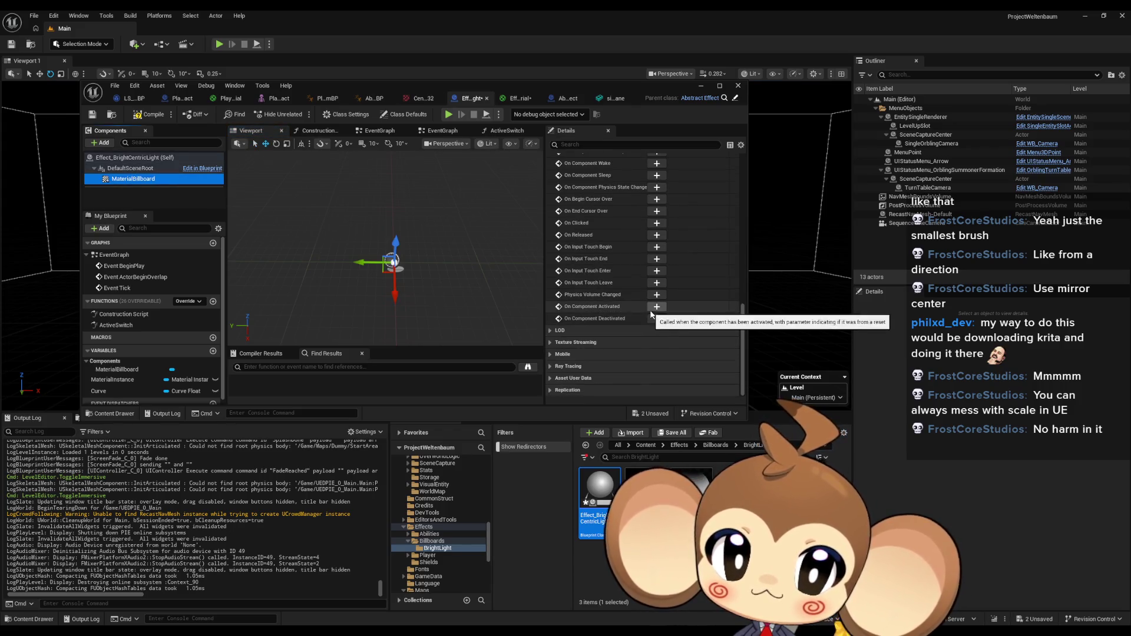
pyautogui.scroll(10, 651, 314)
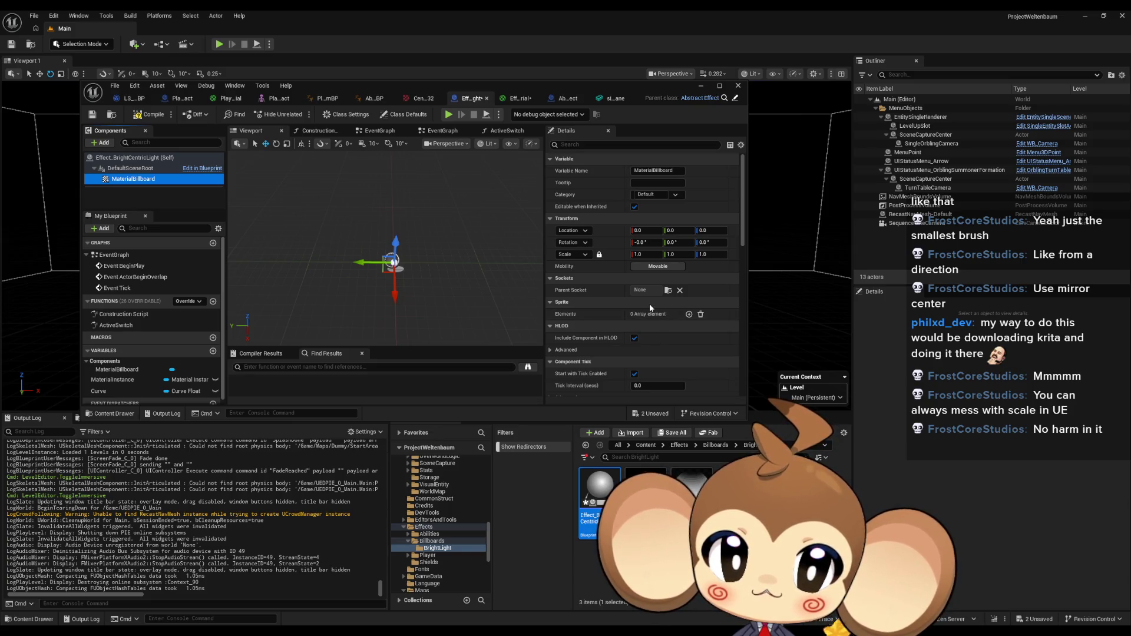
pyautogui.click(148, 116)
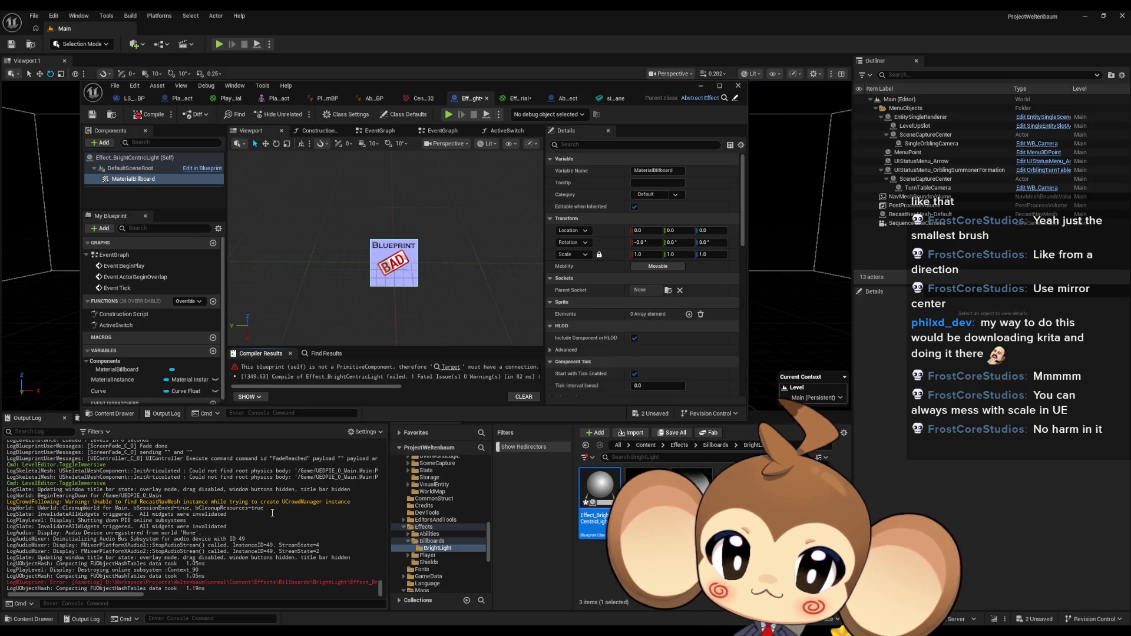
# Open the EventGraph from the blueprint's graph list.
pyautogui.moveTo(101, 596); pyautogui.dragTo(241, 604)
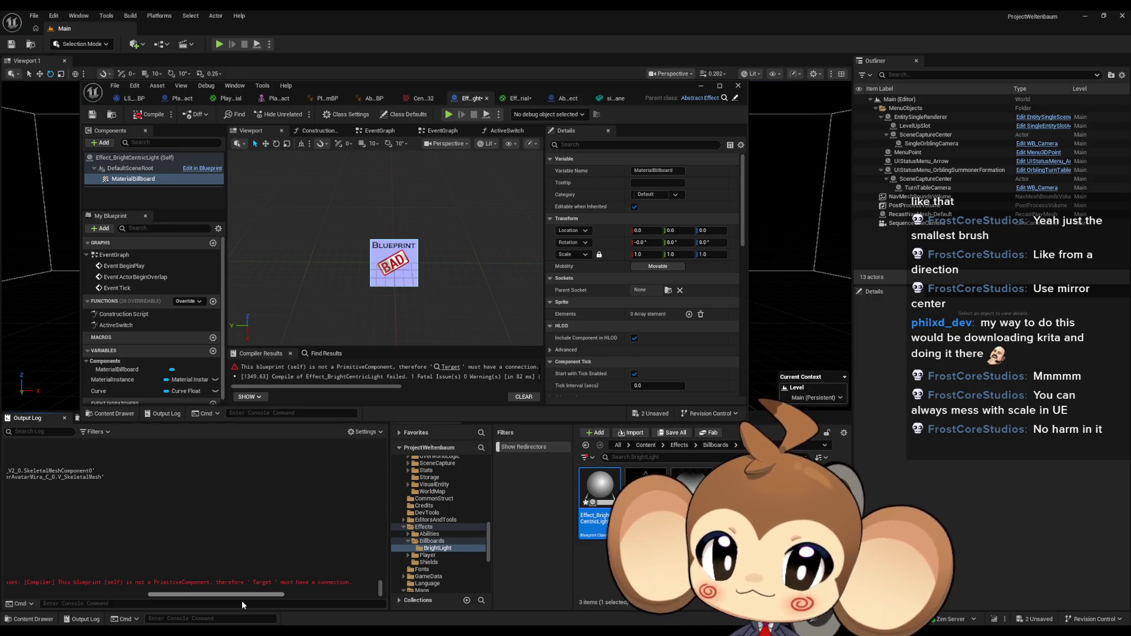
pyautogui.moveTo(242, 599); pyautogui.dragTo(98, 599)
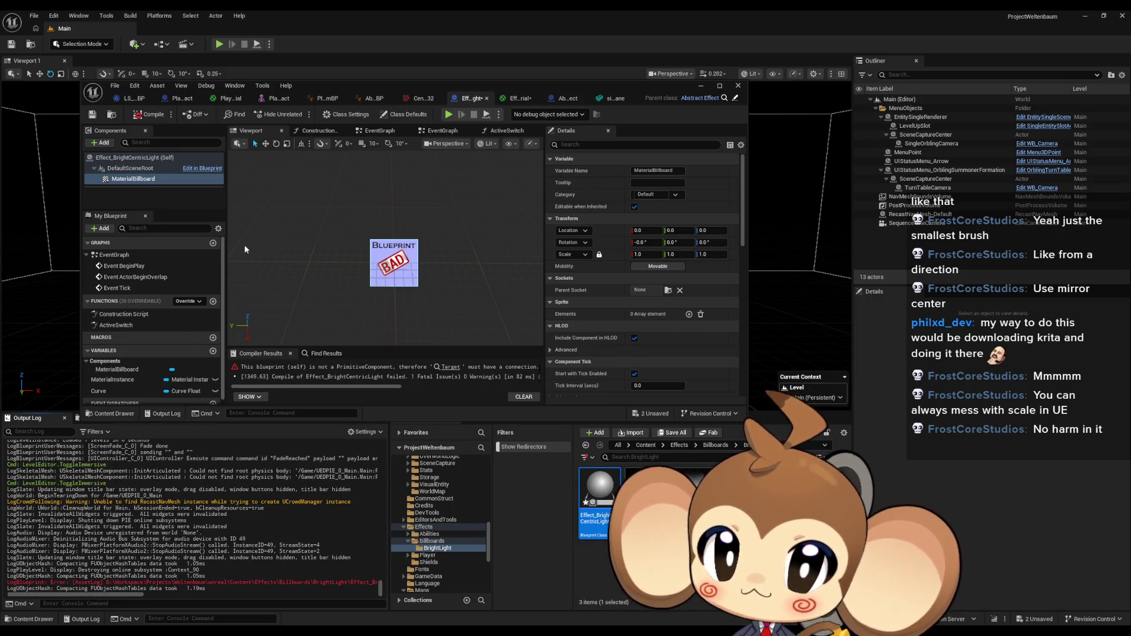
pyautogui.doubleClick(116, 325)
pyautogui.scroll(-4, 403, 263)
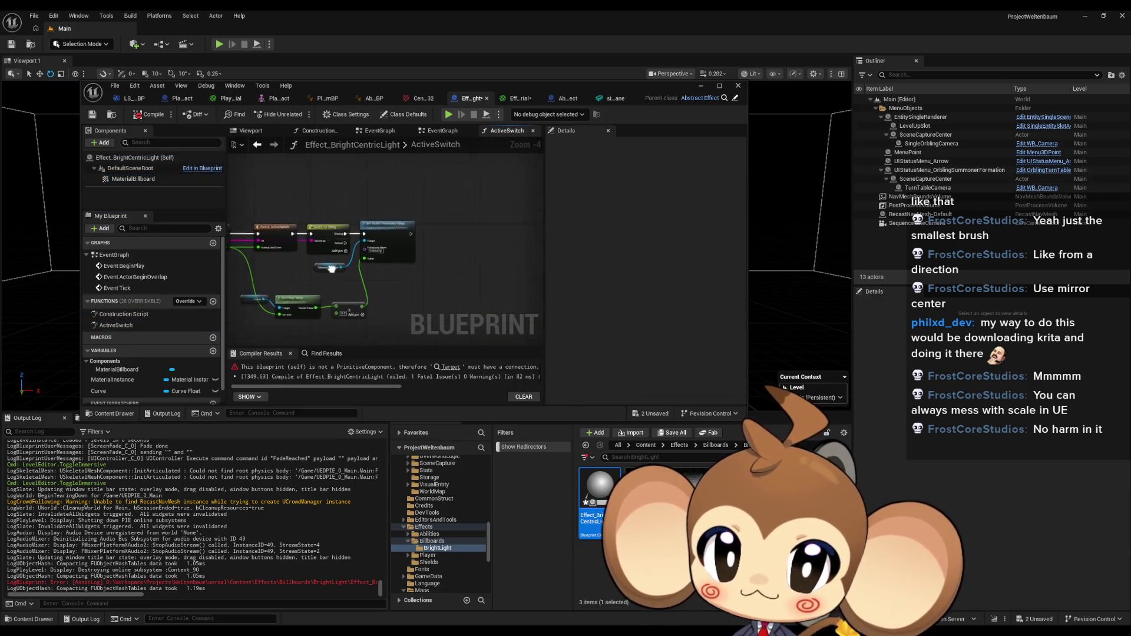
pyautogui.click(114, 257)
pyautogui.doubleClick(114, 264)
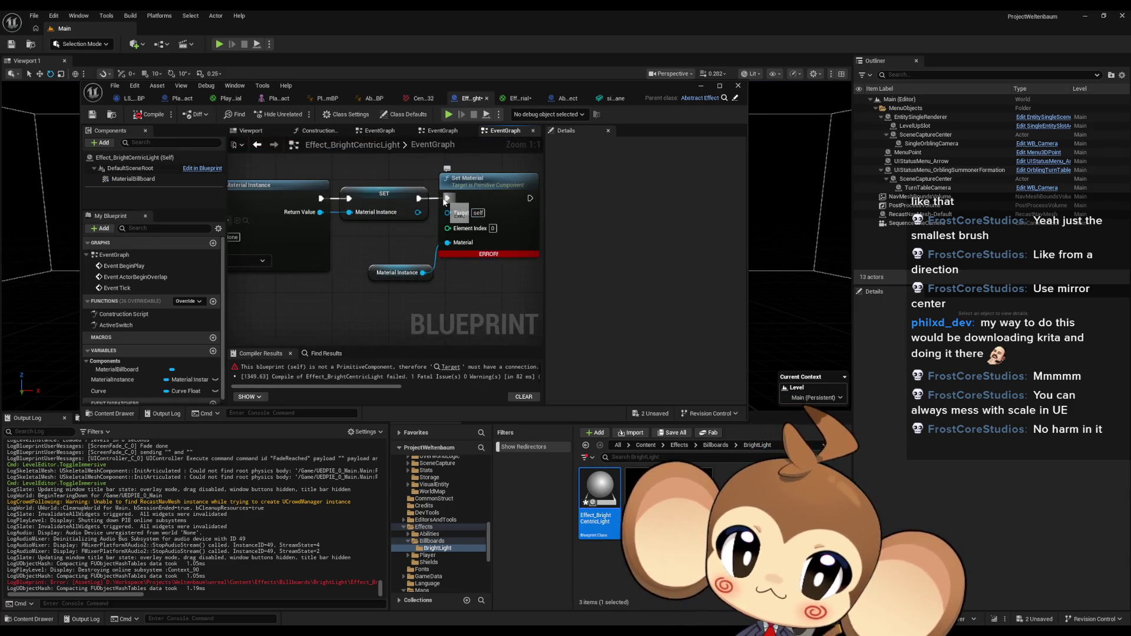
# Add a Set Material node for MaterialBillboard wired after SET, deleting the old erroring node.
pyautogui.moveTo(152, 182)
pyautogui.mouseDown()
pyautogui.moveTo(389, 284)
pyautogui.moveTo(391, 316)
pyautogui.moveTo(449, 305)
pyautogui.mouseUp()
pyautogui.write('set mater')
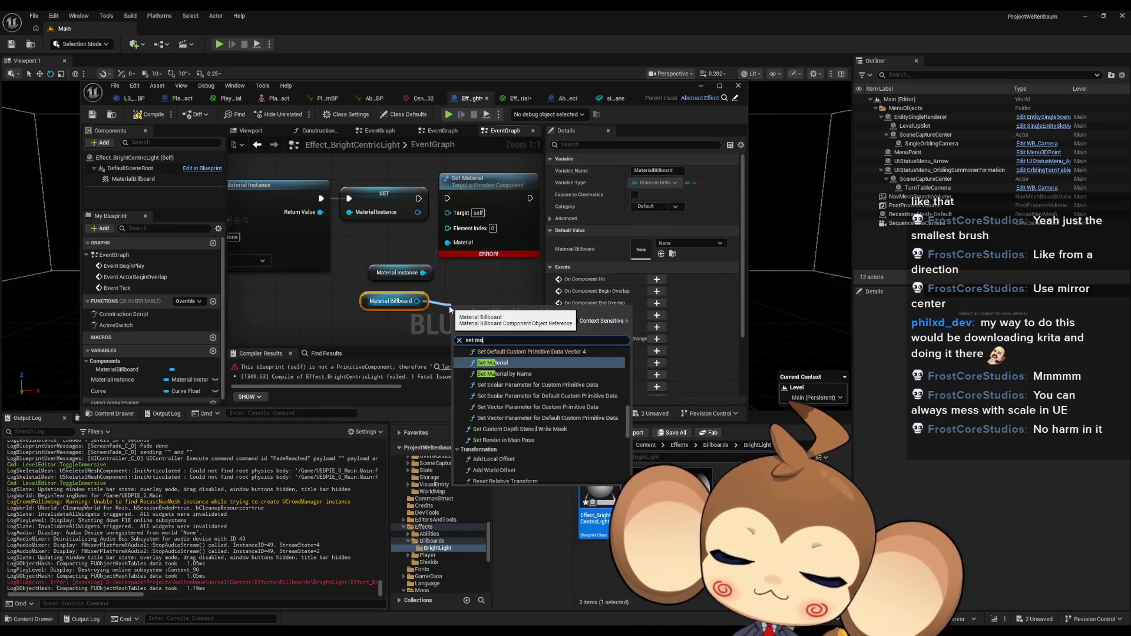
pyautogui.press('Return')
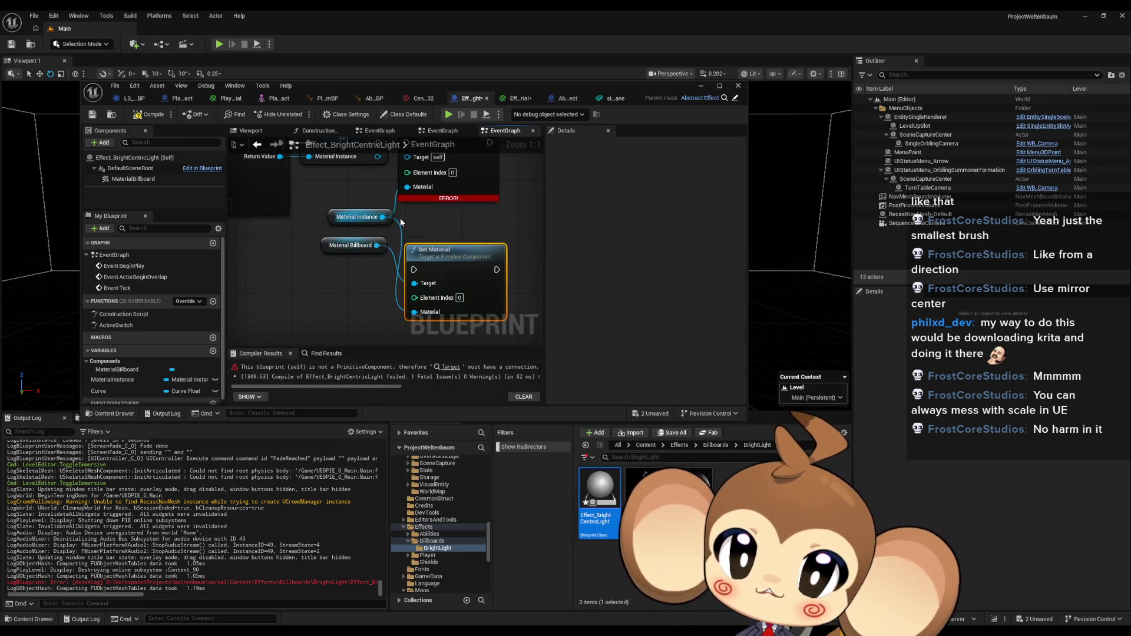
pyautogui.moveTo(414, 269)
pyautogui.mouseDown()
pyautogui.moveTo(406, 159)
pyautogui.moveTo(378, 225)
pyautogui.mouseUp()
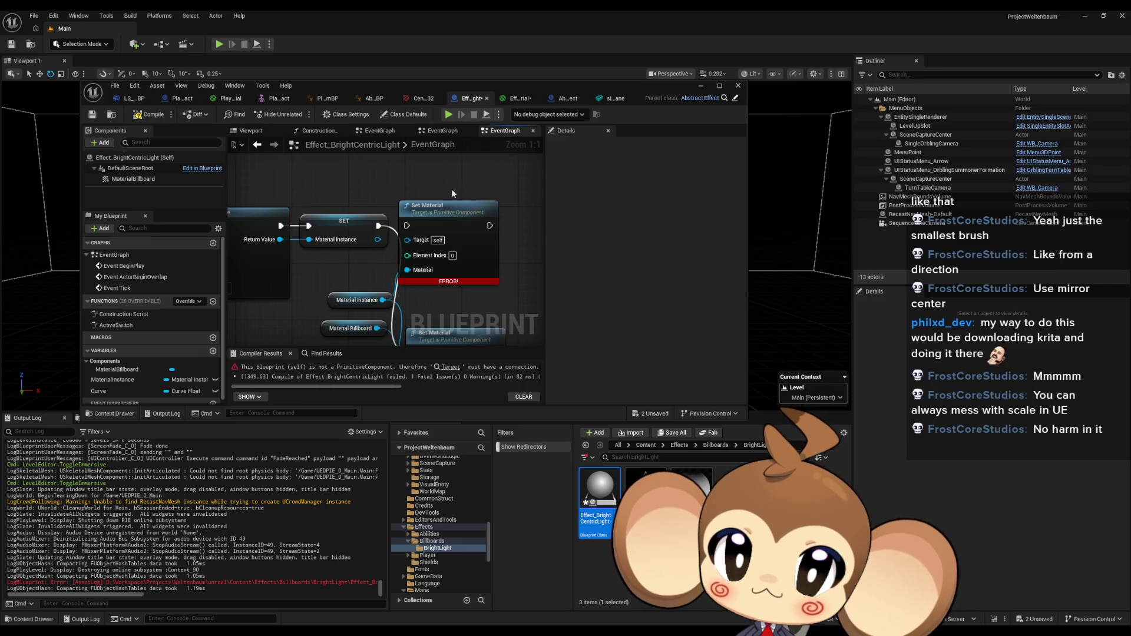
pyautogui.press('Delete')
pyautogui.moveTo(455, 331); pyautogui.dragTo(451, 206)
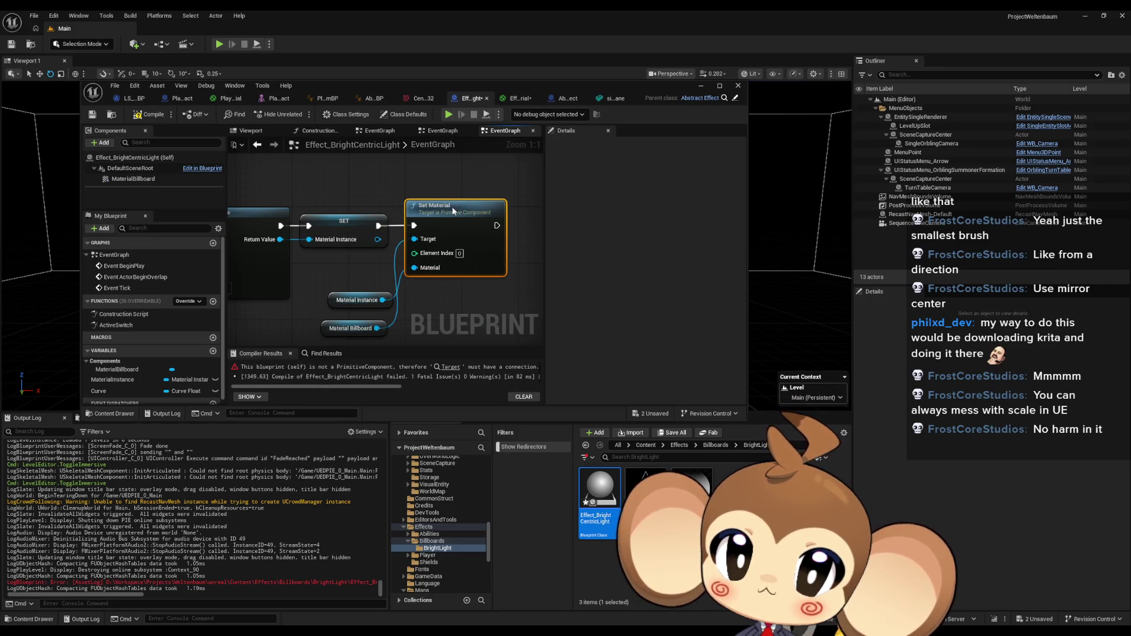
pyautogui.click(133, 179)
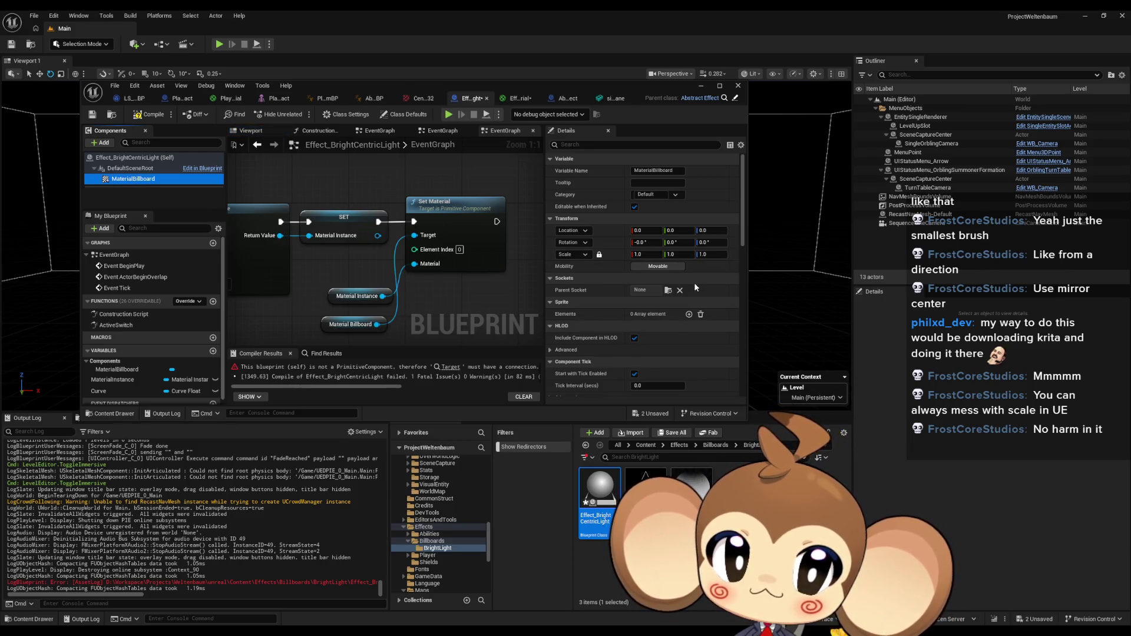
# Add one sprite element to the MaterialBillboard's Elements list.
pyautogui.scroll(-1, 691, 278)
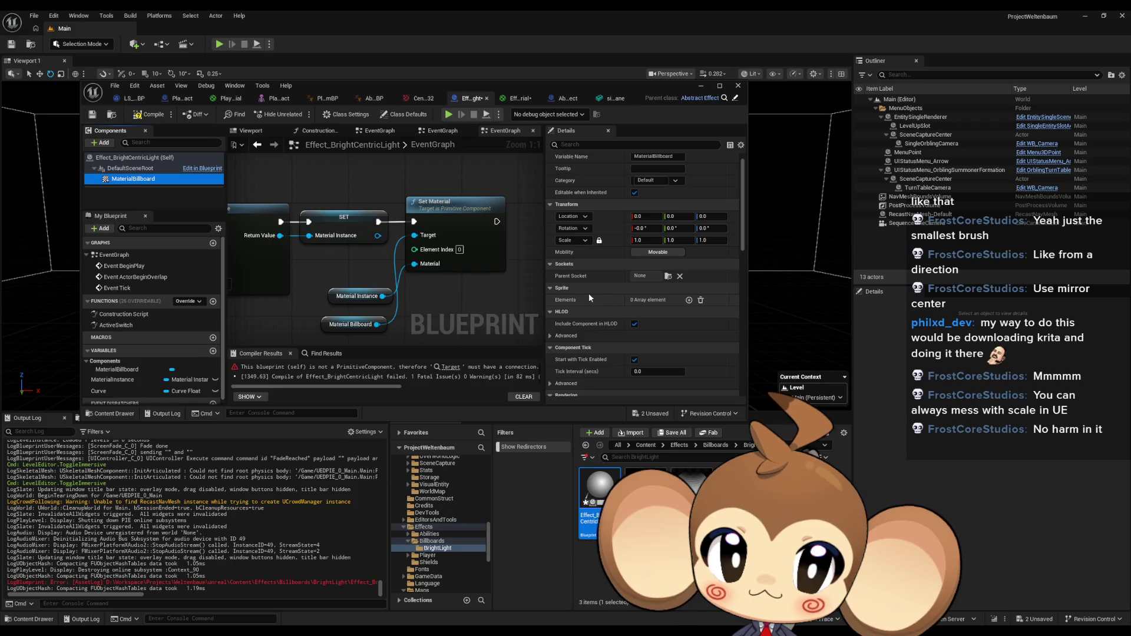
pyautogui.click(688, 300)
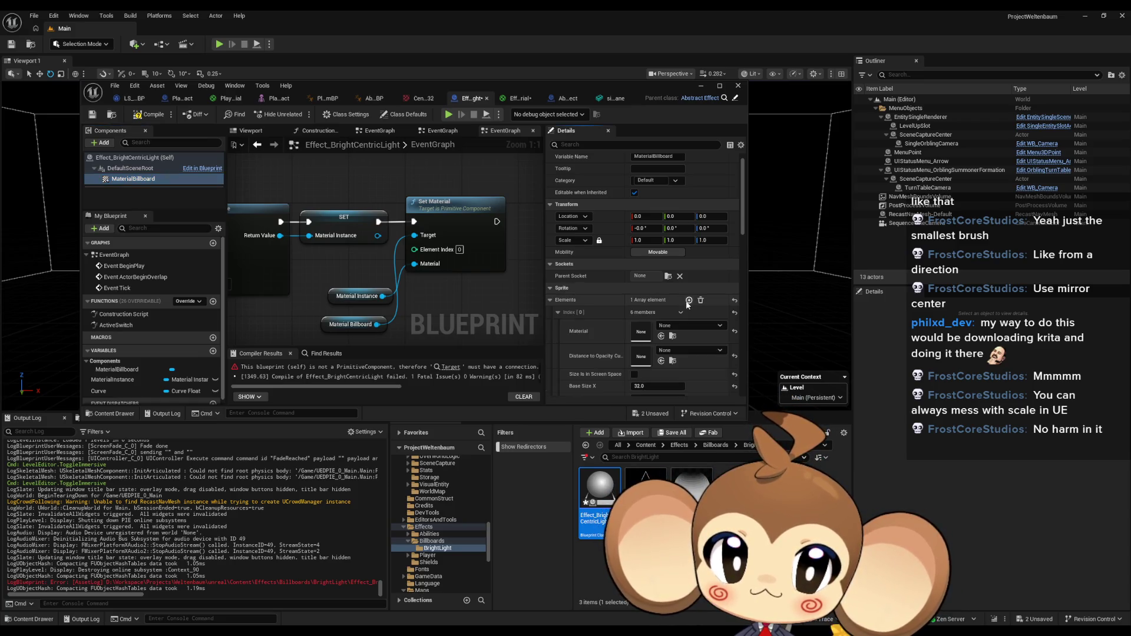
pyautogui.scroll(-2, 649, 328)
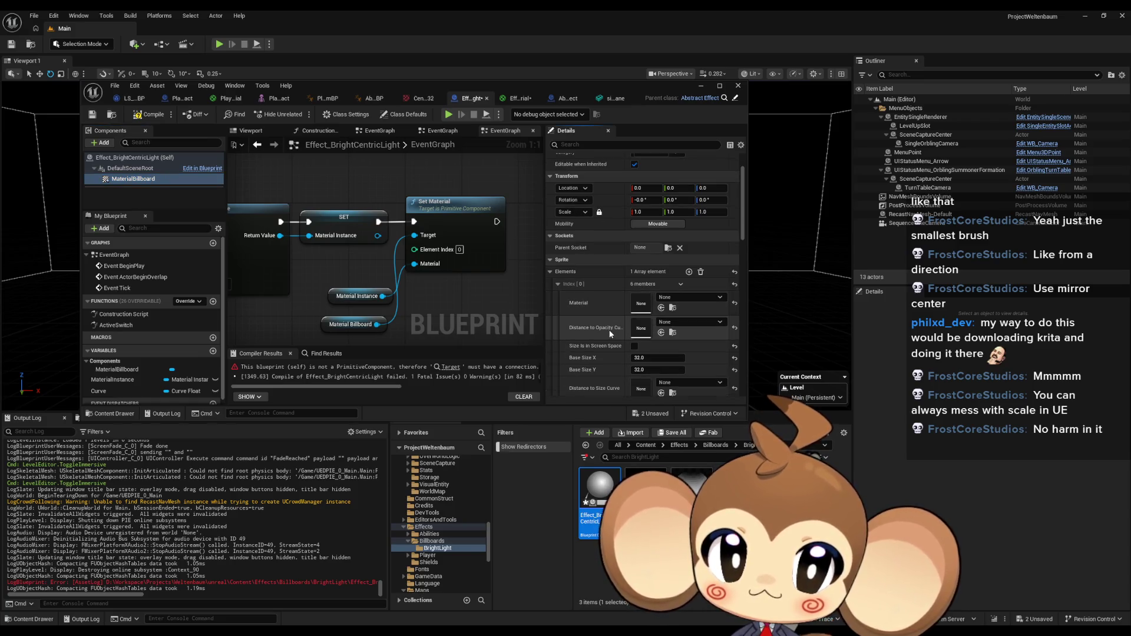
pyautogui.scroll(-2, 603, 307)
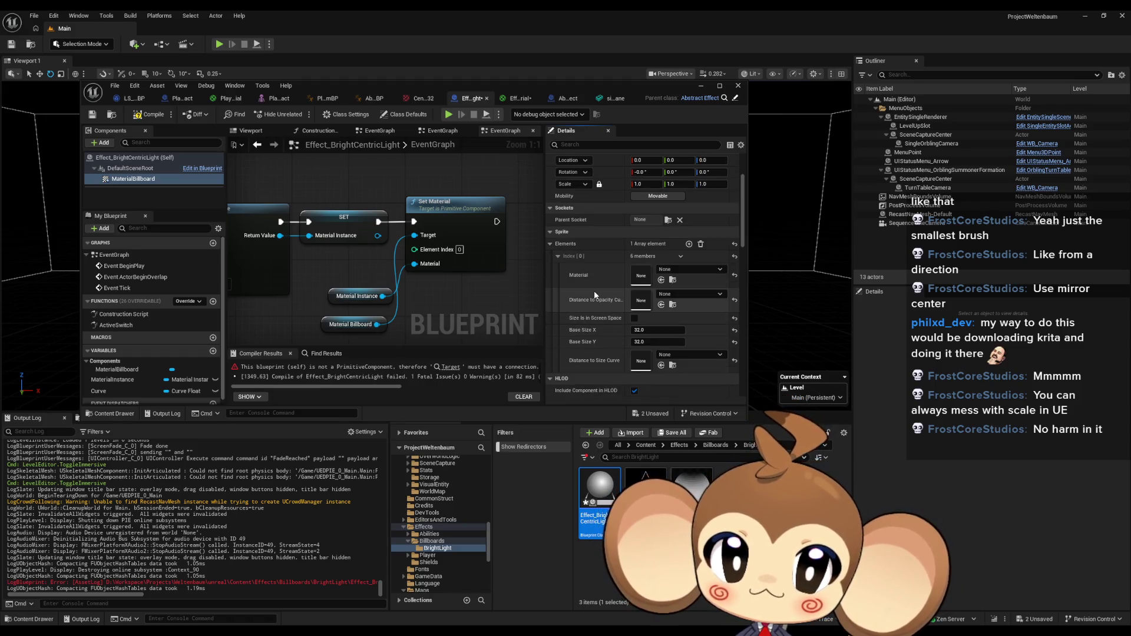
pyautogui.scroll(-2, 606, 285)
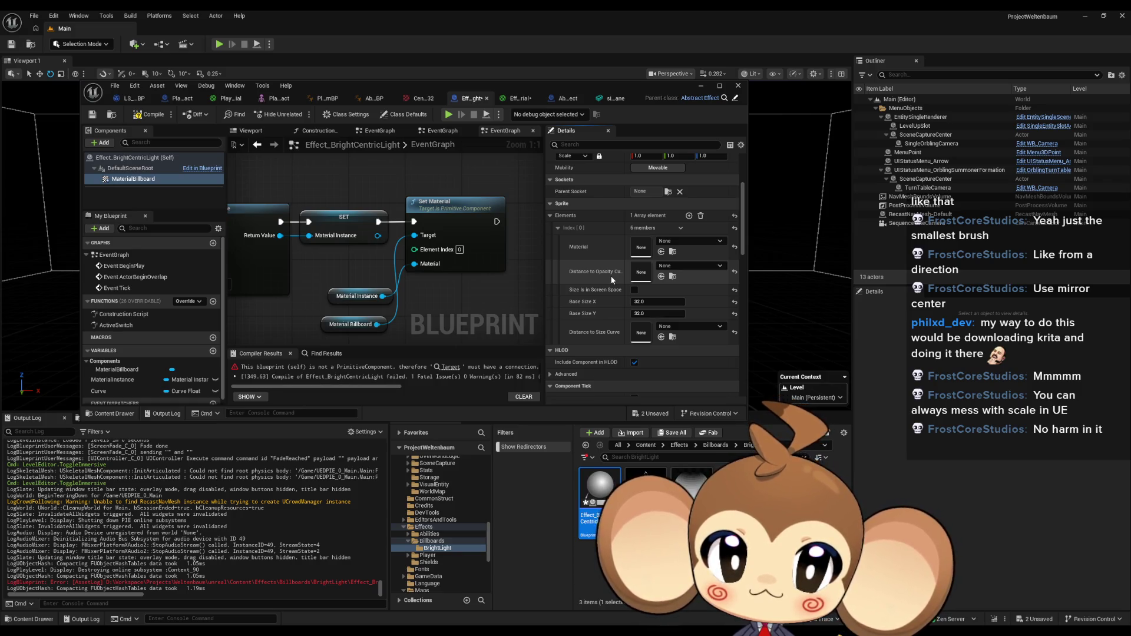
pyautogui.moveTo(397, 307)
pyautogui.mouseDown()
pyautogui.moveTo(389, 274)
pyautogui.moveTo(396, 296)
pyautogui.mouseUp()
# Add a Get Elements node for the Material Billboard in the EventGraph.
pyautogui.write('elemen')
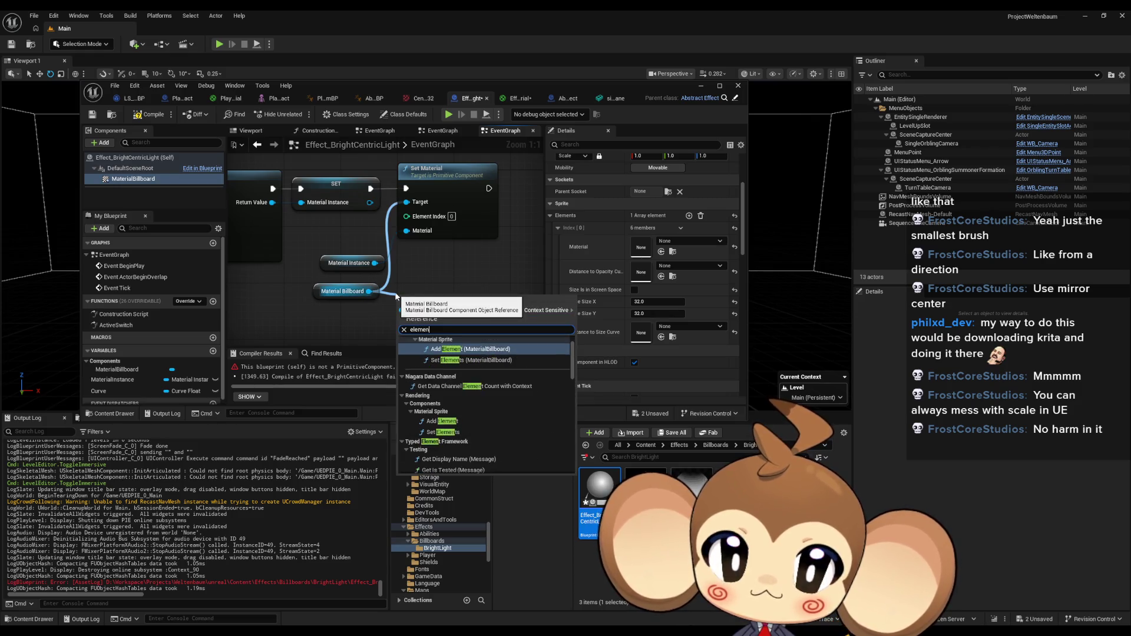
pyautogui.write('t get')
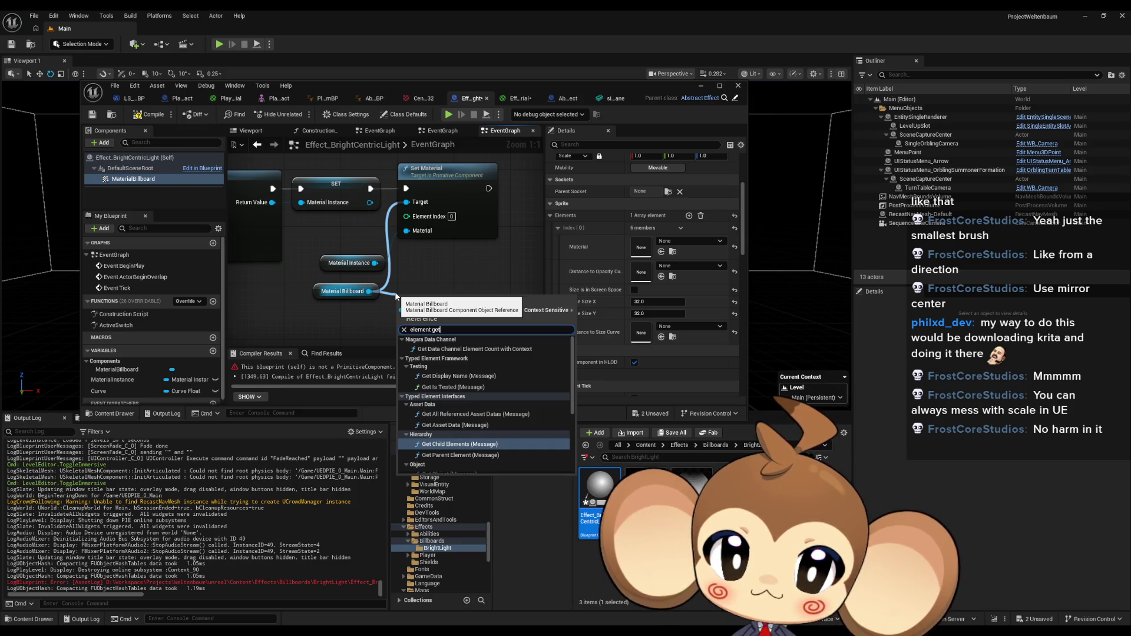
pyautogui.scroll(-5, 475, 376)
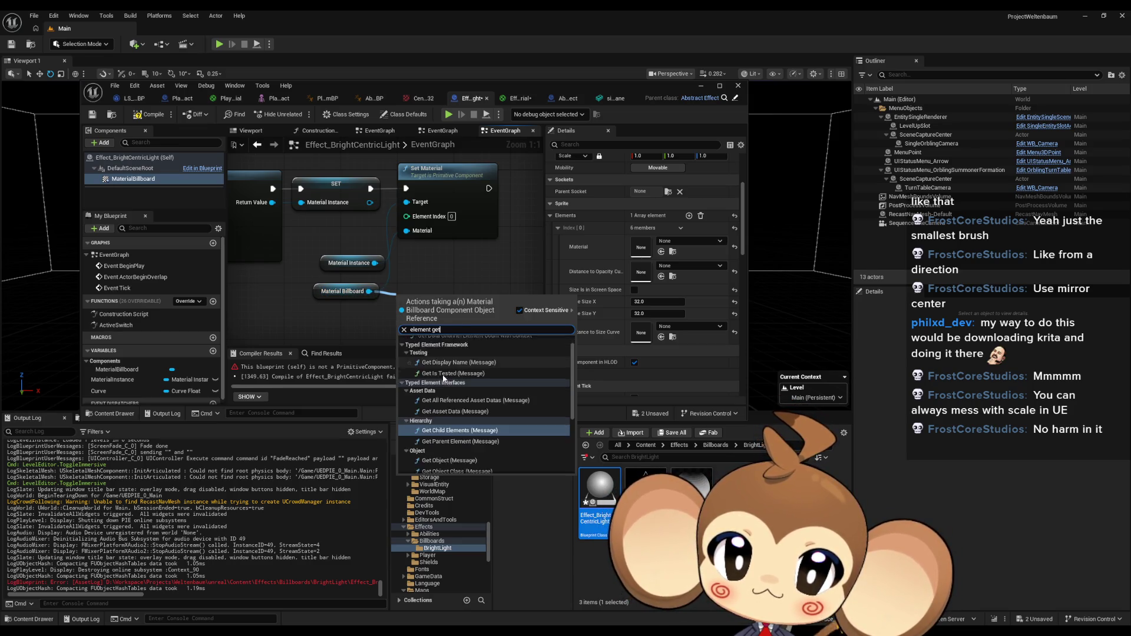
pyautogui.scroll(-2, 475, 375)
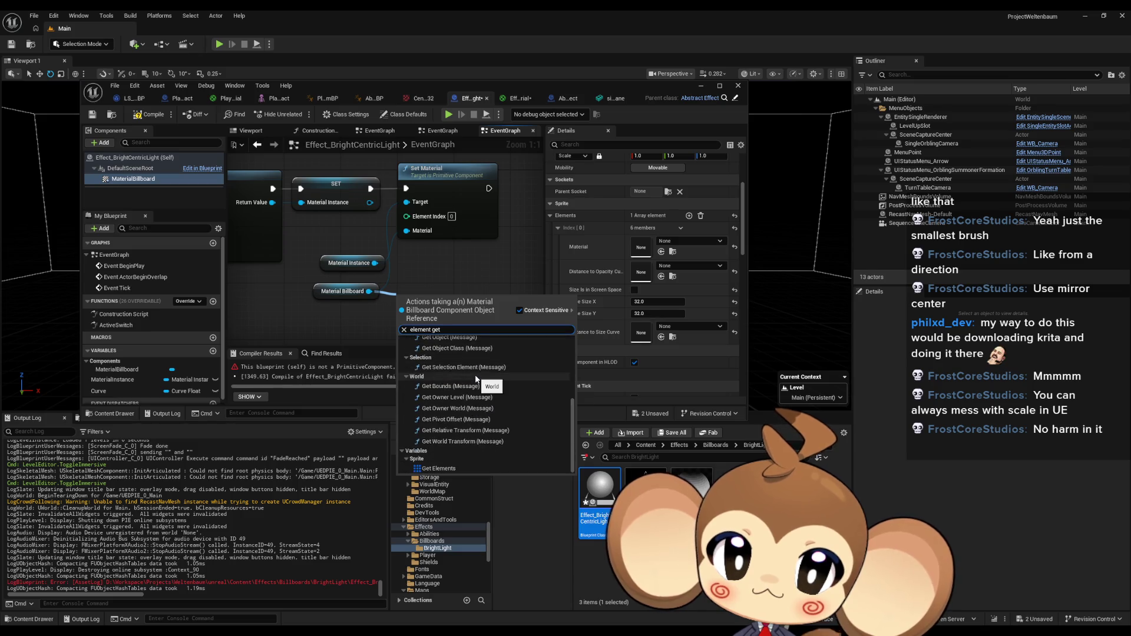
pyautogui.click(448, 466)
# Get element 0 from Elements and split it into Material, Base Size and other fields.
pyautogui.moveTo(463, 303); pyautogui.dragTo(467, 331)
pyautogui.write('get')
pyautogui.click(517, 393)
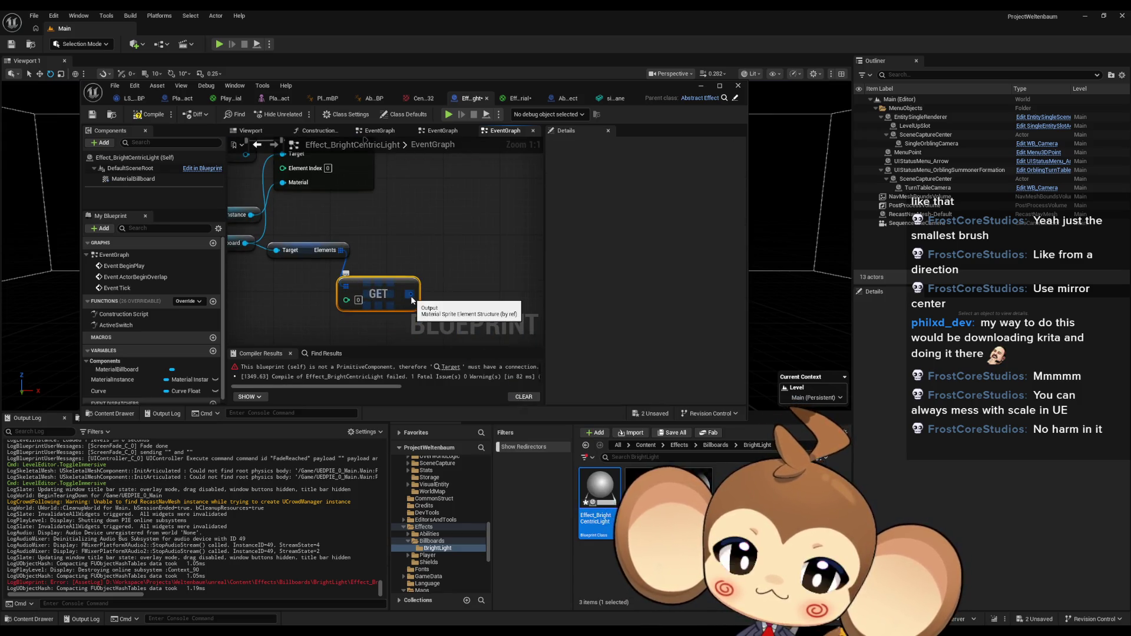
pyautogui.rightClick(411, 300)
pyautogui.click(451, 337)
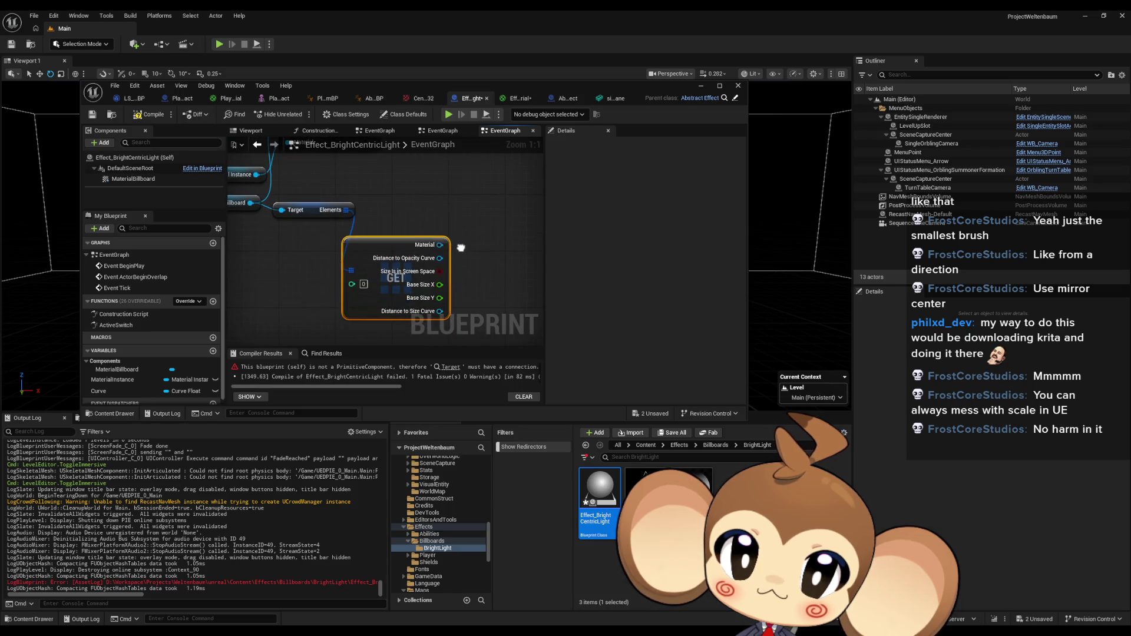
pyautogui.moveTo(459, 205)
pyautogui.mouseDown()
pyautogui.moveTo(463, 236)
pyautogui.moveTo(436, 260)
pyautogui.mouseUp()
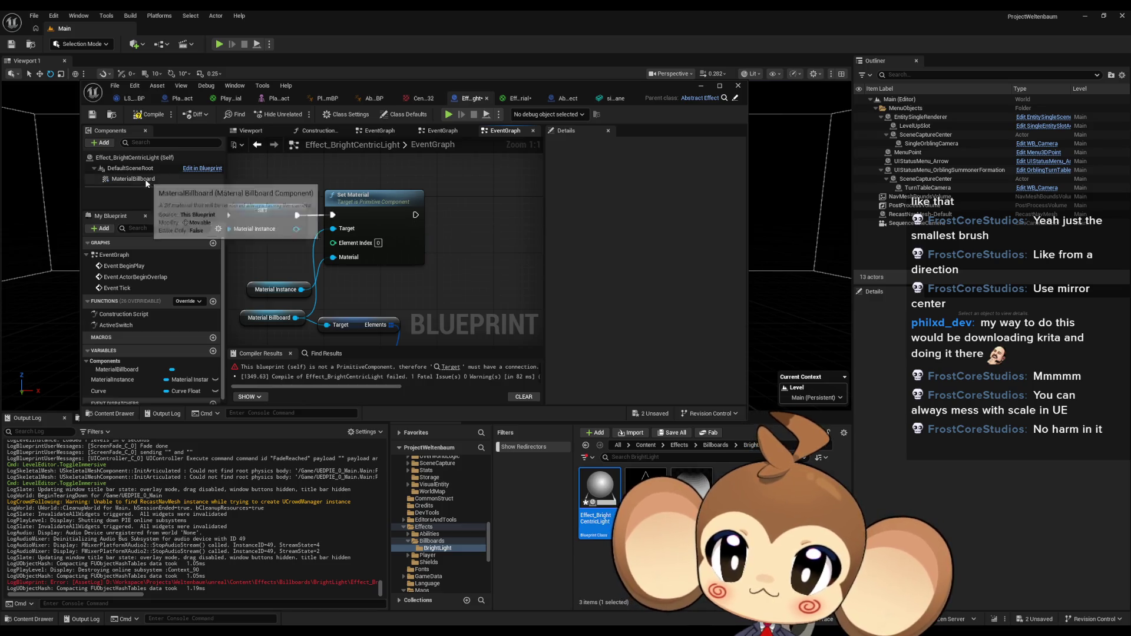
# Set Sprite Elements Index [0] Material to EffectBrightLightMaterial.
pyautogui.click(133, 178)
pyautogui.click(550, 315)
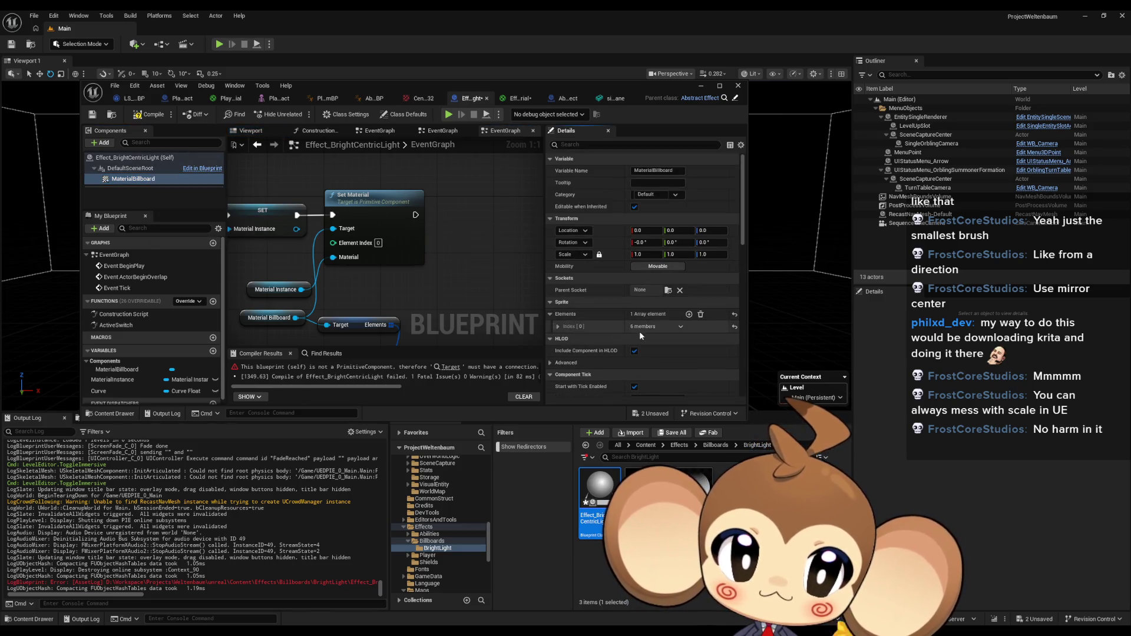
pyautogui.click(558, 326)
pyautogui.click(671, 343)
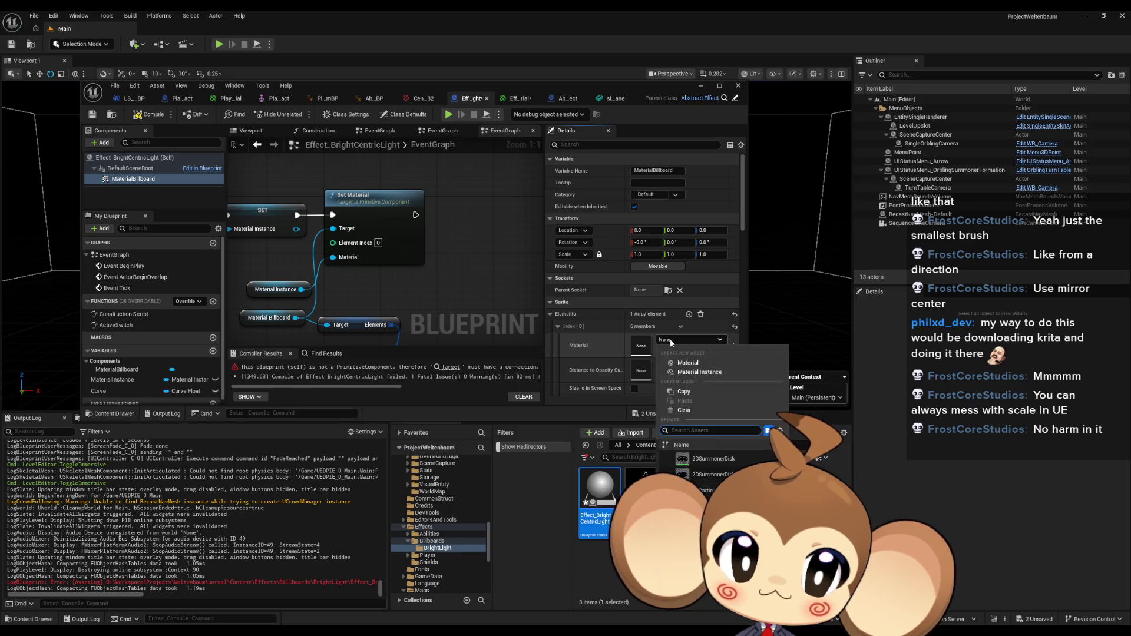
pyautogui.write('brigh')
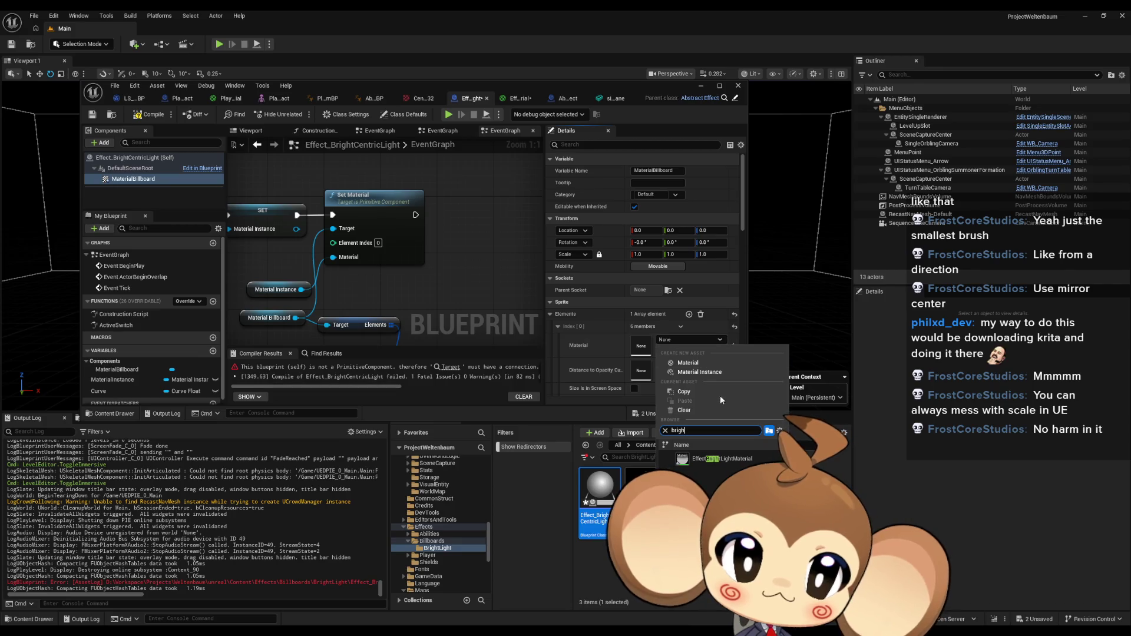
pyautogui.click(719, 458)
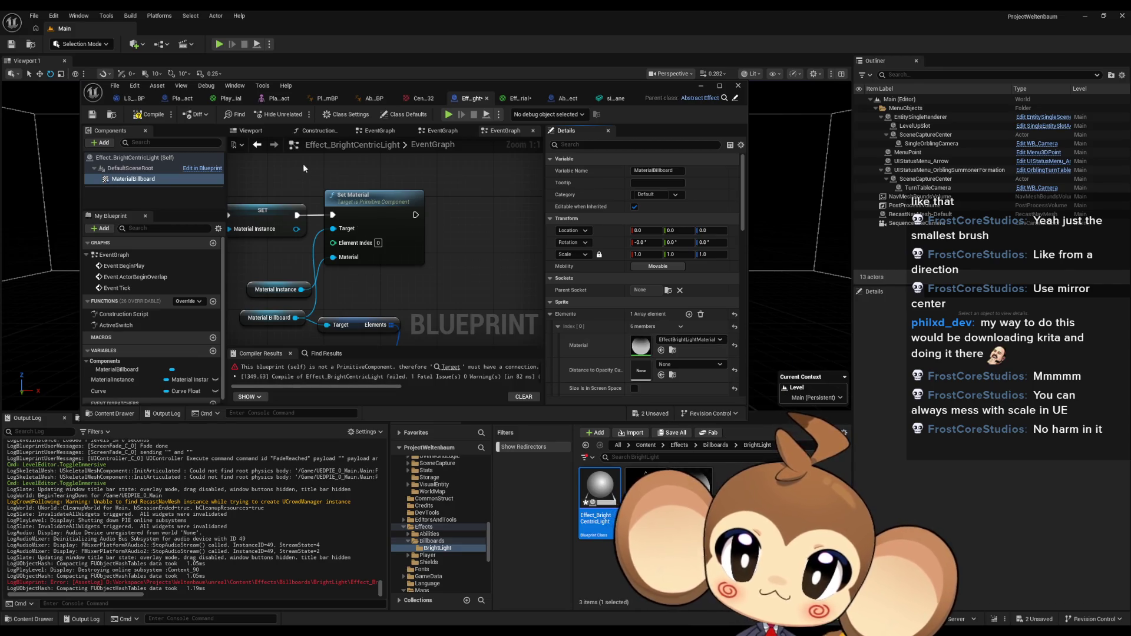
# Preview the billboard in the Viewport while adjusting Scale and Base Size X.
pyautogui.click(251, 131)
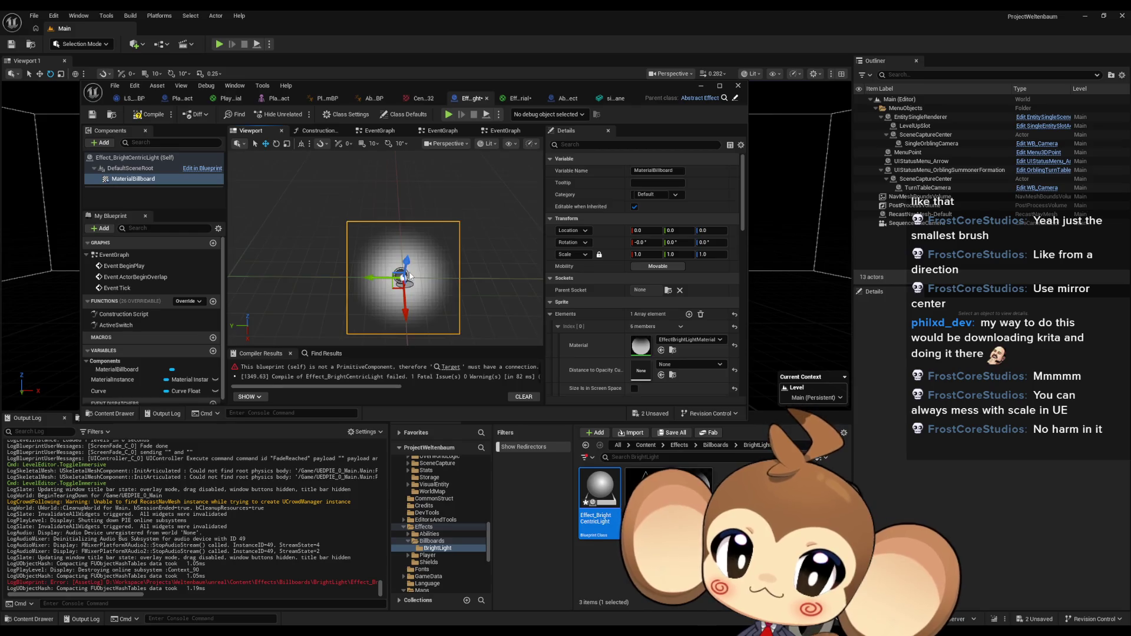
pyautogui.scroll(3, 409, 272)
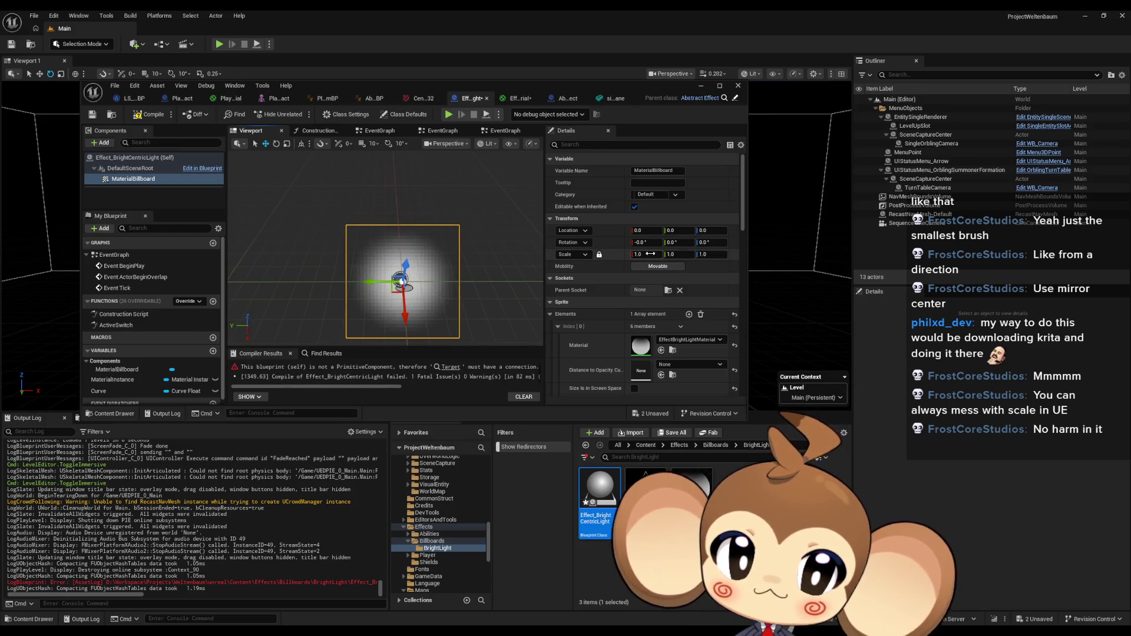
pyautogui.moveTo(646, 254); pyautogui.dragTo(664, 253)
pyautogui.scroll(-3, 648, 330)
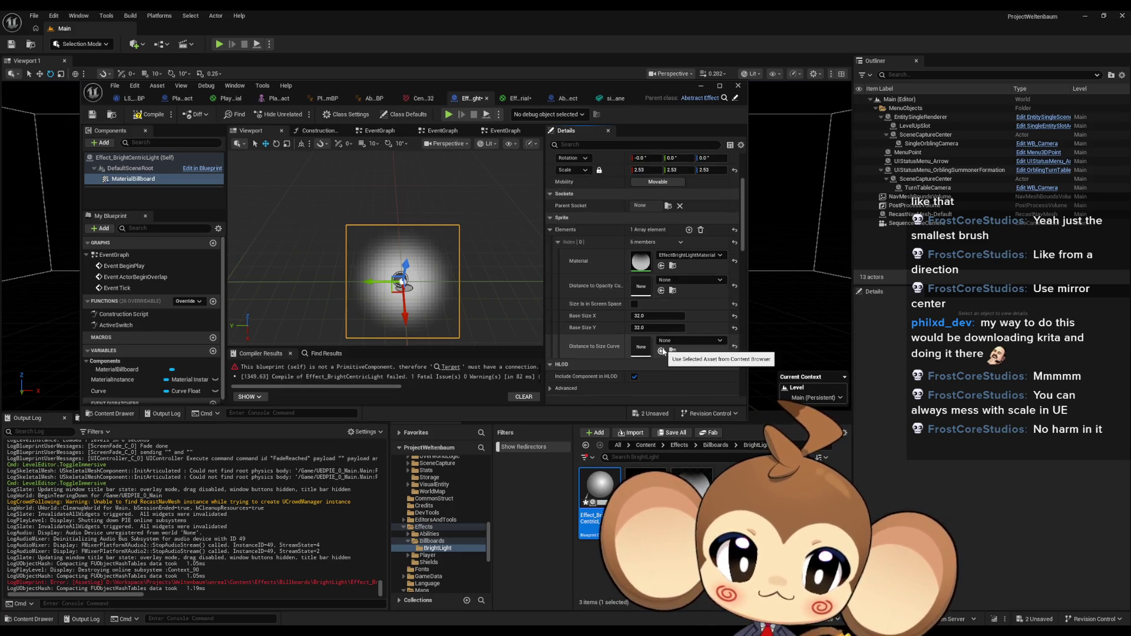
pyautogui.moveTo(654, 315); pyautogui.dragTo(674, 315)
# Reset Base Size X to 32, keeping scale at 1.0.
pyautogui.click(639, 170)
pyautogui.write('1')
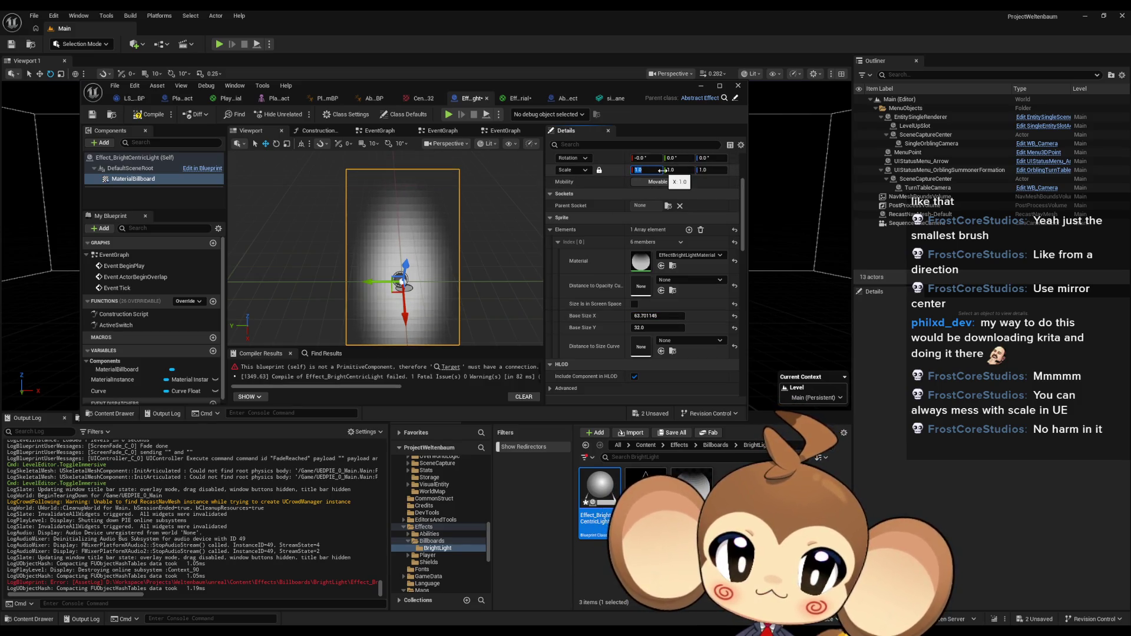
pyautogui.click(659, 318)
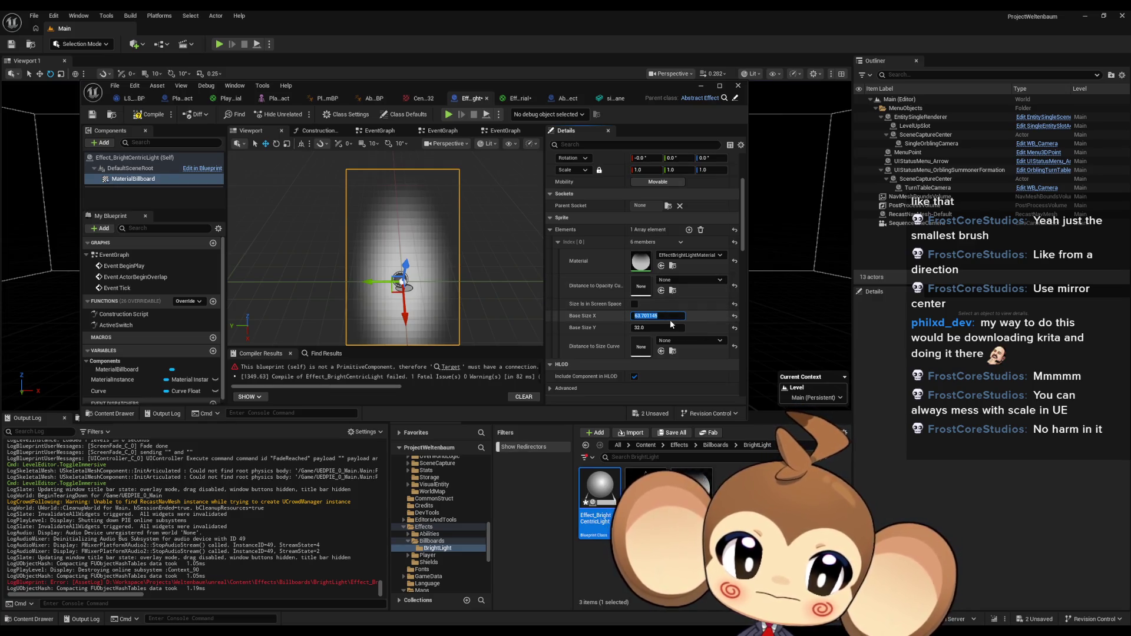
pyautogui.write('32')
pyautogui.press('Return')
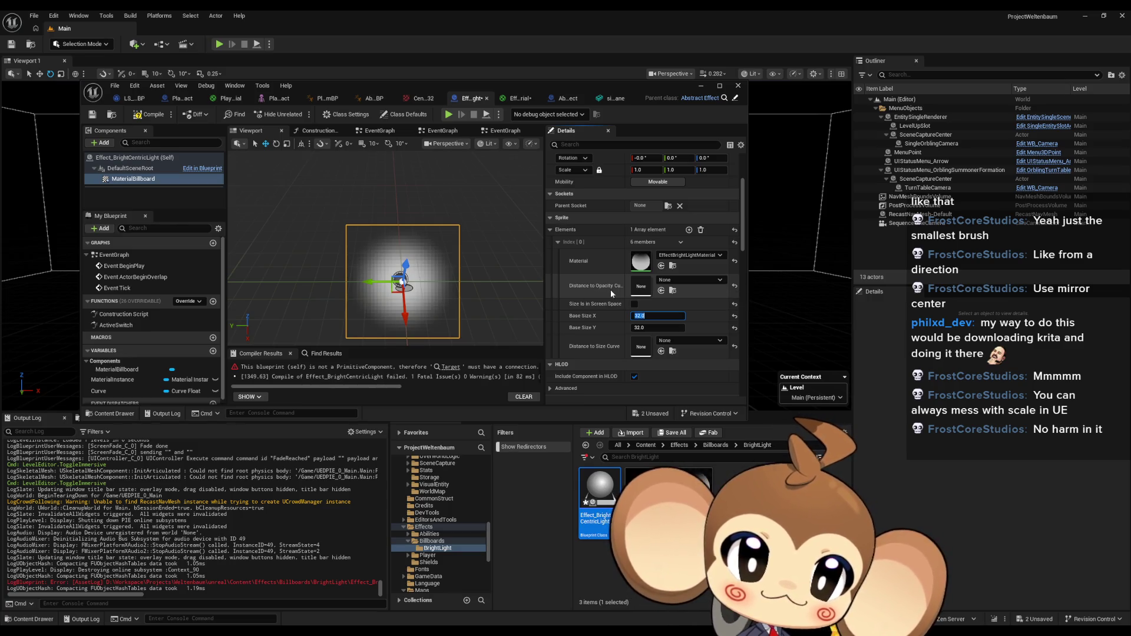
pyautogui.click(619, 287)
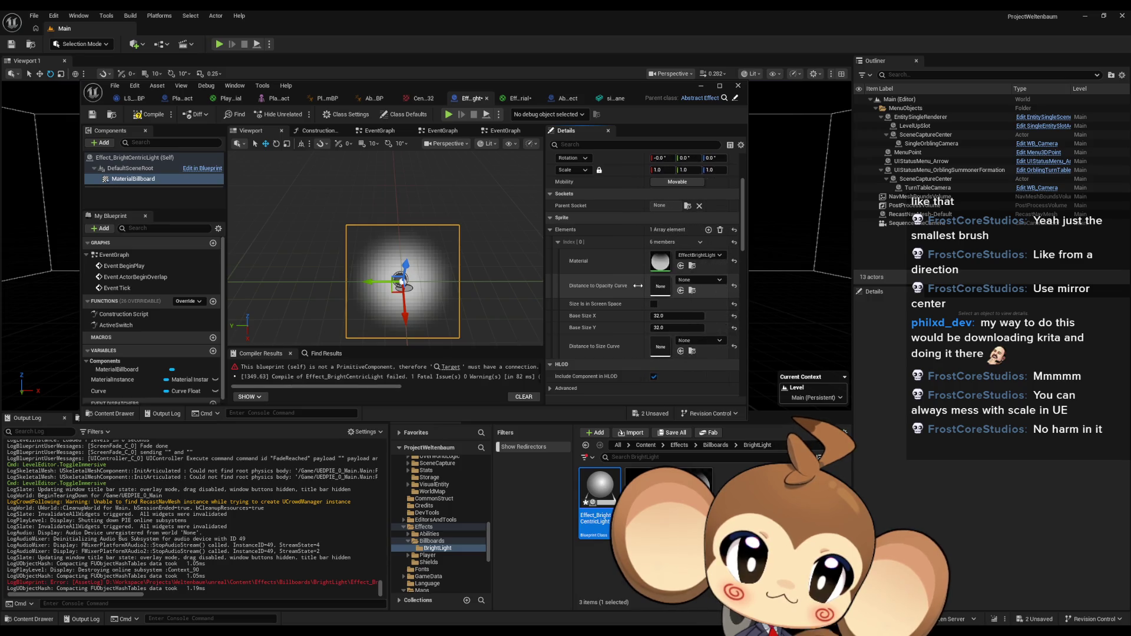
pyautogui.moveTo(620, 286); pyautogui.dragTo(617, 287)
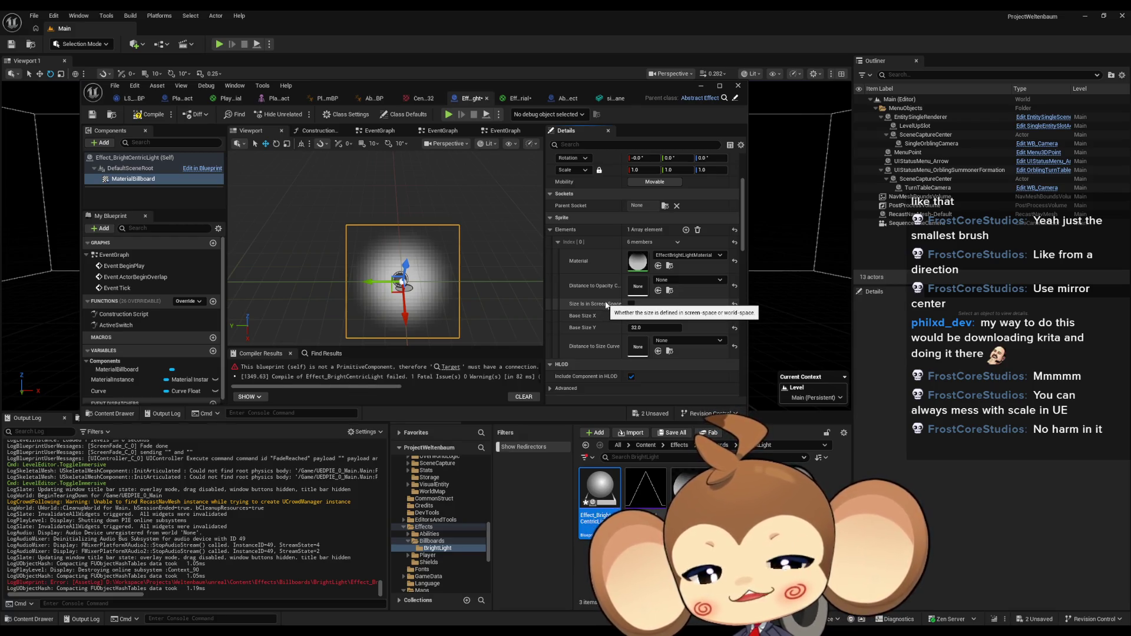
pyautogui.scroll(-1, 610, 301)
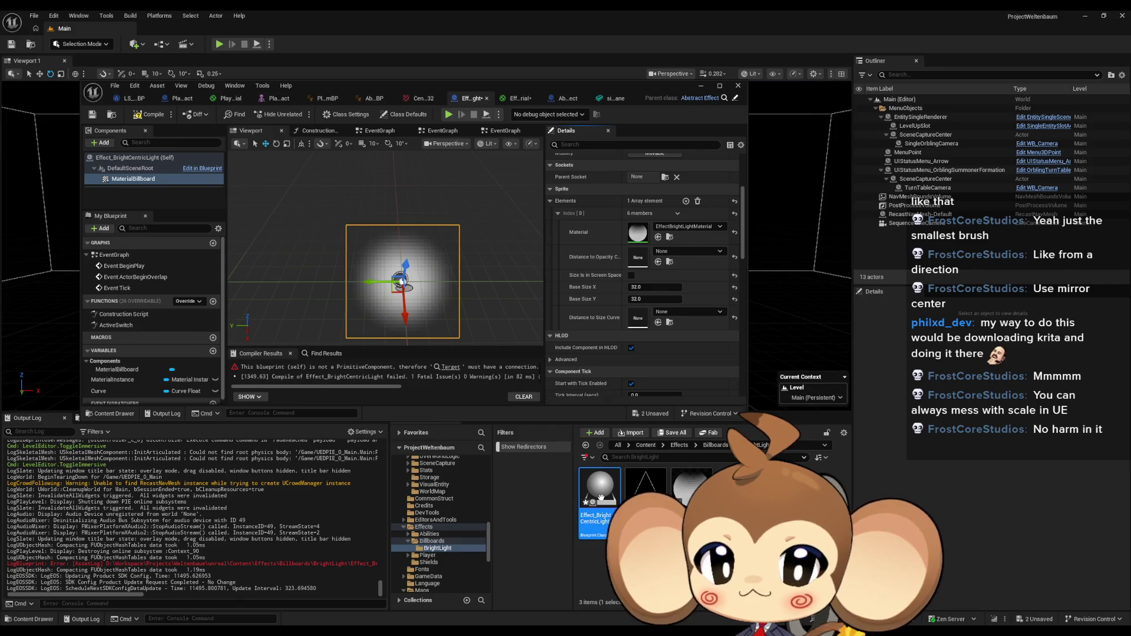
pyautogui.doubleClick(114, 326)
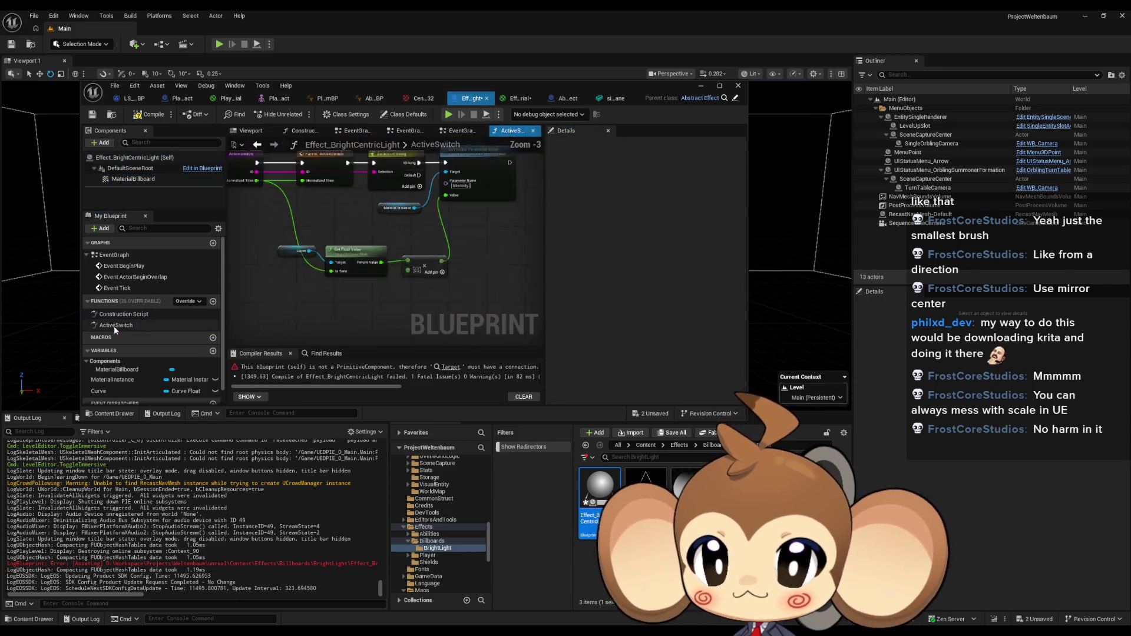
# Return to the EventGraph and centre the Set Material nodes.
pyautogui.moveTo(493, 222); pyautogui.dragTo(495, 228)
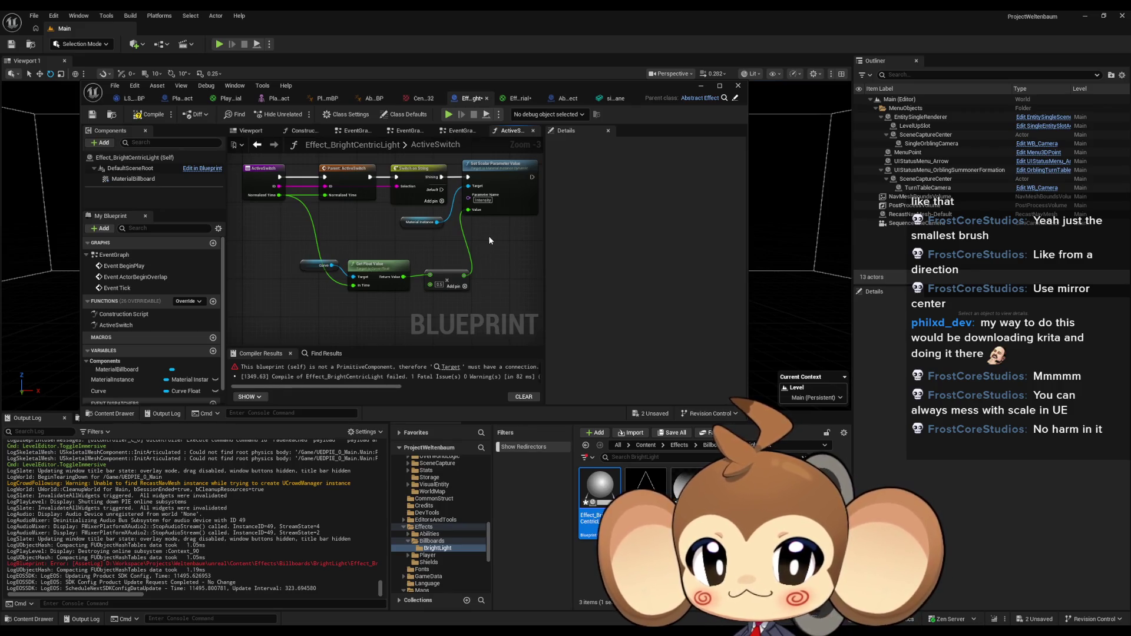
pyautogui.click(125, 255)
pyautogui.doubleClick(126, 261)
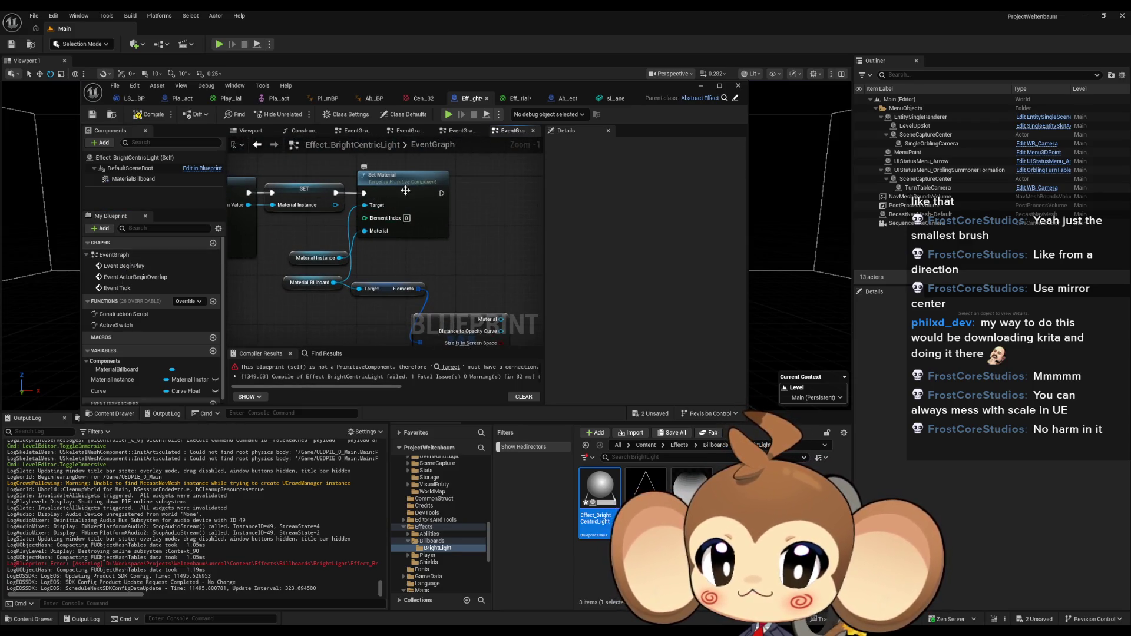
pyautogui.click(429, 233)
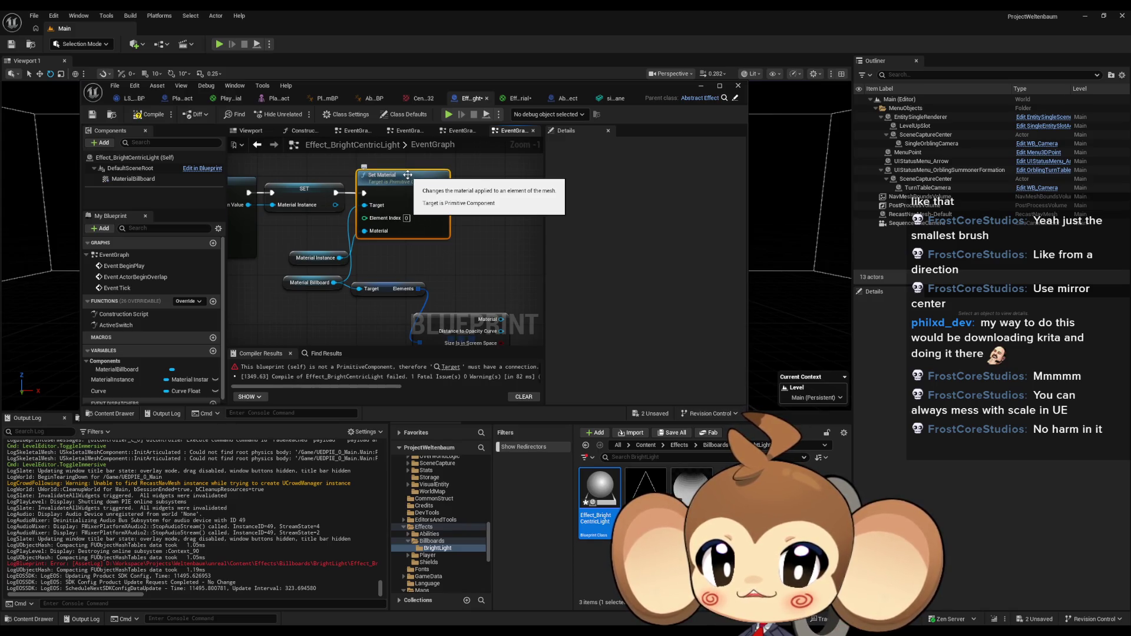
pyautogui.moveTo(476, 256); pyautogui.dragTo(498, 278)
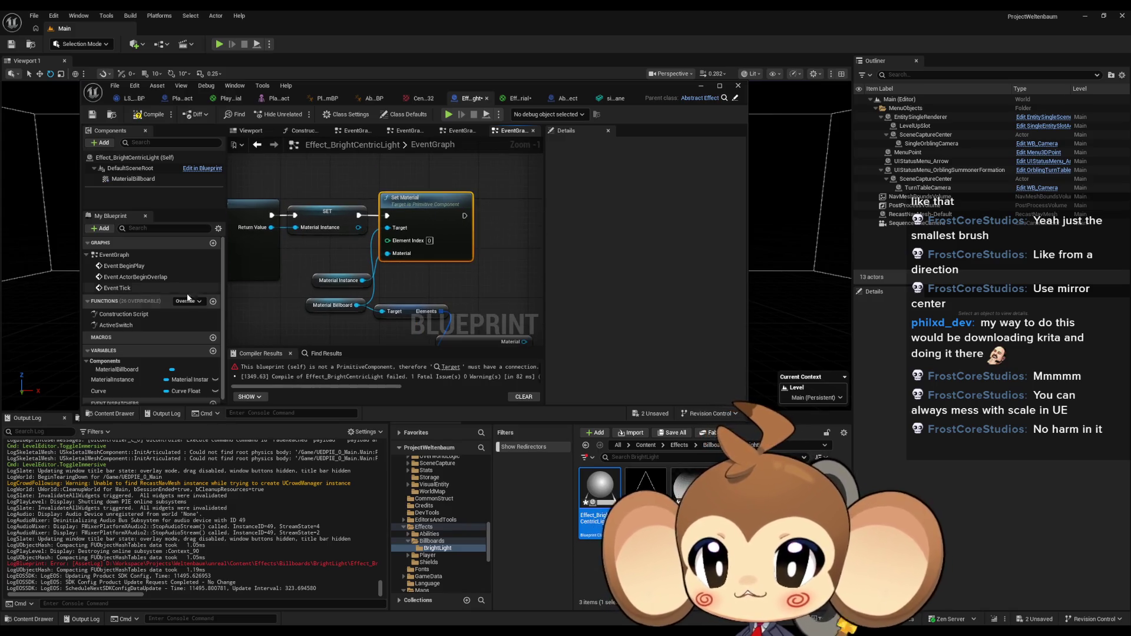
# Empty the MaterialBillboard's Sprite Elements array to 0 elements.
pyautogui.click(140, 181)
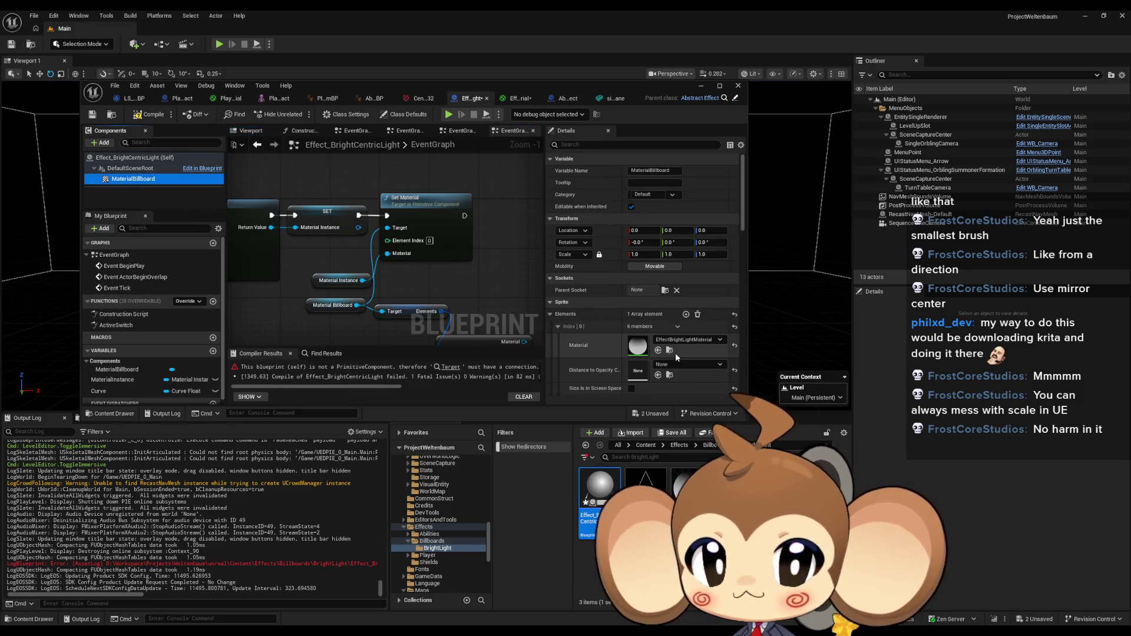
pyautogui.click(698, 315)
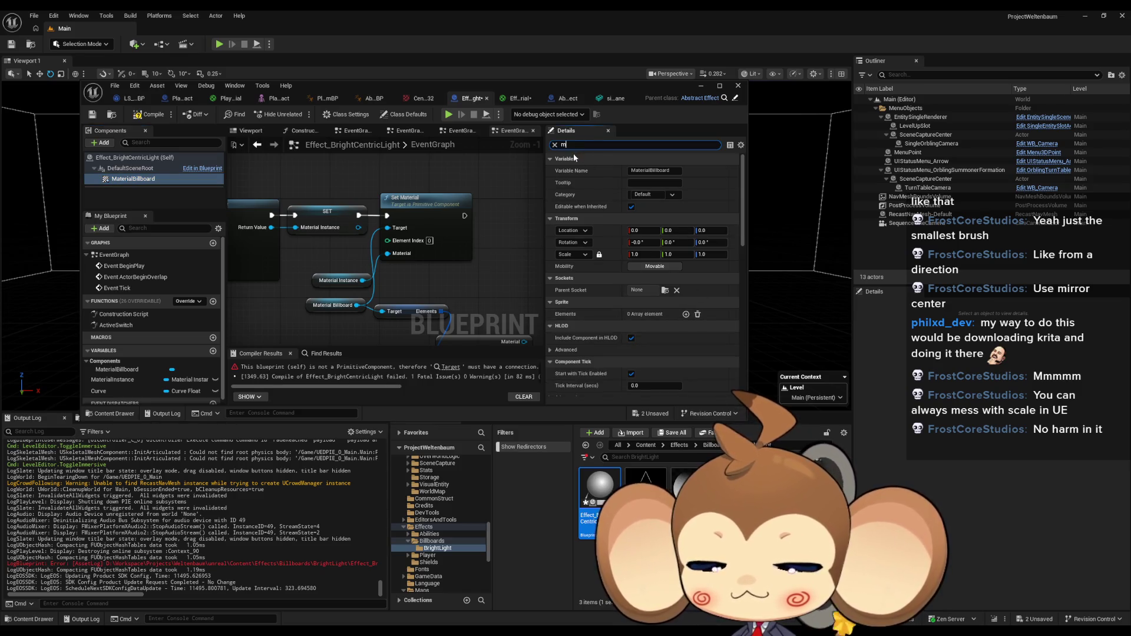
pyautogui.write('mat')
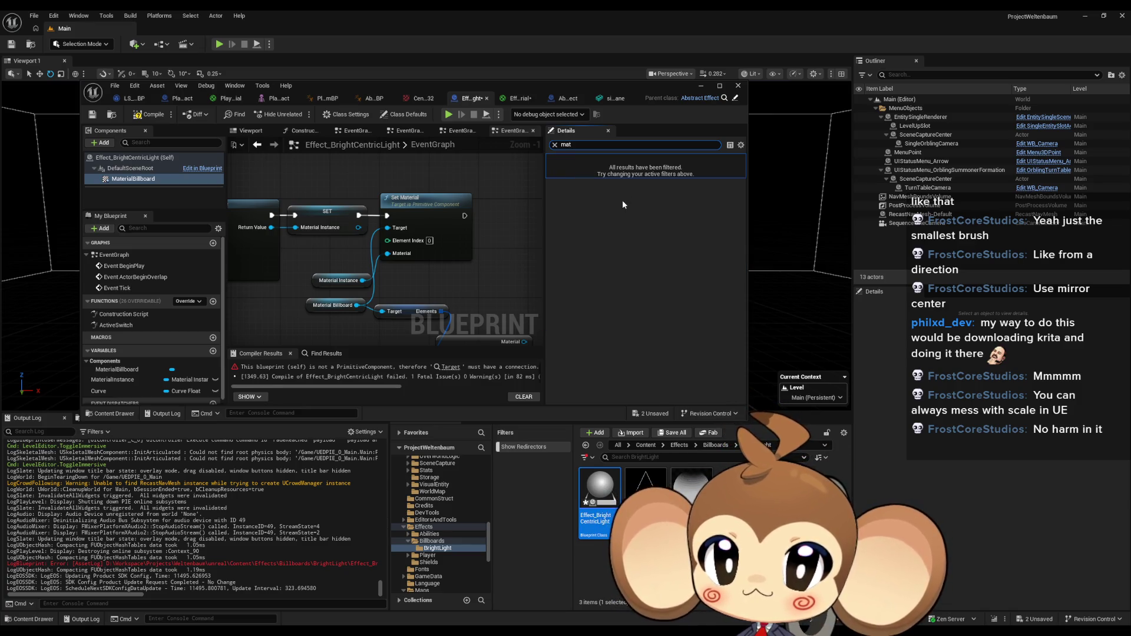
pyautogui.press('BackSpace')
pyautogui.press('BackSpace')
pyautogui.press('BackSpace')
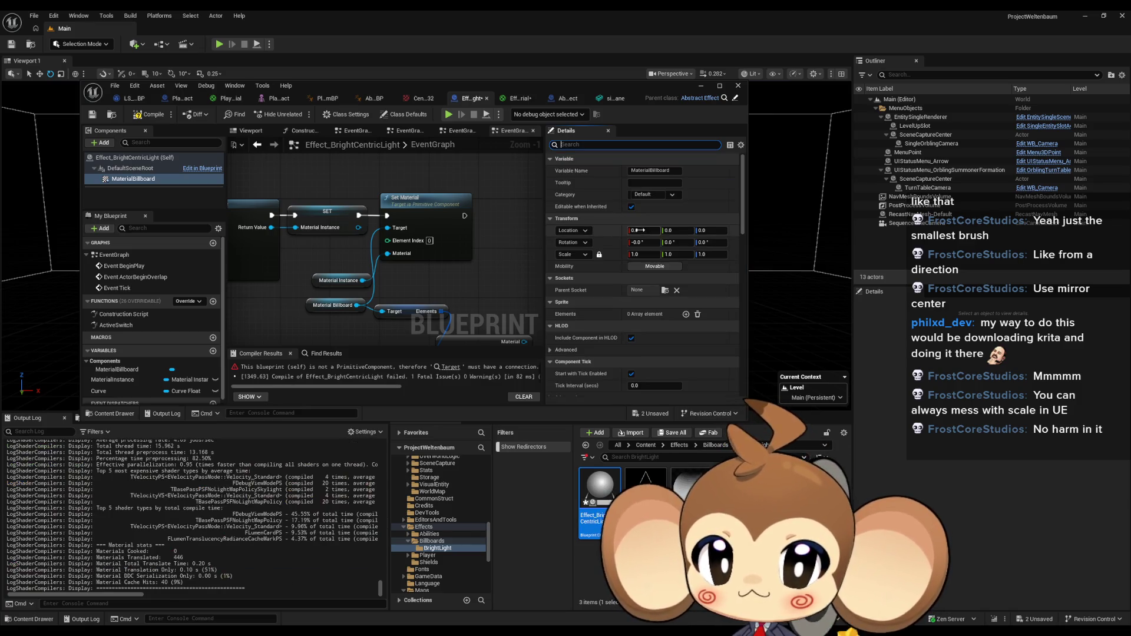
pyautogui.scroll(-3, 639, 230)
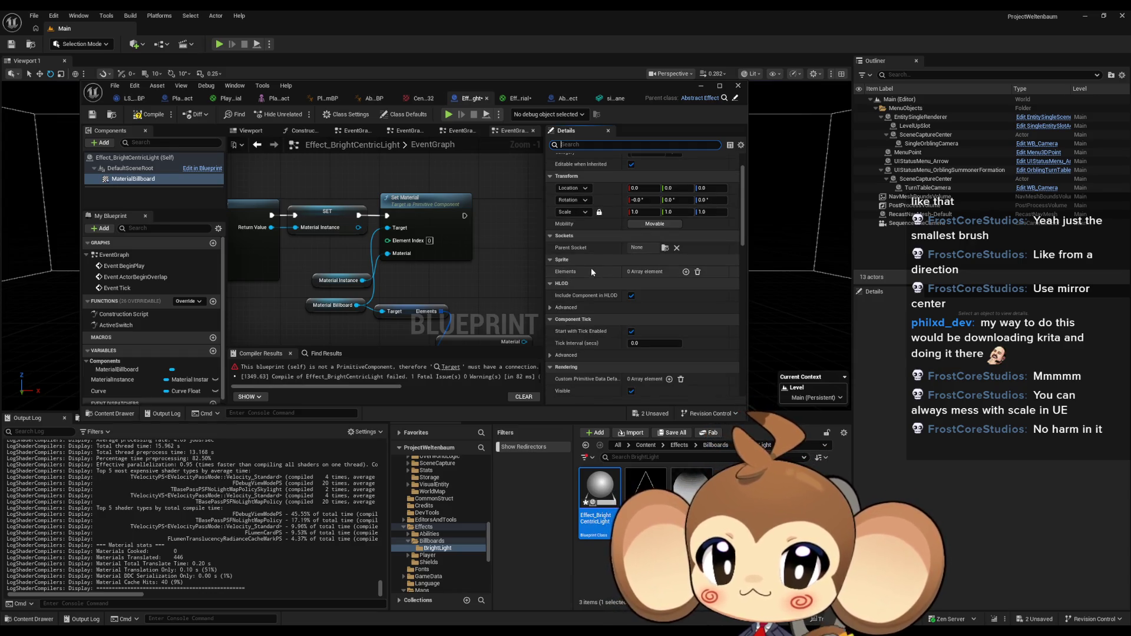
# Add a sprite element, recombine GET's pins, and create a Set members in Material Sprite Element node.
pyautogui.click(686, 273)
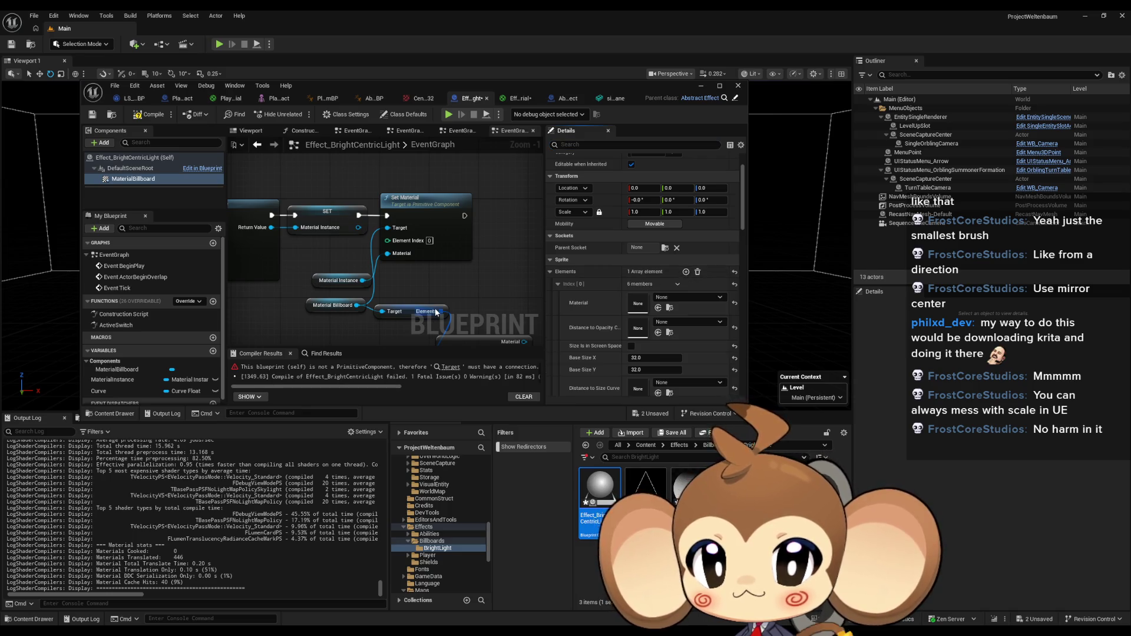
pyautogui.moveTo(447, 264); pyautogui.dragTo(390, 247)
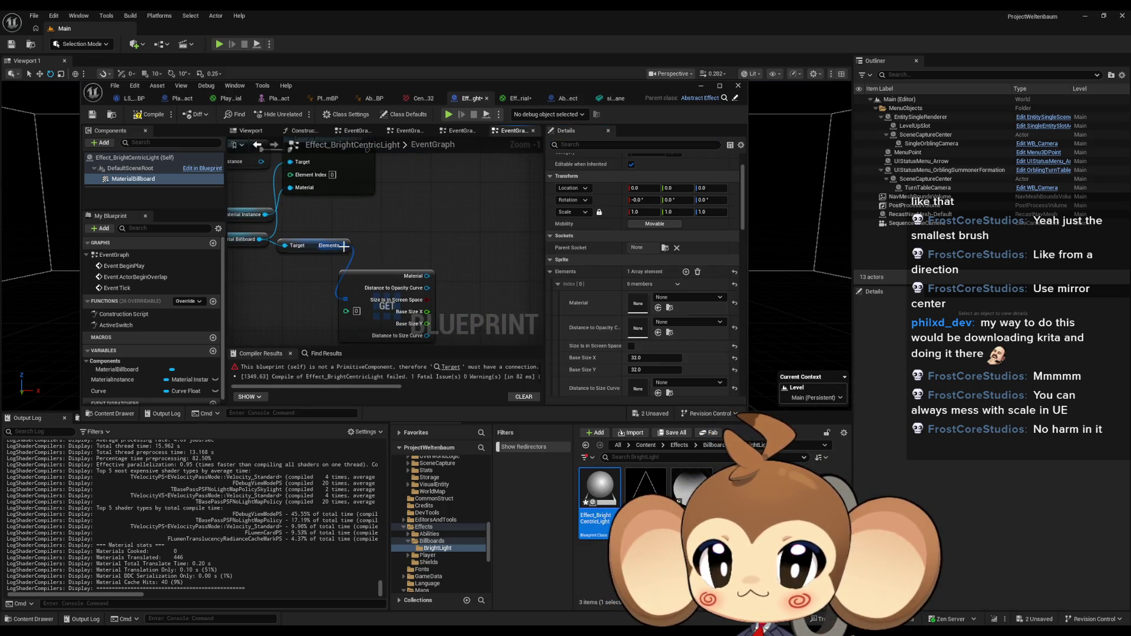
pyautogui.rightClick(427, 276)
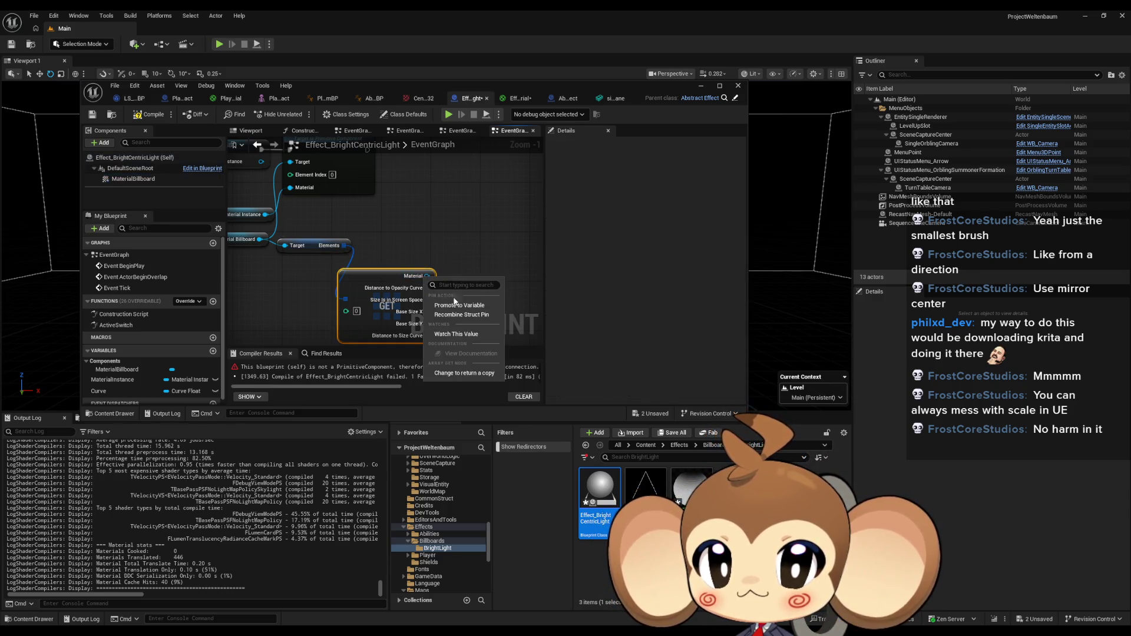
pyautogui.click(463, 315)
pyautogui.moveTo(405, 290); pyautogui.dragTo(434, 243)
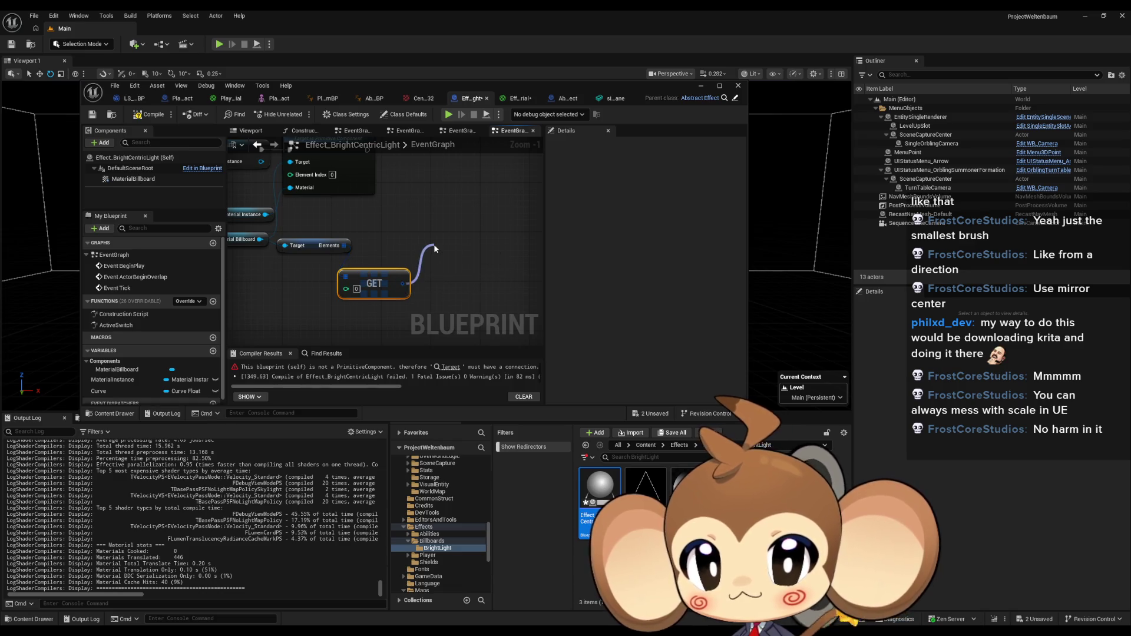
pyautogui.write('set mem')
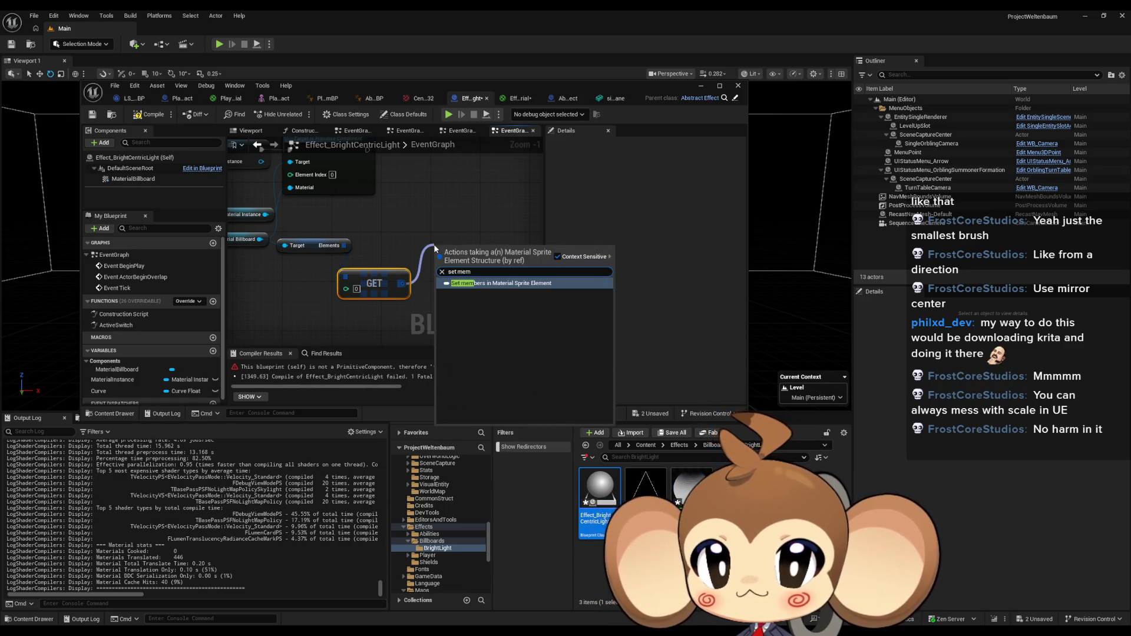
pyautogui.press('Return')
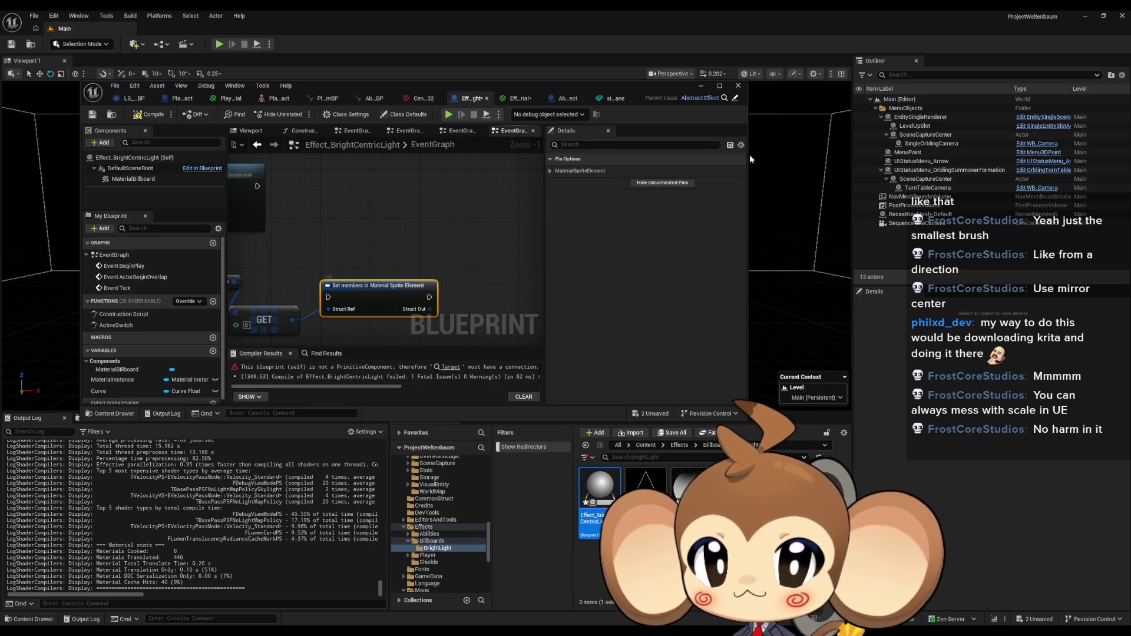
# Expose Material as a pin, wire Material Instance and exec into it, and compile successfully.
pyautogui.click(550, 172)
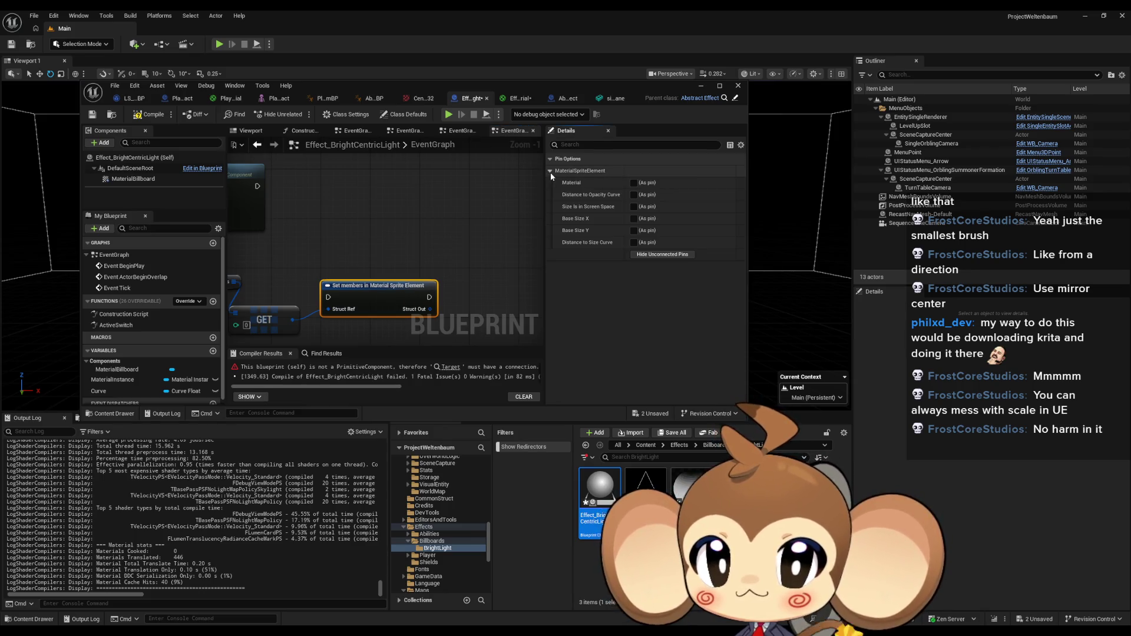
pyautogui.click(634, 183)
pyautogui.moveTo(361, 249)
pyautogui.mouseDown()
pyautogui.moveTo(474, 243)
pyautogui.moveTo(516, 208)
pyautogui.mouseUp()
pyautogui.moveTo(376, 282)
pyautogui.mouseDown()
pyautogui.moveTo(404, 250)
pyautogui.moveTo(389, 330)
pyautogui.mouseUp()
pyautogui.moveTo(468, 305)
pyautogui.mouseDown()
pyautogui.moveTo(460, 250)
pyautogui.moveTo(352, 237)
pyautogui.mouseUp()
pyautogui.moveTo(400, 284)
pyautogui.mouseDown()
pyautogui.moveTo(415, 264)
pyautogui.moveTo(326, 308)
pyautogui.mouseUp()
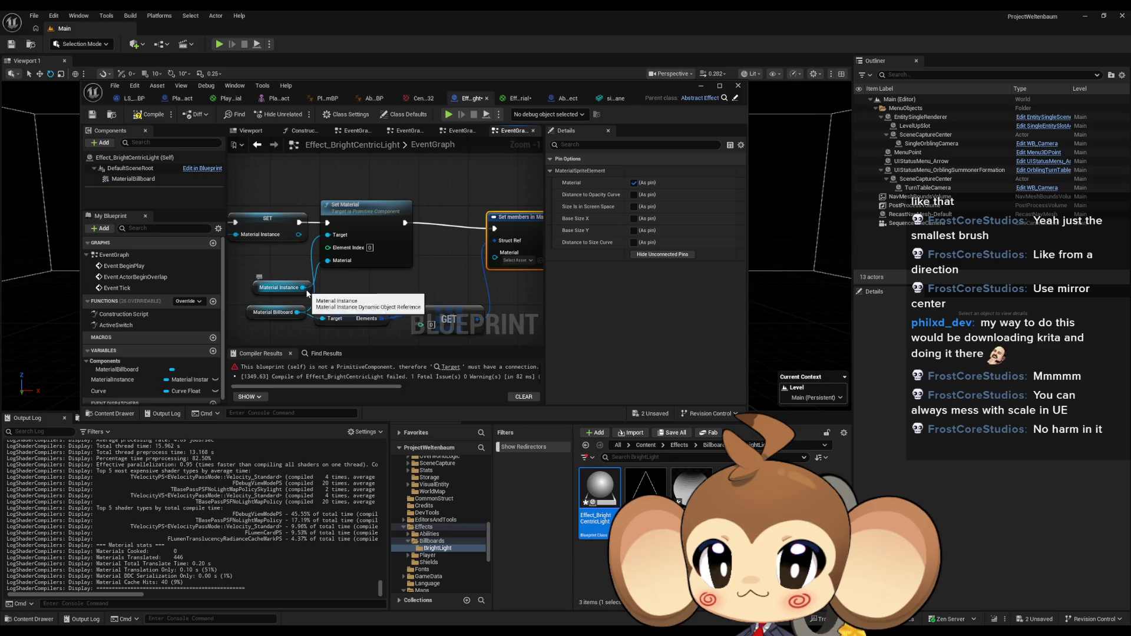
pyautogui.moveTo(302, 288)
pyautogui.mouseDown()
pyautogui.moveTo(495, 253)
pyautogui.moveTo(299, 223)
pyautogui.mouseUp()
pyautogui.click(380, 180)
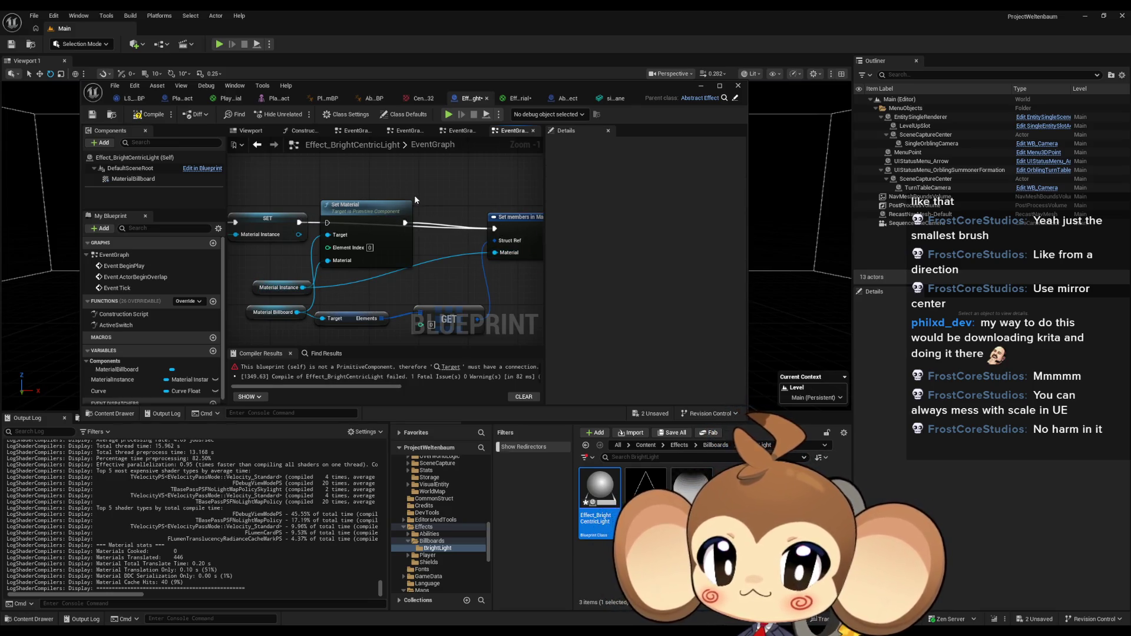
pyautogui.click(150, 114)
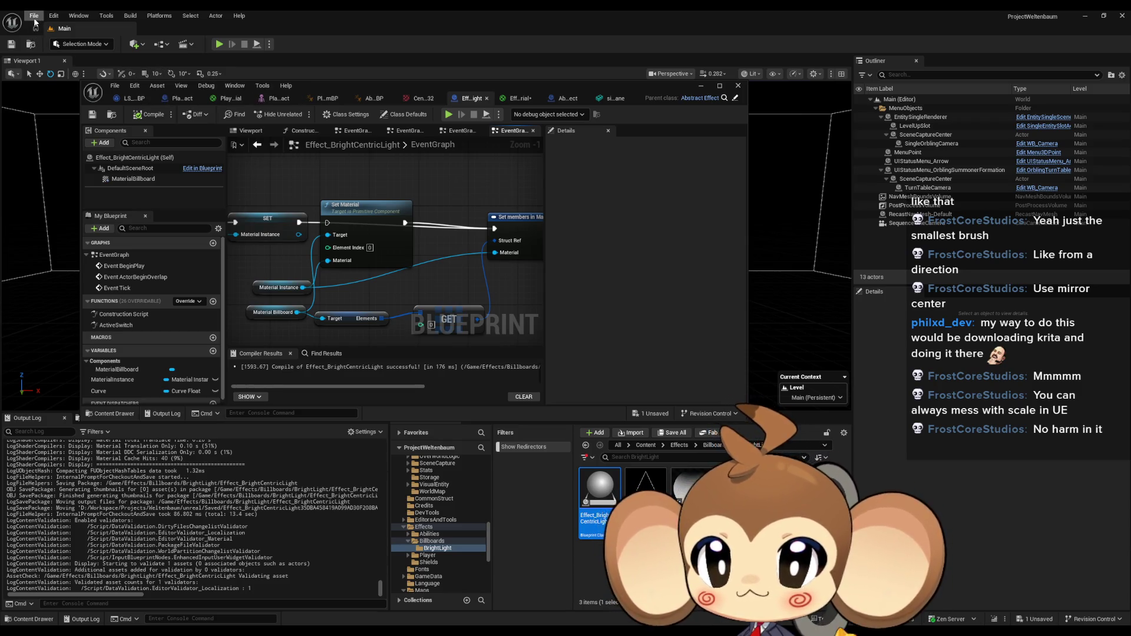
# Save EffectBrightLightMaterial via Save Selected and open the testtesttest level.
pyautogui.click(677, 565)
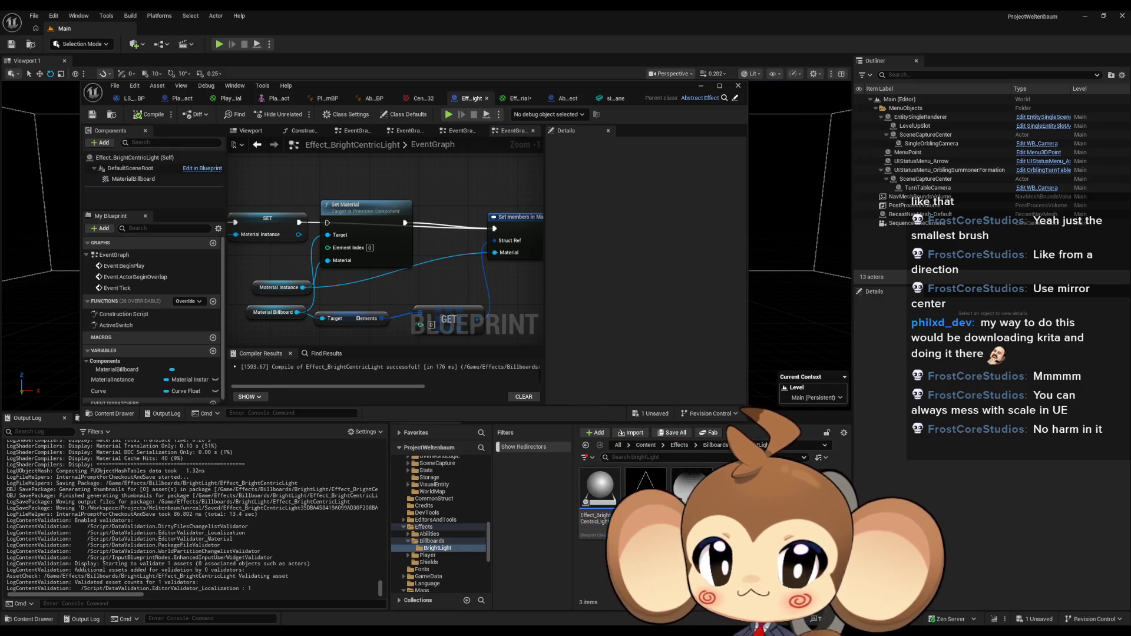
pyautogui.click(645, 445)
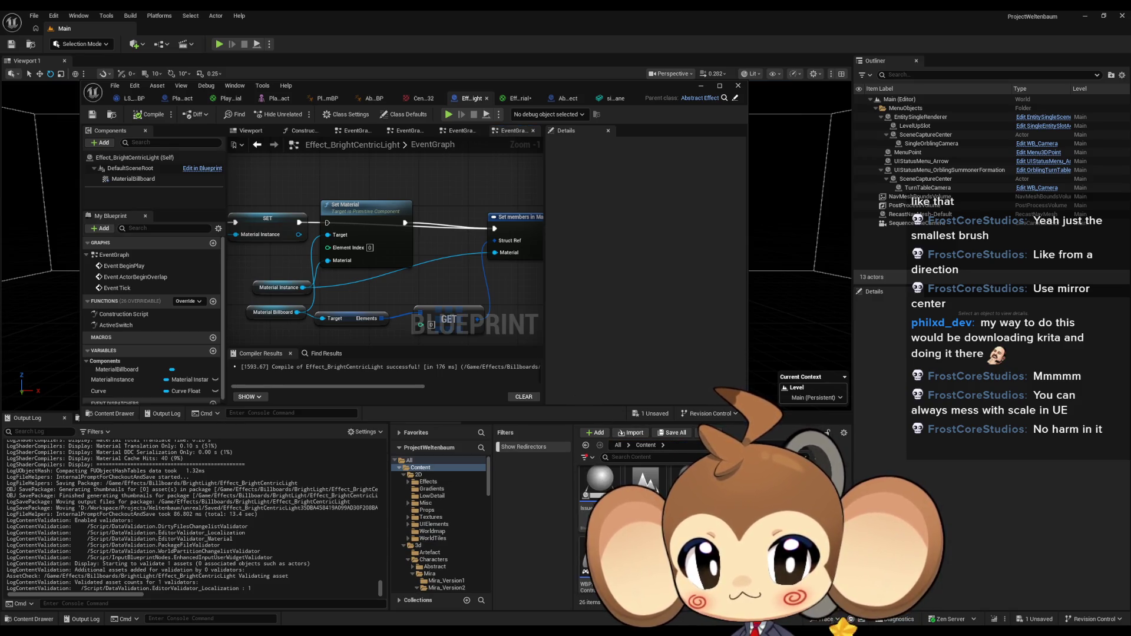
pyautogui.click(672, 432)
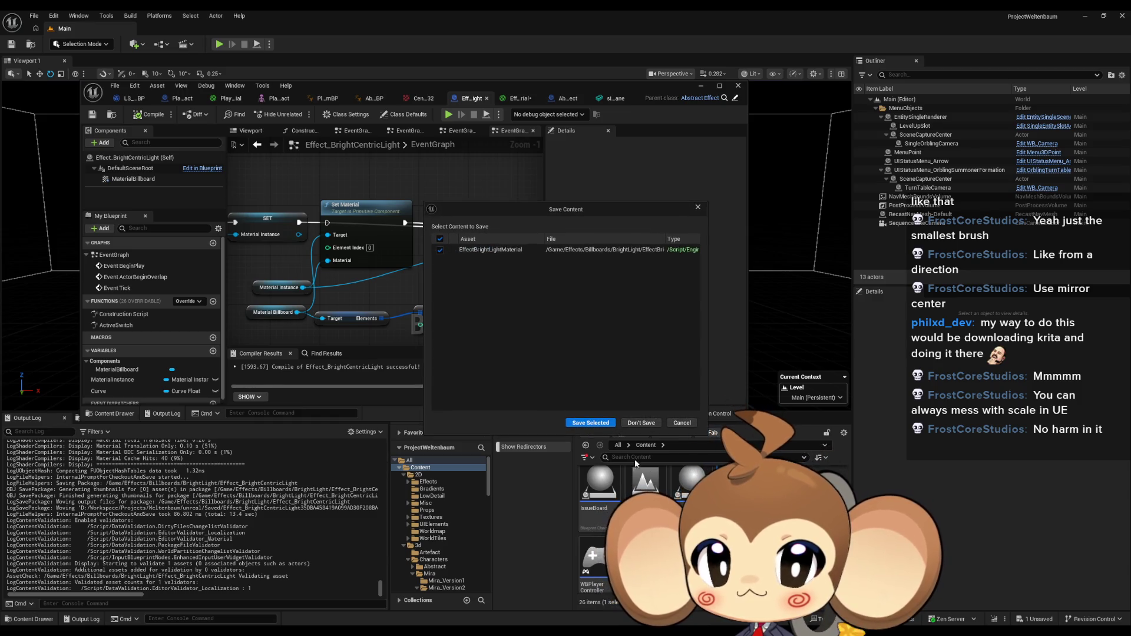
pyautogui.click(587, 423)
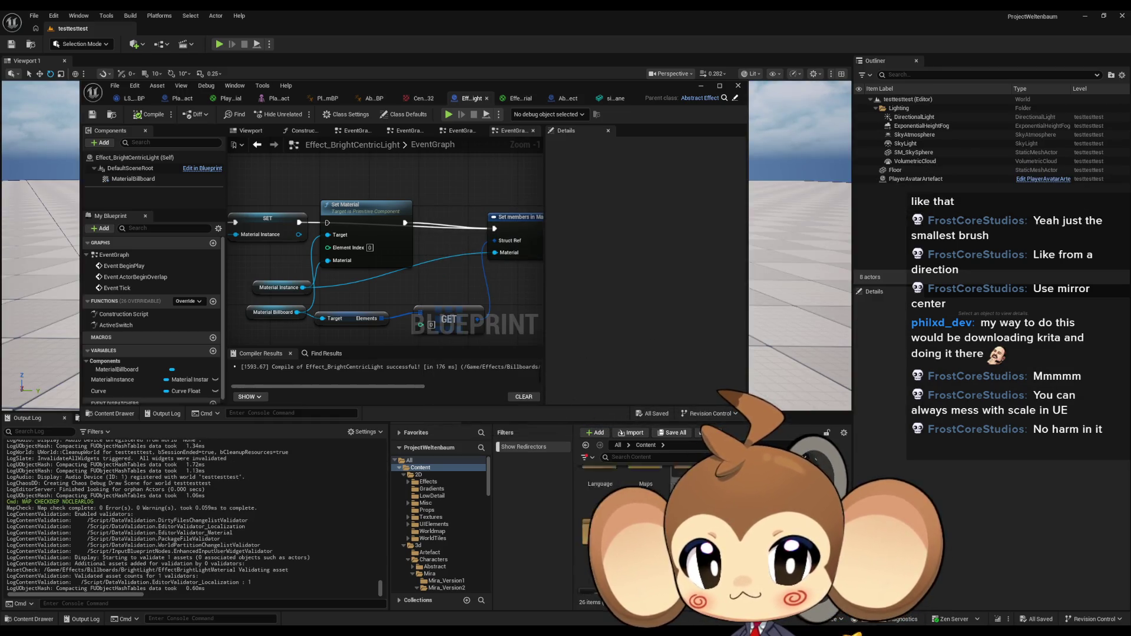
# Place an Effect_BrightCentricLight actor in the level and raise it slightly above the floor.
pyautogui.click(424, 526)
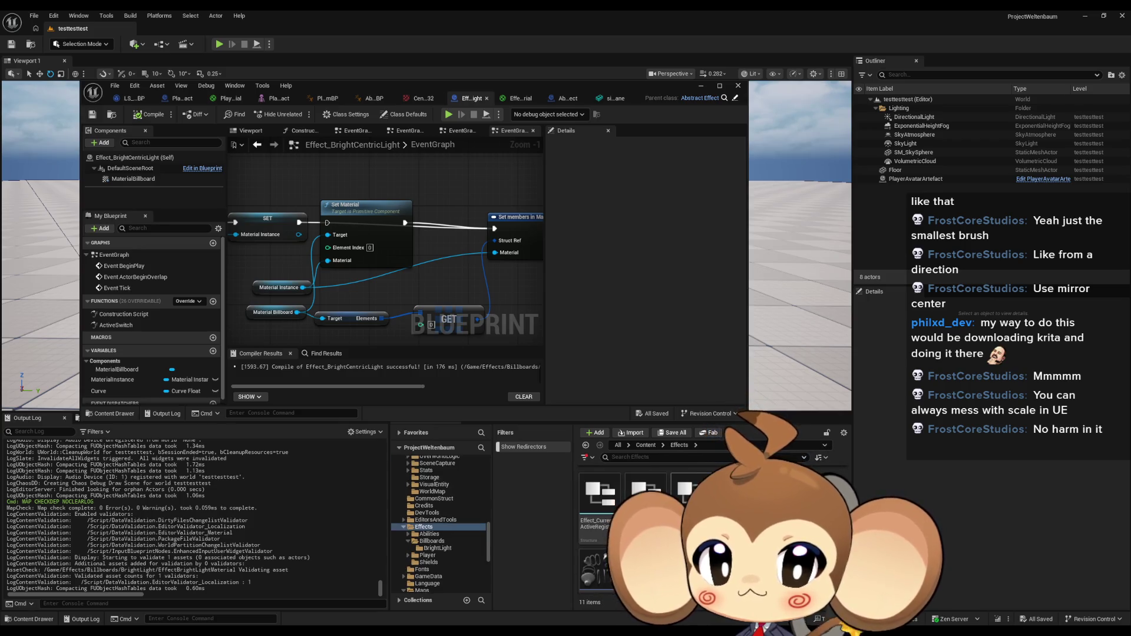
pyautogui.click(432, 541)
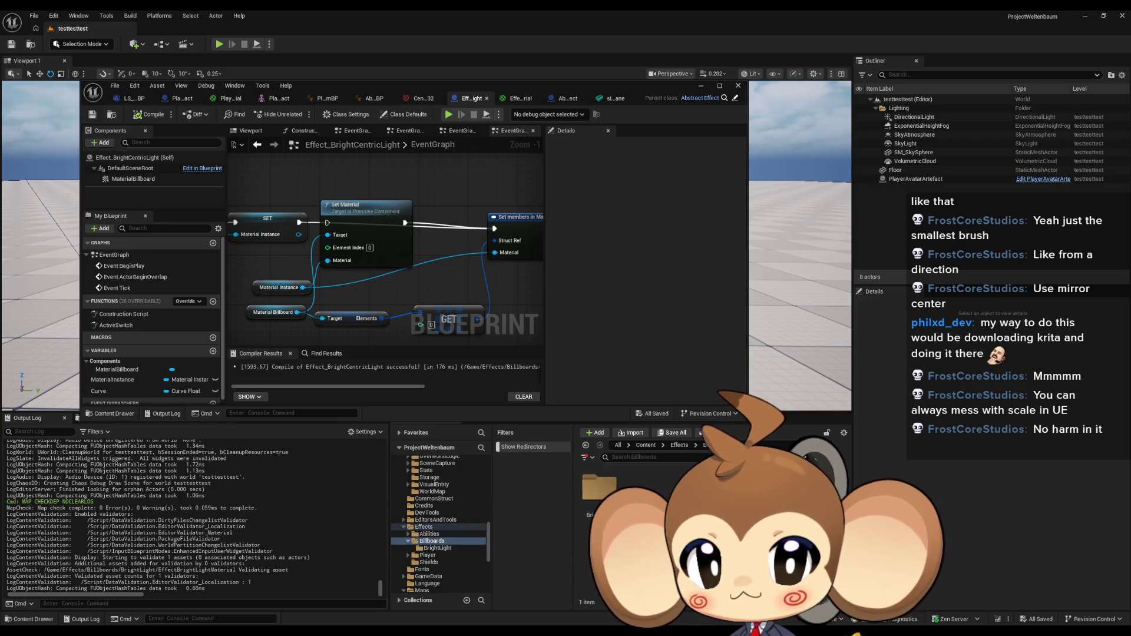
pyautogui.doubleClick(599, 488)
pyautogui.moveTo(599, 488); pyautogui.dragTo(814, 318)
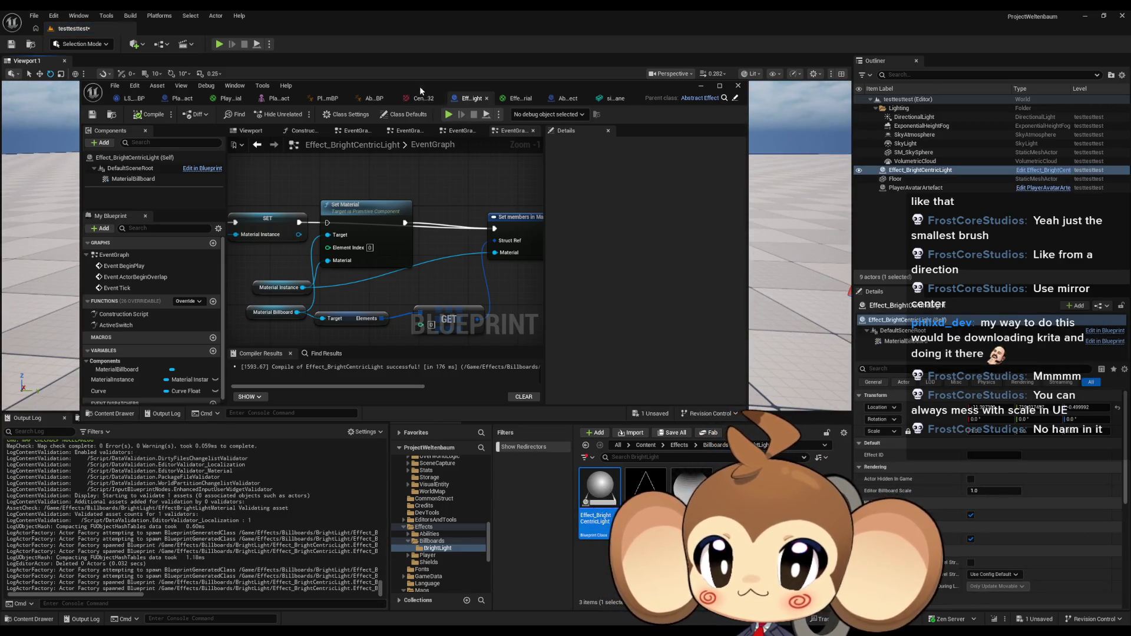
pyautogui.moveTo(421, 90); pyautogui.dragTo(523, 334)
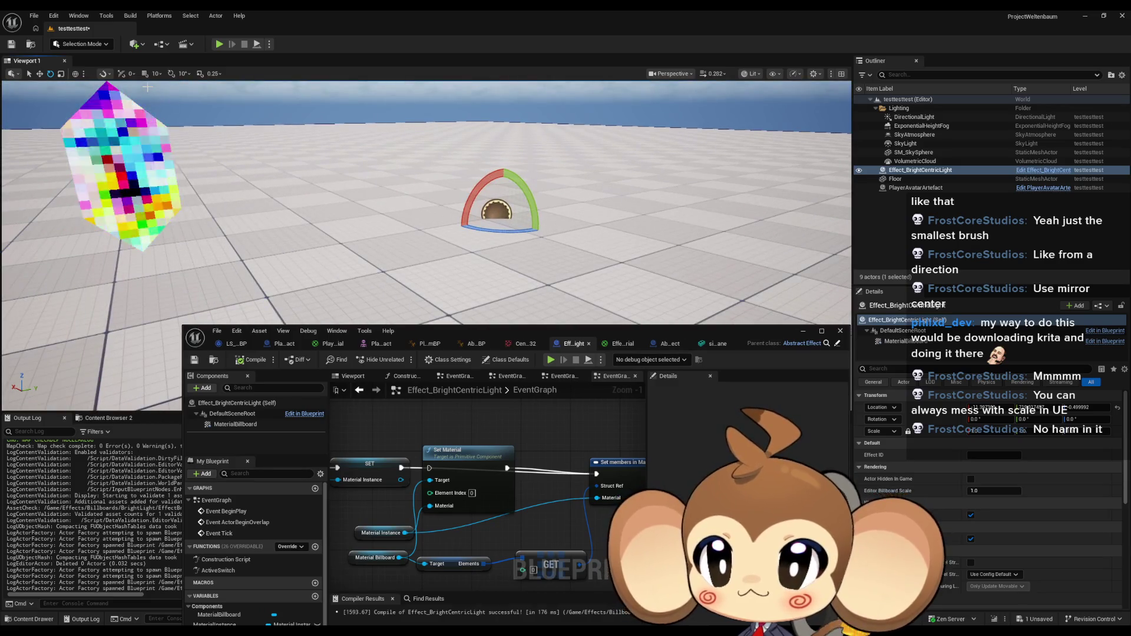
pyautogui.click(40, 74)
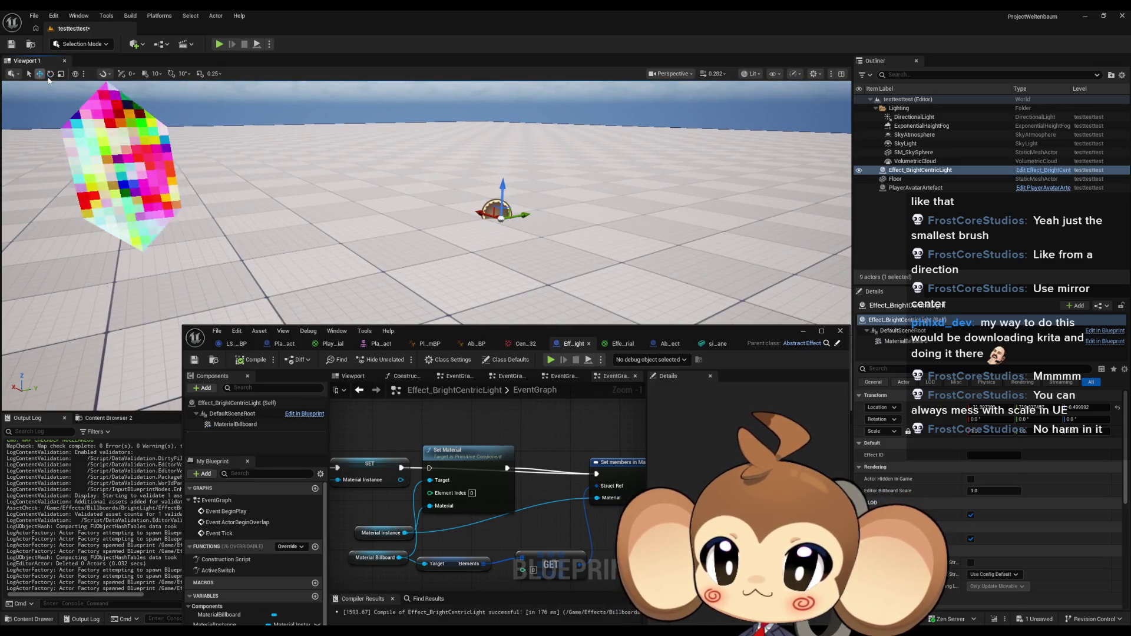
pyautogui.moveTo(505, 179); pyautogui.dragTo(506, 161)
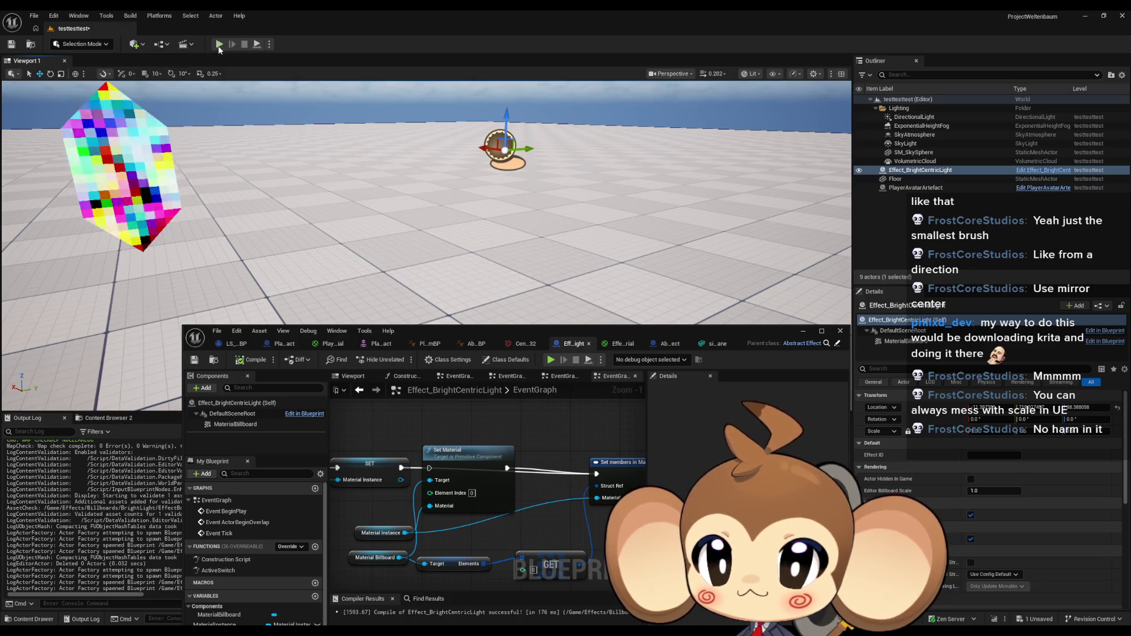
# Play-test the level, then stop.
pyautogui.click(218, 45)
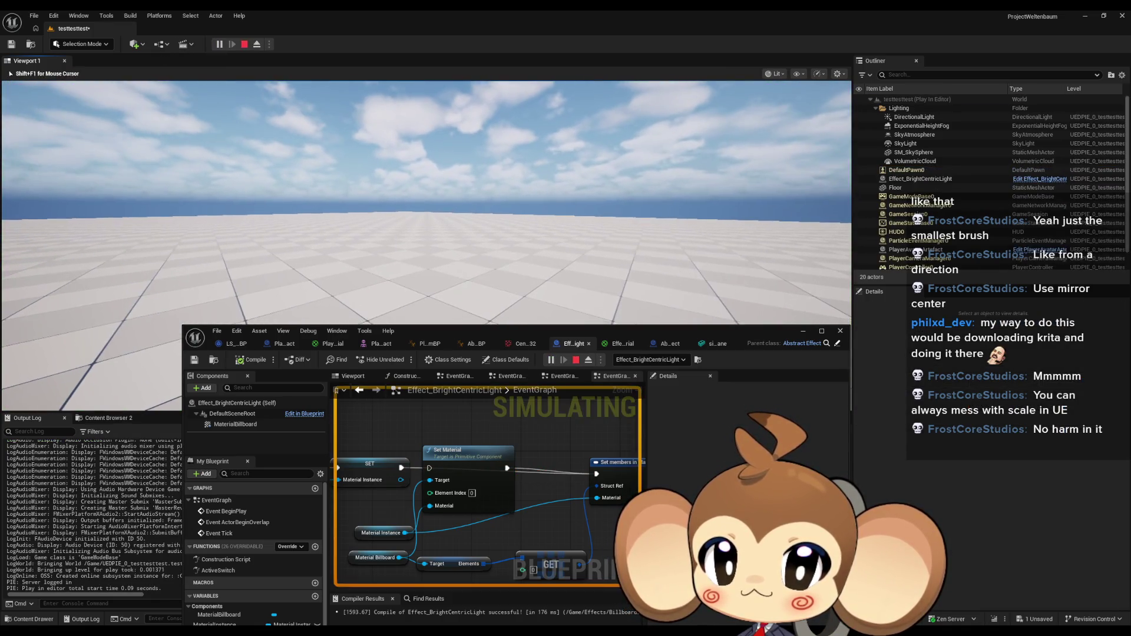
pyautogui.hotkey('shift', 'F1')
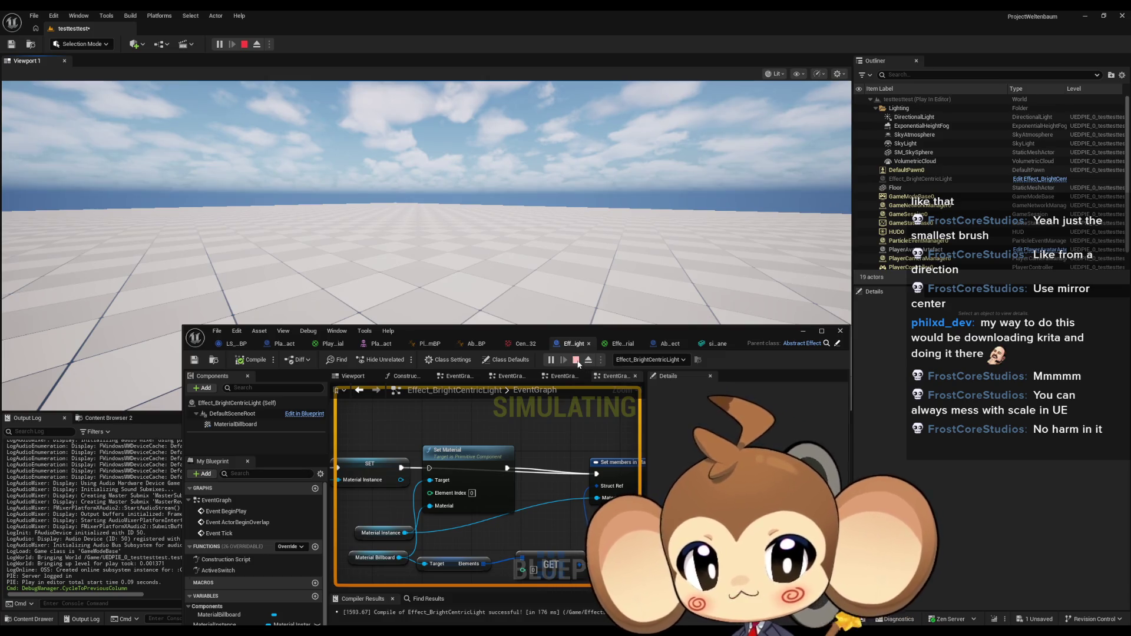
pyautogui.click(576, 360)
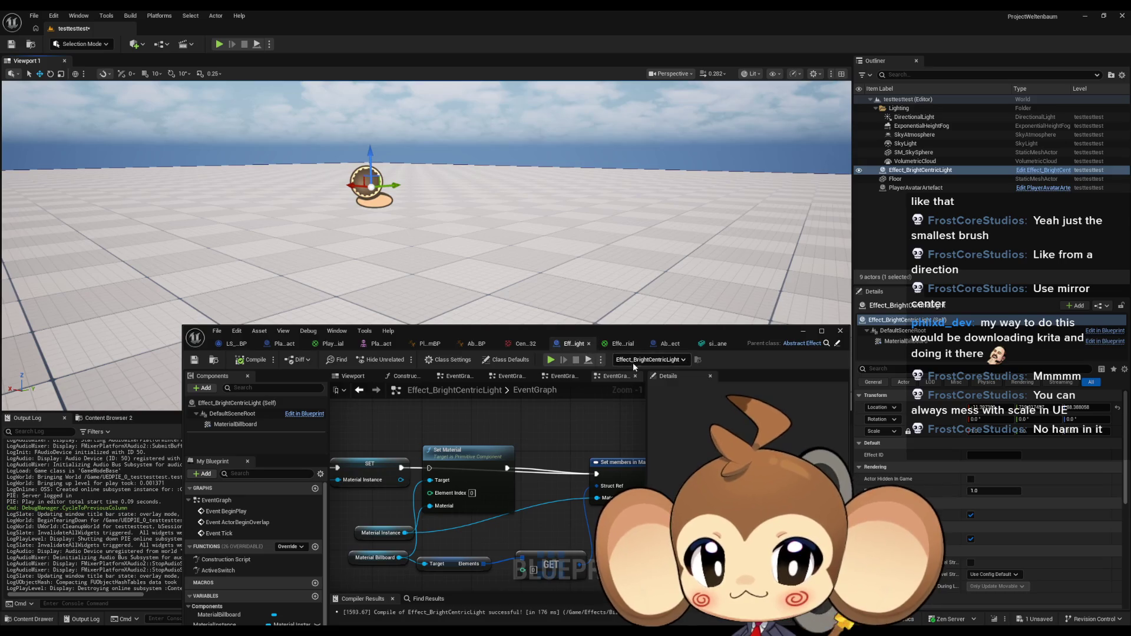
# Assign EffectBrightLightMaterial to the MaterialBillboard sprite and run a quick play-test.
pyautogui.click(349, 378)
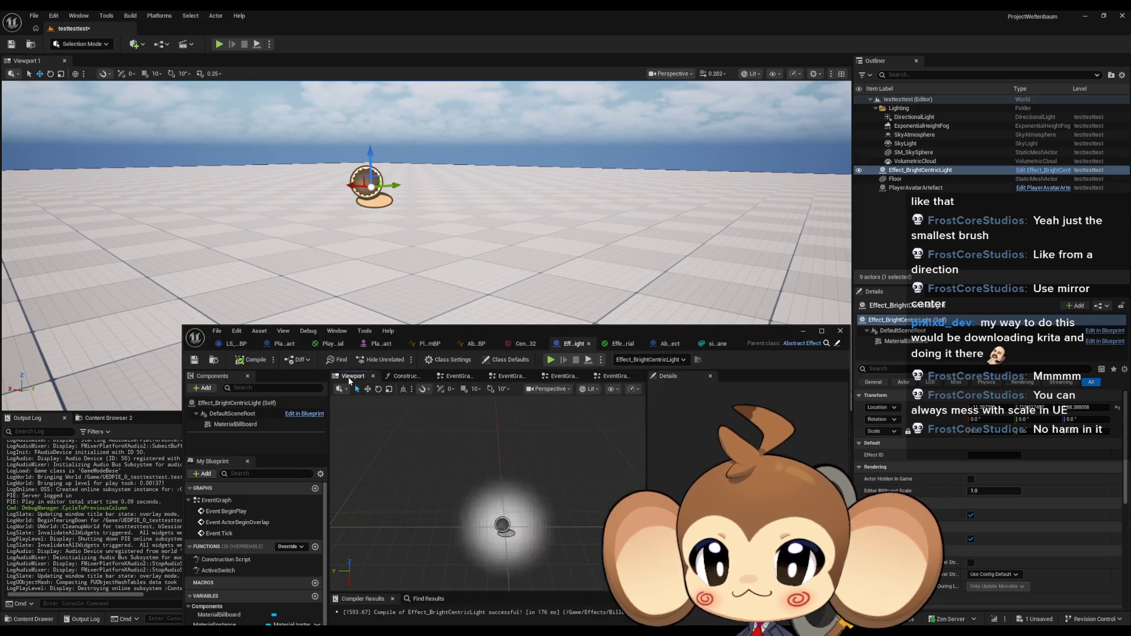
pyautogui.click(234, 425)
pyautogui.scroll(-3, 745, 472)
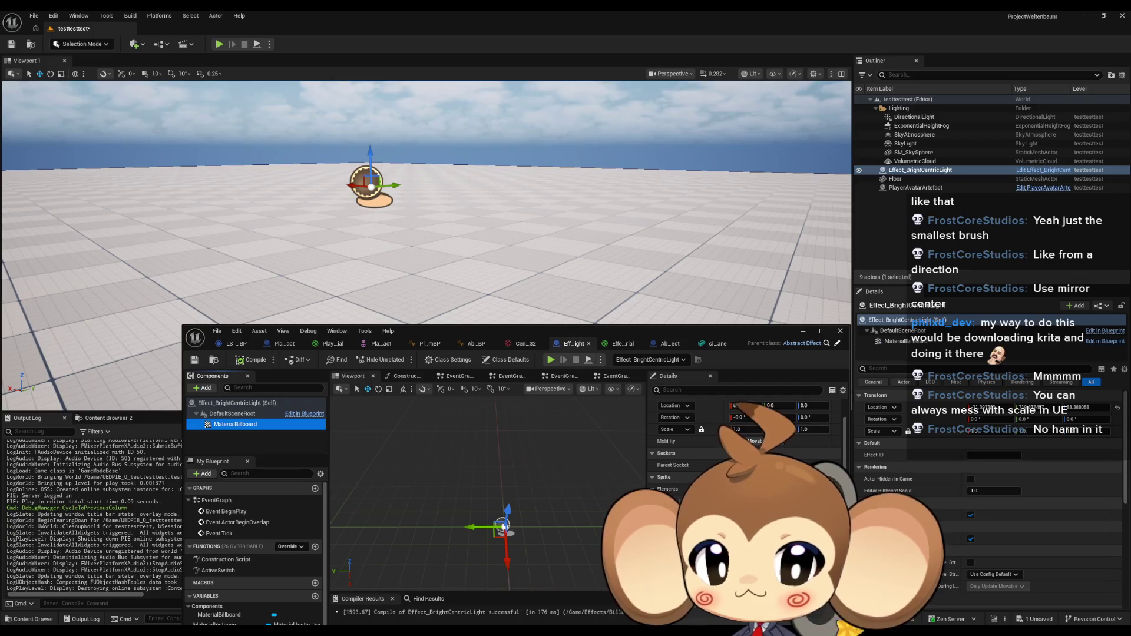
pyautogui.click(765, 501)
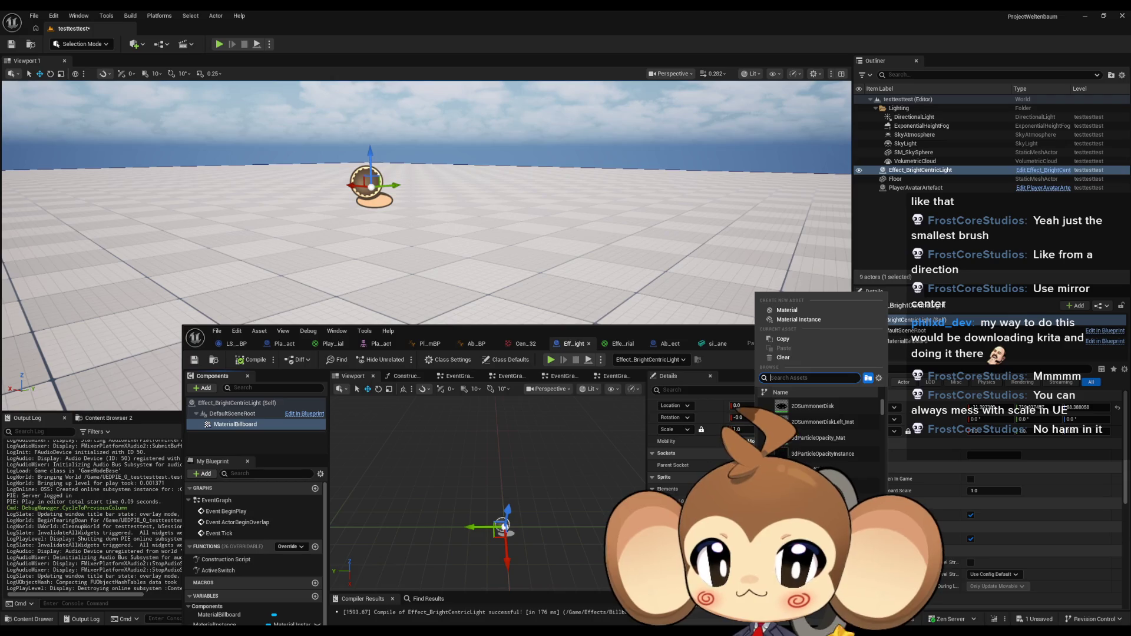
pyautogui.write('brigh')
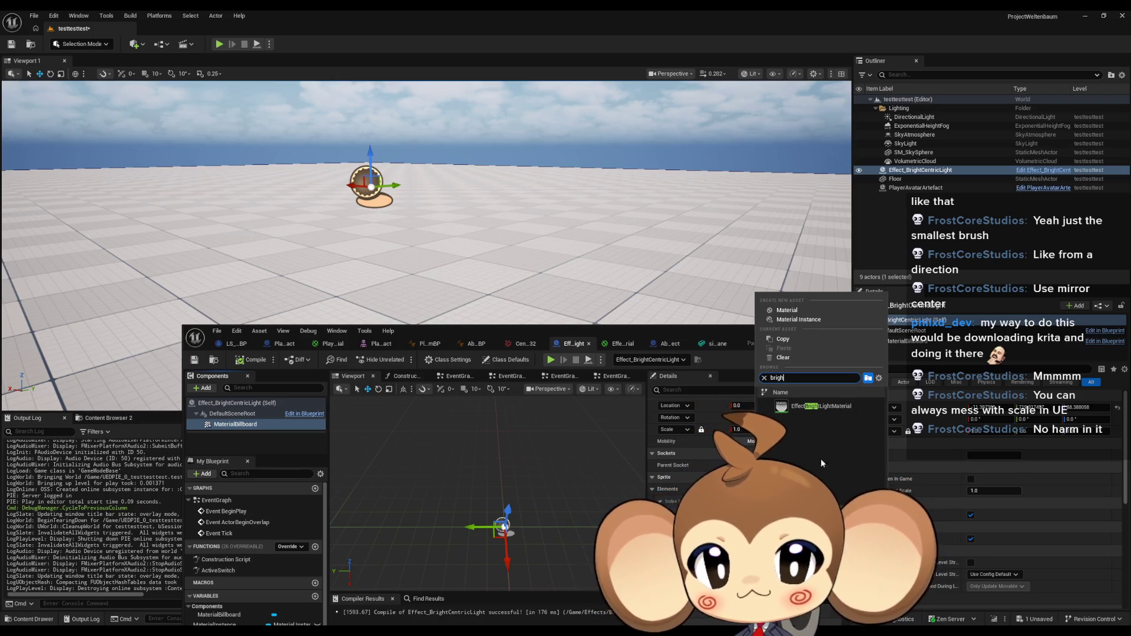
pyautogui.click(820, 406)
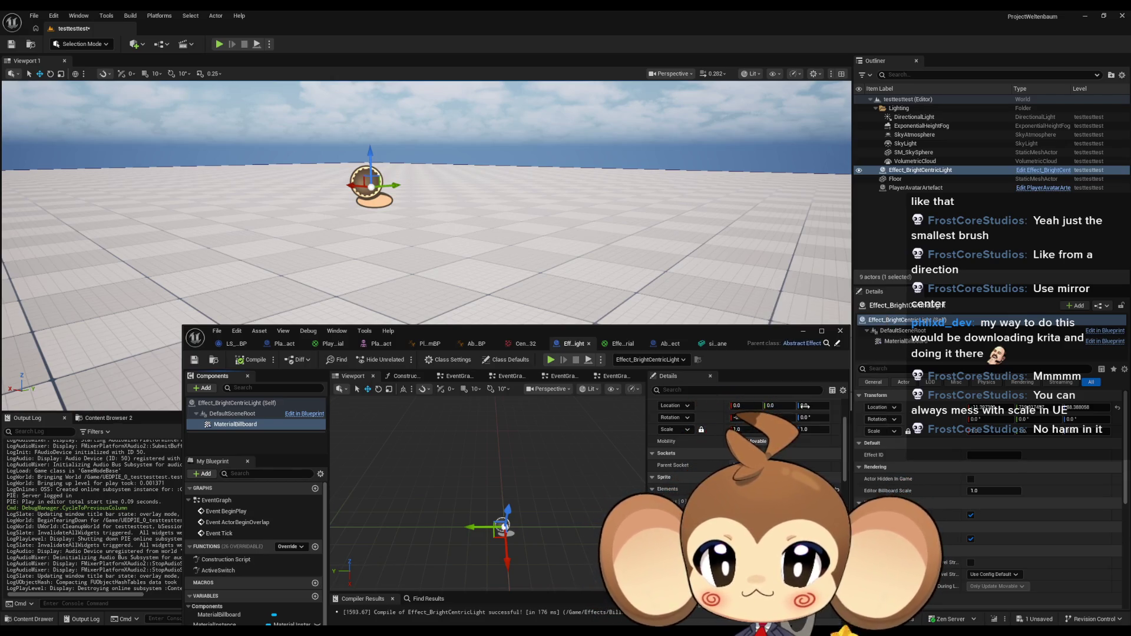
pyautogui.click(219, 44)
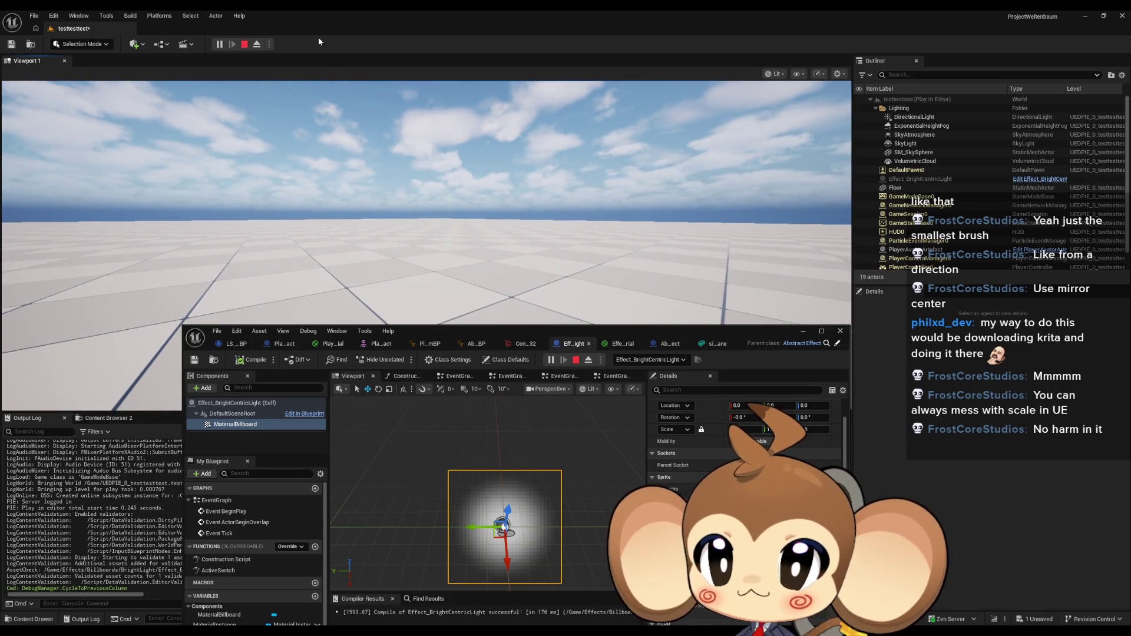
pyautogui.click(245, 44)
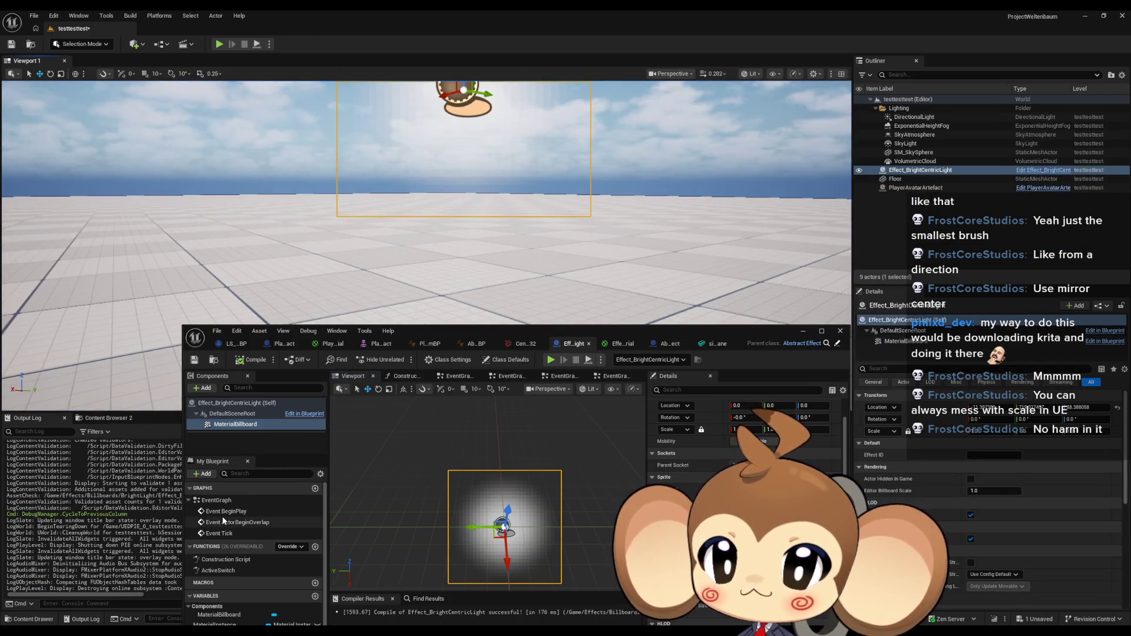
# Remove the link from Set Material to Set members, then simulate the effect.
pyautogui.doubleClick(230, 498)
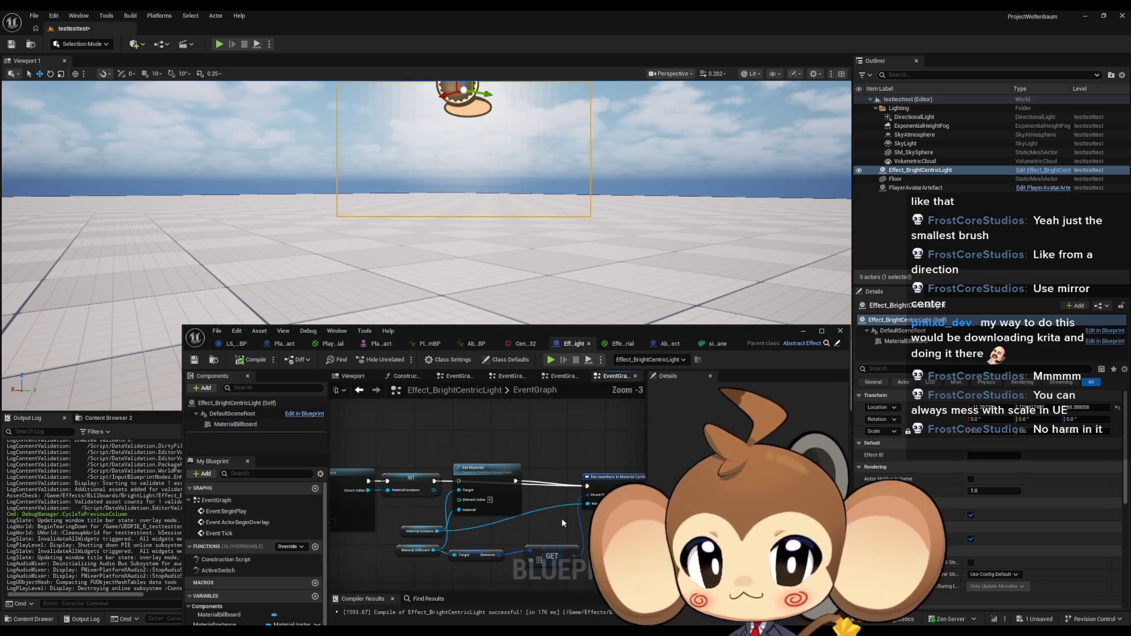
pyautogui.moveTo(536, 514); pyautogui.dragTo(573, 509)
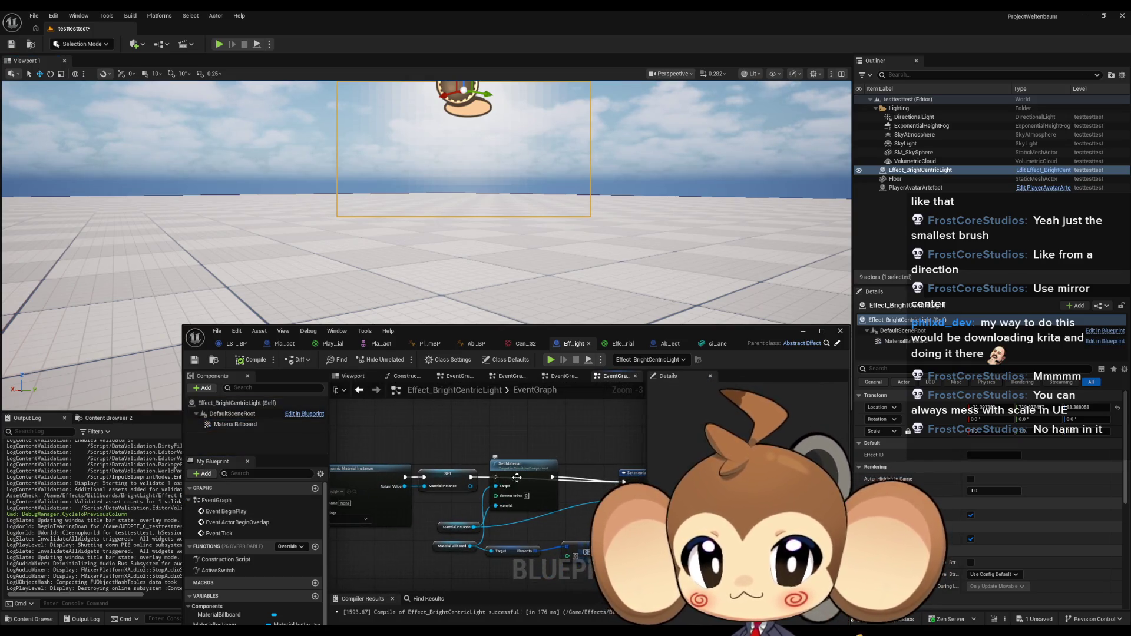
pyautogui.keyDown('alt'); pyautogui.click(553, 477); pyautogui.keyUp('alt')
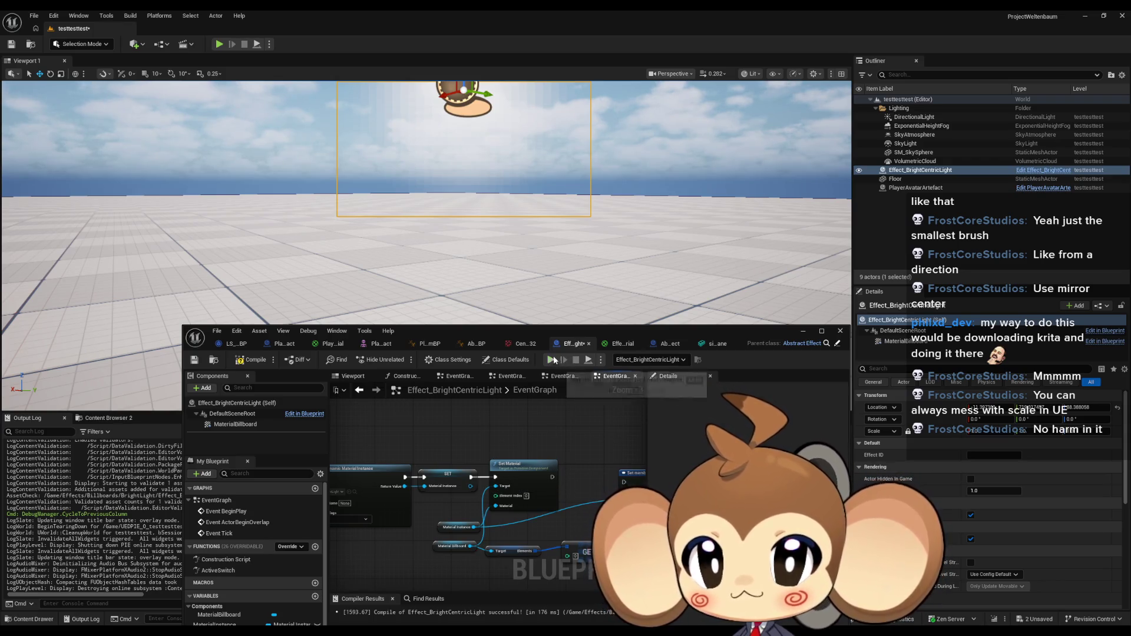
pyautogui.press('f')
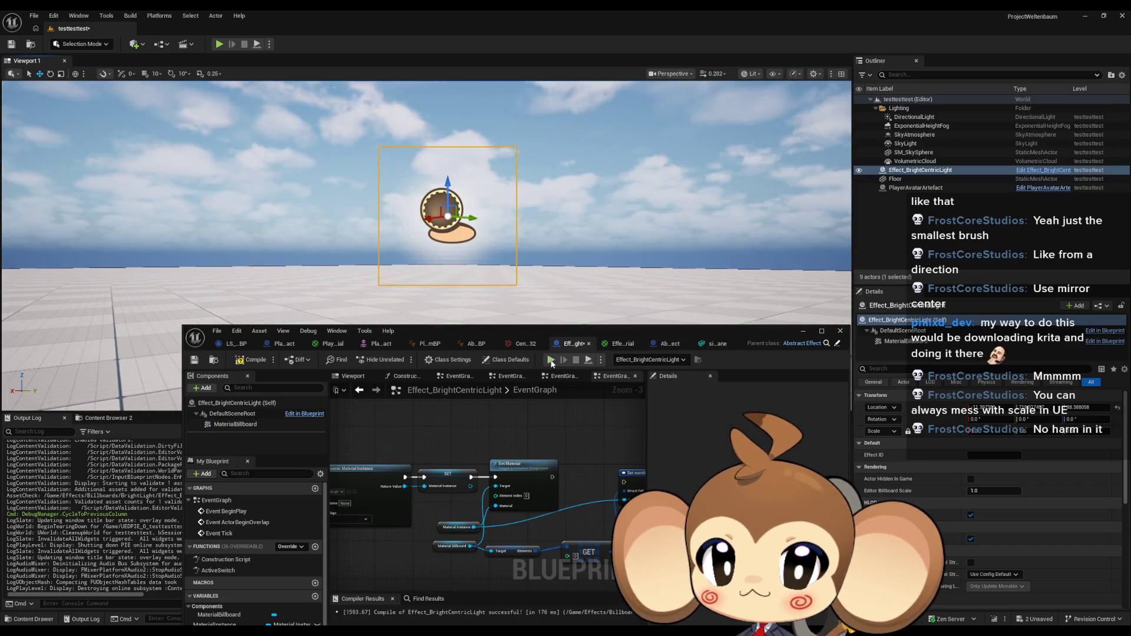
pyautogui.click(551, 360)
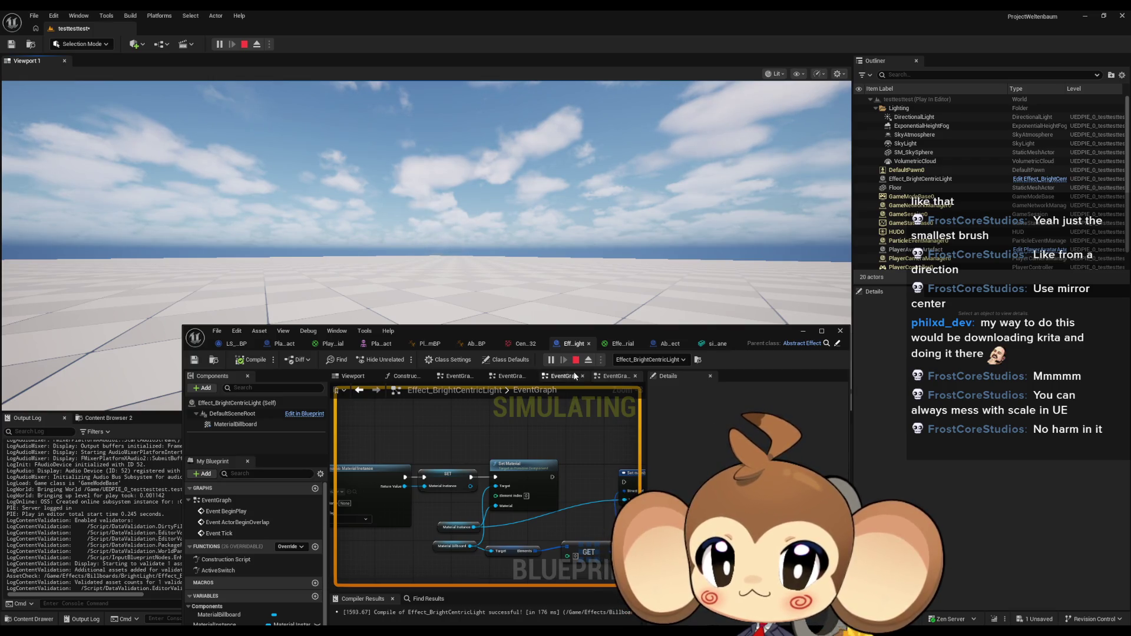
pyautogui.click(575, 360)
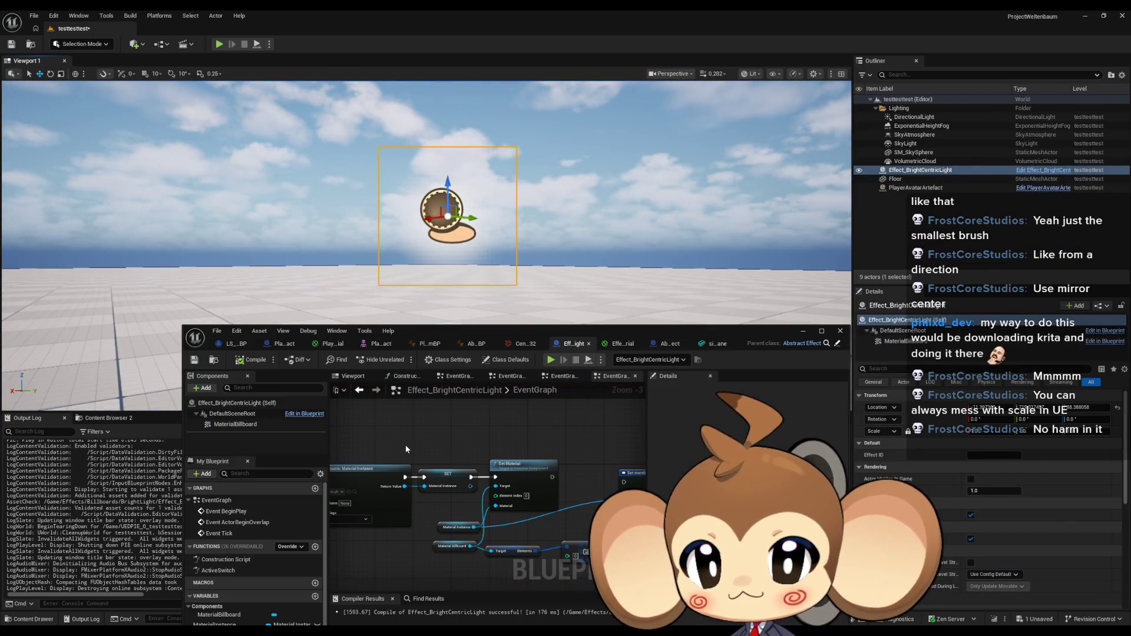
# Review ActiveSwitch and the variables, then make the MaterialBillboard sprite invisible.
pyautogui.click(217, 571)
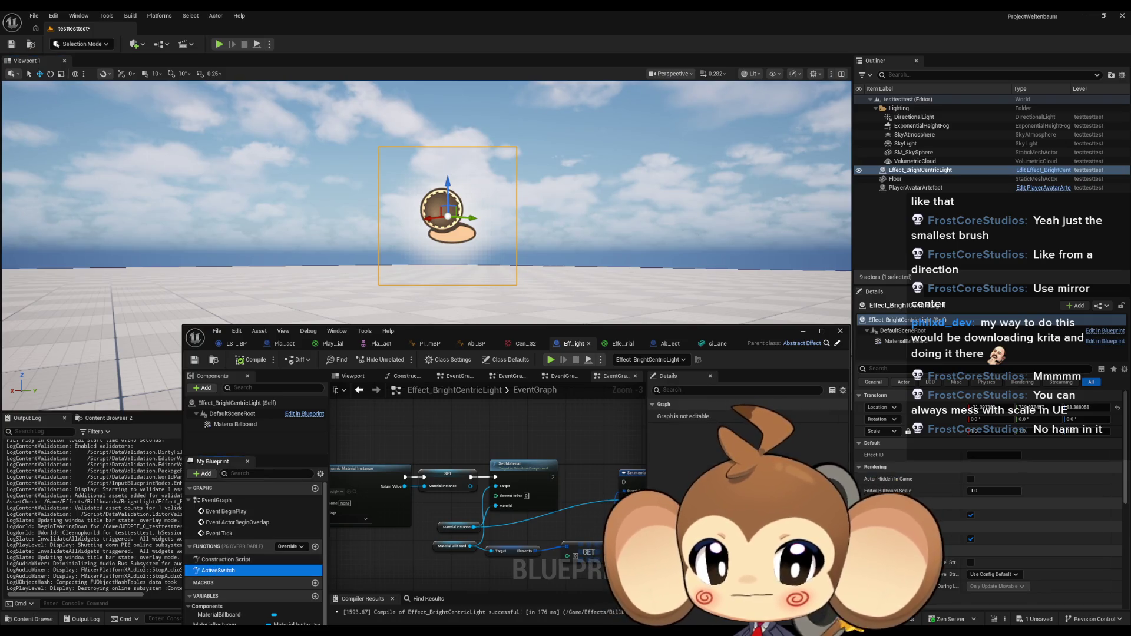
pyautogui.click(232, 622)
pyautogui.click(230, 615)
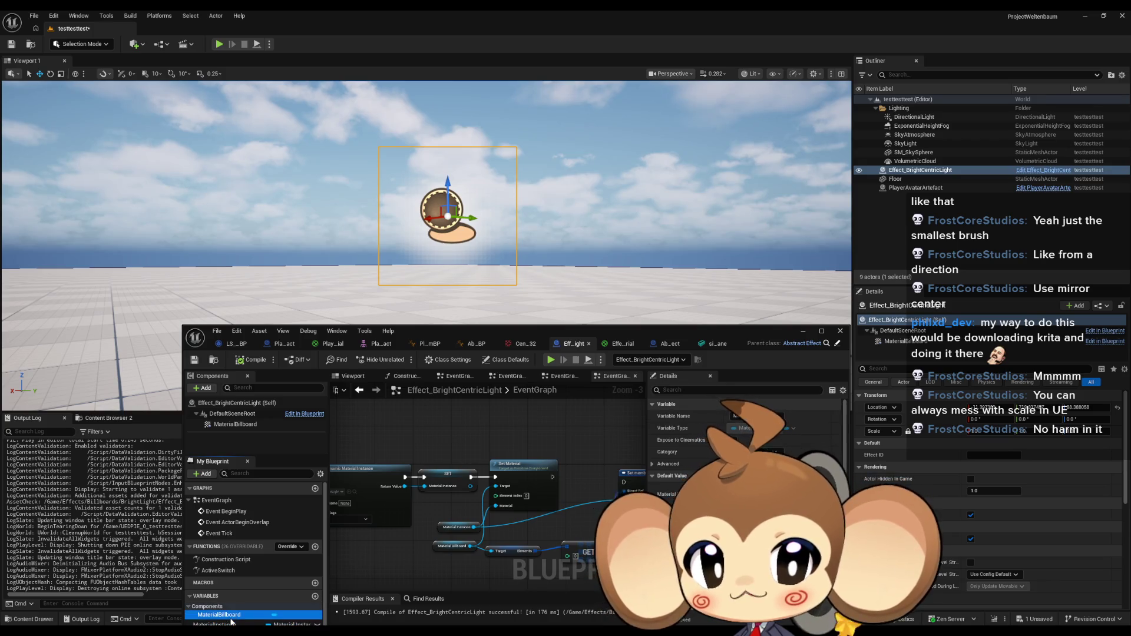
pyautogui.click(352, 377)
pyautogui.click(235, 424)
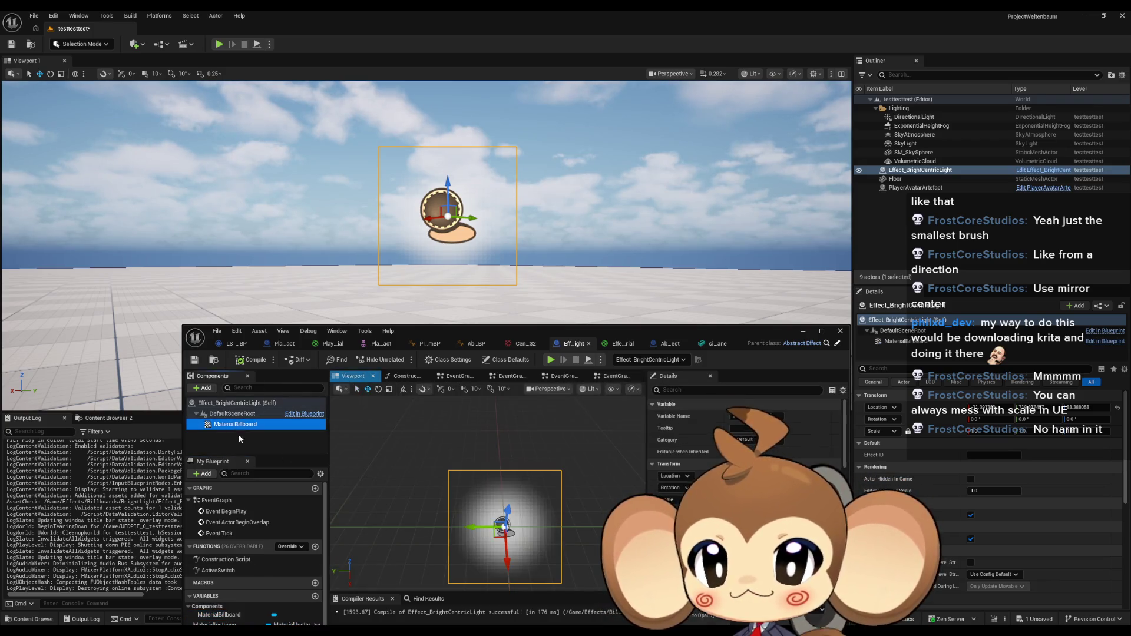
pyautogui.hotkey('ctrl', 'z')
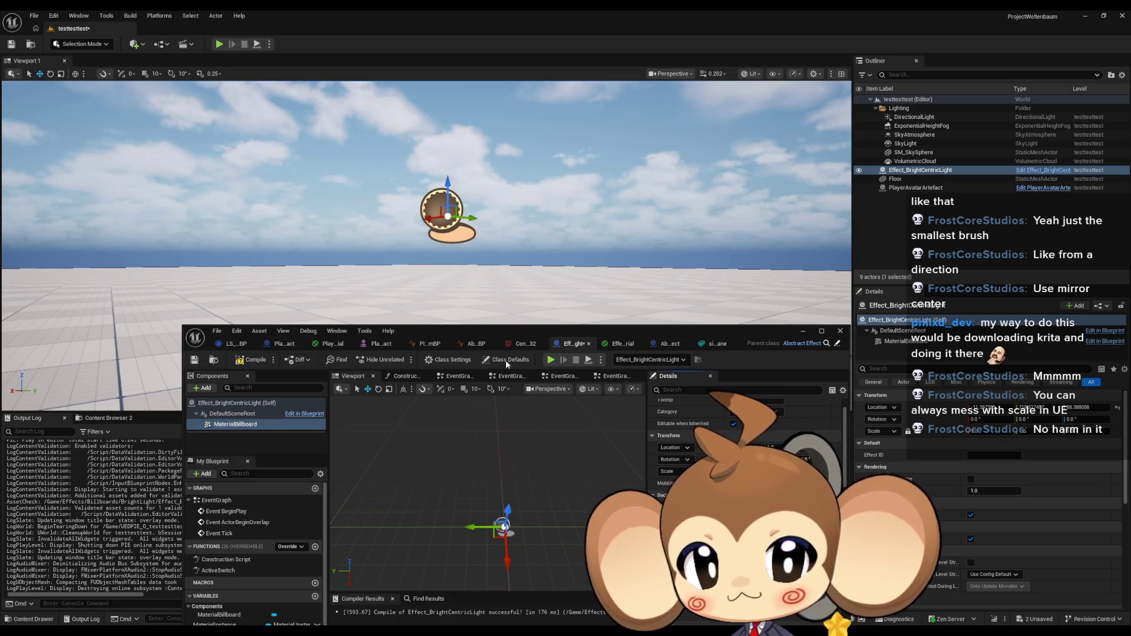
# Play-test the level twice, looking around to confirm the sprite no longer shows.
pyautogui.click(552, 360)
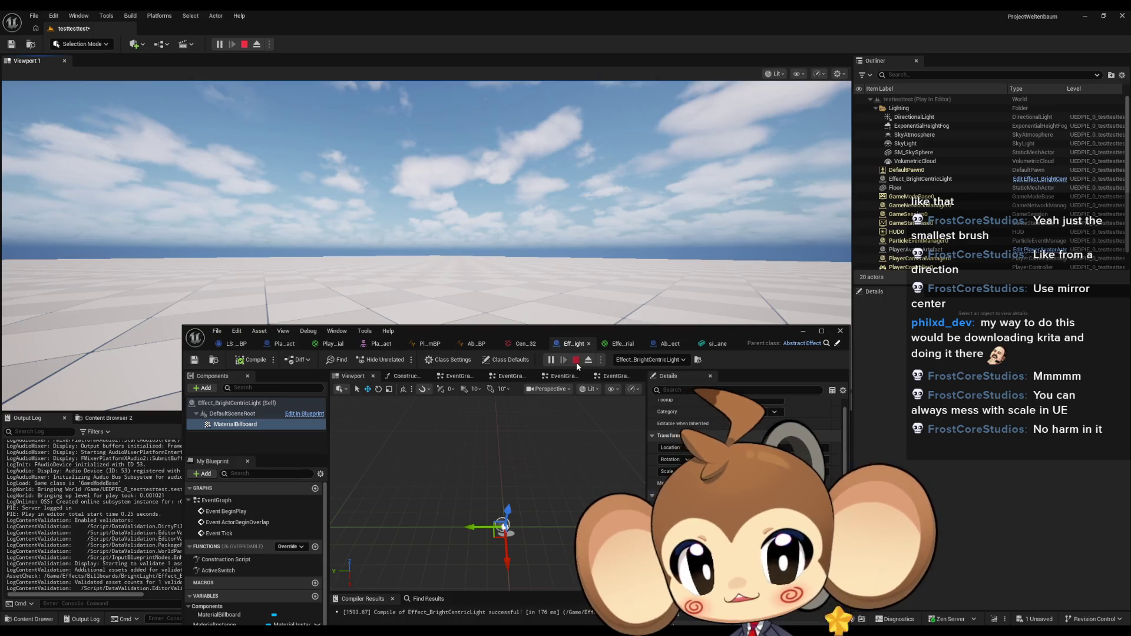
pyautogui.click(576, 360)
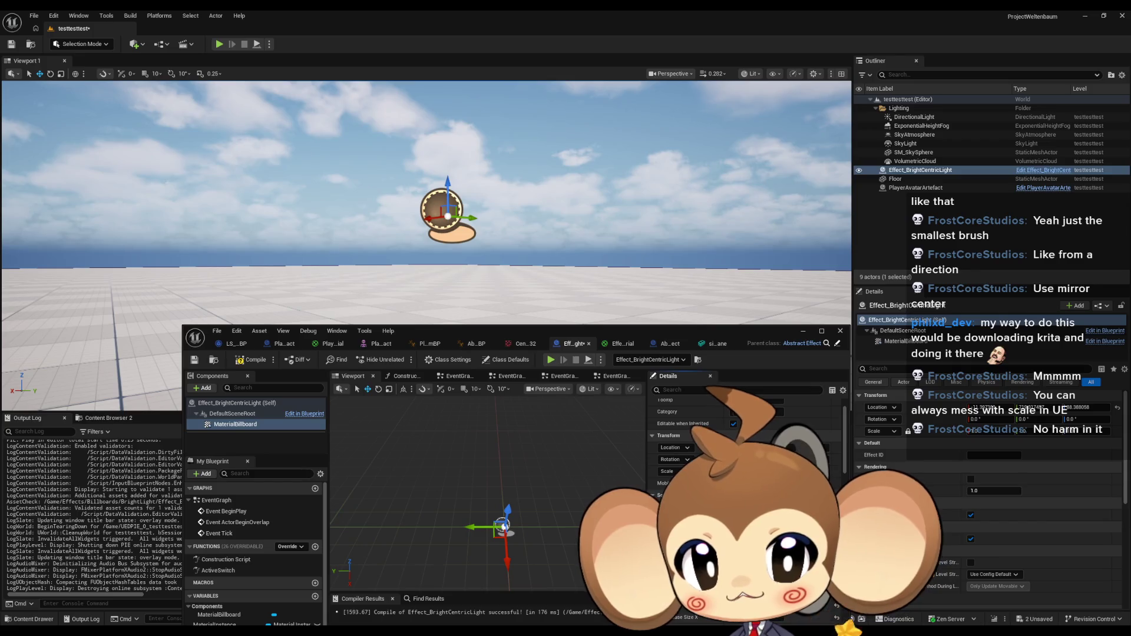
pyautogui.click(551, 360)
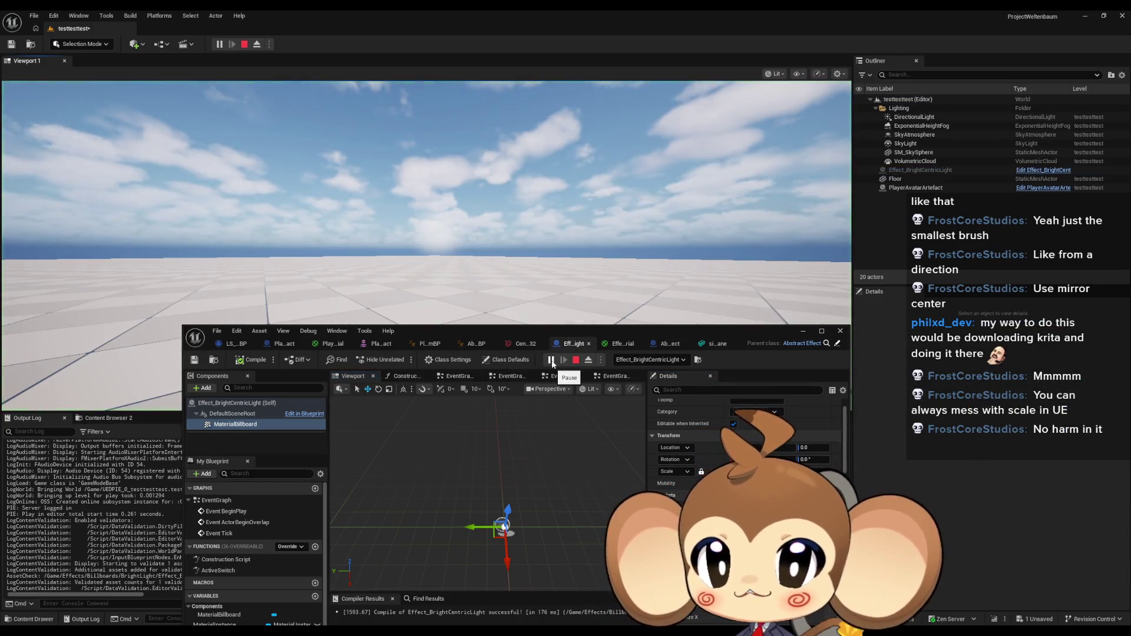
pyautogui.click(530, 283)
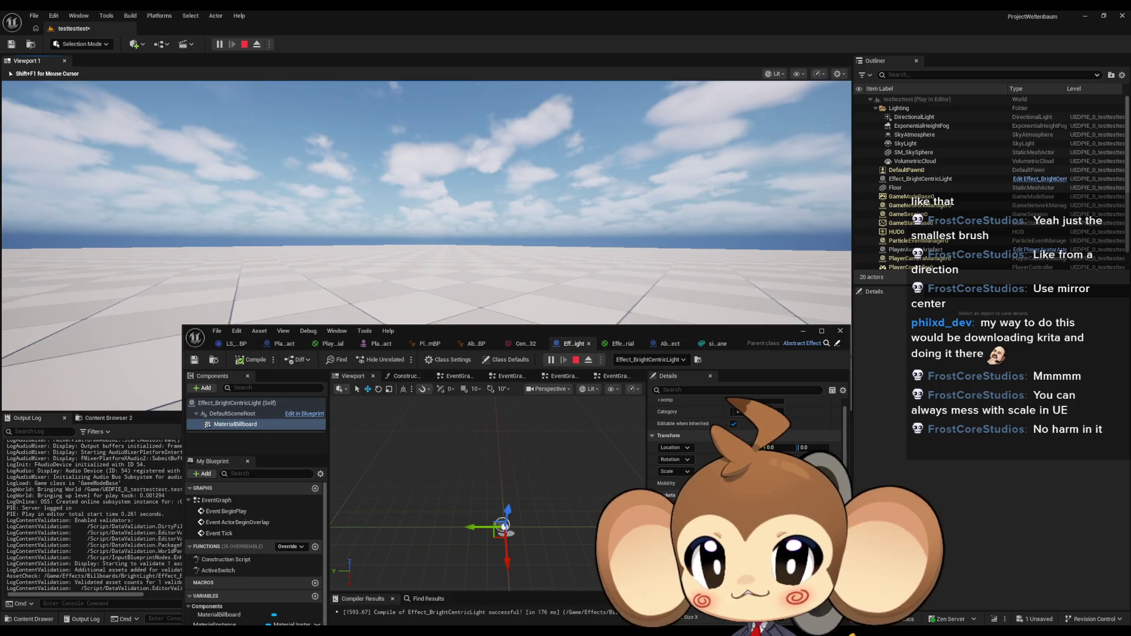
pyautogui.press('Left')
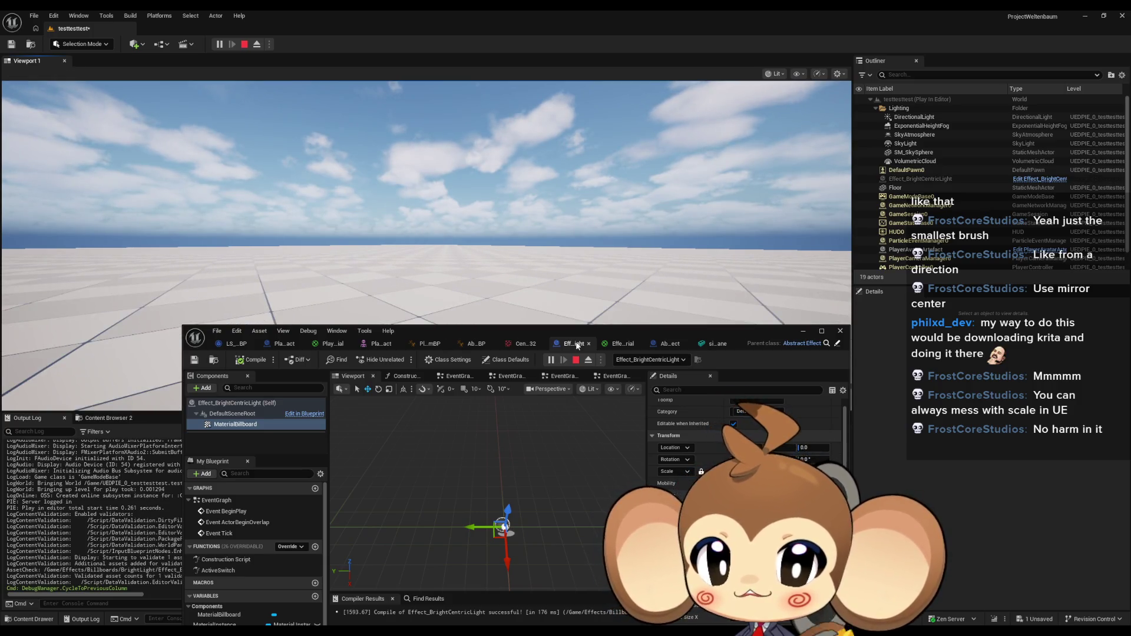
pyautogui.click(575, 360)
pyautogui.moveTo(486, 342)
pyautogui.mouseDown()
pyautogui.moveTo(480, 267)
pyautogui.moveTo(467, 252)
pyautogui.mouseUp()
# Maximize the Blueprint editor and open the ActiveSwitch function graph.
pyautogui.doubleClick(467, 252)
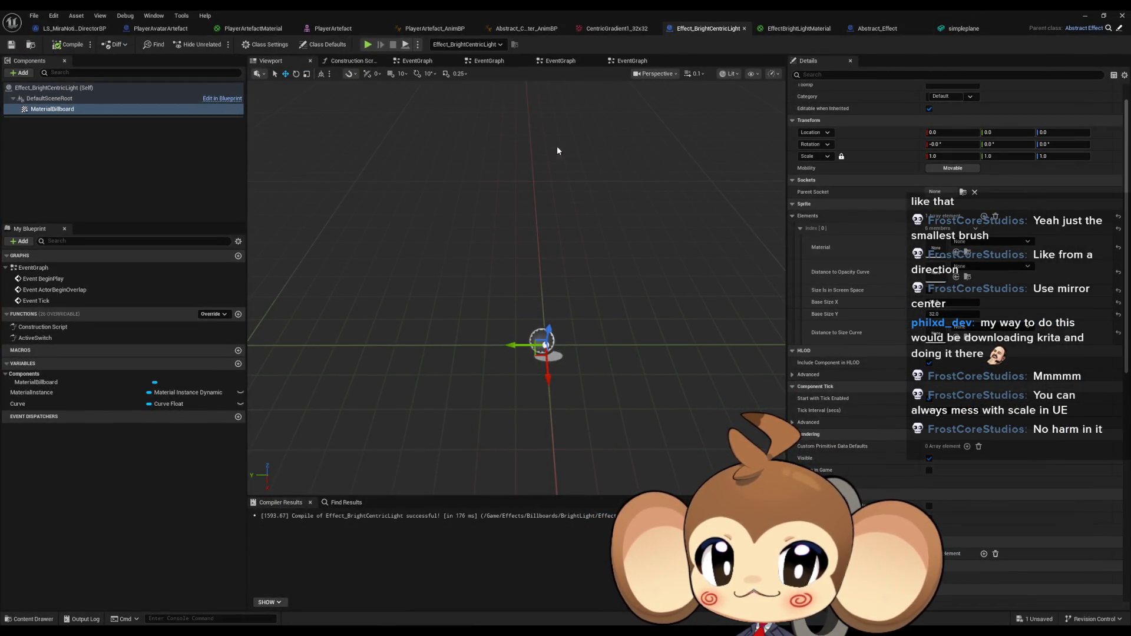
pyautogui.doubleClick(37, 337)
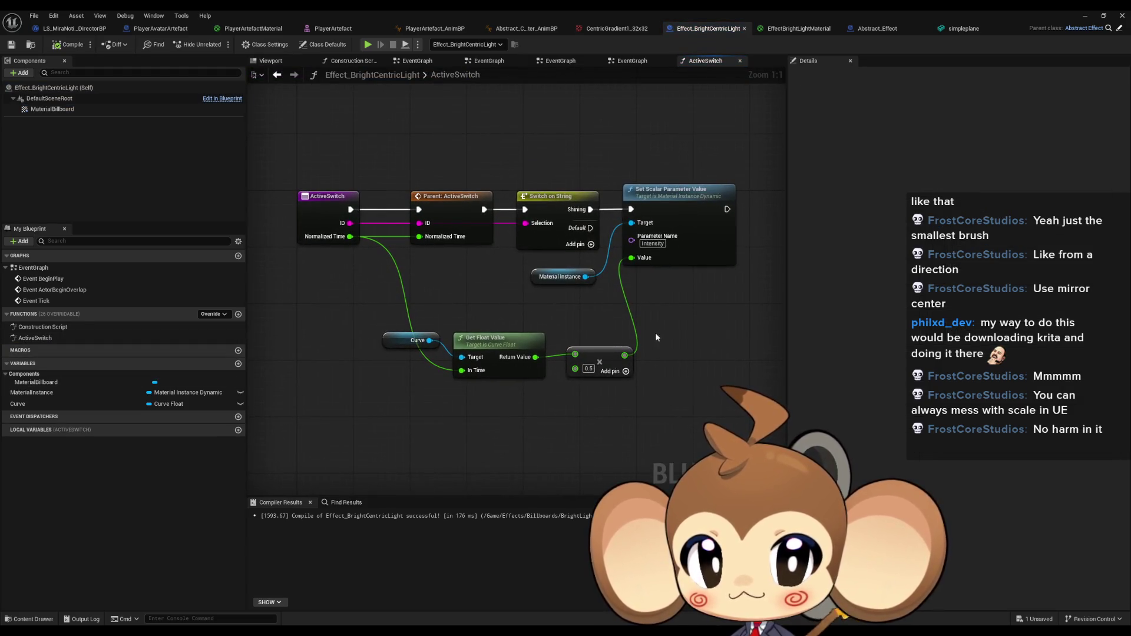
pyautogui.moveTo(656, 337)
pyautogui.mouseDown()
pyautogui.moveTo(591, 392)
pyautogui.moveTo(531, 391)
pyautogui.moveTo(586, 390)
pyautogui.mouseUp()
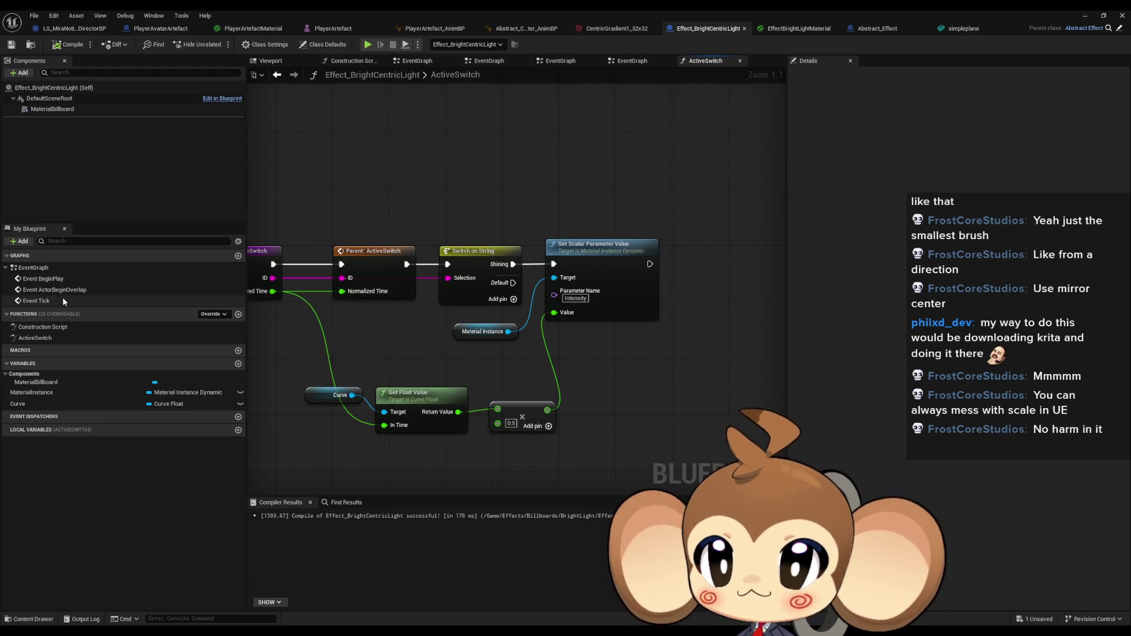
# Drop a Material Billboard Get node into the graph below the intensity logic.
pyautogui.moveTo(52, 109)
pyautogui.mouseDown()
pyautogui.moveTo(518, 372)
pyautogui.moveTo(627, 379)
pyautogui.mouseUp()
pyautogui.write('scale')
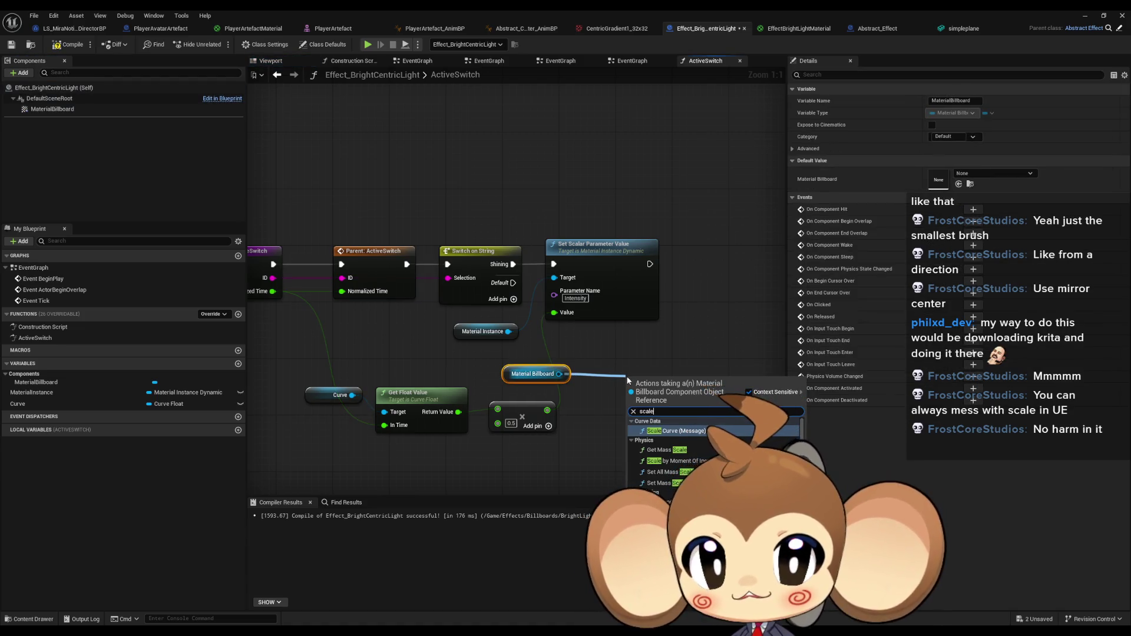
pyautogui.scroll(-2, 691, 468)
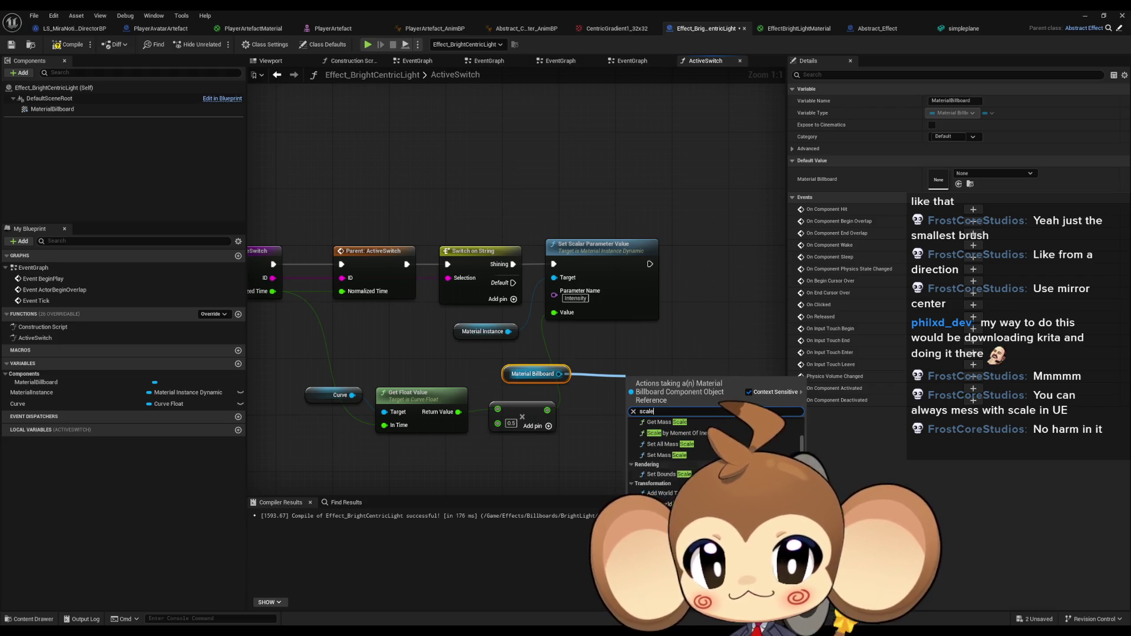
pyautogui.scroll(-1, 677, 459)
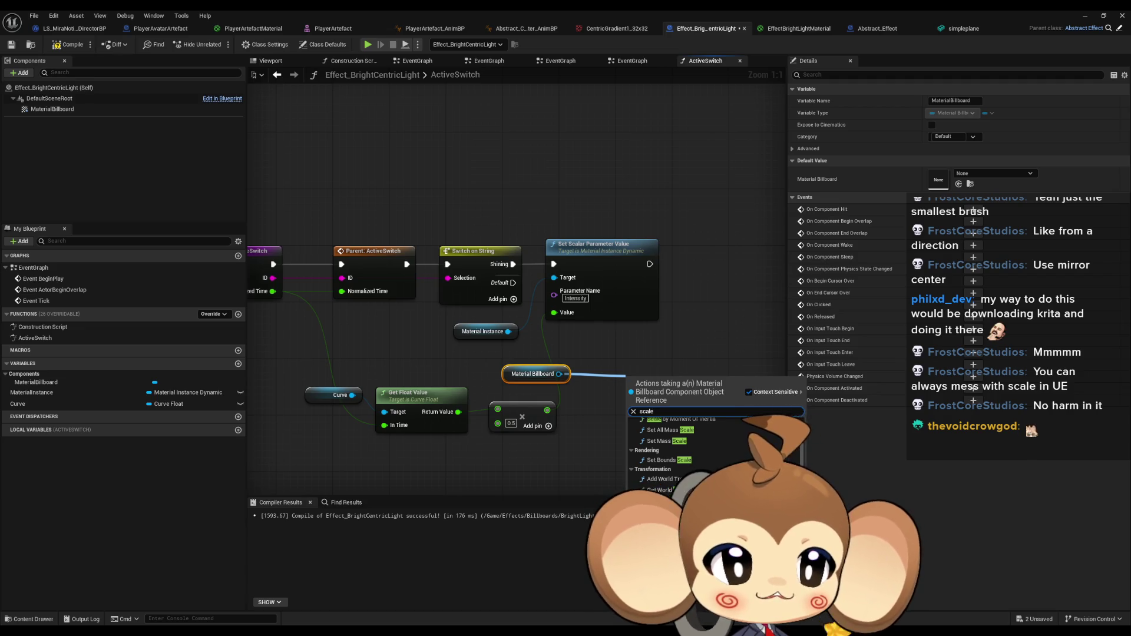
pyautogui.press('Escape')
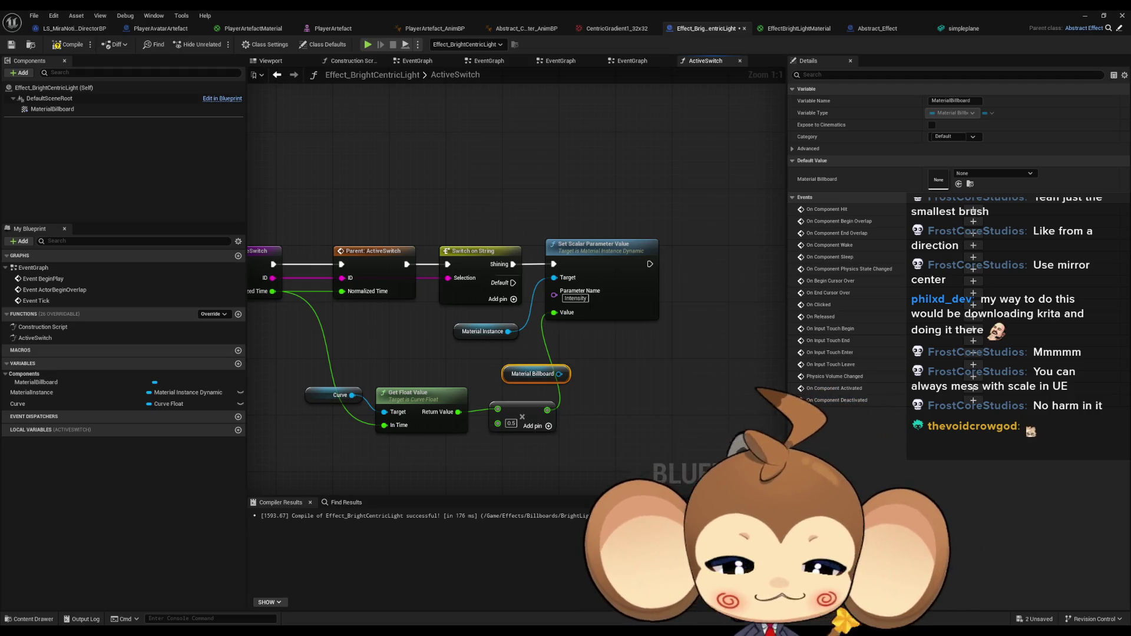
# Recenter the graph view and select the Material Billboard node.
pyautogui.click(690, 382)
pyautogui.moveTo(645, 338); pyautogui.dragTo(645, 295)
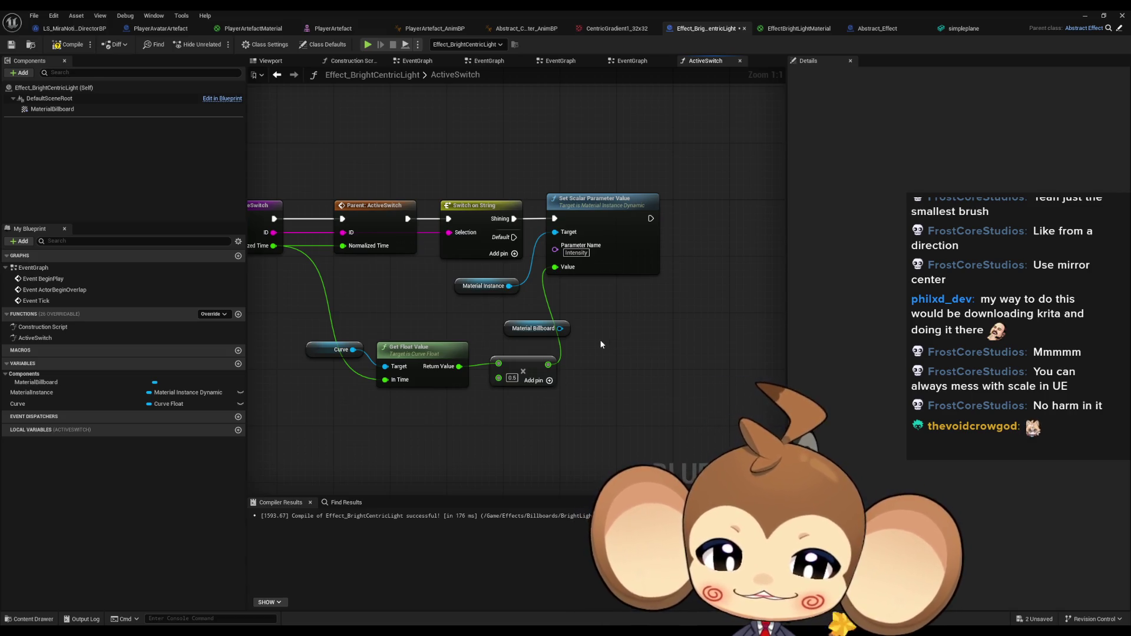
pyautogui.moveTo(600, 339)
pyautogui.mouseDown()
pyautogui.moveTo(562, 336)
pyautogui.moveTo(568, 327)
pyautogui.mouseUp()
pyautogui.click(519, 328)
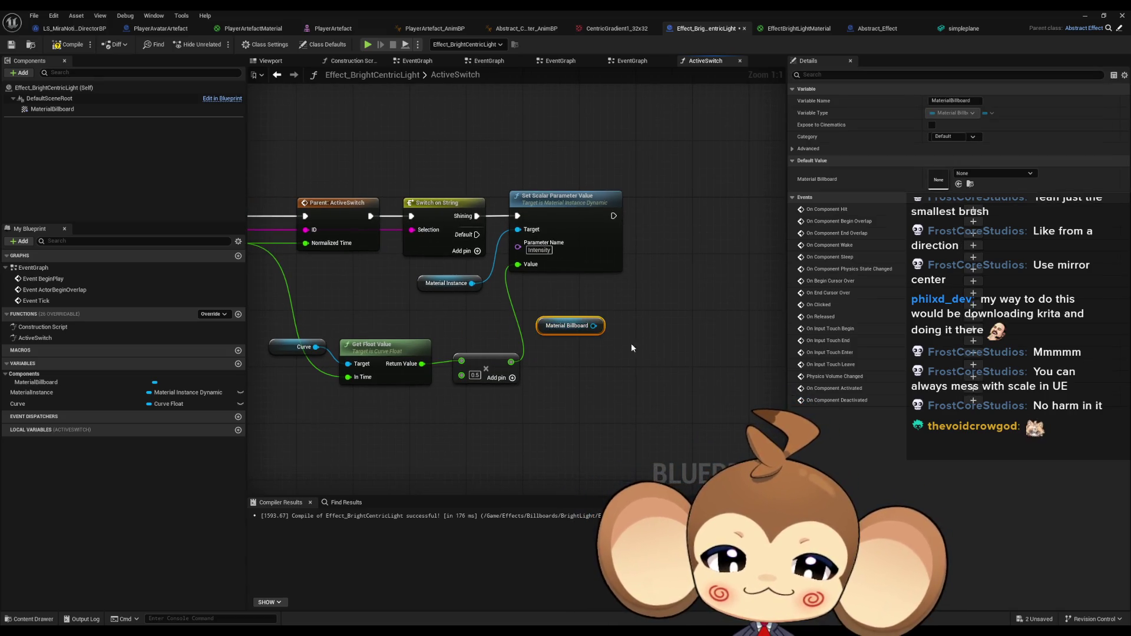
pyautogui.scroll(-1, 571, 348)
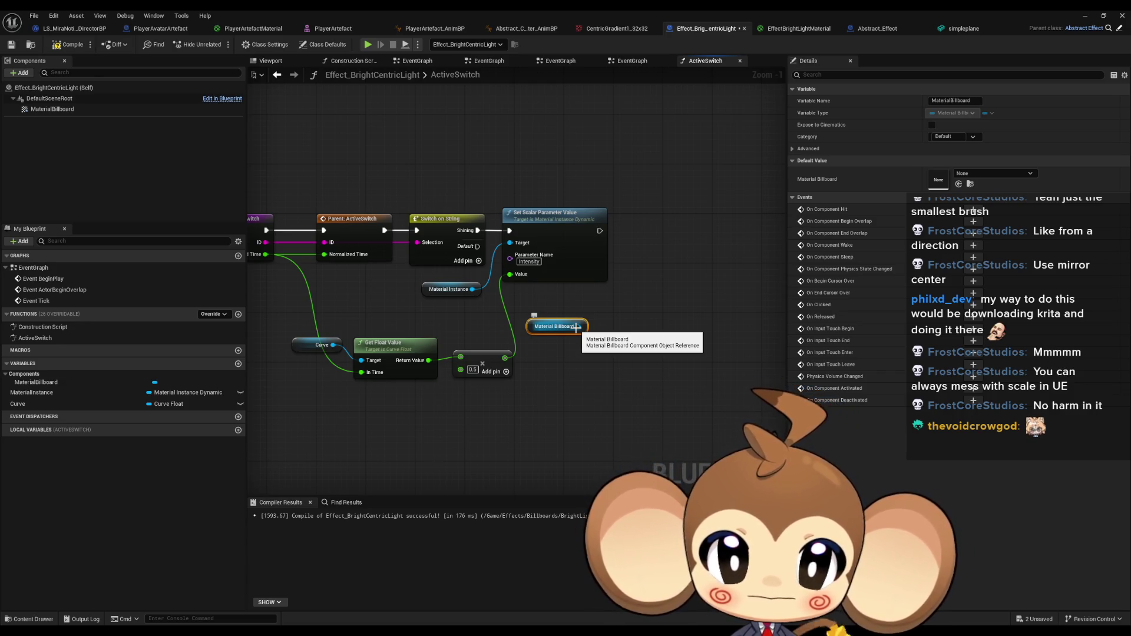
# Add a Set World Scale 3D node targeting the Material Billboard.
pyautogui.moveTo(576, 327); pyautogui.dragTo(614, 336)
pyautogui.write('scale')
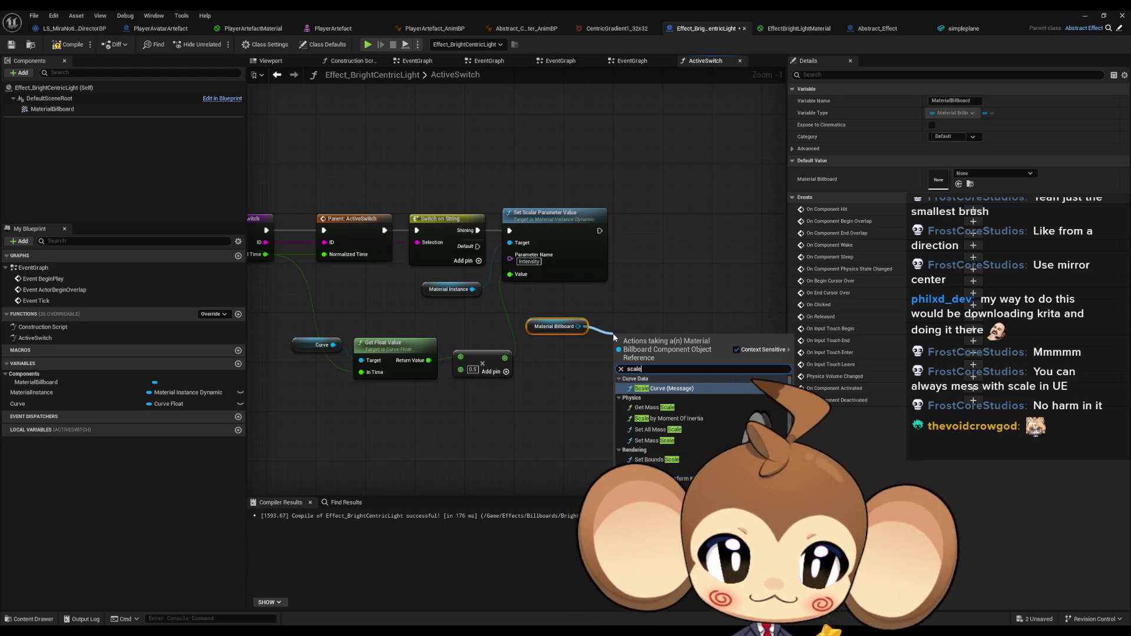
pyautogui.scroll(-1, 620, 437)
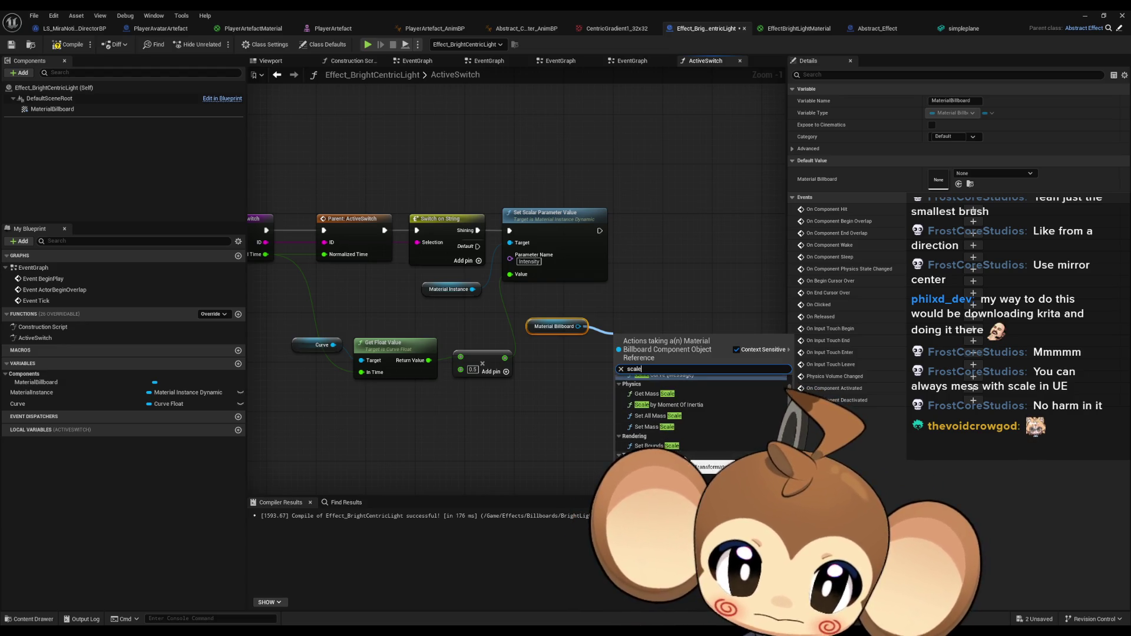
pyautogui.press('BackSpace')
pyautogui.press('BackSpace')
pyautogui.press('BackSpace')
pyautogui.write('b')
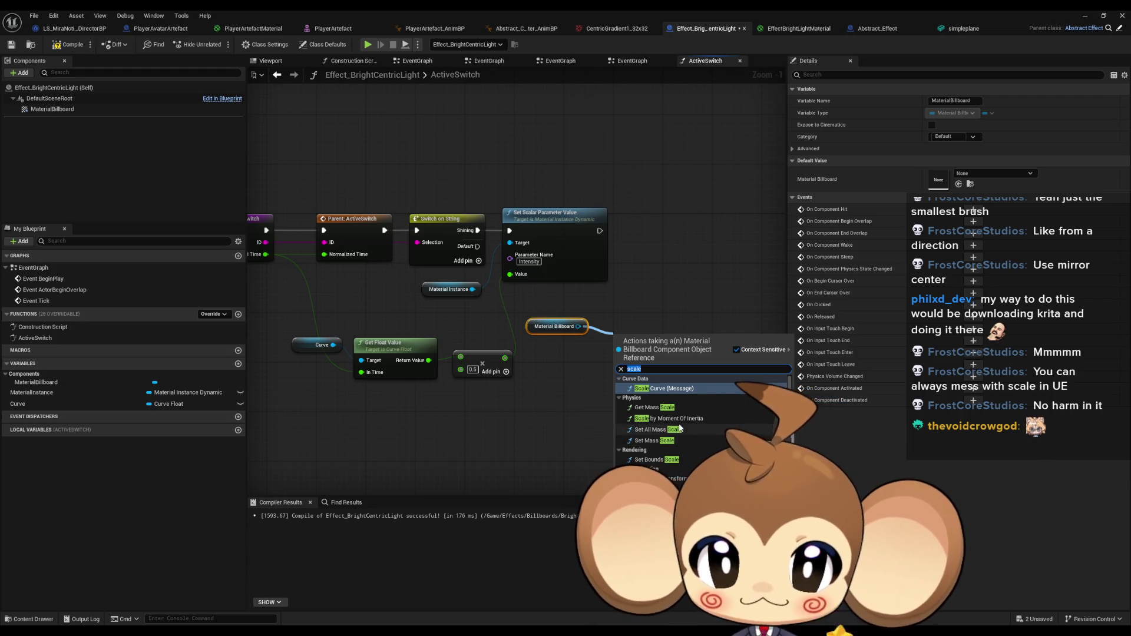
pyautogui.write('ill')
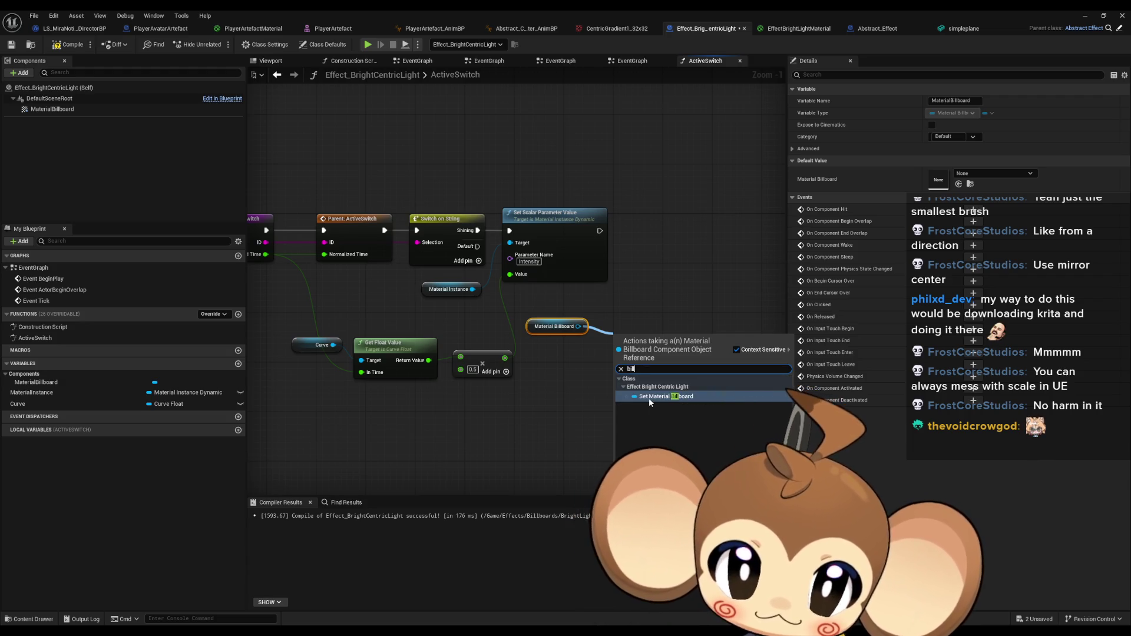
pyautogui.press('BackSpace')
pyautogui.press('BackSpace')
pyautogui.press('BackSpace')
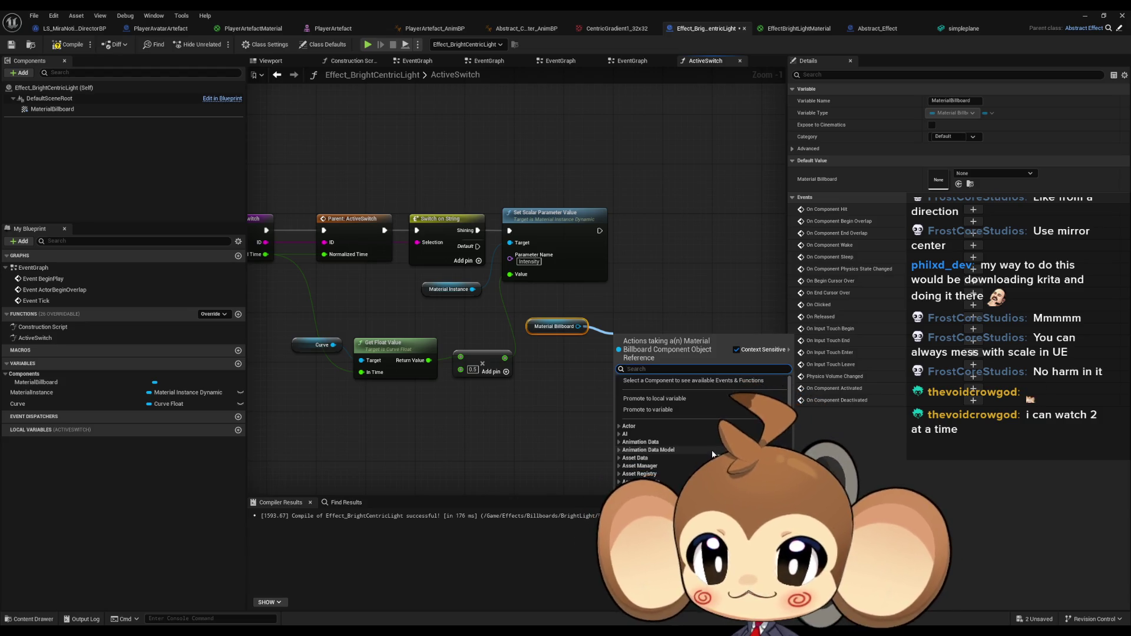
pyautogui.write('scale')
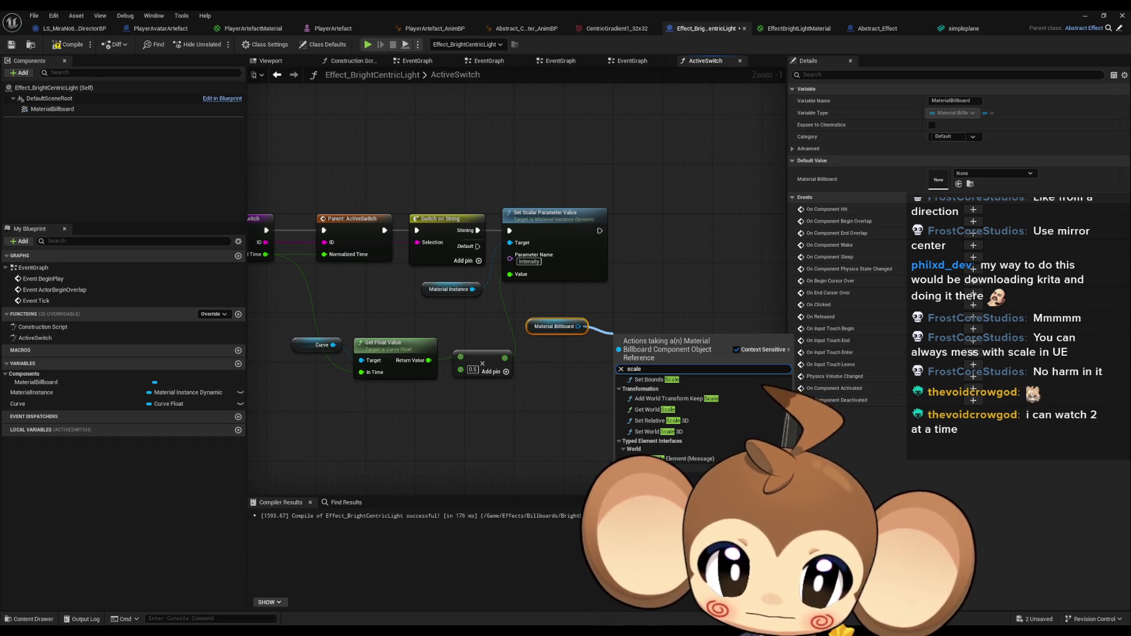
pyautogui.click(698, 435)
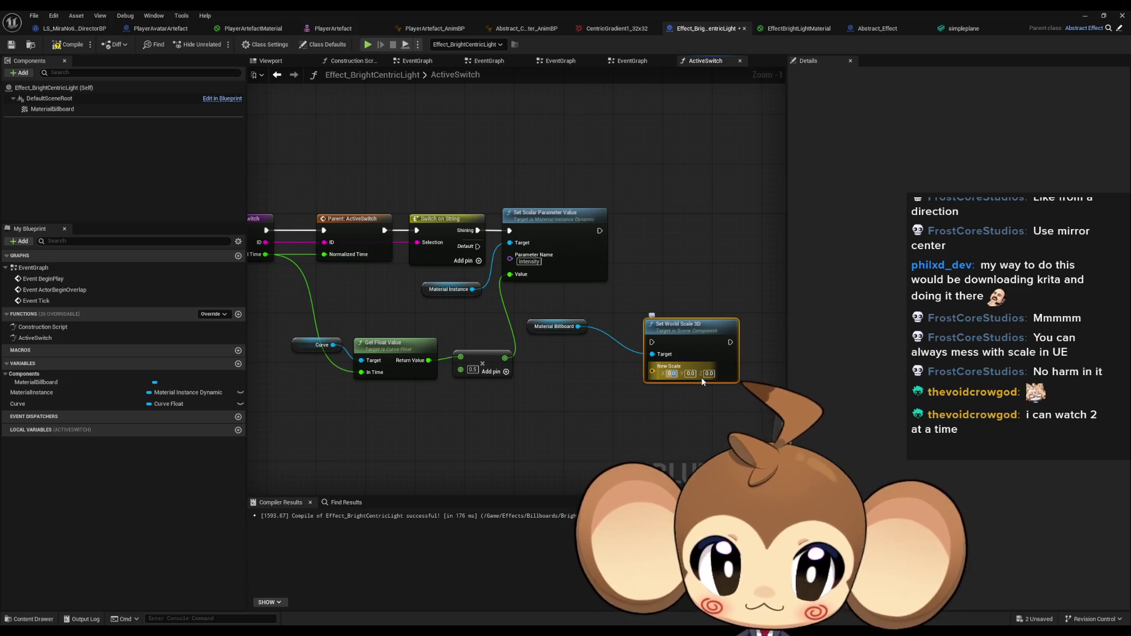
# Set X, Y and Z scale to 3.0, run it after Set Scalar Parameter Value, and play-test.
pyautogui.write('3')
pyautogui.press('Tab')
pyautogui.write('3')
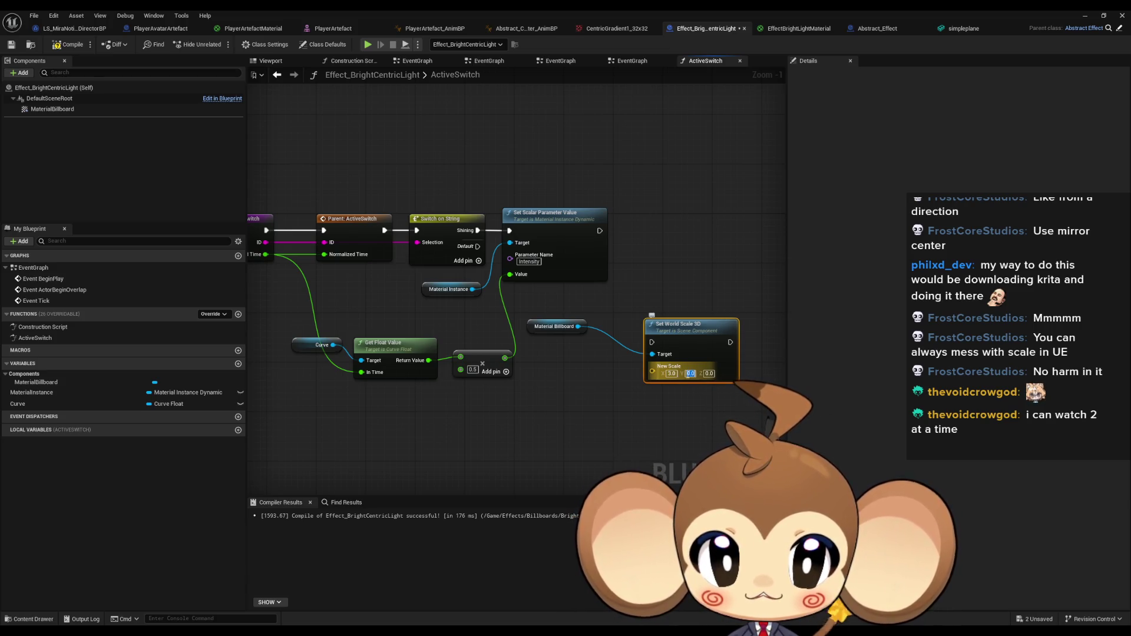
pyautogui.click(710, 374)
pyautogui.write('3')
pyautogui.moveTo(599, 231)
pyautogui.mouseDown()
pyautogui.moveTo(621, 326)
pyautogui.moveTo(652, 341)
pyautogui.mouseUp()
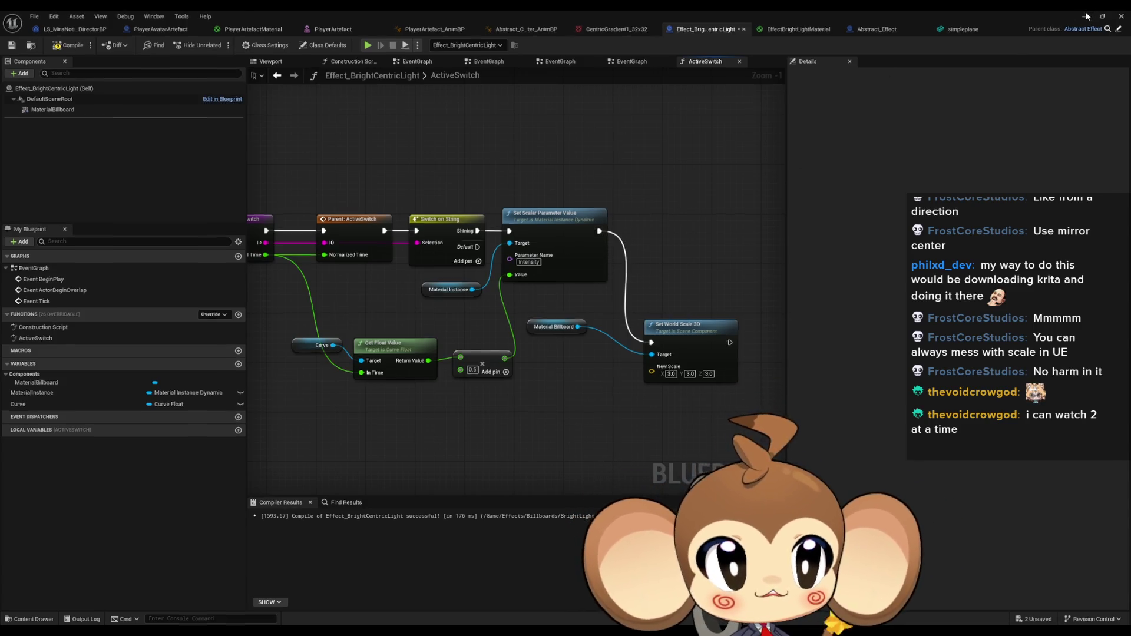
pyautogui.click(1085, 16)
pyautogui.click(225, 44)
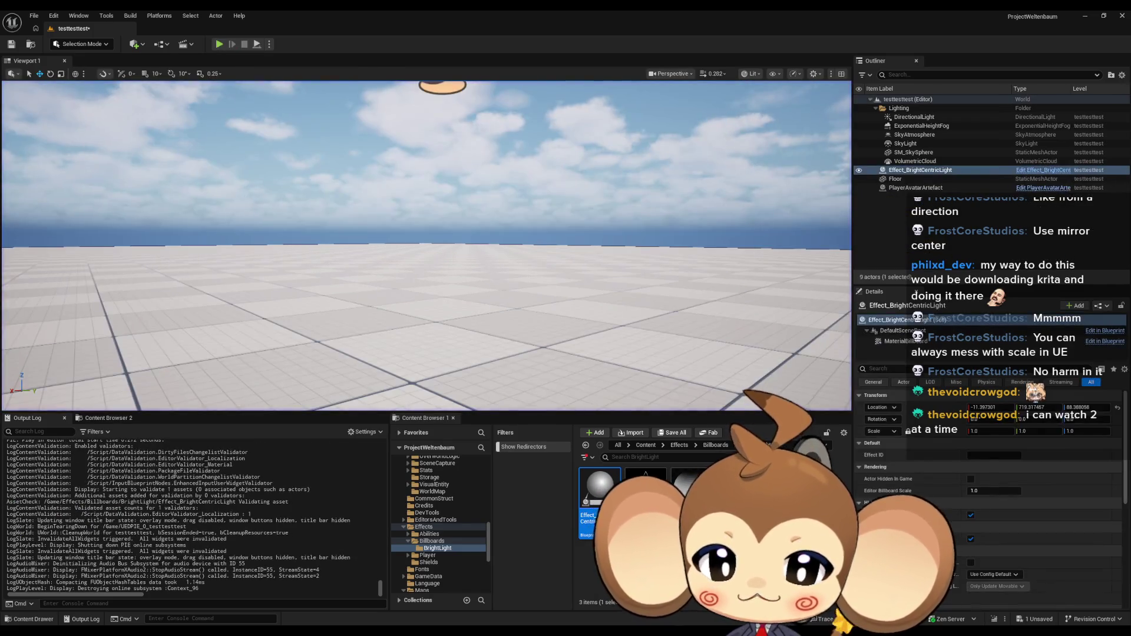
# Stop the play test, bring back the Blueprint editor, and move Set World Scale 3D down-left.
pyautogui.moveTo(448, 630)
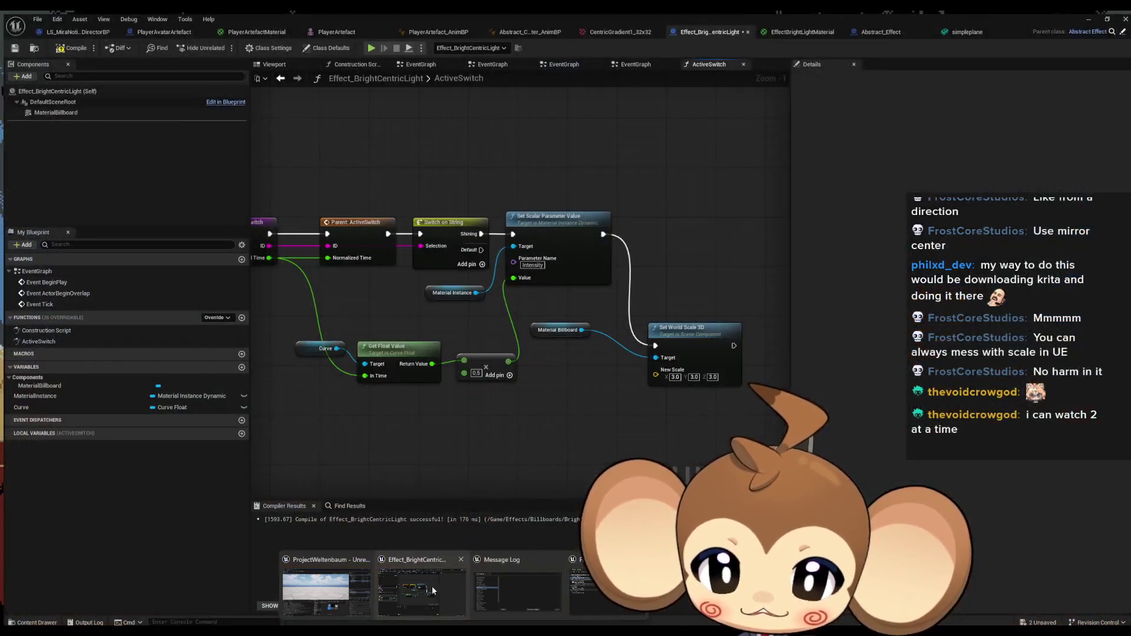
pyautogui.click(432, 585)
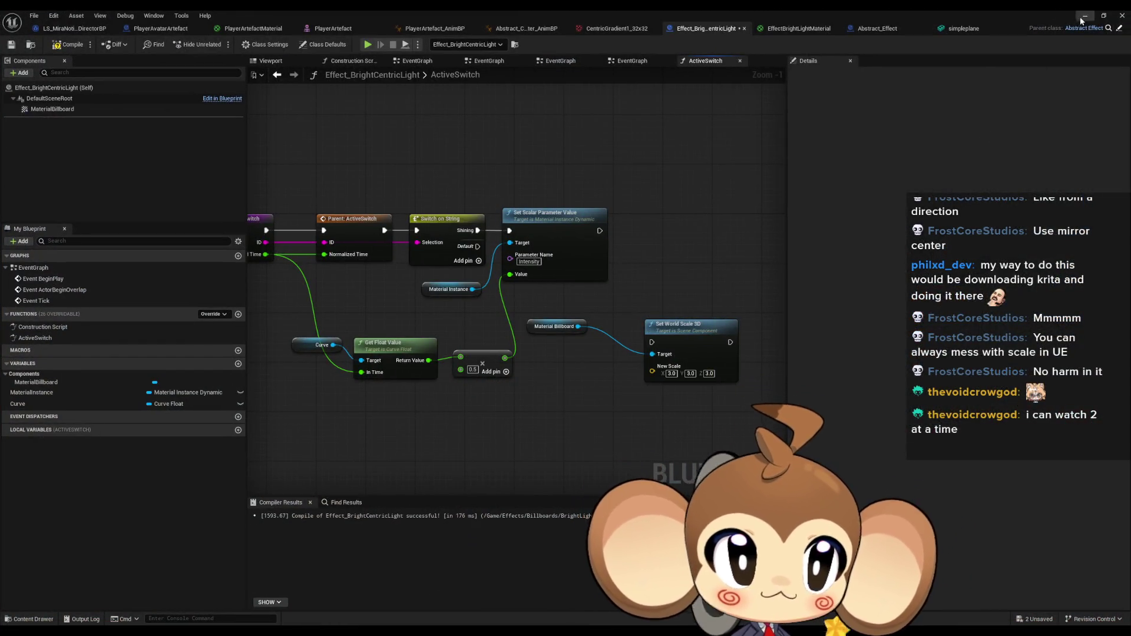
pyautogui.hotkey('alt', 'Tab')
pyautogui.click(244, 46)
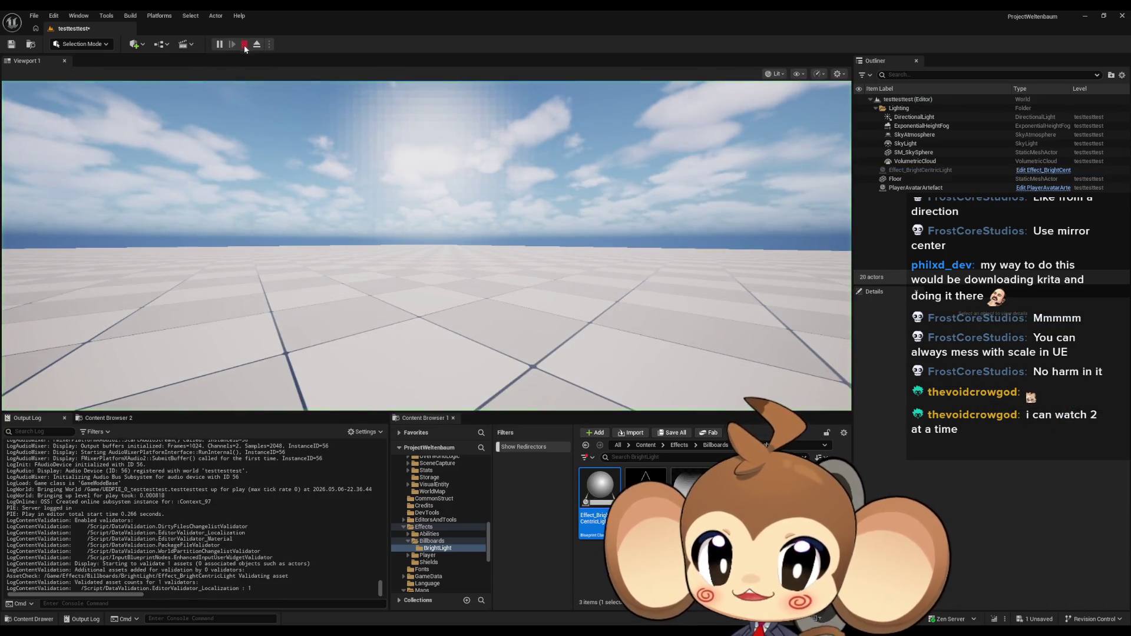
pyautogui.moveTo(448, 630)
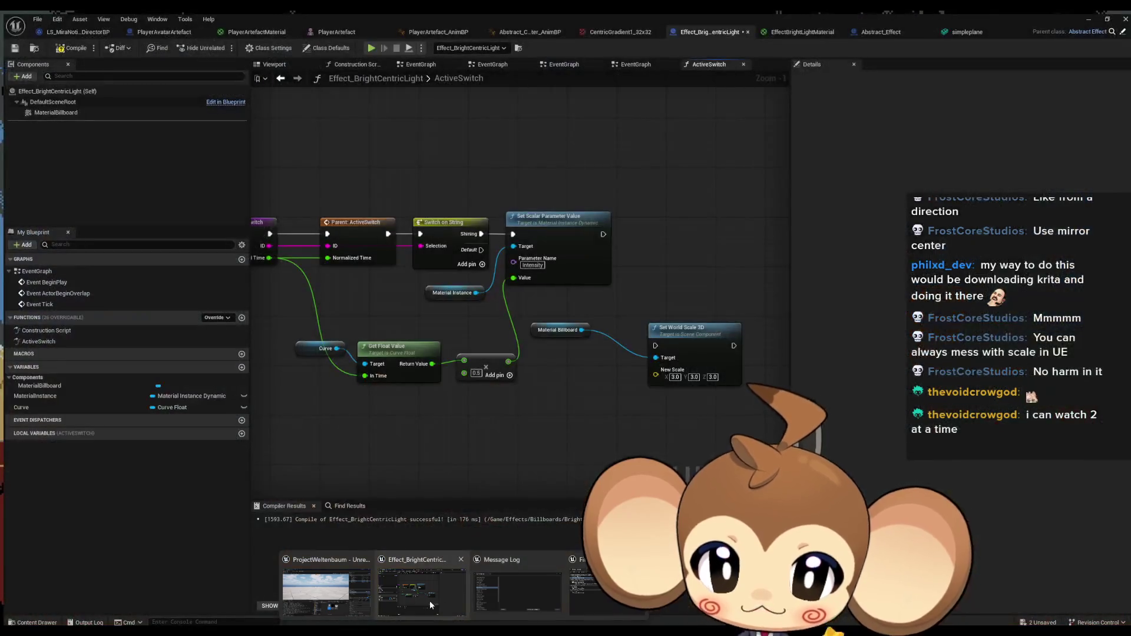
pyautogui.click(430, 600)
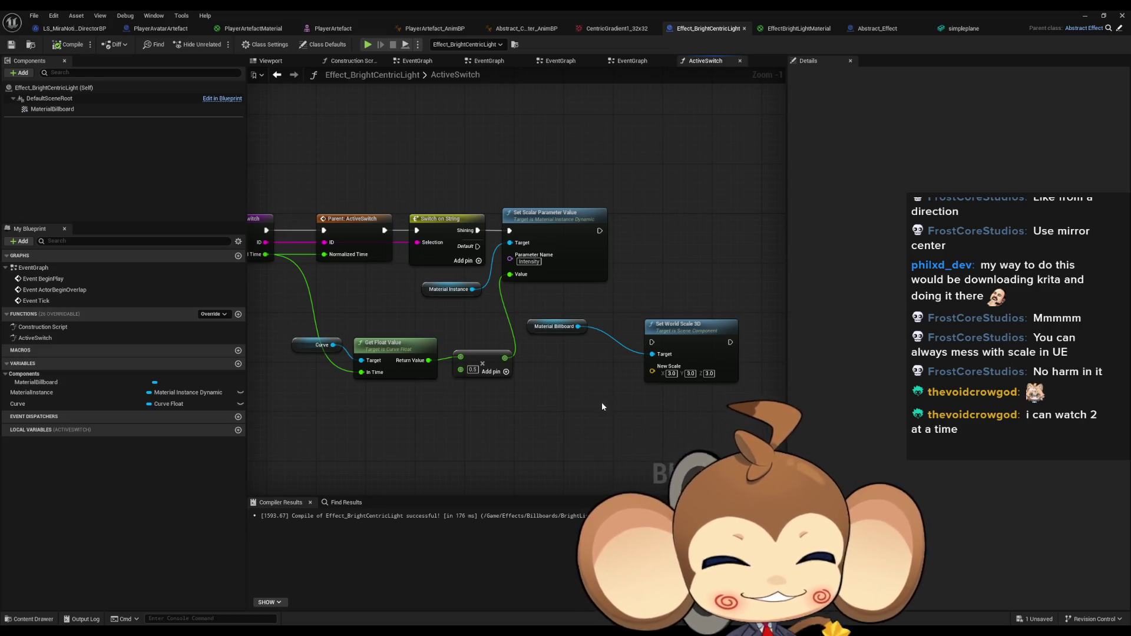
pyautogui.moveTo(651, 380); pyautogui.dragTo(596, 436)
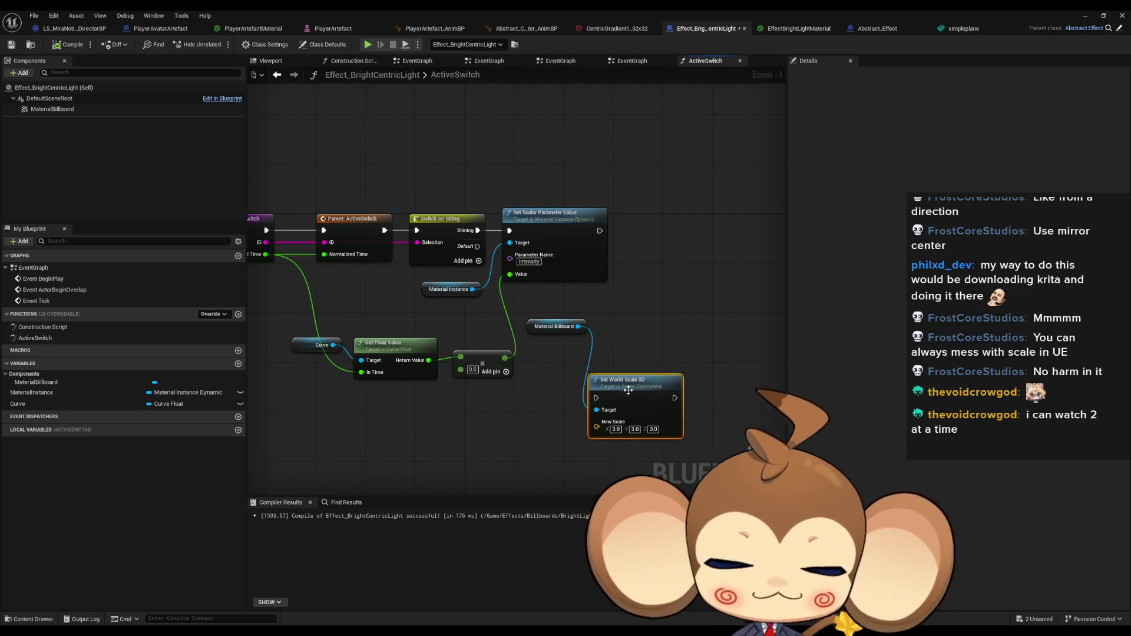
# Add an Elements getter off the Material Billboard reference.
pyautogui.moveTo(597, 345)
pyautogui.mouseDown()
pyautogui.moveTo(606, 370)
pyautogui.moveTo(595, 354)
pyautogui.moveTo(671, 332)
pyautogui.moveTo(672, 354)
pyautogui.mouseUp()
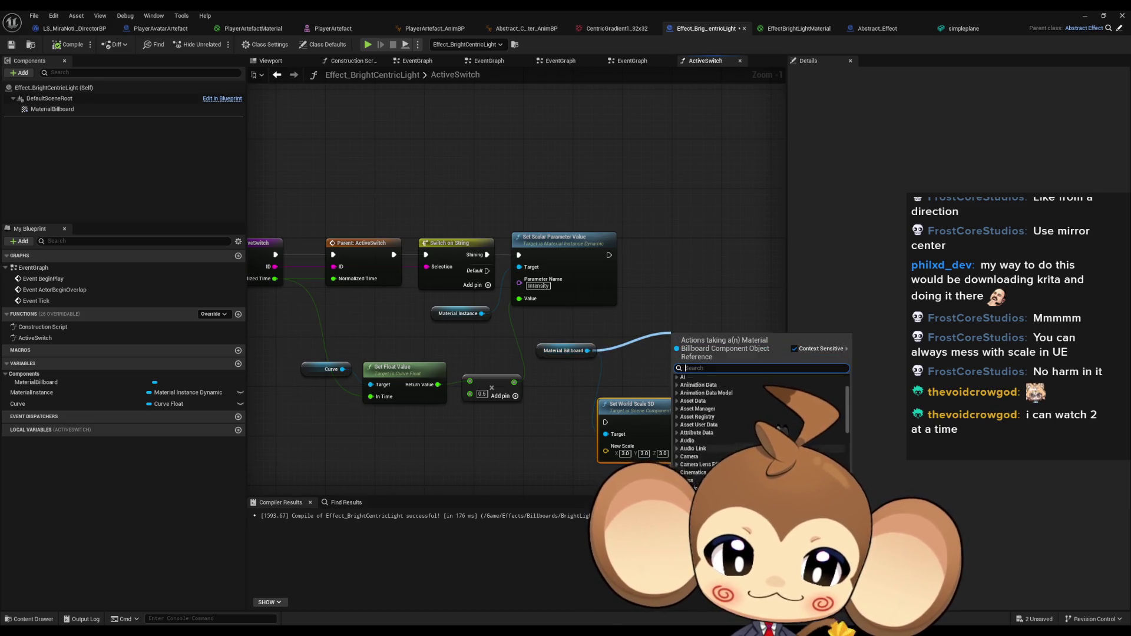
pyautogui.scroll(-2, 760, 424)
pyautogui.scroll(-6, 760, 425)
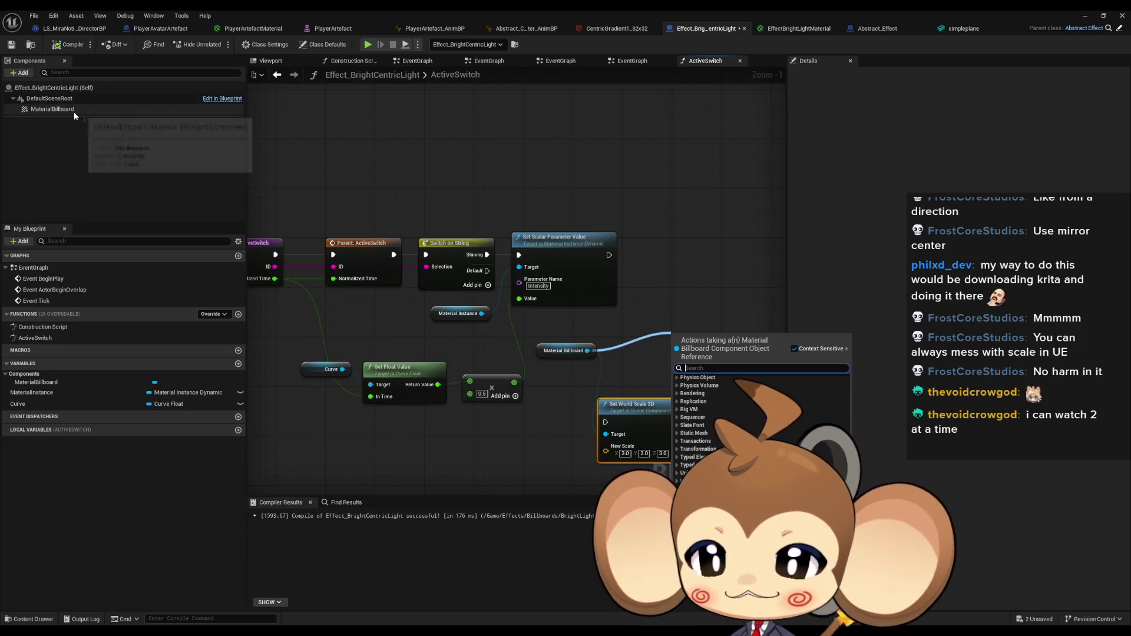
pyautogui.moveTo(588, 351); pyautogui.dragTo(648, 340)
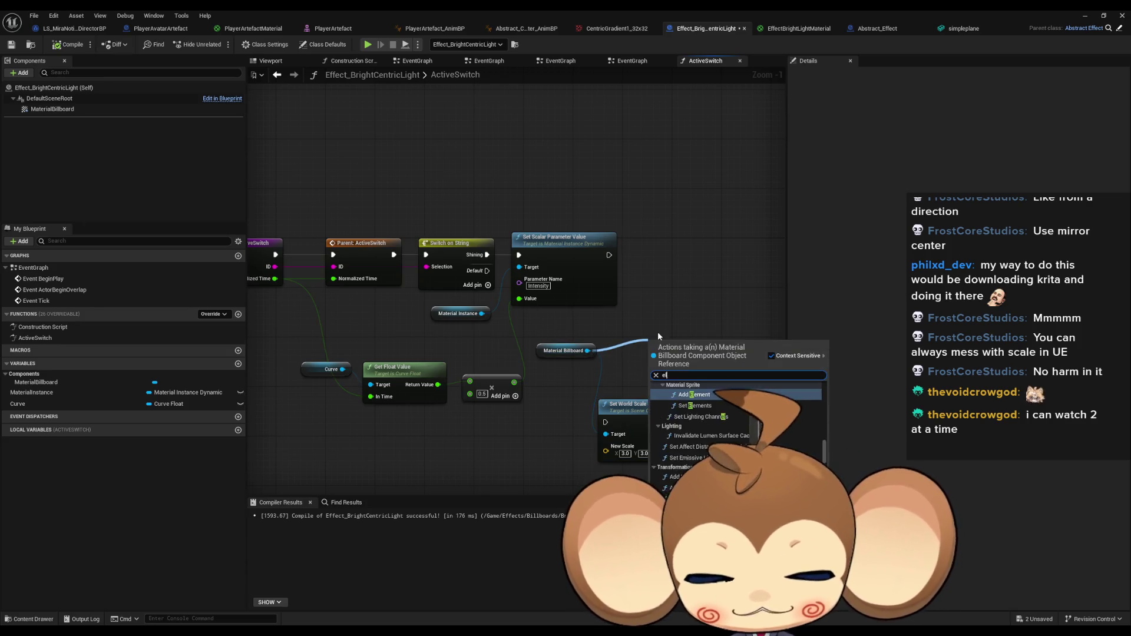
pyautogui.write('element')
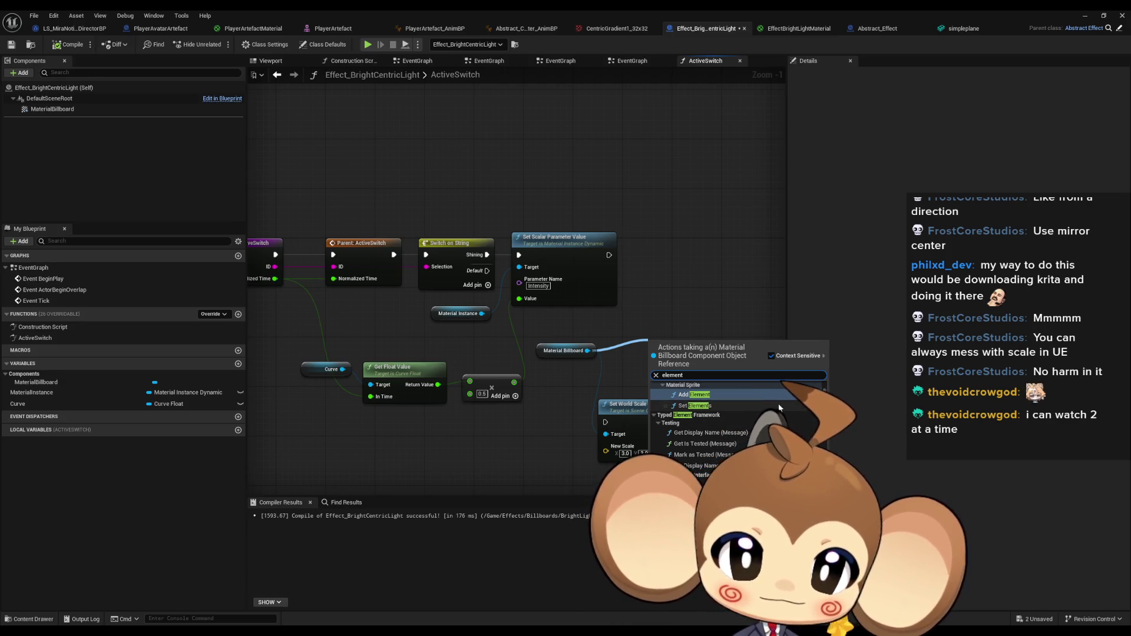
pyautogui.scroll(1, 725, 415)
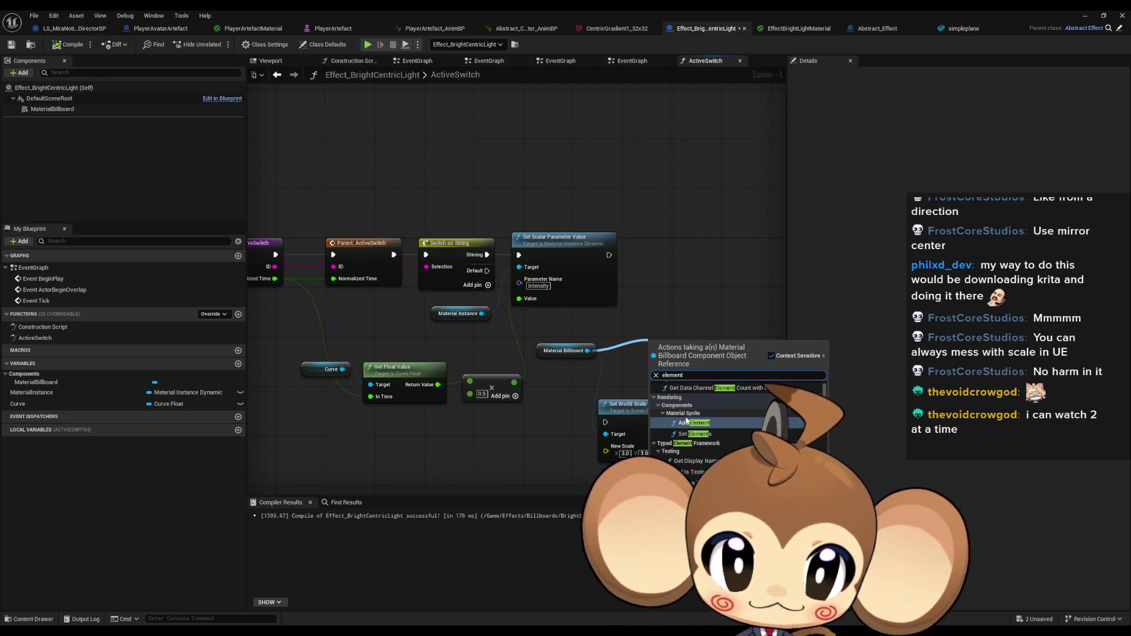
pyautogui.scroll(-1, 687, 420)
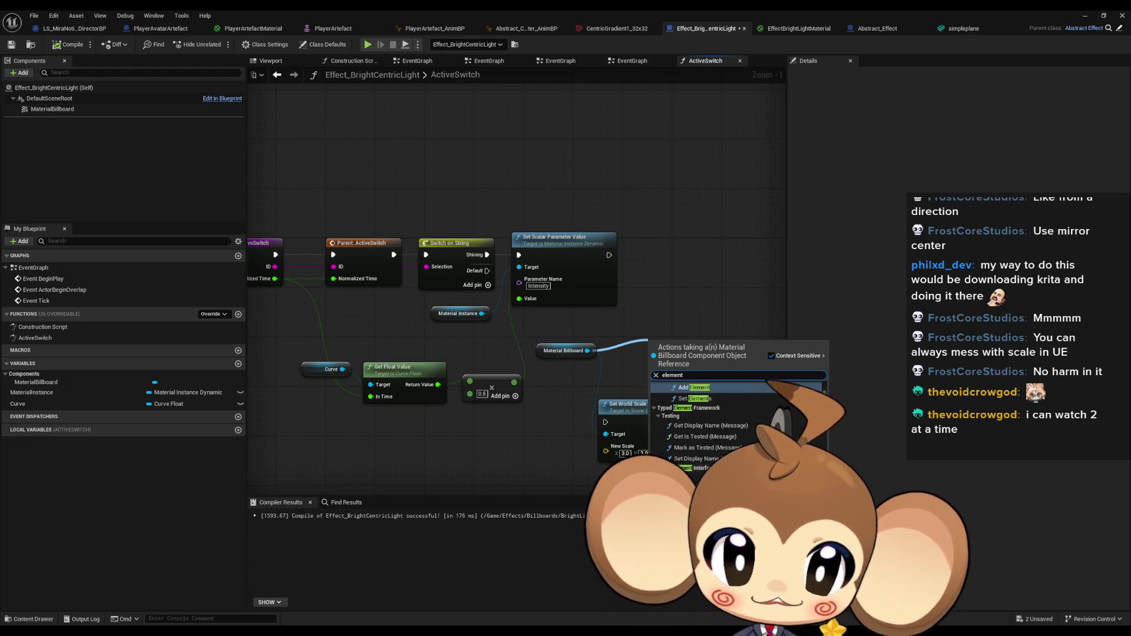
pyautogui.scroll(-3, 736, 424)
pyautogui.scroll(-3, 736, 424)
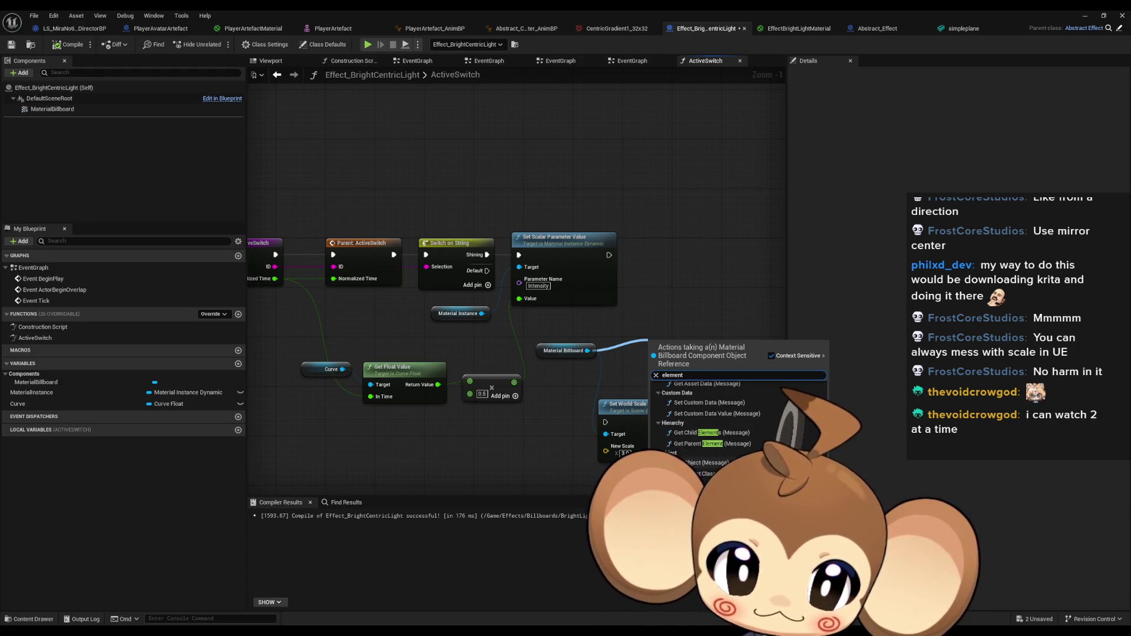
pyautogui.scroll(-5, 737, 424)
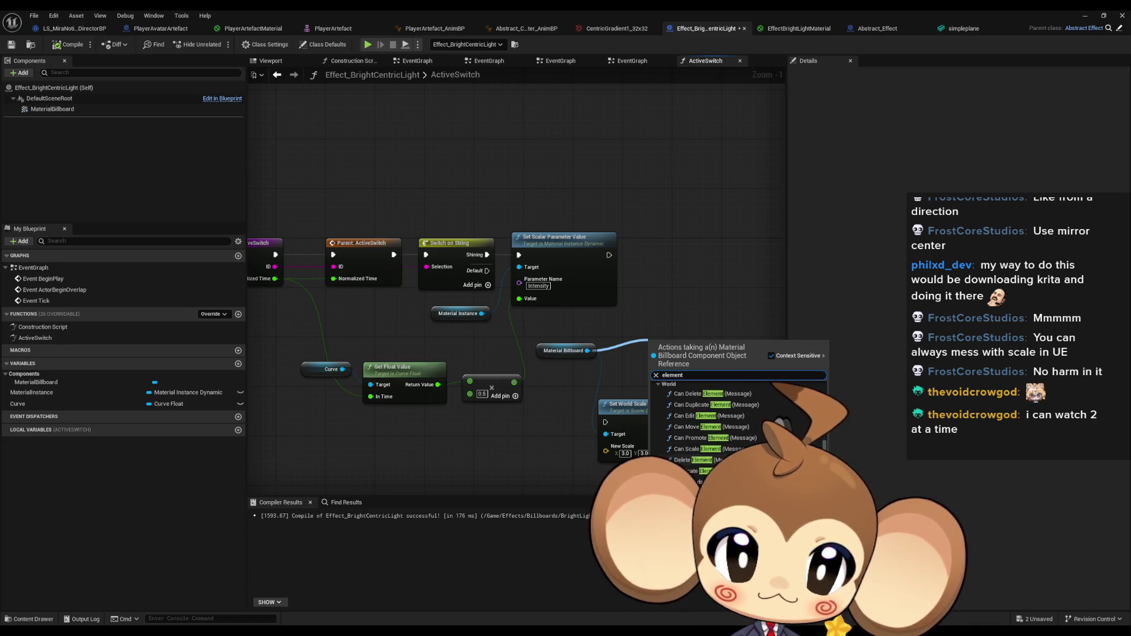
pyautogui.click(719, 465)
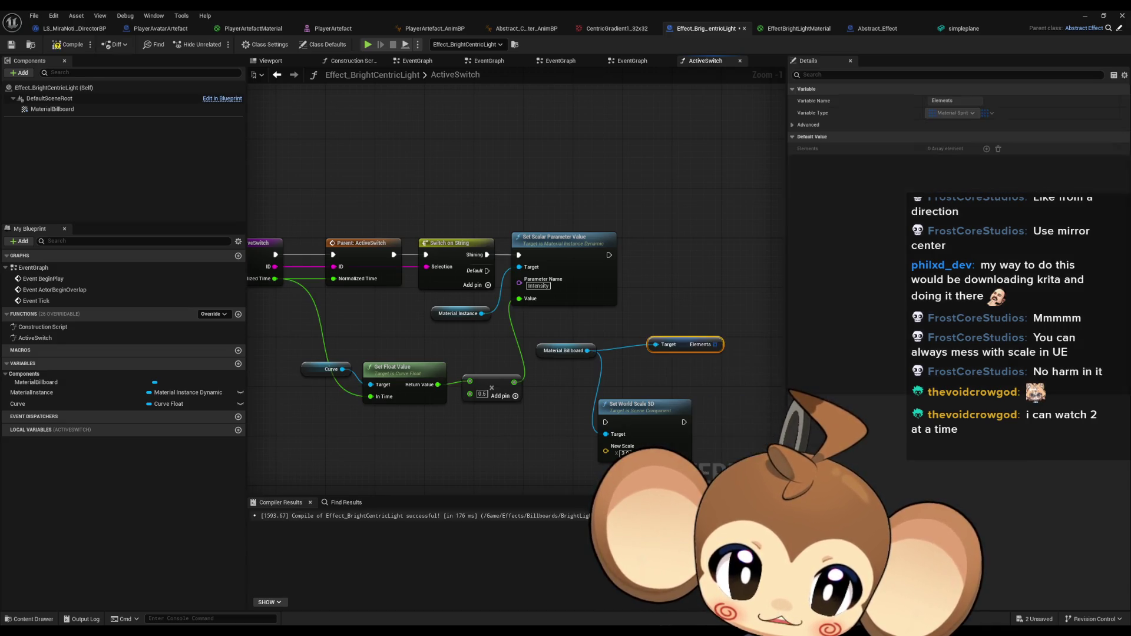
# Chain a GET array node and a Set members in Material Sprite Element node.
pyautogui.moveTo(685, 363)
pyautogui.mouseDown()
pyautogui.moveTo(707, 364)
pyautogui.moveTo(651, 374)
pyautogui.moveTo(685, 337)
pyautogui.mouseUp()
pyautogui.write('get')
pyautogui.press('Return')
pyautogui.write('set members')
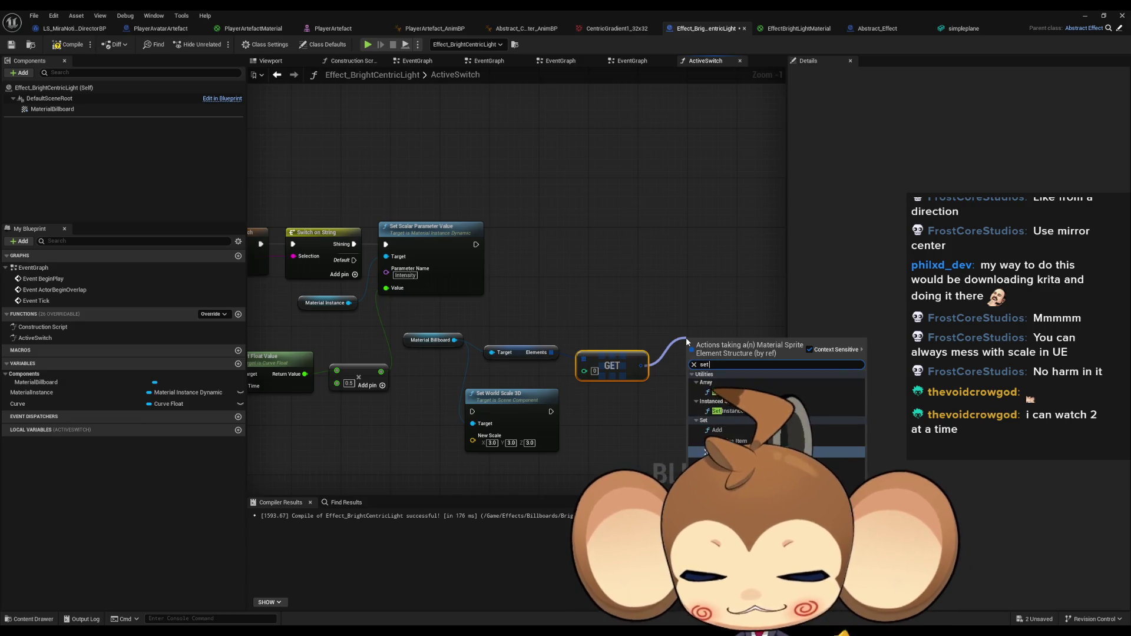
pyautogui.press('Return')
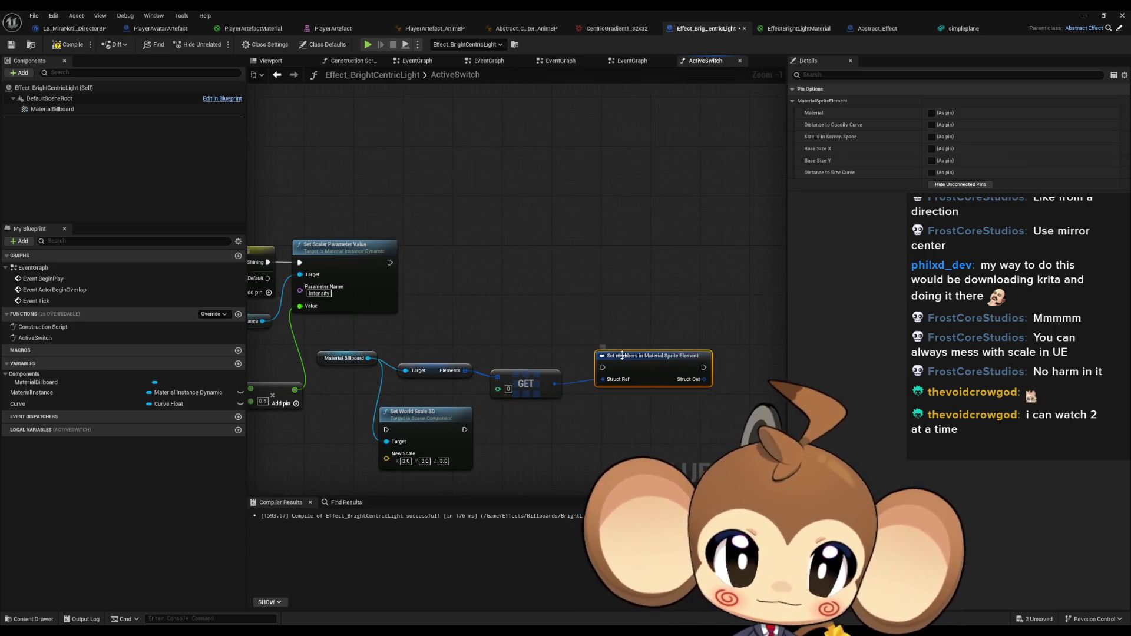
# Expose Base Size X and Y, set both to 100.0, and run it after Set Scalar Parameter Value.
pyautogui.click(932, 149)
pyautogui.click(932, 161)
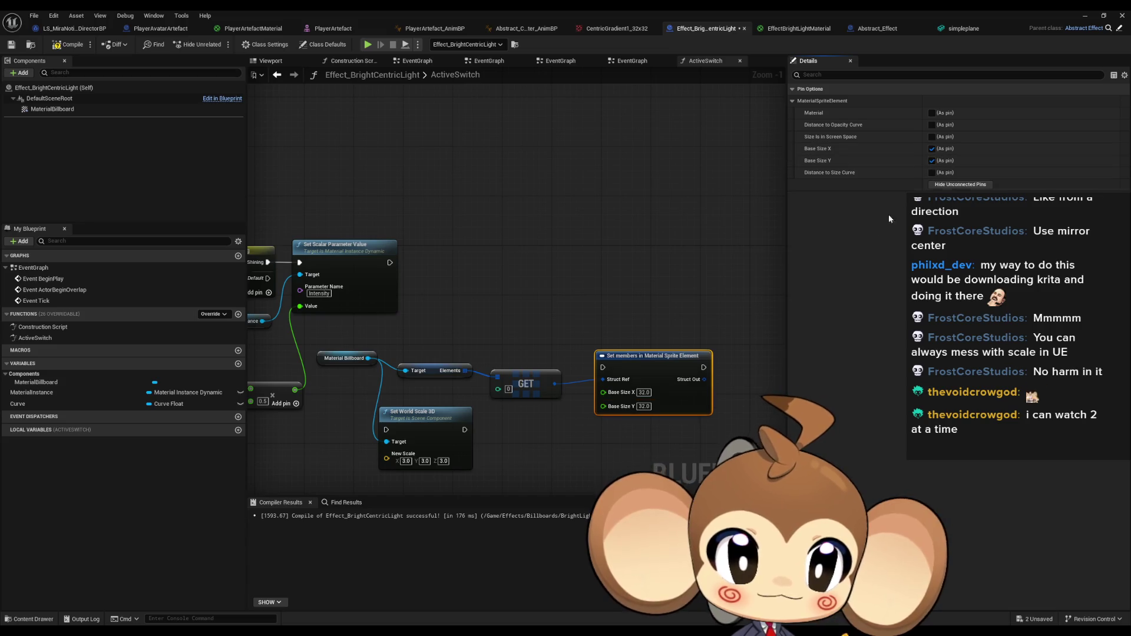
pyautogui.moveTo(640, 395); pyautogui.dragTo(639, 328)
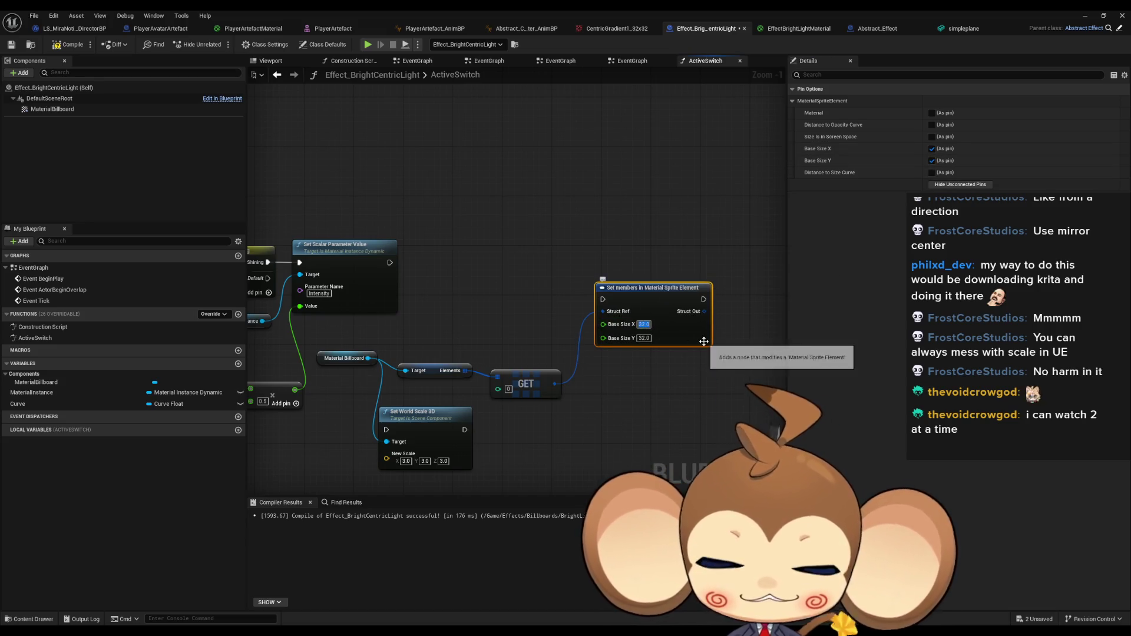
pyautogui.write('100')
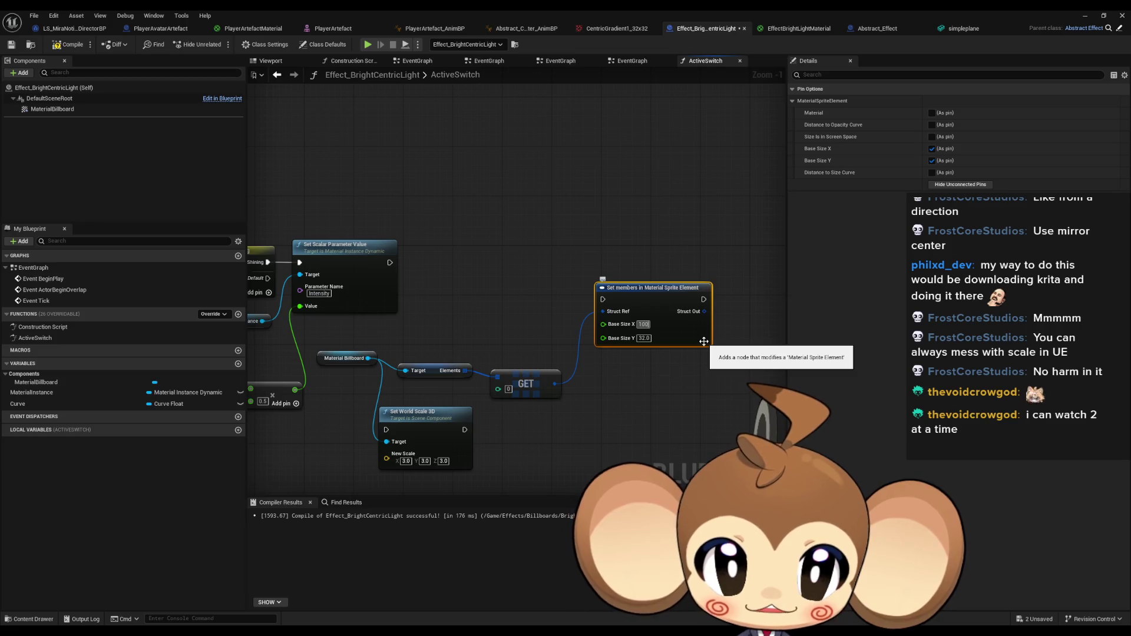
pyautogui.press('Tab')
pyautogui.write('100')
pyautogui.press('Return')
pyautogui.moveTo(604, 303)
pyautogui.mouseDown()
pyautogui.moveTo(404, 284)
pyautogui.moveTo(389, 263)
pyautogui.mouseUp()
pyautogui.click(1078, 15)
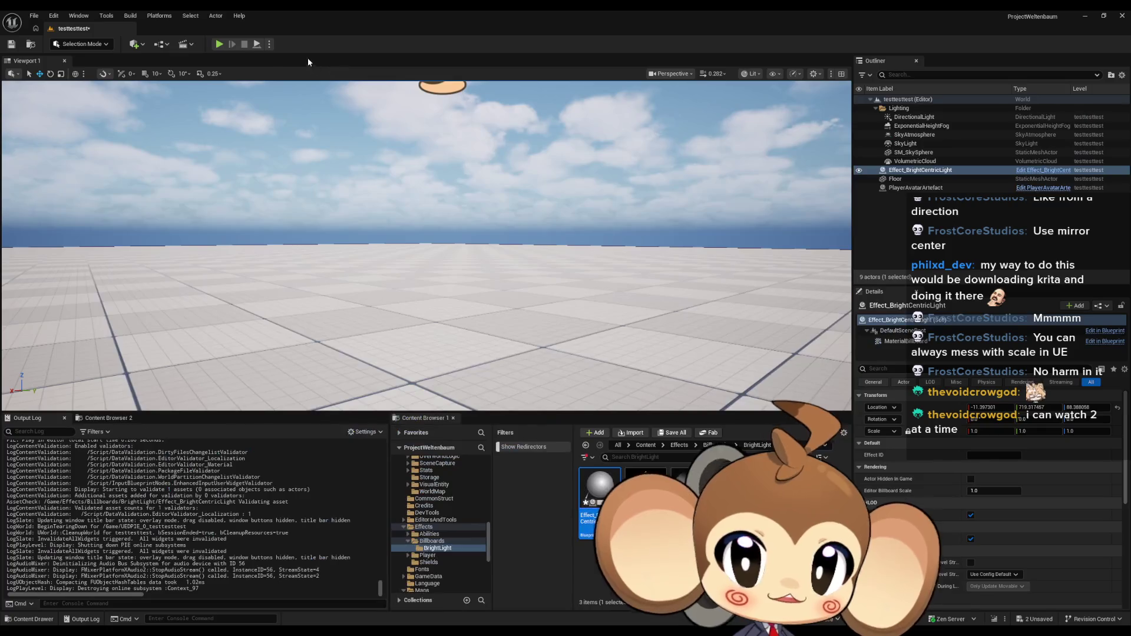
# Play-test the level, stop it, and return to the Blueprint editor.
pyautogui.click(219, 45)
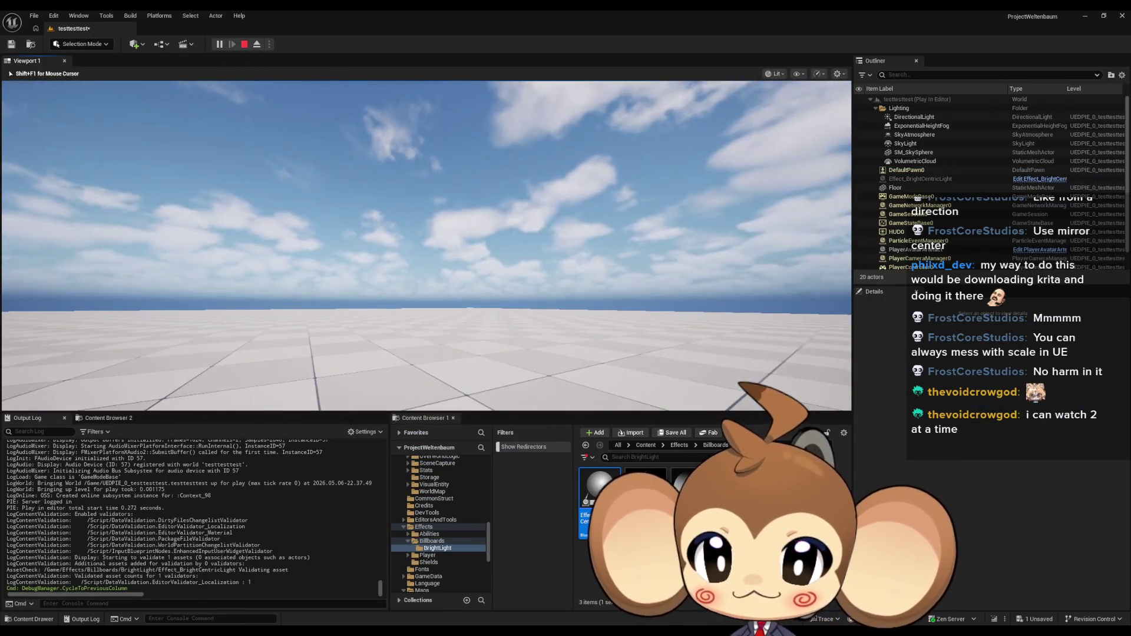
pyautogui.hotkey('shift', 'F1')
pyautogui.click(245, 46)
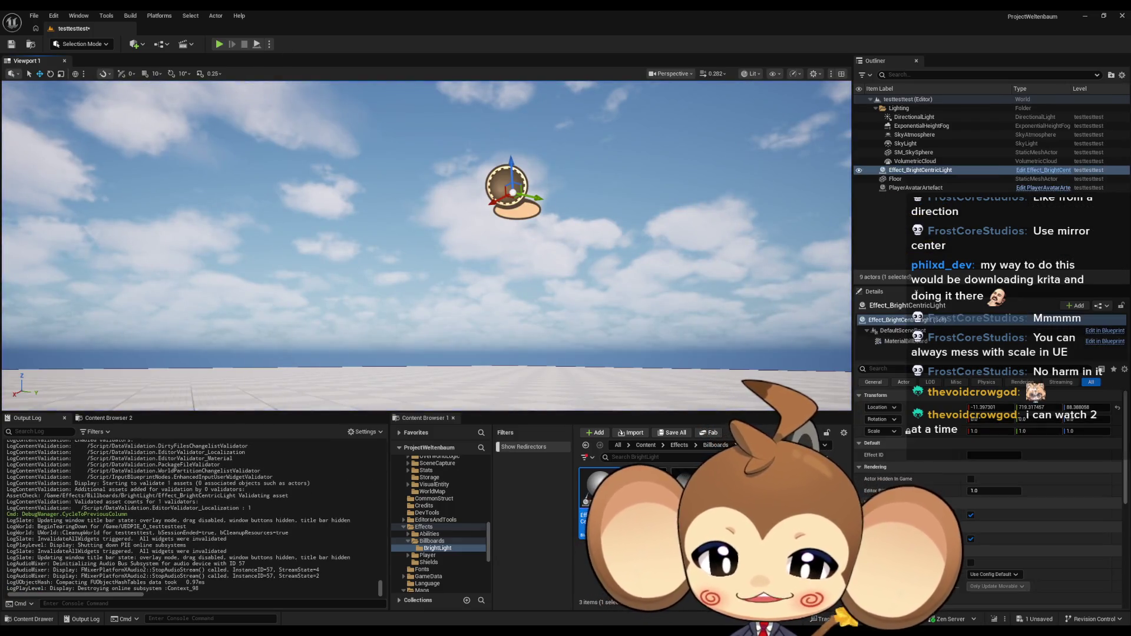
pyautogui.moveTo(502, 595)
pyautogui.click(414, 591)
# Multiply the 0.5 node's output by 100 and feed it into Base Size X and Y.
pyautogui.moveTo(504, 295)
pyautogui.mouseDown()
pyautogui.moveTo(460, 379)
pyautogui.moveTo(467, 362)
pyautogui.moveTo(624, 302)
pyautogui.moveTo(359, 371)
pyautogui.mouseUp()
pyautogui.write('*')
pyautogui.press('Return')
pyautogui.click(639, 319)
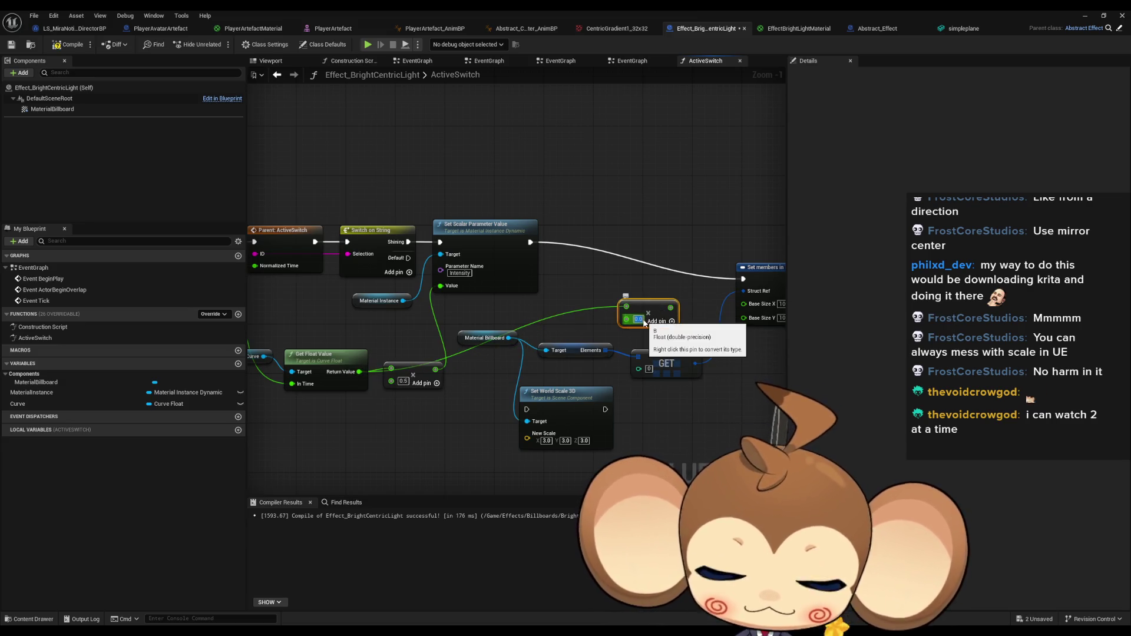
pyautogui.write('100')
pyautogui.press('Return')
pyautogui.moveTo(677, 307)
pyautogui.mouseDown()
pyautogui.moveTo(743, 304)
pyautogui.moveTo(743, 317)
pyautogui.mouseUp()
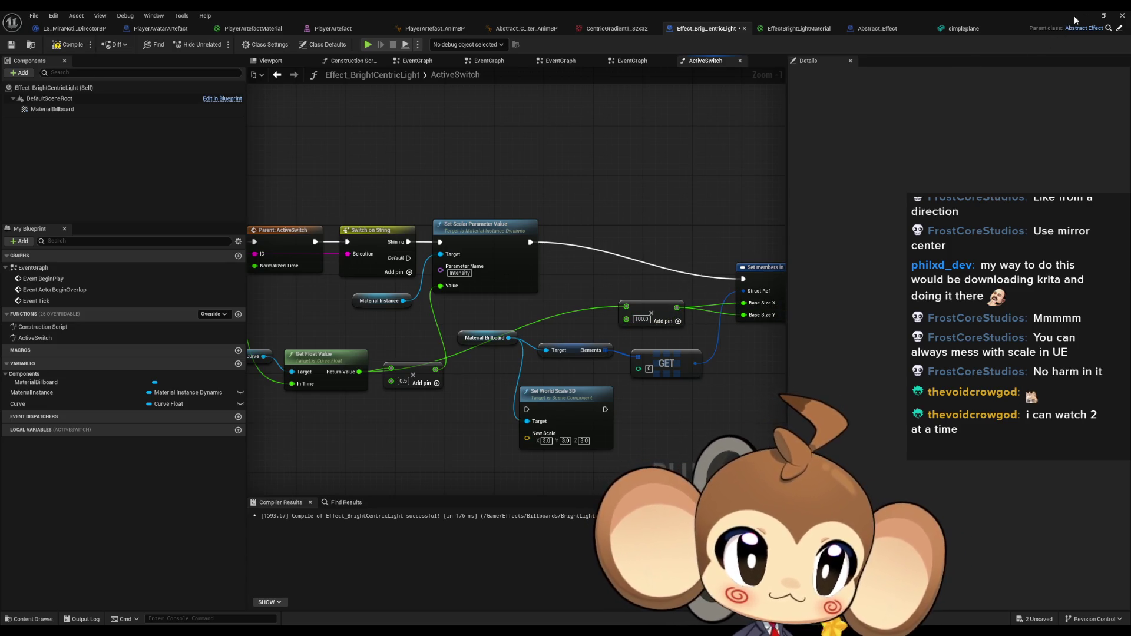
# Play-test the level again, then switch back to the Blueprint editor.
pyautogui.click(1084, 16)
pyautogui.click(223, 44)
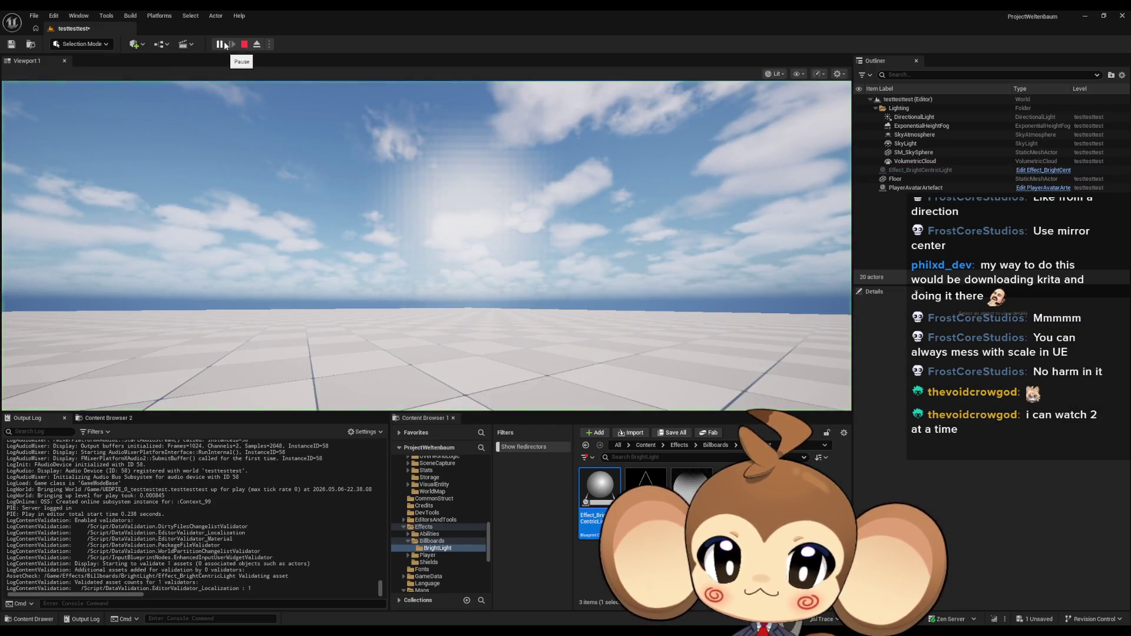
pyautogui.click(245, 44)
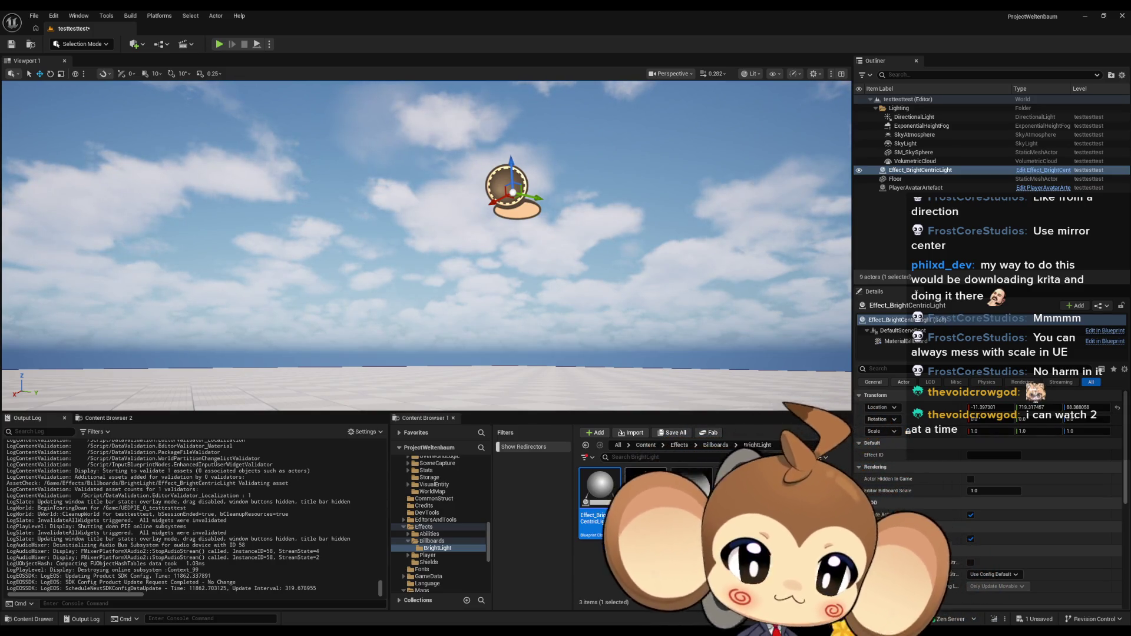
pyautogui.hotkey('alt', 'Tab')
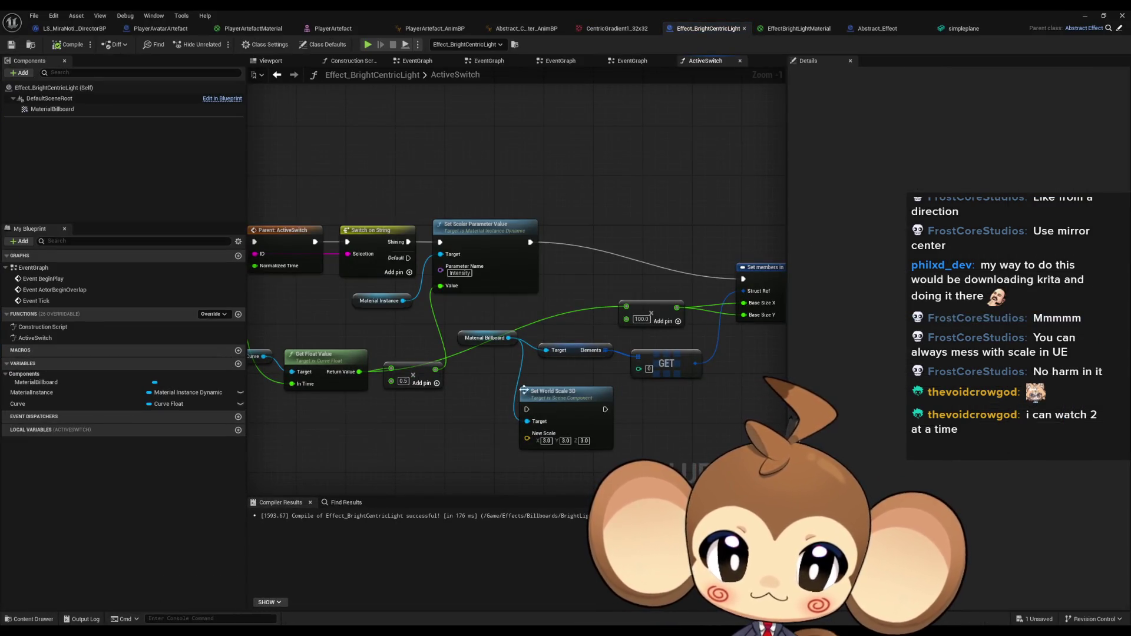
# Search Material Billboard for size actions, then maximize the Reddit thread 'Help - Scaling Billboard Sprite with Actor'.
pyautogui.moveTo(507, 338); pyautogui.dragTo(563, 303)
pyautogui.write('size')
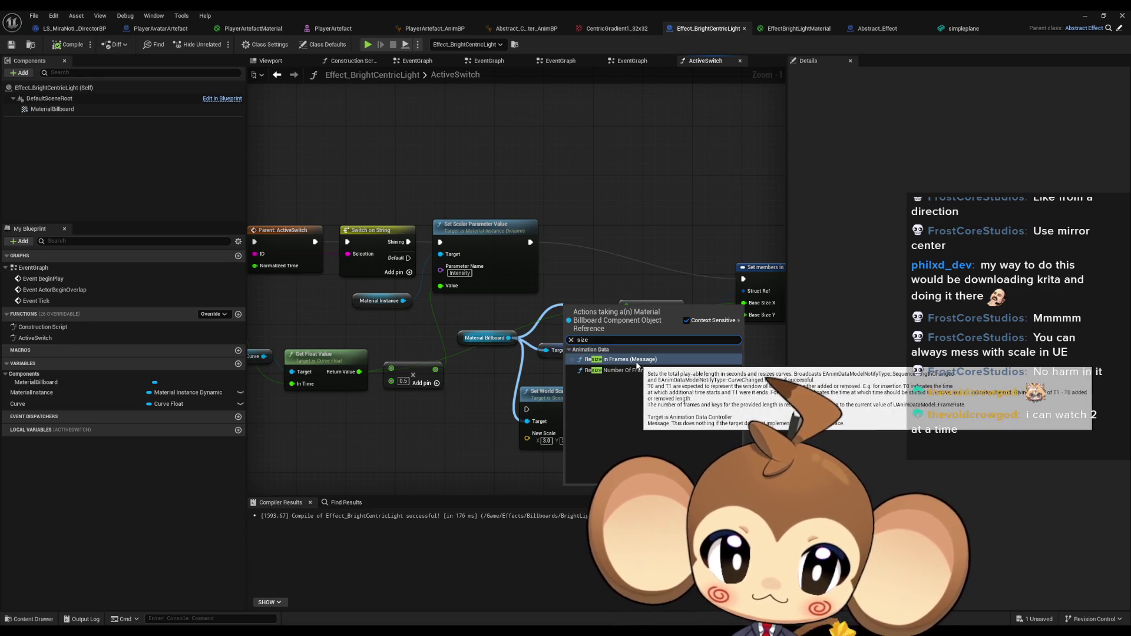
pyautogui.rightClick(609, 279)
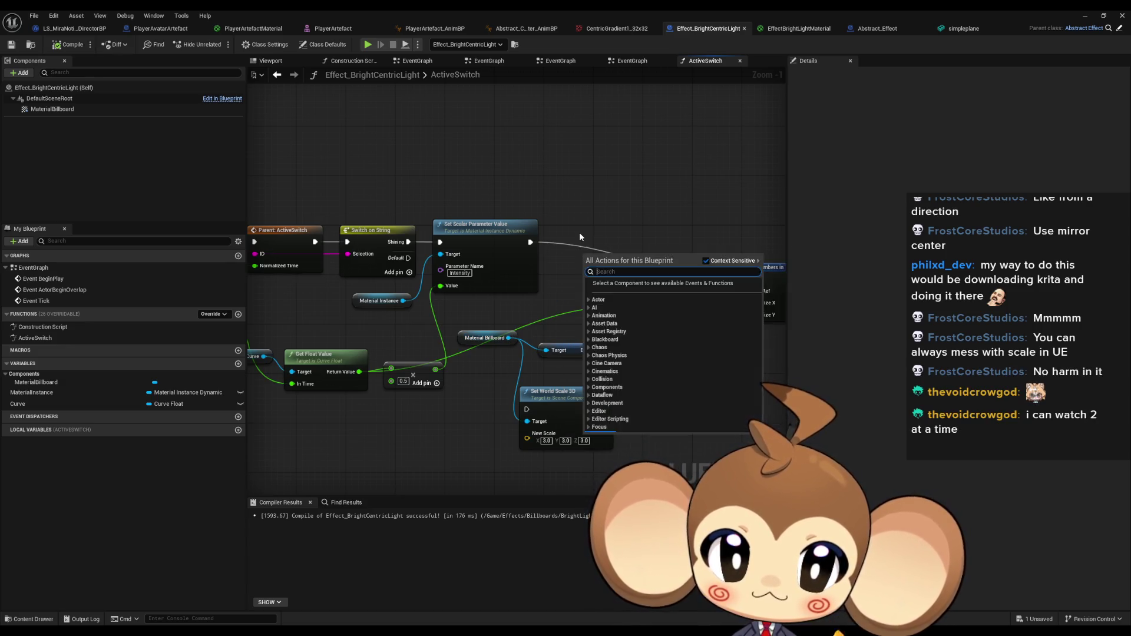
pyautogui.moveTo(578, 232); pyautogui.dragTo(457, 188)
pyautogui.moveTo(603, 372); pyautogui.dragTo(641, 401)
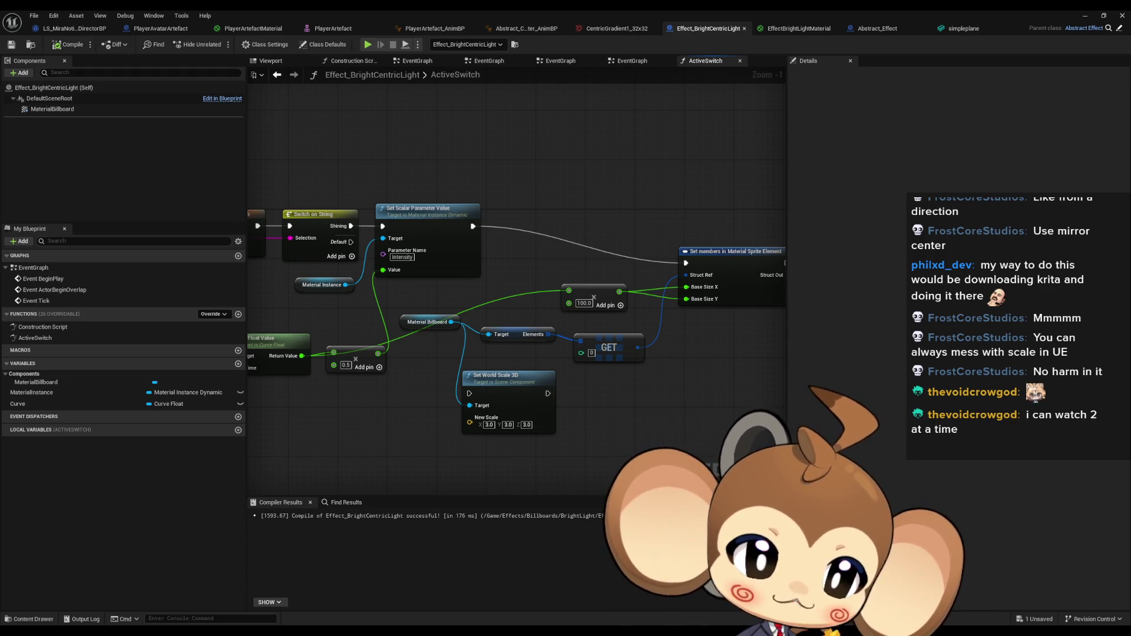
pyautogui.moveTo(1130, 255)
pyautogui.mouseDown()
pyautogui.moveTo(876, 254)
pyautogui.moveTo(459, 197)
pyautogui.mouseUp()
pyautogui.doubleClick(459, 197)
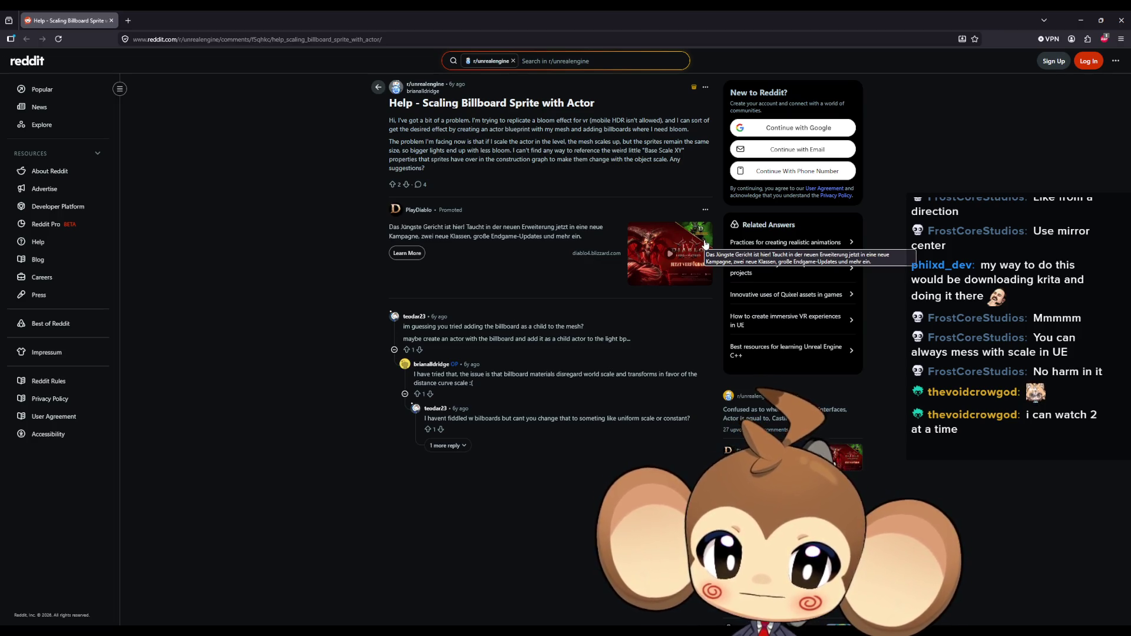
# Highlight the reply suggesting uniform or constant scale, then switch back to Unreal Editor.
pyautogui.moveTo(514, 418); pyautogui.dragTo(670, 419)
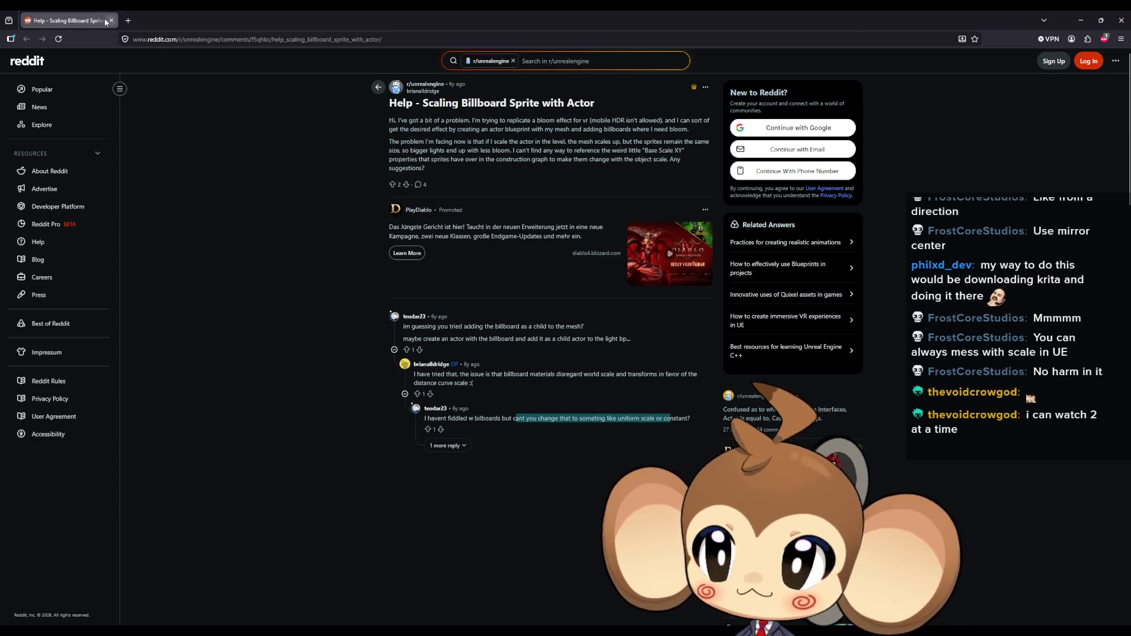
pyautogui.hotkey('alt', 'Tab')
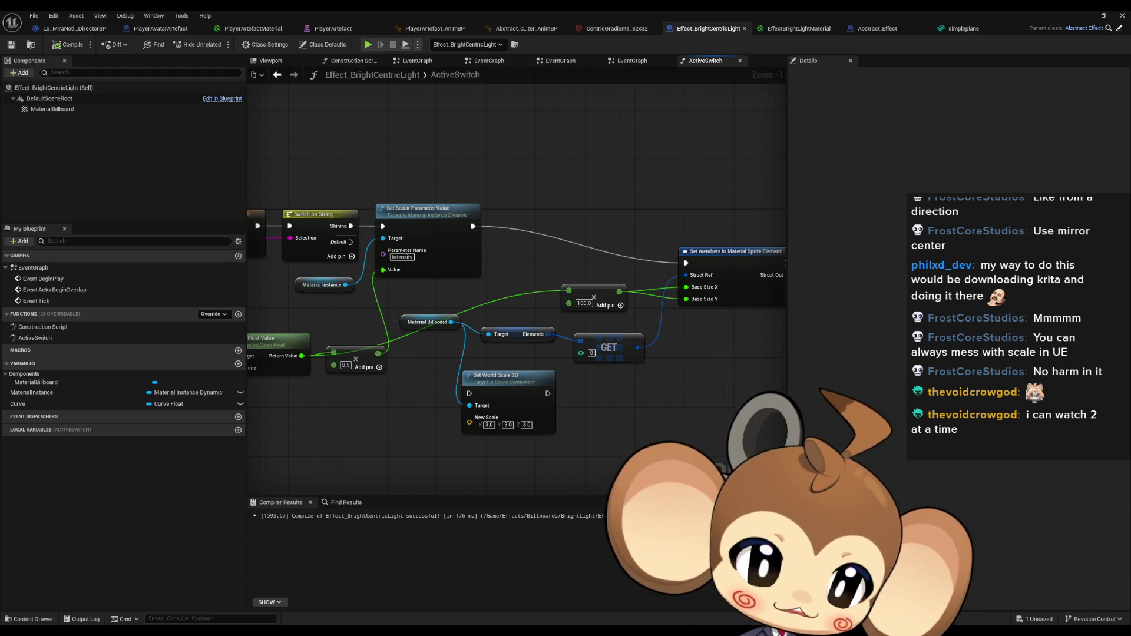
# Move the Set members in Material Sprite Element node up-left, then switch to the billboard-resizing forum thread.
pyautogui.click(683, 251)
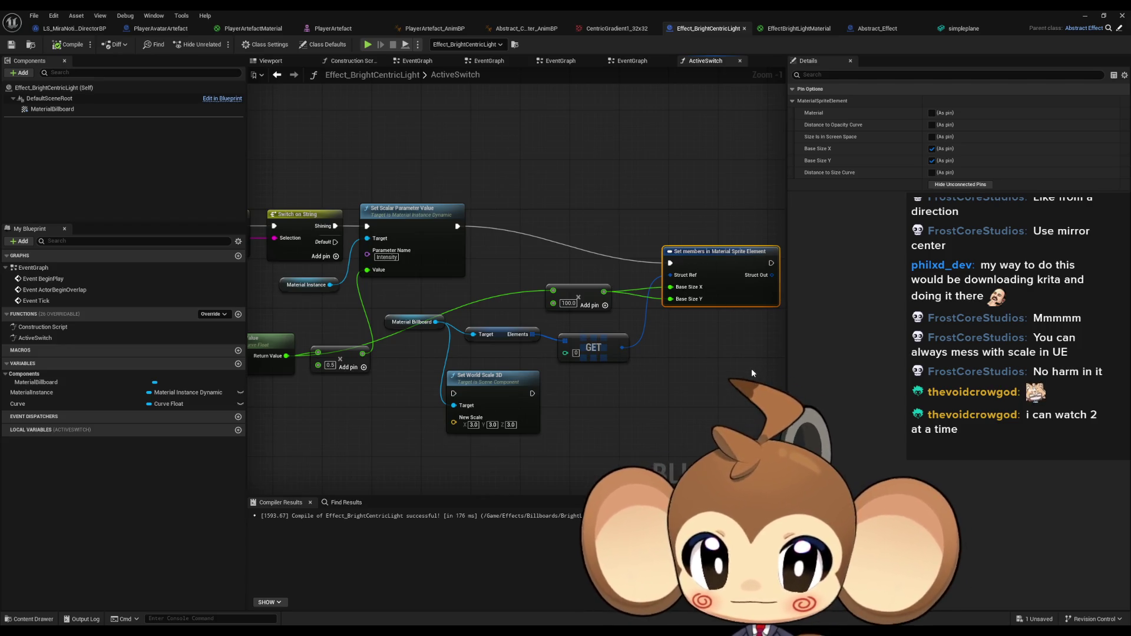
pyautogui.moveTo(692, 353); pyautogui.dragTo(680, 390)
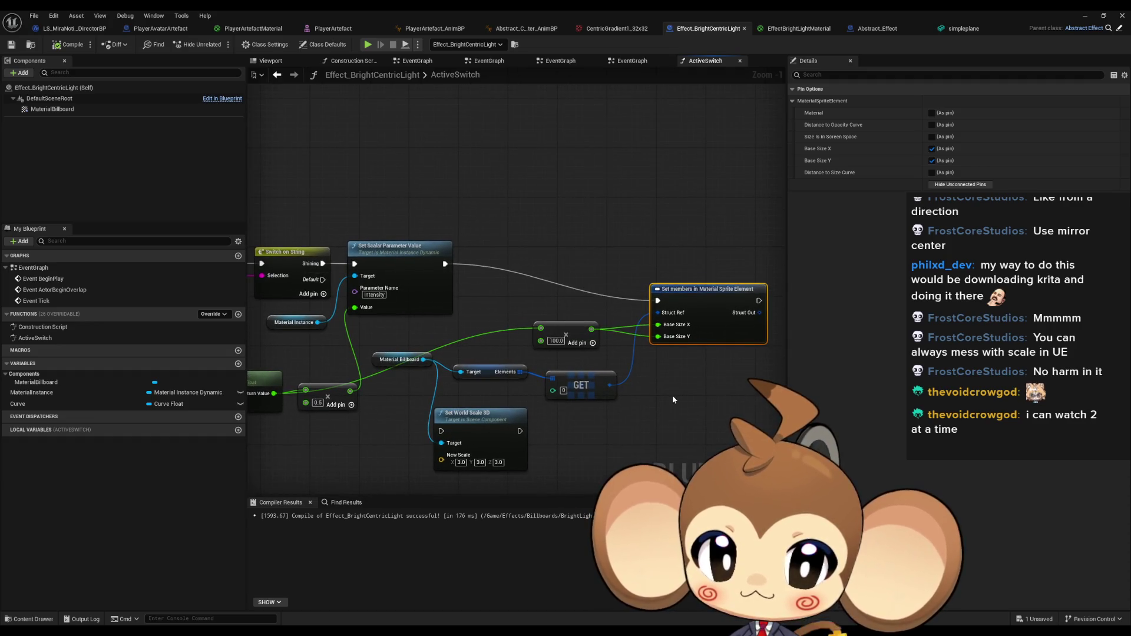
pyautogui.moveTo(667, 398); pyautogui.dragTo(622, 395)
pyautogui.moveTo(649, 301); pyautogui.dragTo(630, 277)
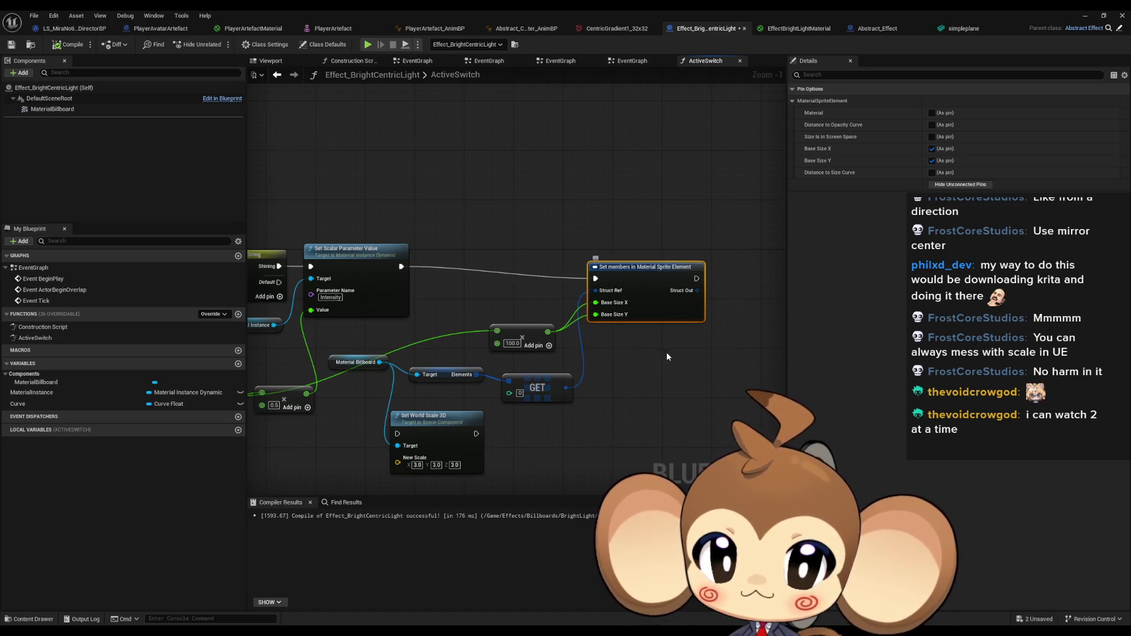
pyautogui.moveTo(647, 281); pyautogui.dragTo(647, 269)
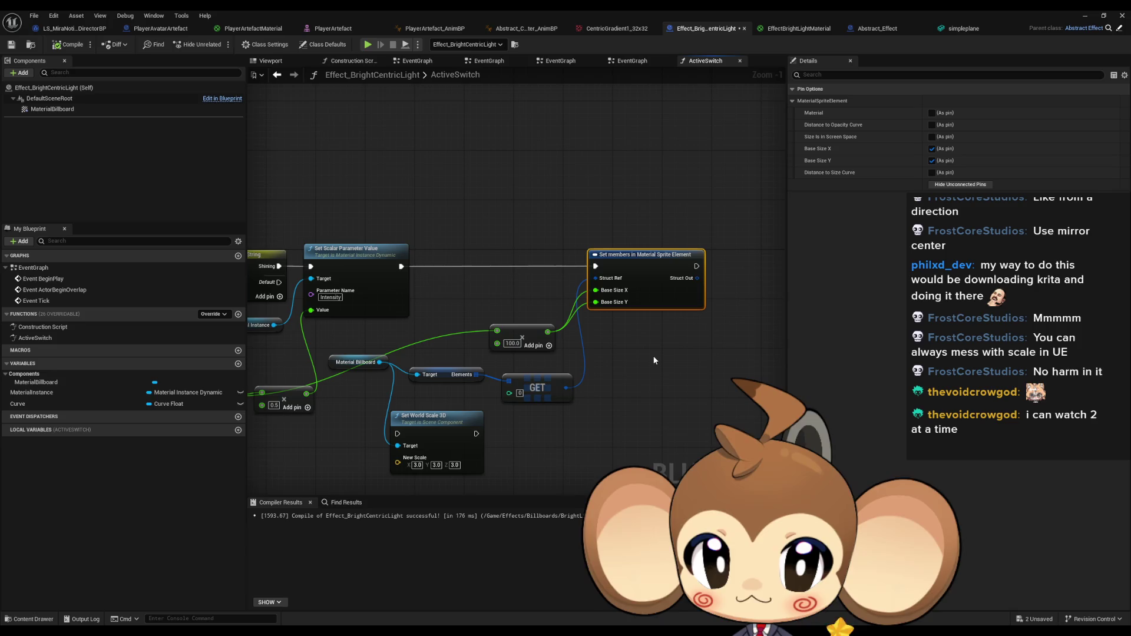
pyautogui.click(566, 396)
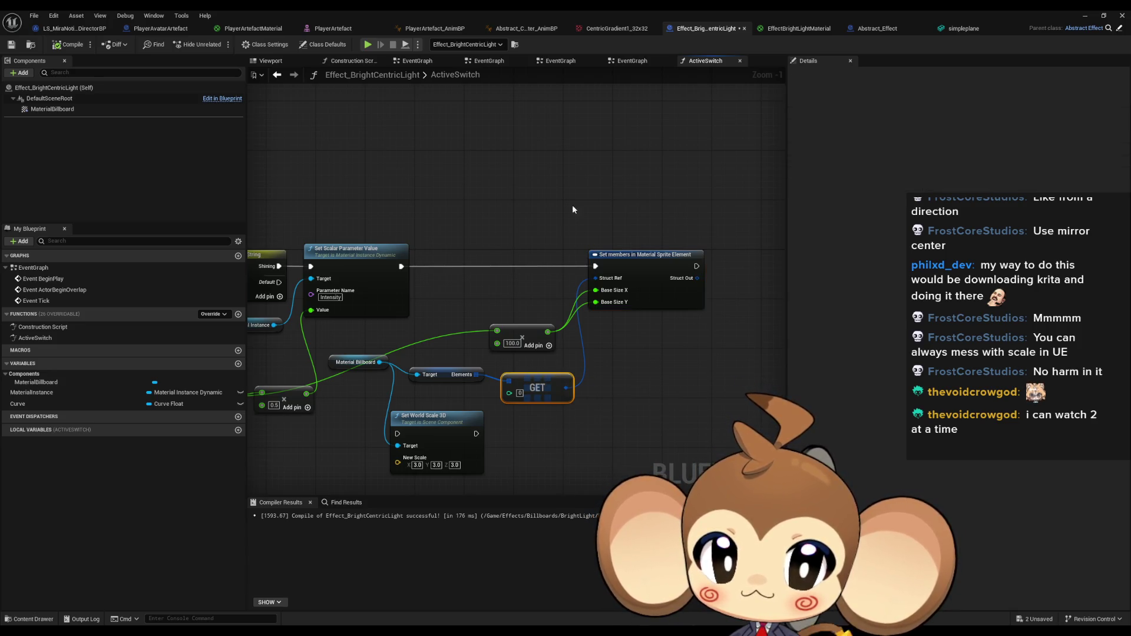
pyautogui.click(606, 260)
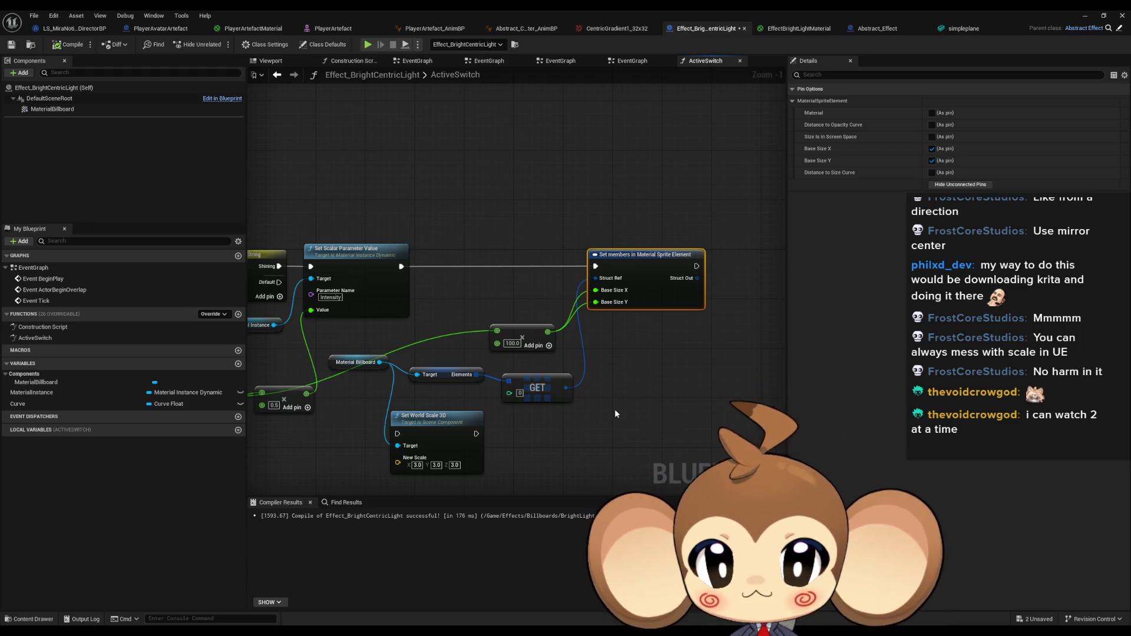
pyautogui.moveTo(615, 410); pyautogui.dragTo(663, 407)
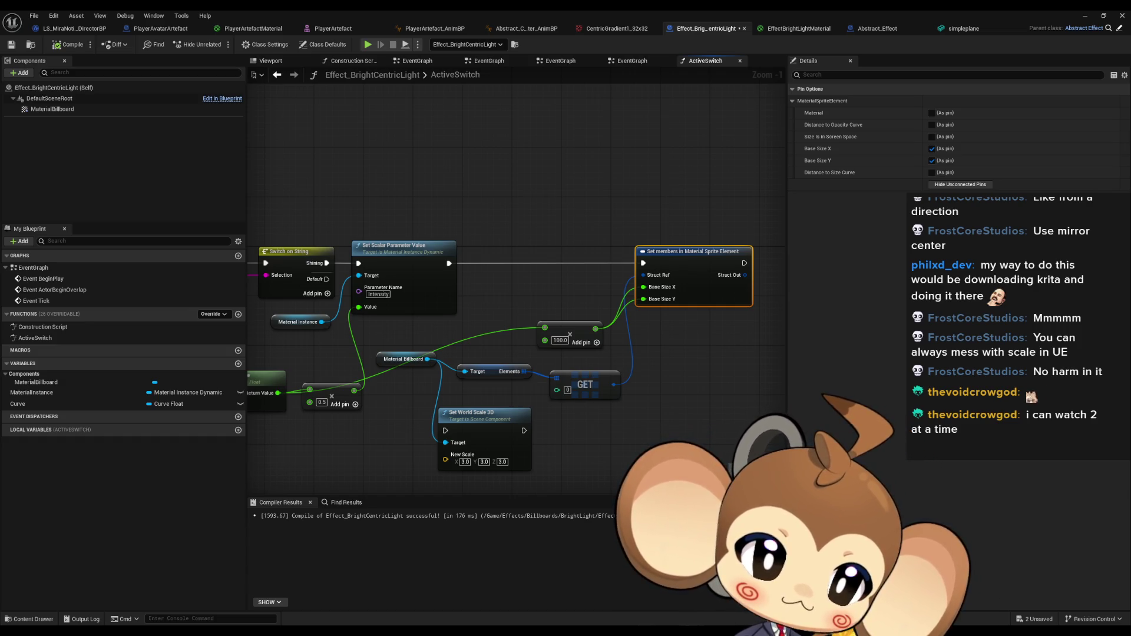
pyautogui.hotkey('alt', 'Tab')
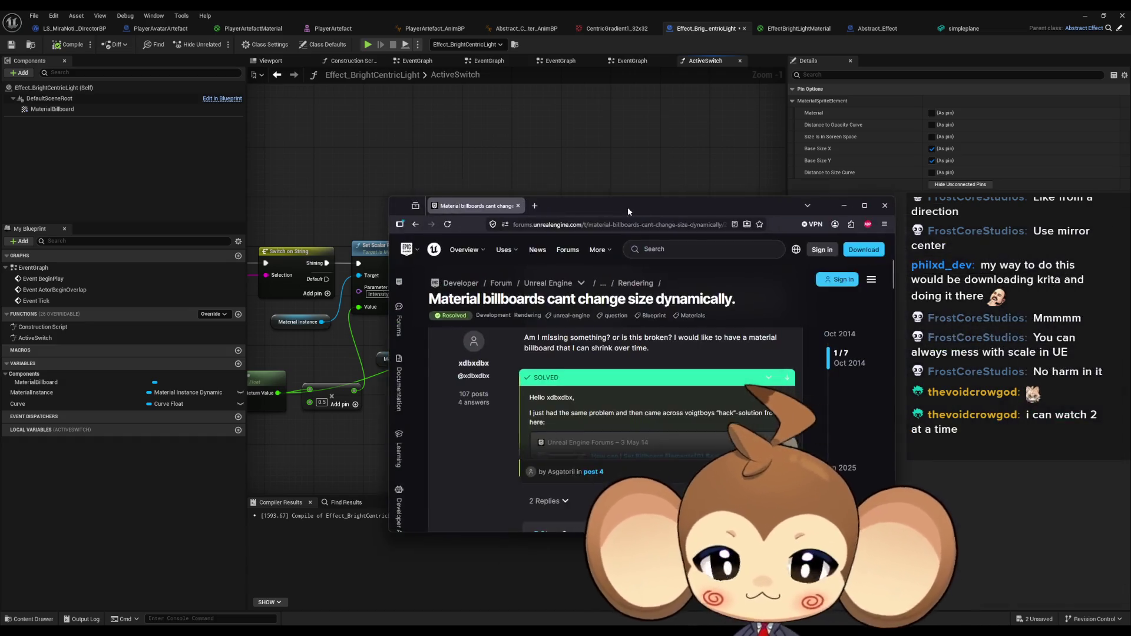
# Open the linked Billboard Elements[0].BaseSizeX/Y thread, read its replies, and return to Unreal.
pyautogui.scroll(2, 490, 263)
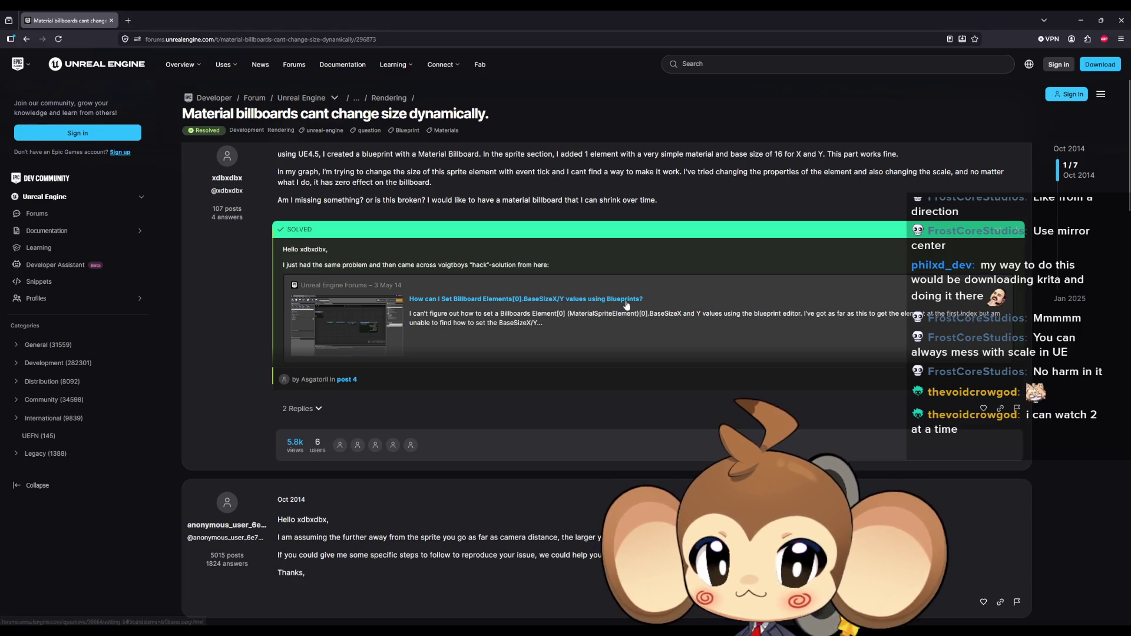
pyautogui.middleClick(449, 302)
pyautogui.click(169, 20)
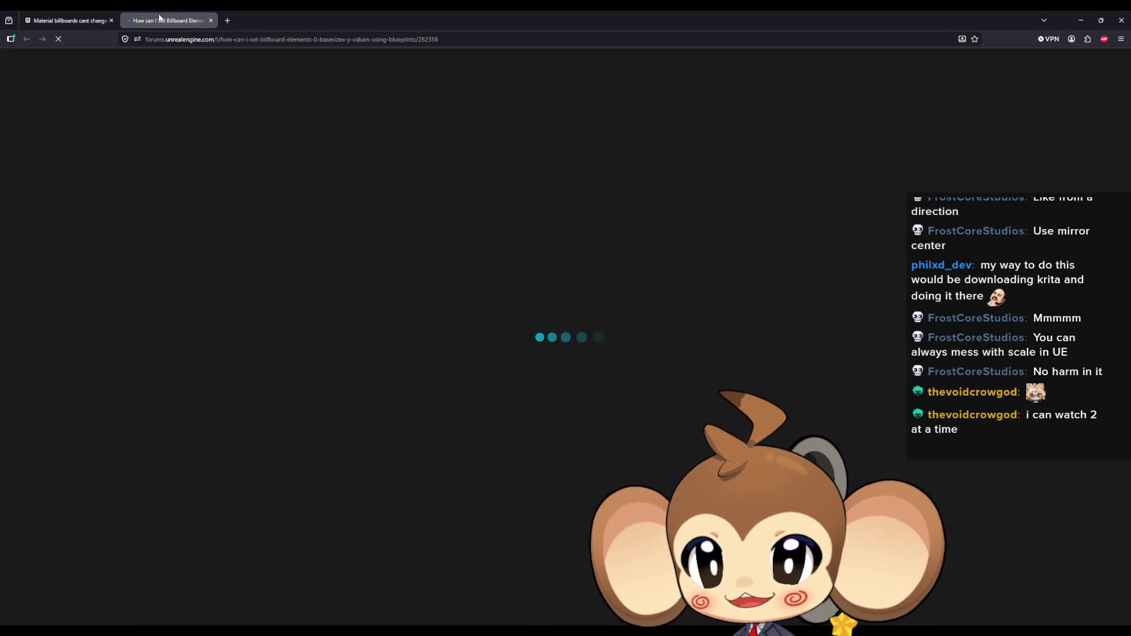
pyautogui.scroll(-1, 516, 216)
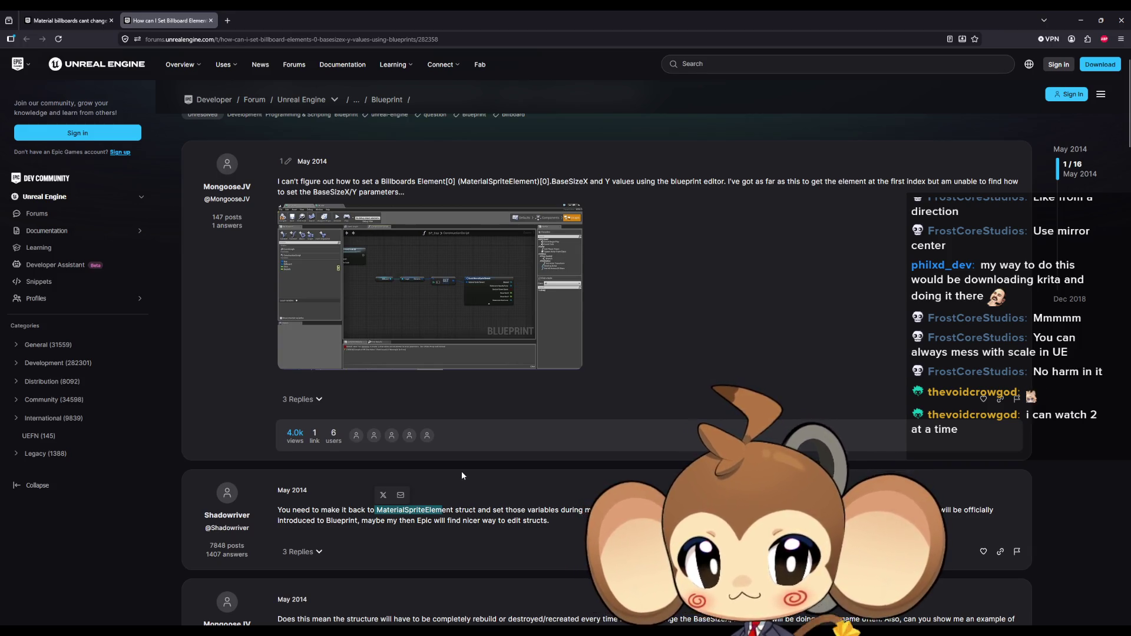
pyautogui.click(461, 475)
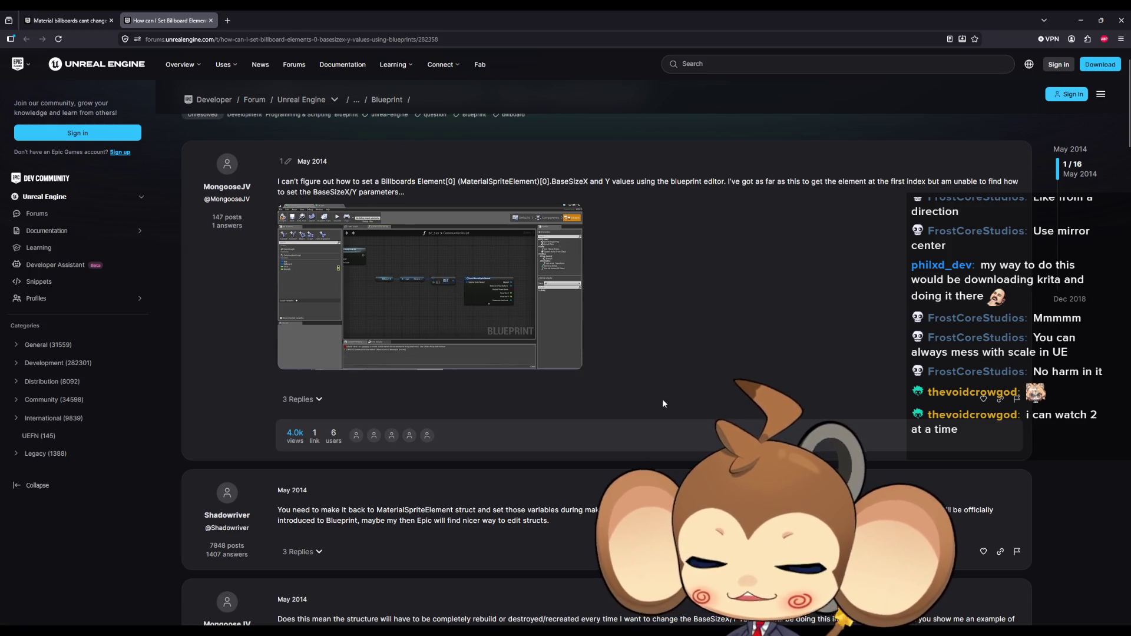
pyautogui.scroll(-1, 662, 407)
pyautogui.scroll(-2, 662, 407)
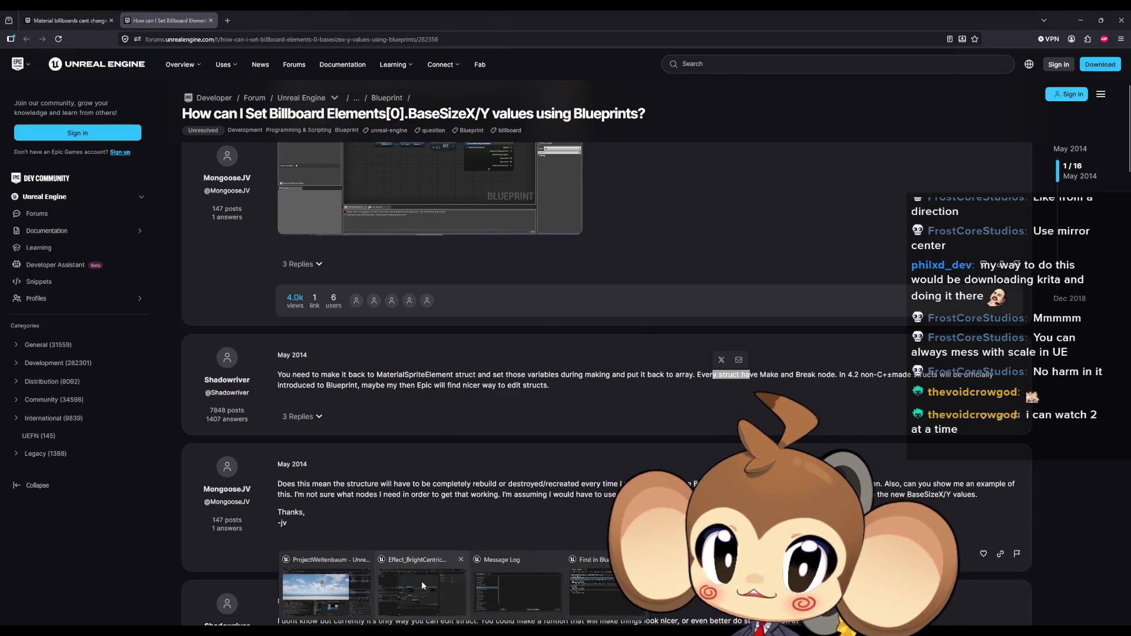
pyautogui.click(421, 581)
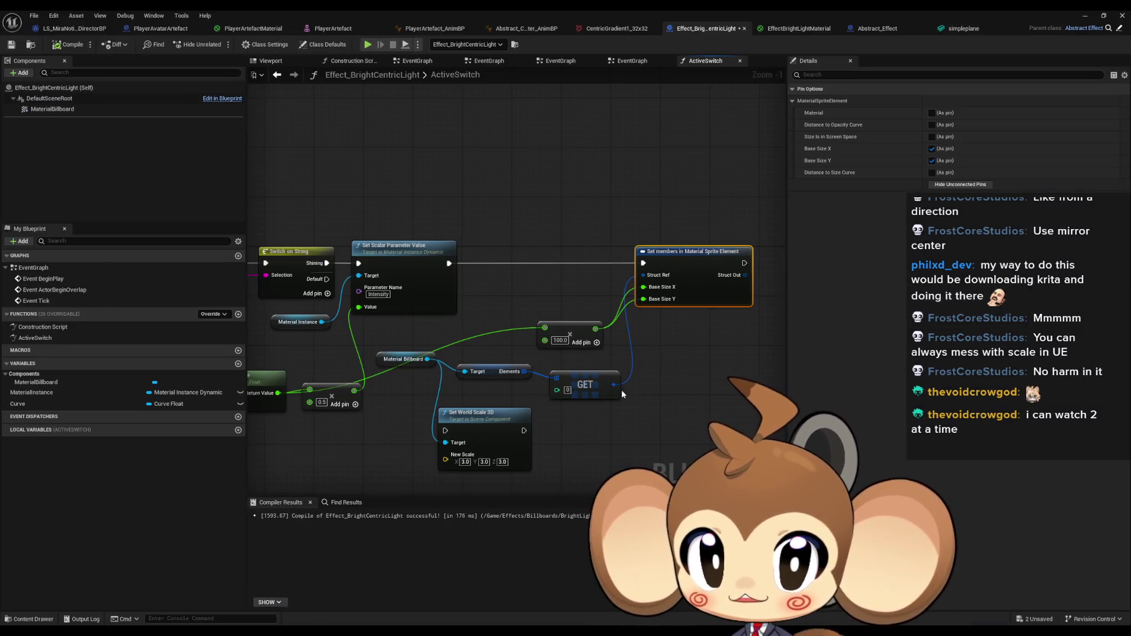
# Add another GET node from the billboard's Elements array.
pyautogui.moveTo(612, 384)
pyautogui.mouseDown()
pyautogui.moveTo(572, 384)
pyautogui.moveTo(531, 353)
pyautogui.mouseUp()
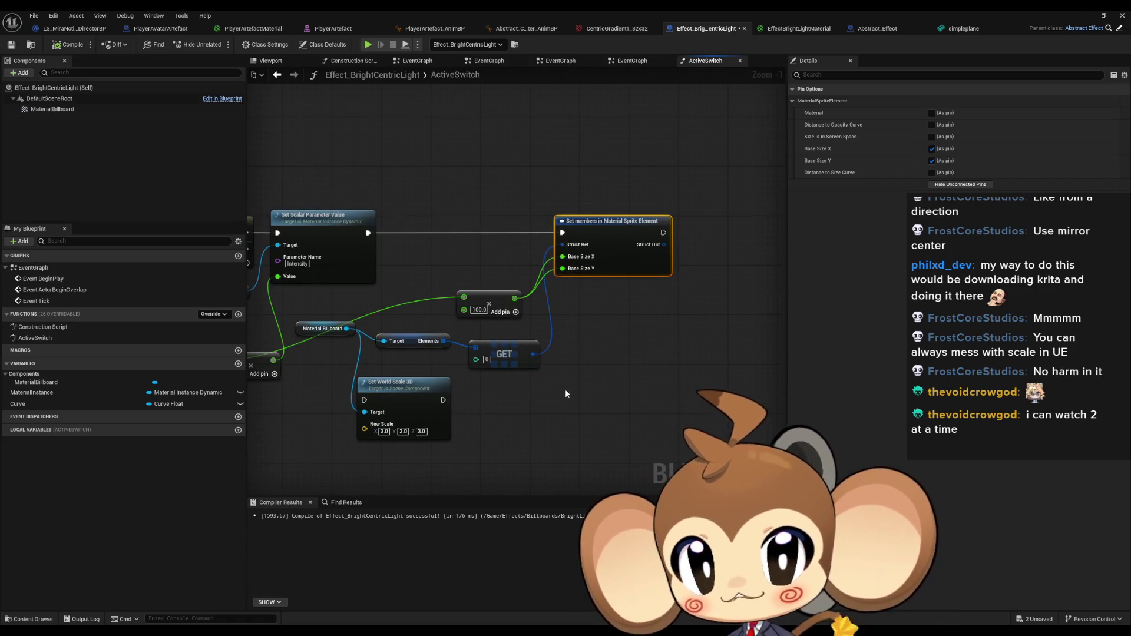
pyautogui.moveTo(564, 388); pyautogui.dragTo(616, 393)
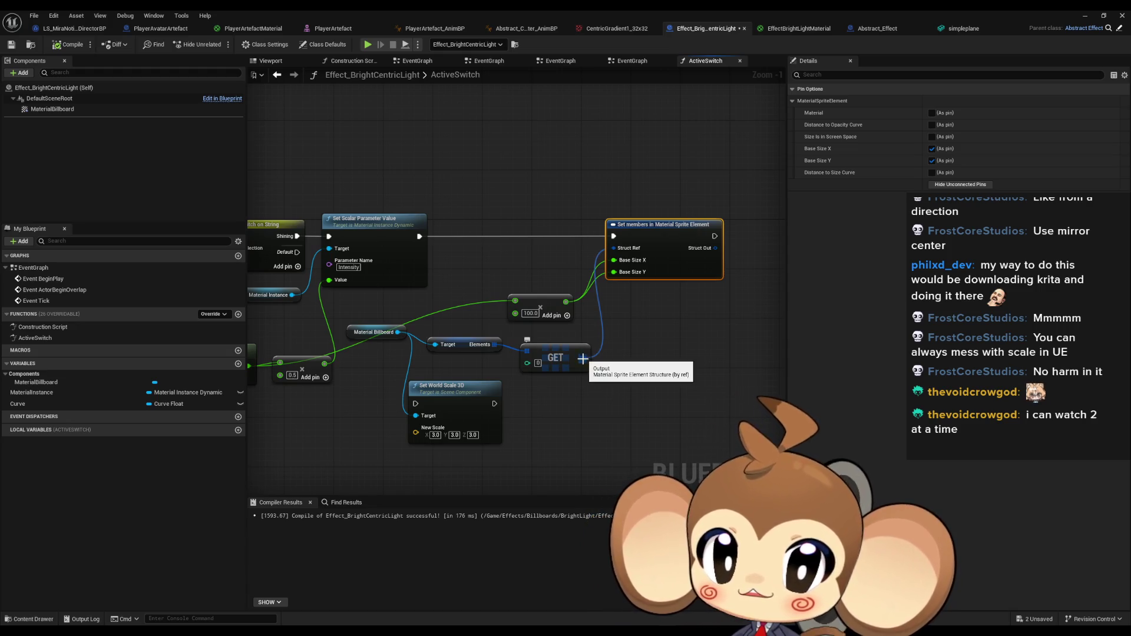
pyautogui.moveTo(494, 344)
pyautogui.mouseDown()
pyautogui.moveTo(542, 406)
pyautogui.moveTo(584, 432)
pyautogui.mouseUp()
pyautogui.click(596, 456)
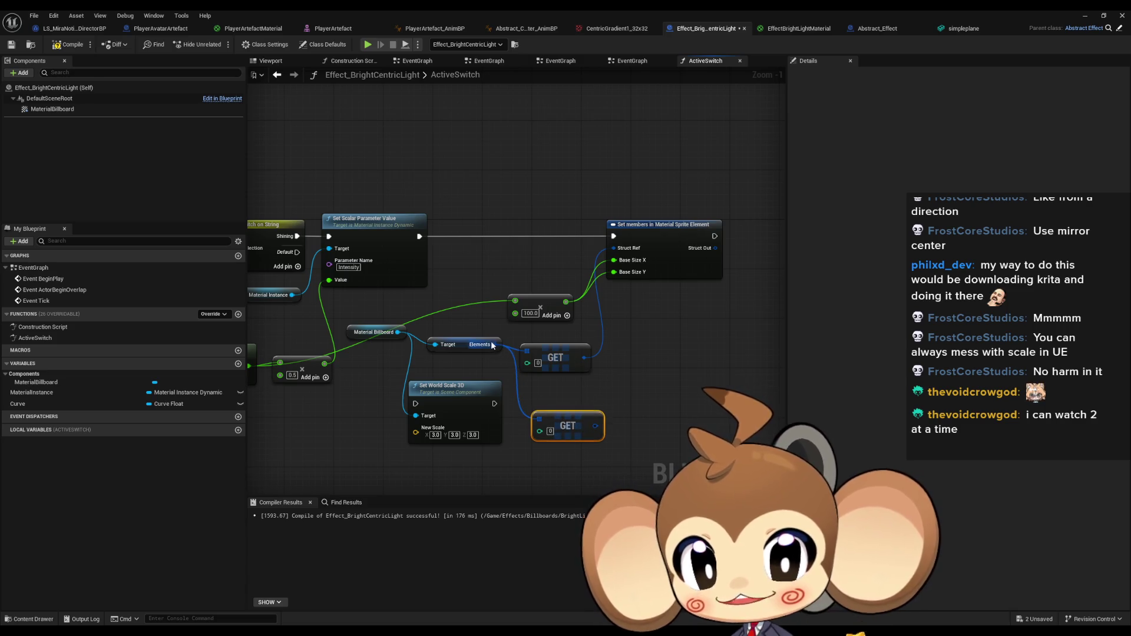
# Add Clear and Add array nodes from Elements and arrange the GET, CLEAR and ADD nodes.
pyautogui.moveTo(495, 344); pyautogui.dragTo(662, 401)
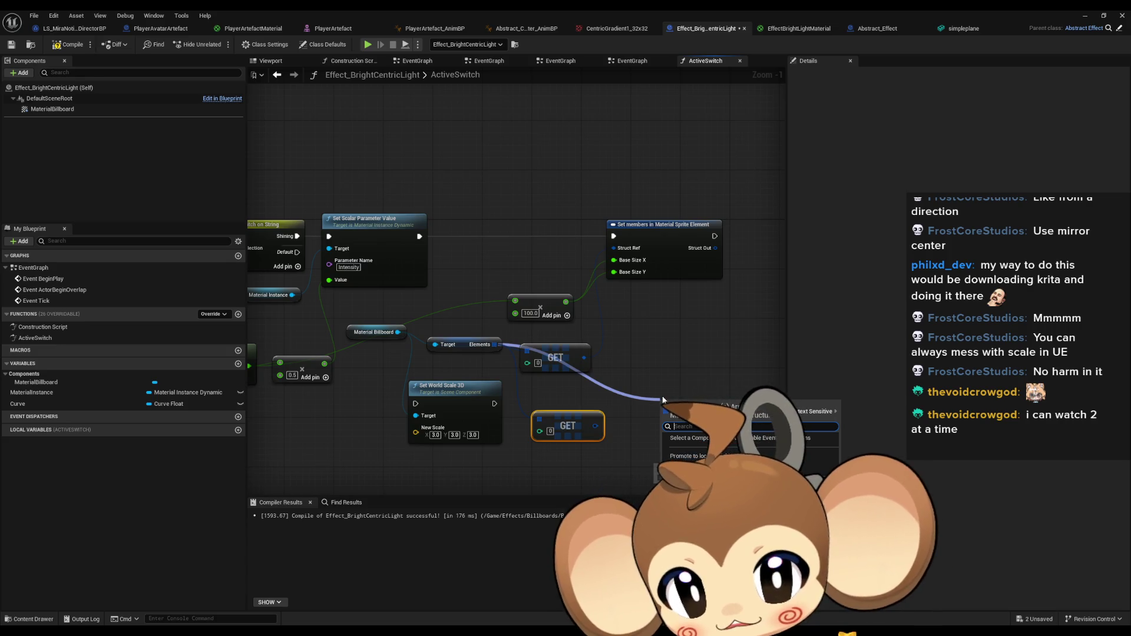
pyautogui.write('i')
pyautogui.press('BackSpace')
pyautogui.write('clear')
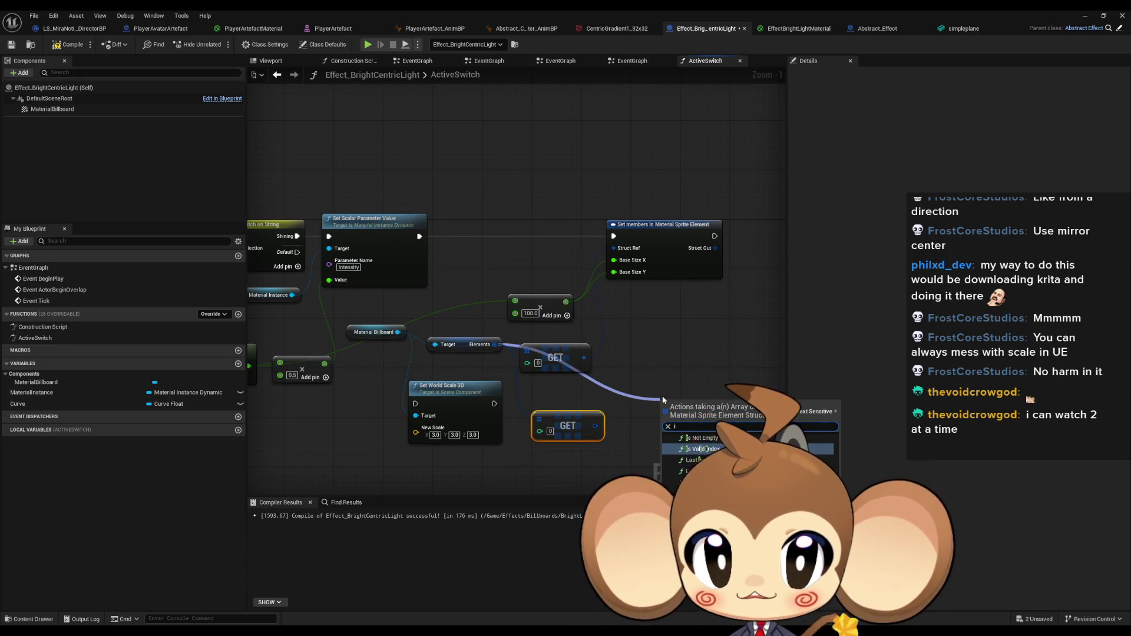
pyautogui.press('Return')
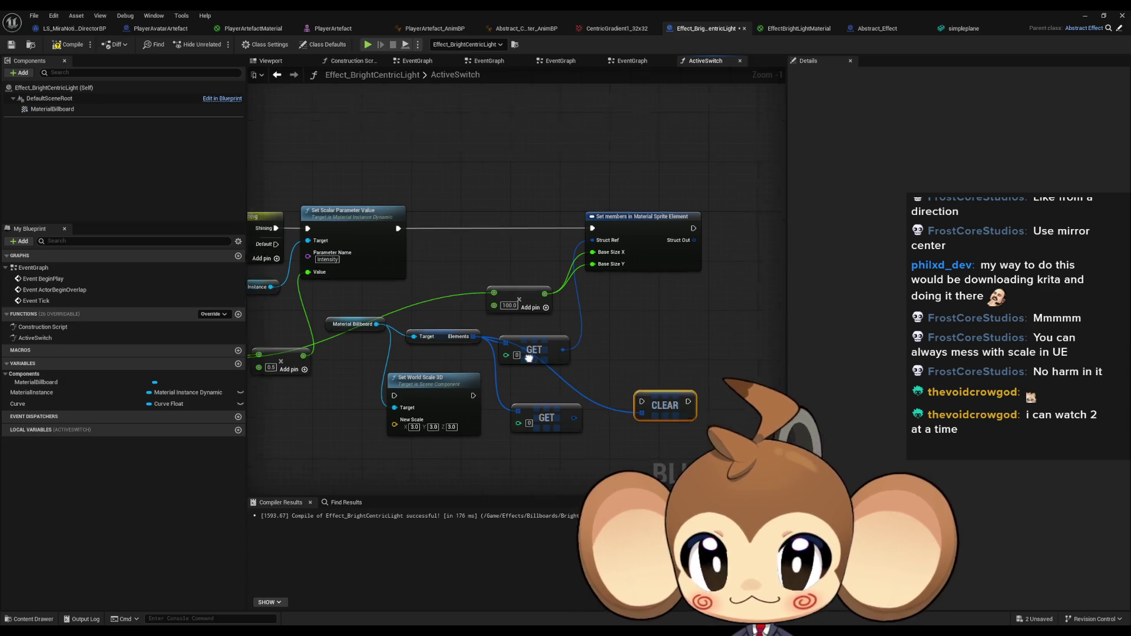
pyautogui.moveTo(431, 328)
pyautogui.mouseDown()
pyautogui.moveTo(640, 359)
pyautogui.moveTo(649, 348)
pyautogui.mouseUp()
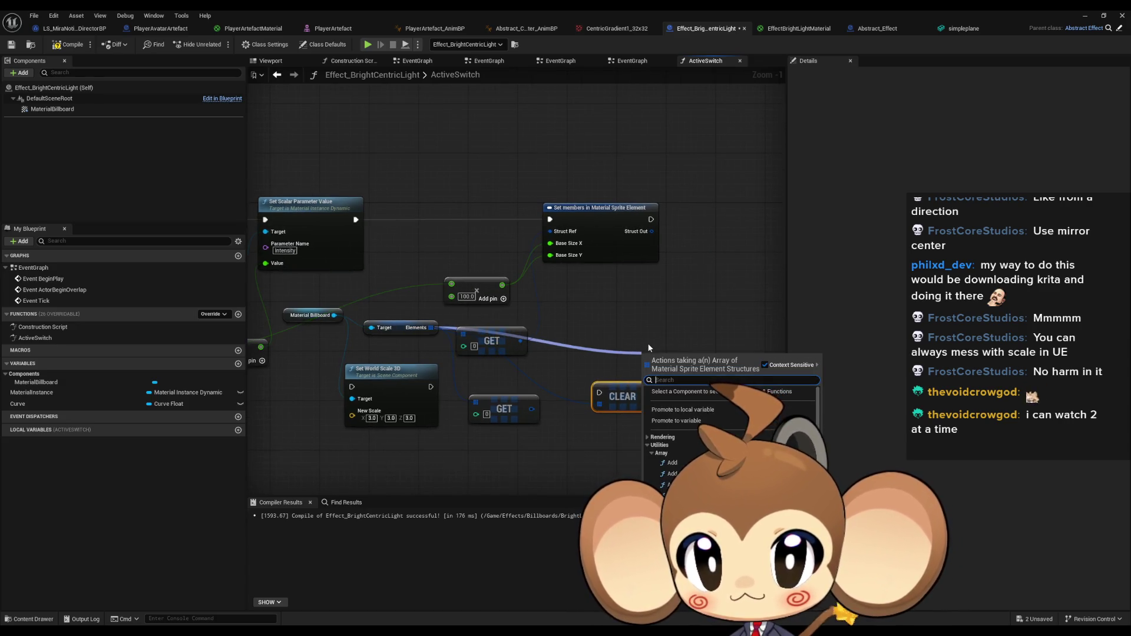
pyautogui.write('add')
pyautogui.press('Return')
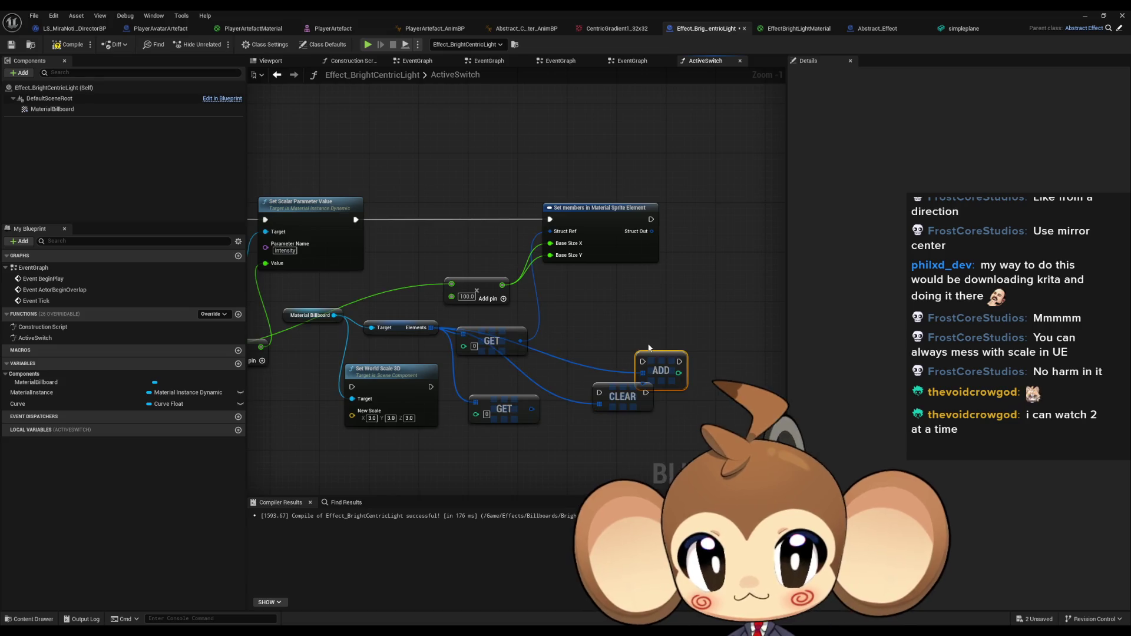
pyautogui.moveTo(707, 360); pyautogui.dragTo(780, 354)
pyautogui.moveTo(501, 408); pyautogui.dragTo(501, 426)
pyautogui.moveTo(609, 397); pyautogui.dragTo(639, 361)
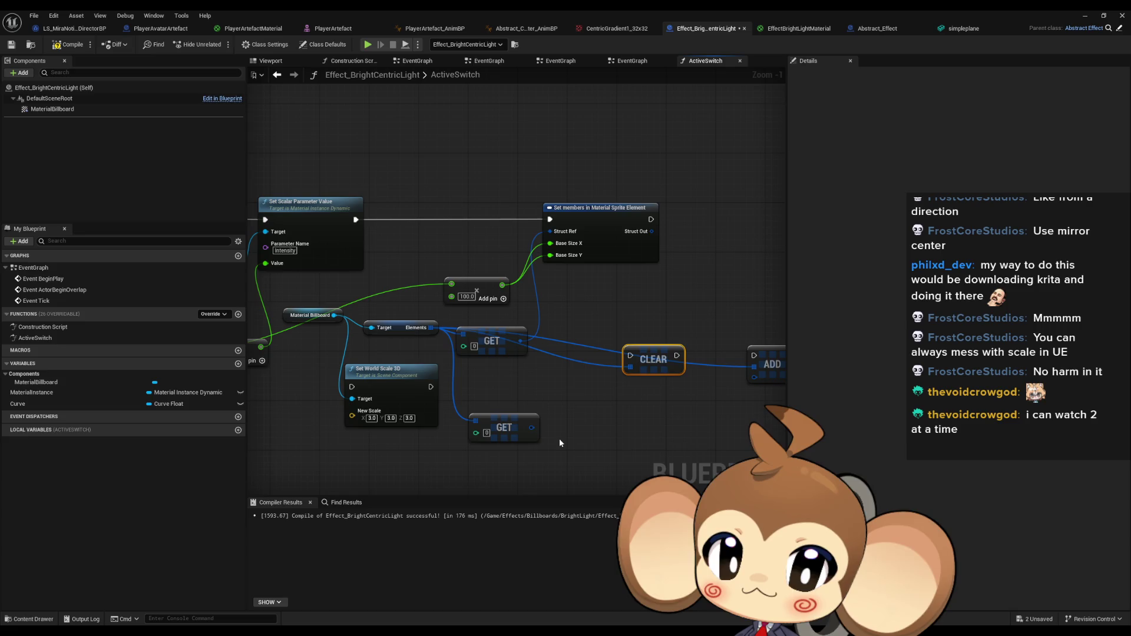
pyautogui.moveTo(510, 424)
pyautogui.mouseDown()
pyautogui.moveTo(499, 399)
pyautogui.moveTo(559, 405)
pyautogui.moveTo(561, 395)
pyautogui.moveTo(562, 410)
pyautogui.mouseUp()
# Feed ADD a Make Material Sprite Element using MaterialInstance and the scaled size for Base Size X.
pyautogui.moveTo(754, 377)
pyautogui.mouseDown()
pyautogui.moveTo(726, 405)
pyautogui.moveTo(640, 439)
pyautogui.moveTo(652, 445)
pyautogui.mouseUp()
pyautogui.click(731, 436)
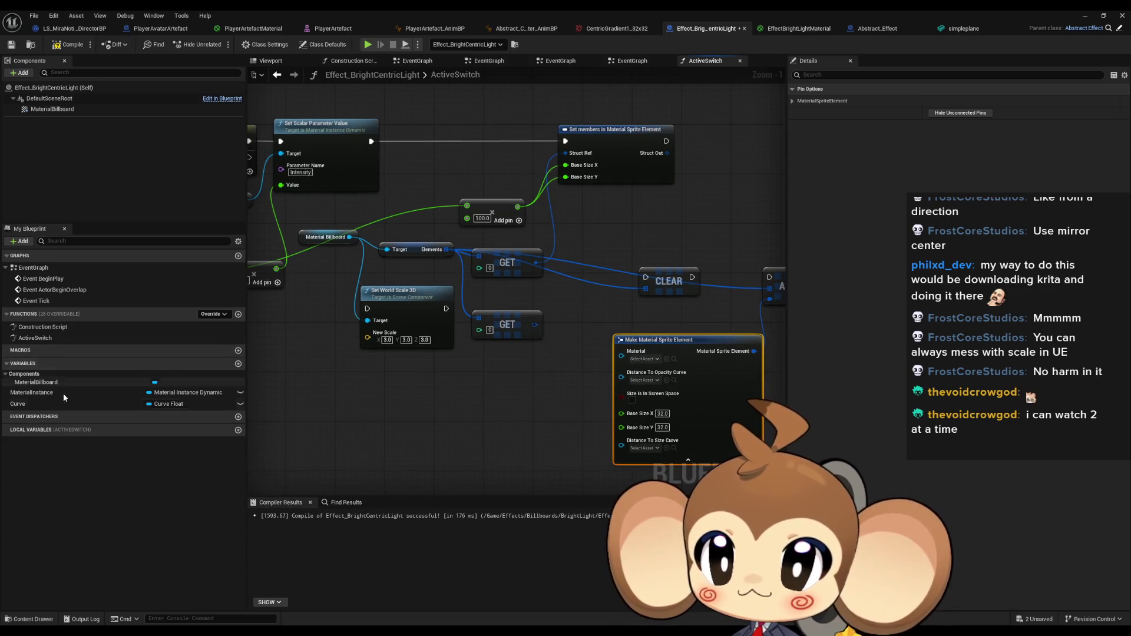
pyautogui.moveTo(41, 393)
pyautogui.mouseDown()
pyautogui.moveTo(471, 404)
pyautogui.moveTo(501, 430)
pyautogui.moveTo(621, 351)
pyautogui.moveTo(545, 402)
pyautogui.mouseUp()
pyautogui.click(508, 423)
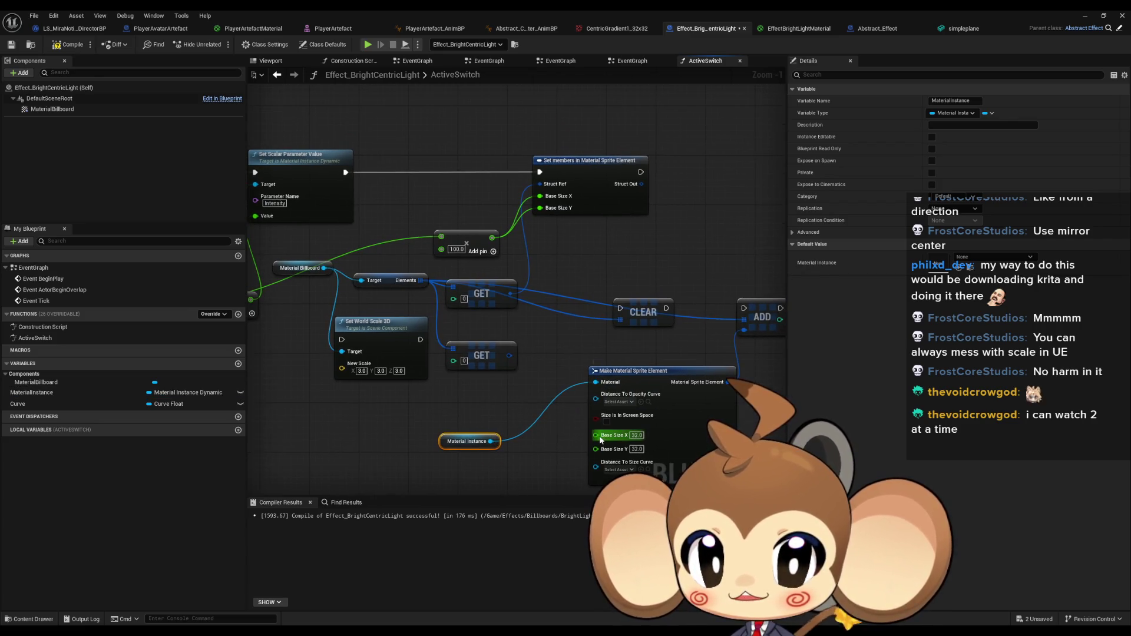
pyautogui.moveTo(595, 435); pyautogui.dragTo(492, 237)
# Run CLEAR after Set Scalar Parameter Value, compile with Ctrl+S, and return to the level.
pyautogui.moveTo(577, 340); pyautogui.dragTo(548, 303)
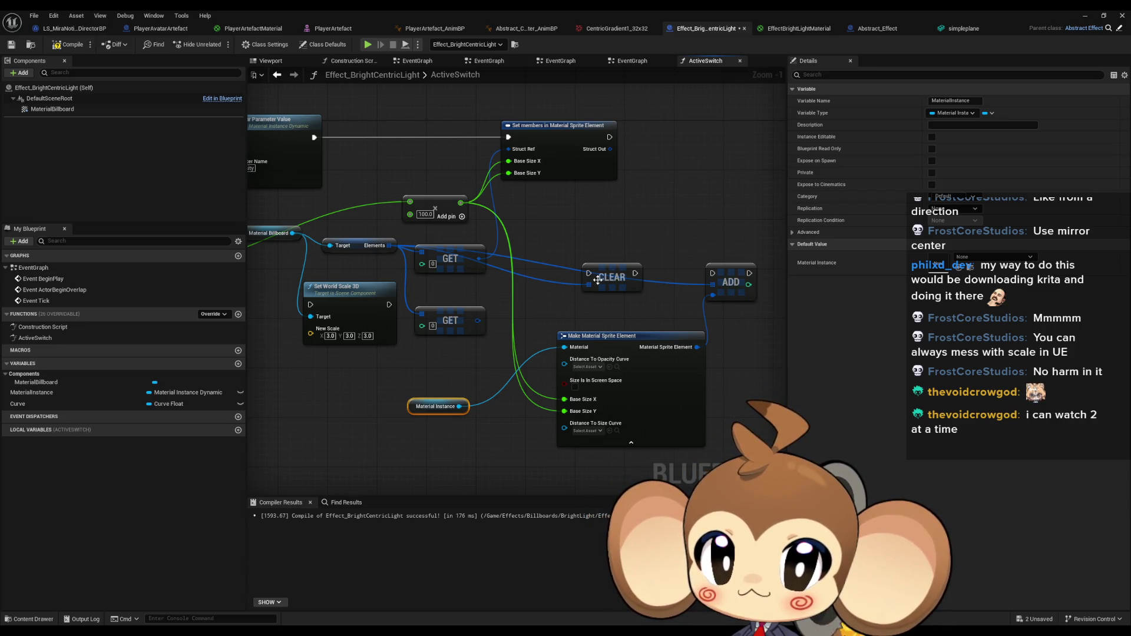
pyautogui.moveTo(588, 274)
pyautogui.mouseDown()
pyautogui.moveTo(466, 248)
pyautogui.moveTo(328, 173)
pyautogui.mouseUp()
pyautogui.moveTo(650, 308); pyautogui.dragTo(736, 309)
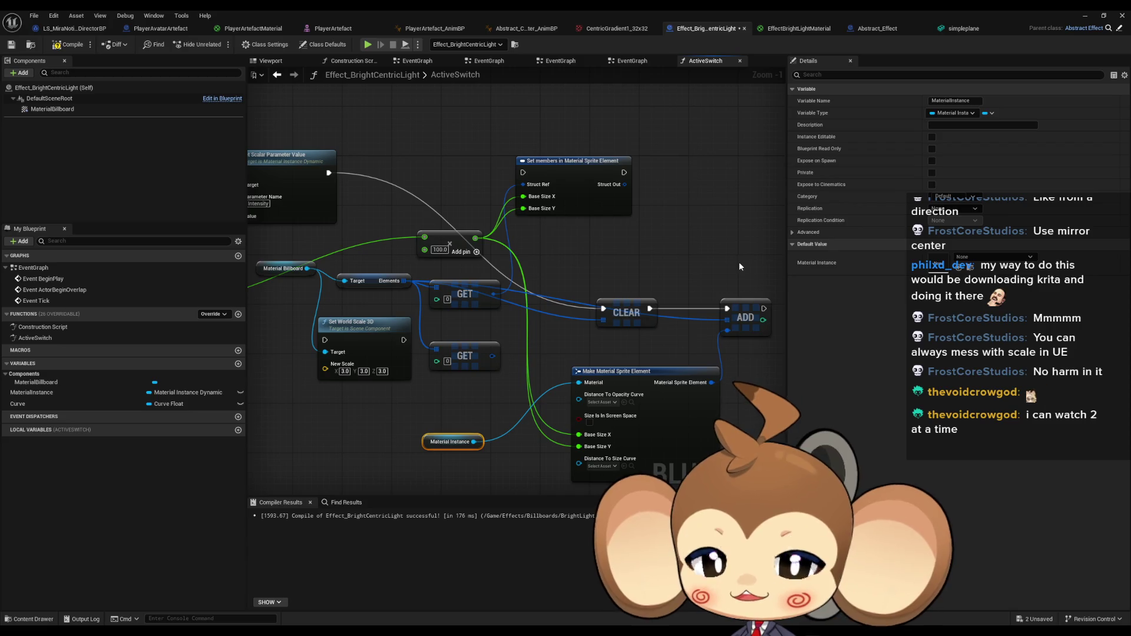
pyautogui.hotkey('ctrl', 's')
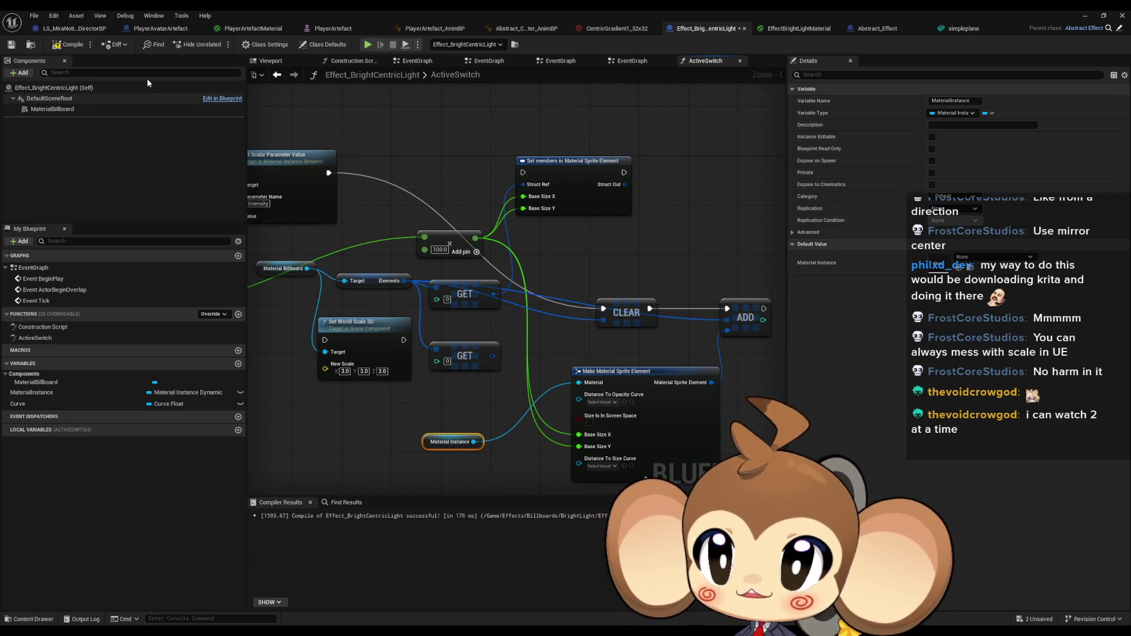
pyautogui.moveTo(648, 372); pyautogui.dragTo(547, 374)
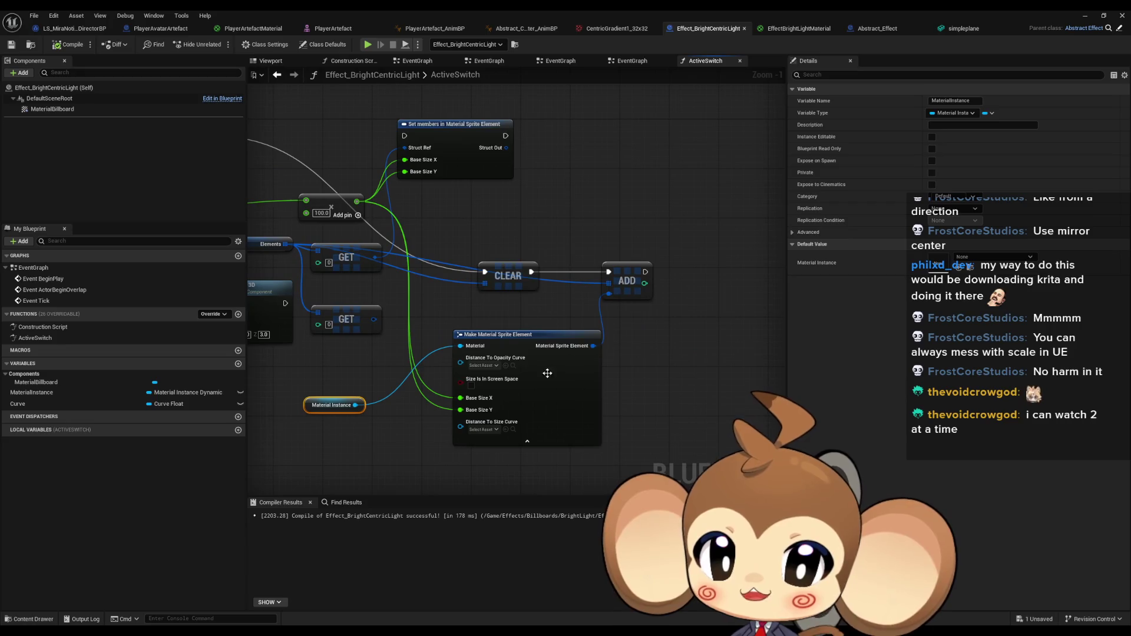
pyautogui.click(1078, 17)
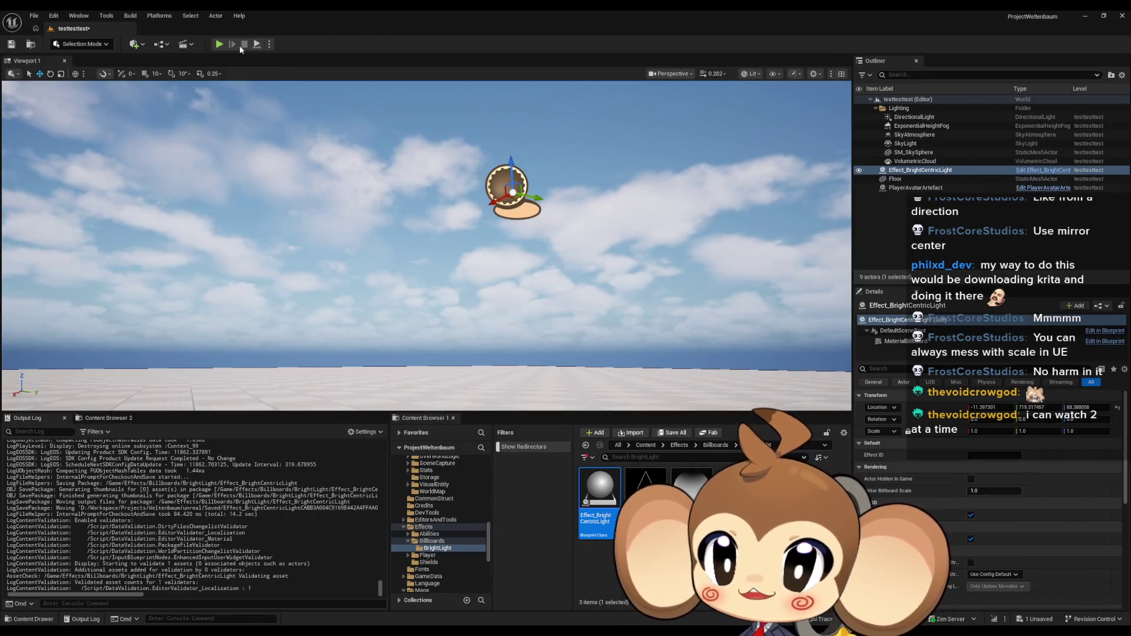
# Play-test the level once and return to the Effect_BrightCentricLight Blueprint editor.
pyautogui.click(220, 44)
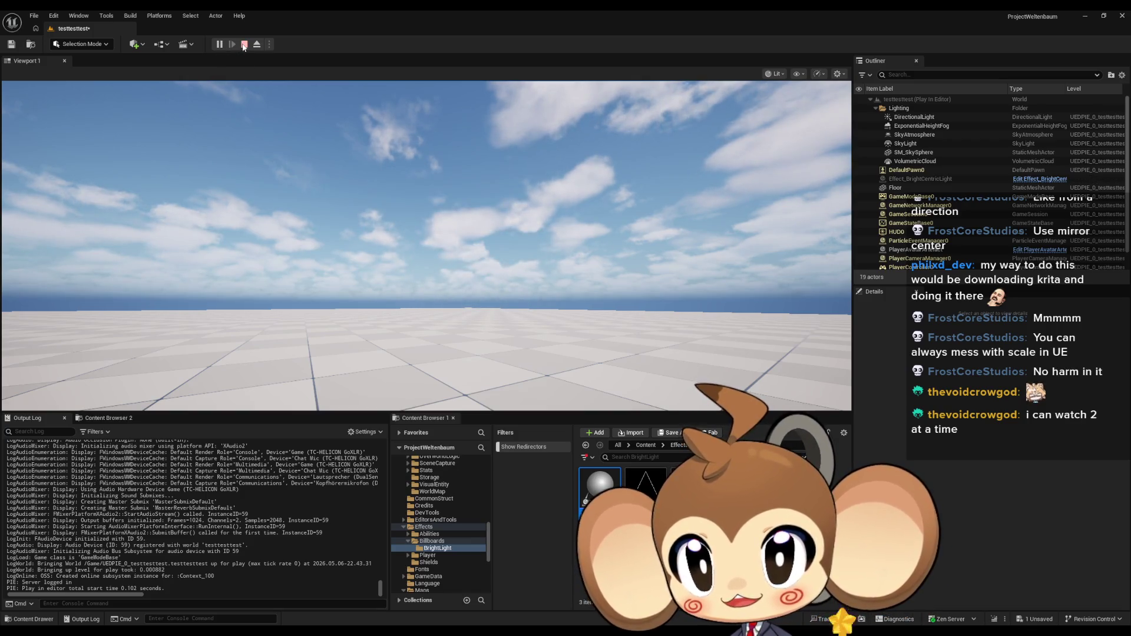
pyautogui.click(243, 45)
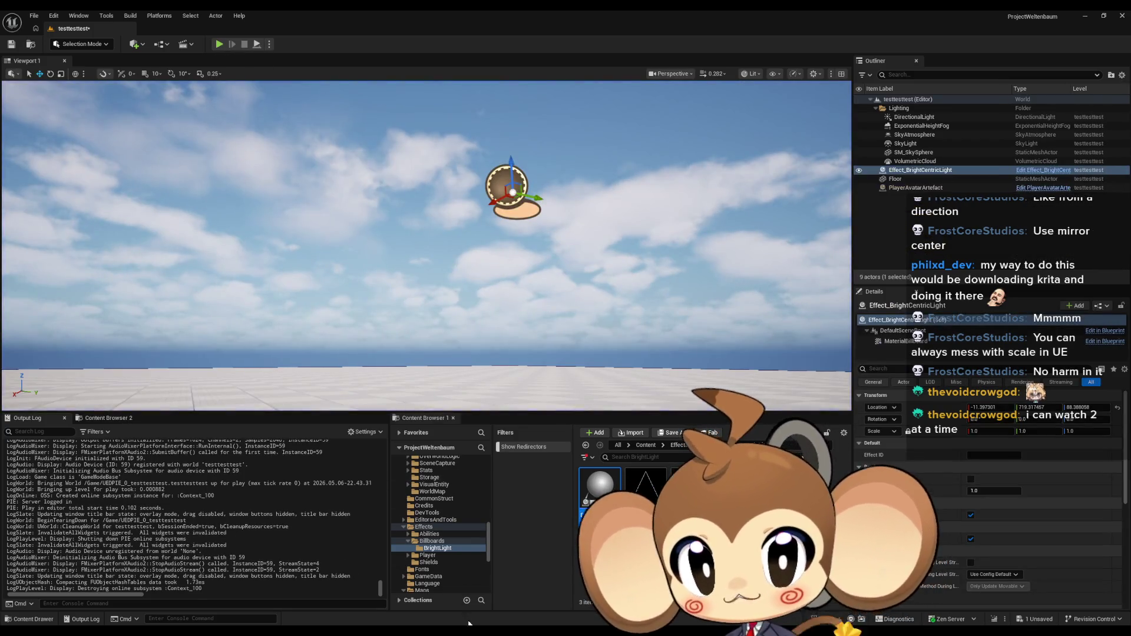
pyautogui.moveTo(469, 623)
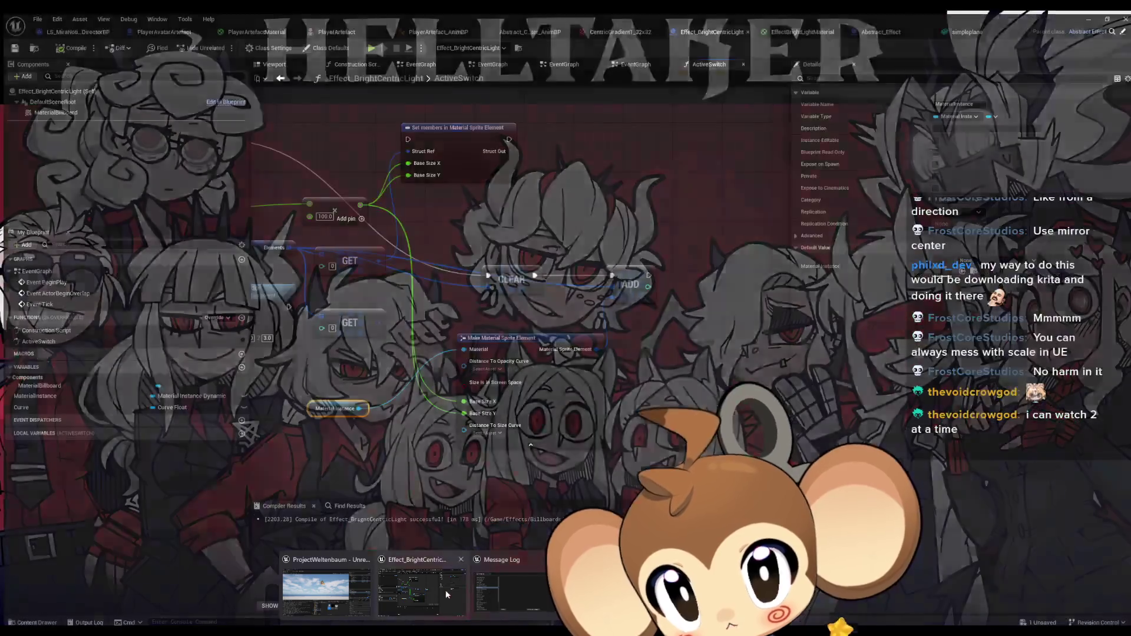
pyautogui.click(446, 589)
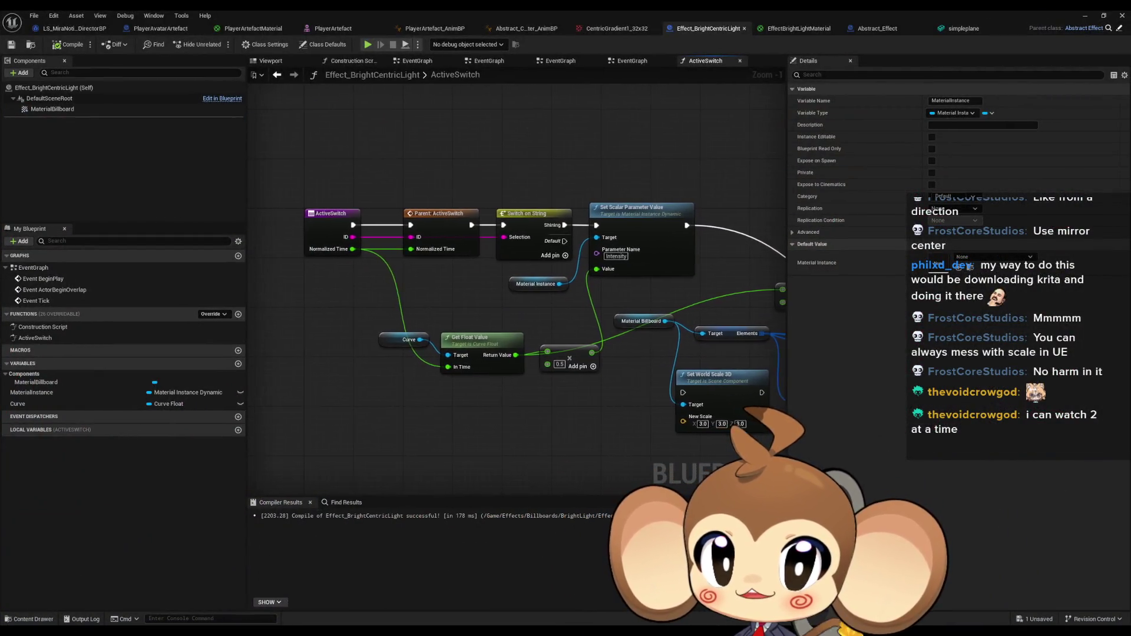
# Bring the CLEAR, GET and sprite element nodes into view, selecting CLEAR and recentring on CLEAR/ADD.
pyautogui.moveTo(783, 348); pyautogui.dragTo(549, 301)
pyautogui.click(653, 304)
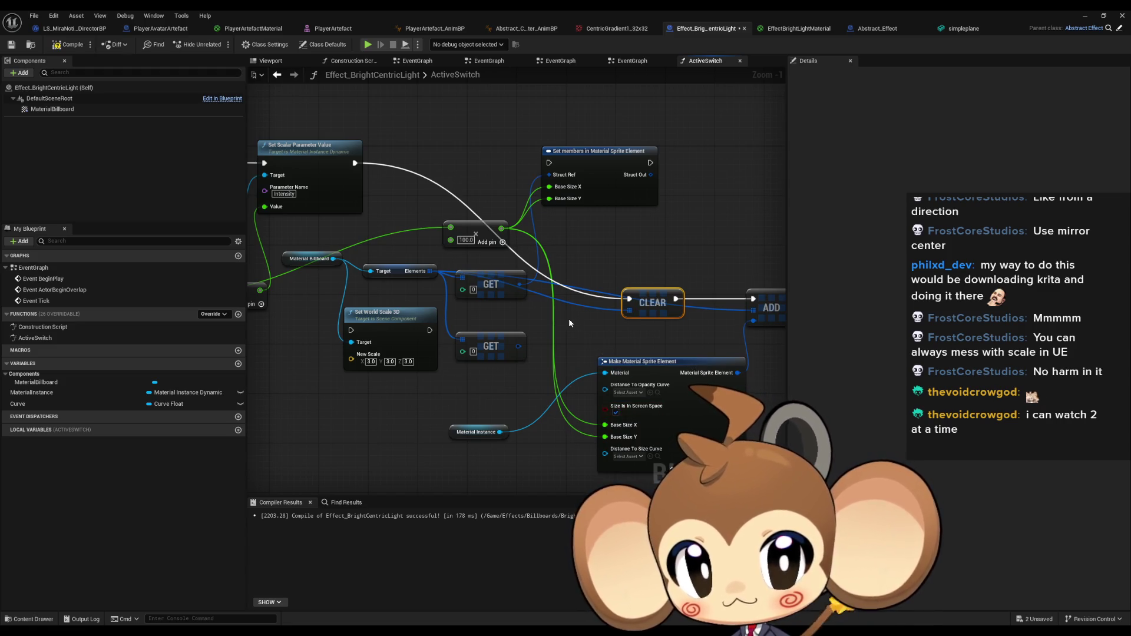
pyautogui.moveTo(569, 323); pyautogui.dragTo(513, 321)
# Play-test the level again, then restore the Blueprint editor.
pyautogui.click(1084, 16)
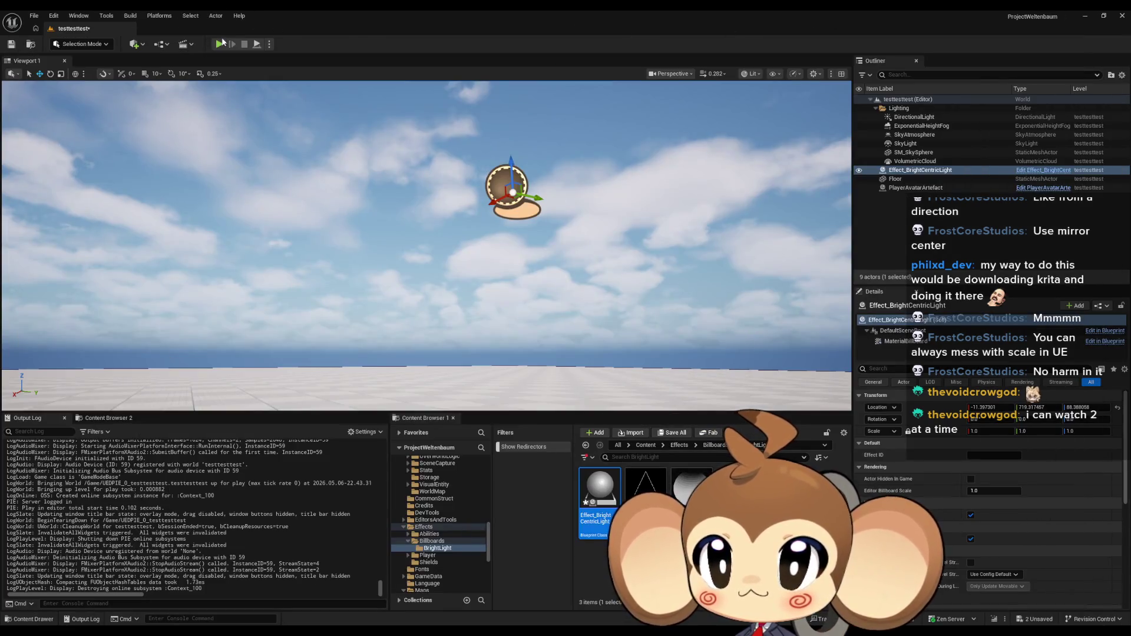
pyautogui.click(219, 45)
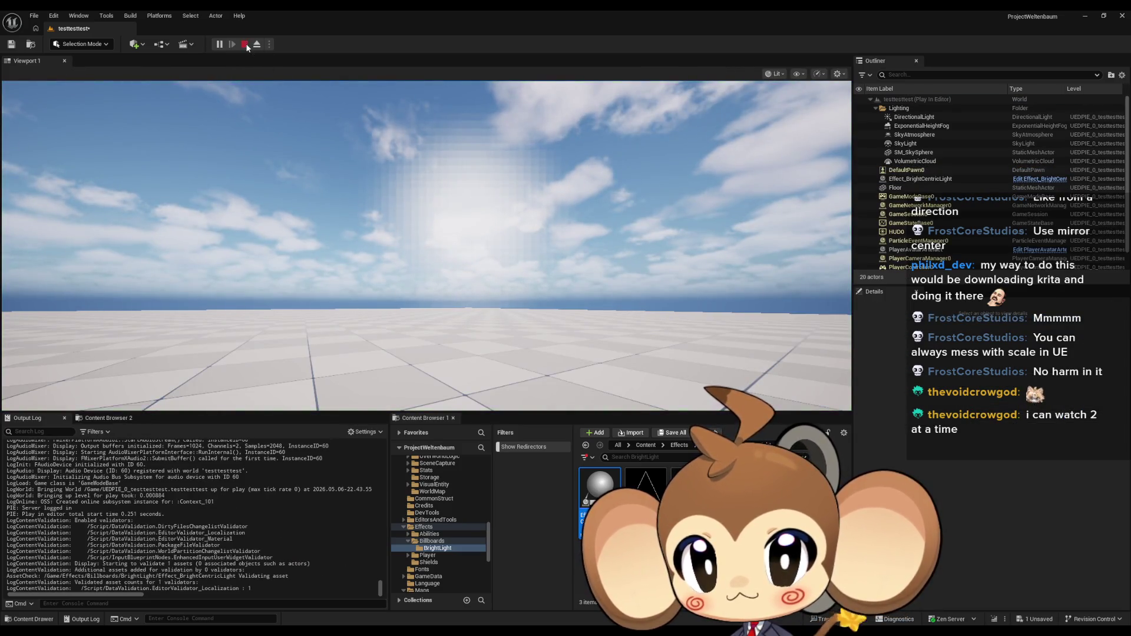
pyautogui.click(244, 45)
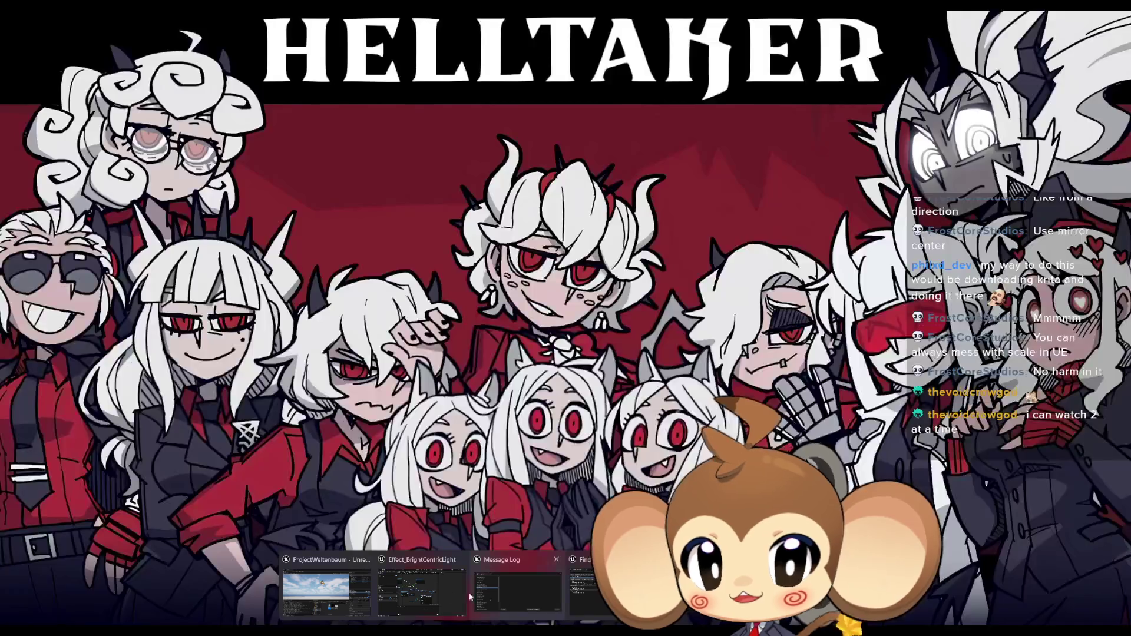
pyautogui.click(422, 595)
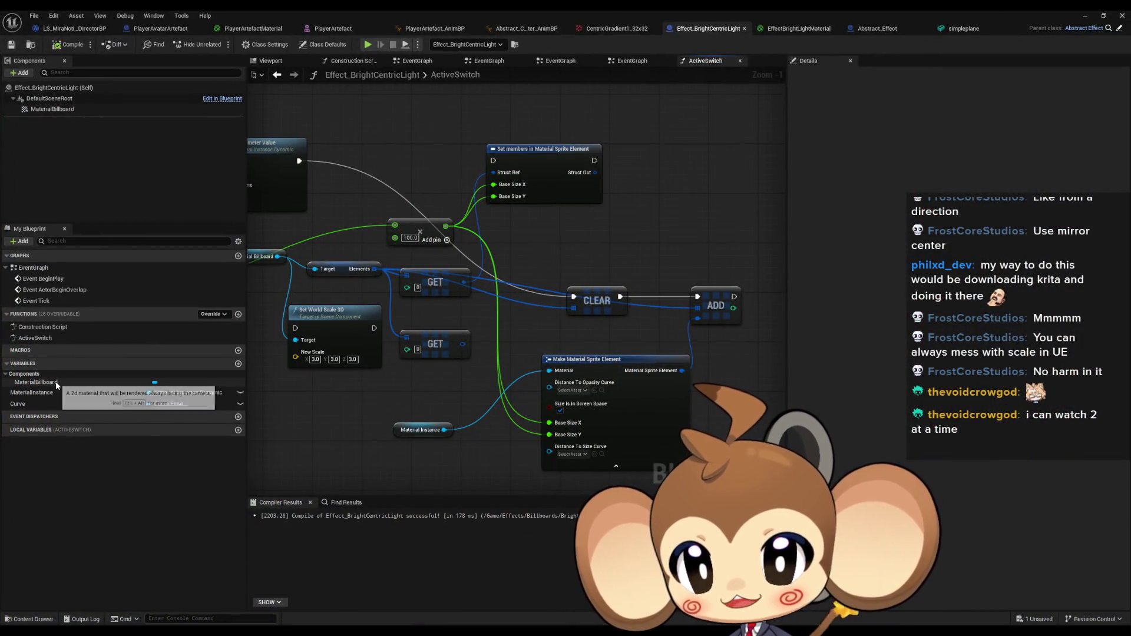
# Toggle Size Is In Screen Space on MaterialBillboard's Elements Index [0].
pyautogui.click(72, 109)
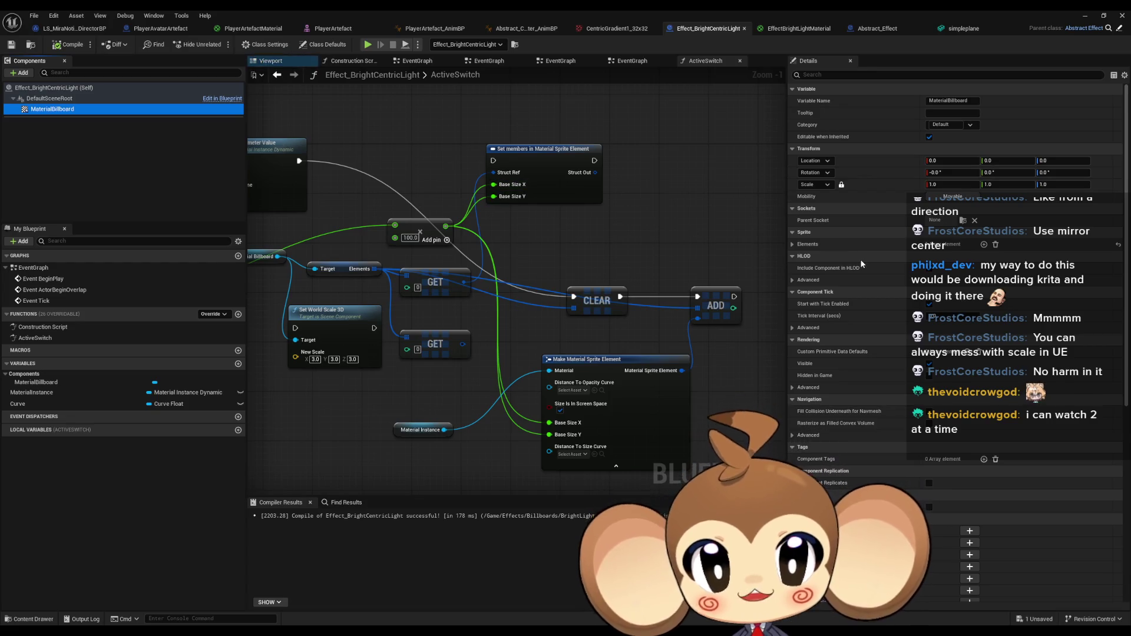
pyautogui.click(793, 244)
pyautogui.click(800, 256)
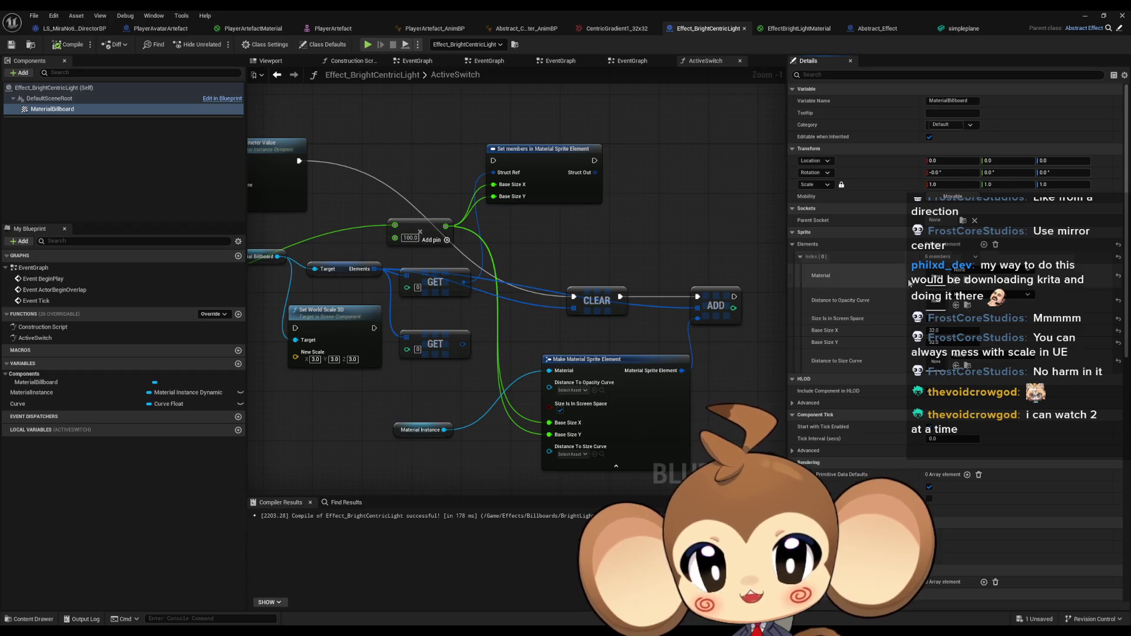
pyautogui.click(930, 319)
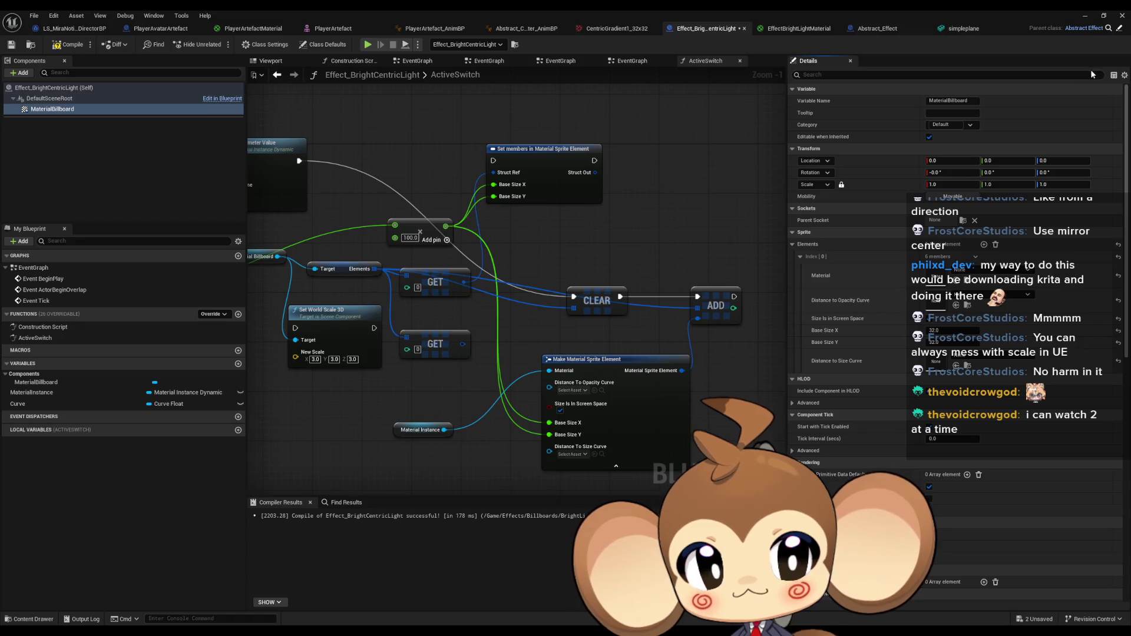
# Play-test the level, freeing the mouse with Shift+F1, then return to the Blueprint editor.
pyautogui.hotkey('alt', 'Tab')
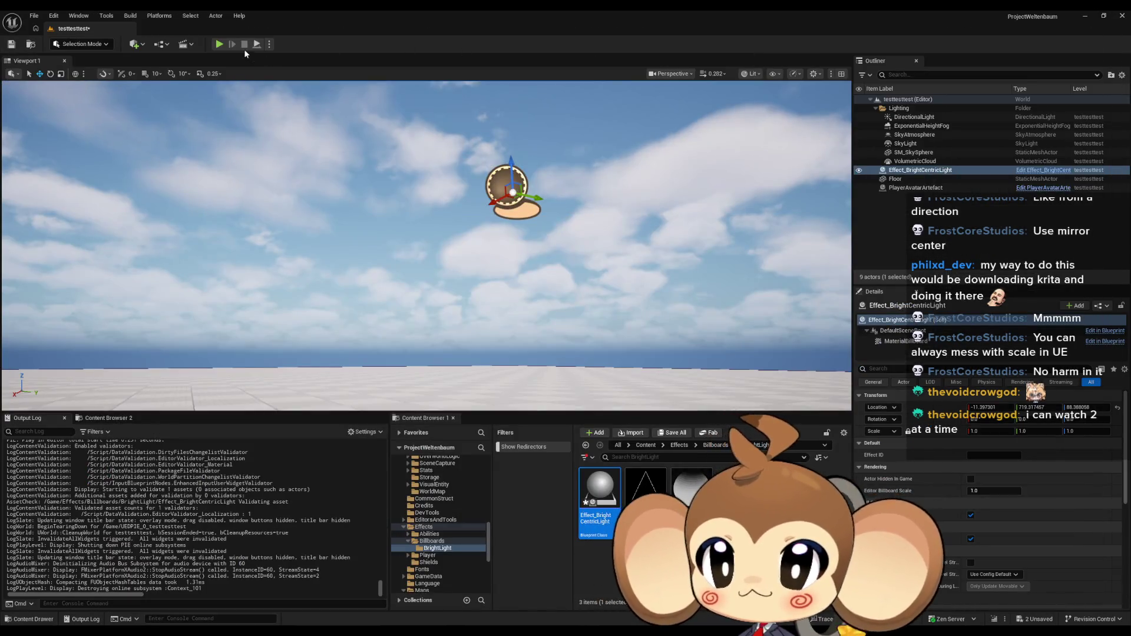
pyautogui.click(224, 45)
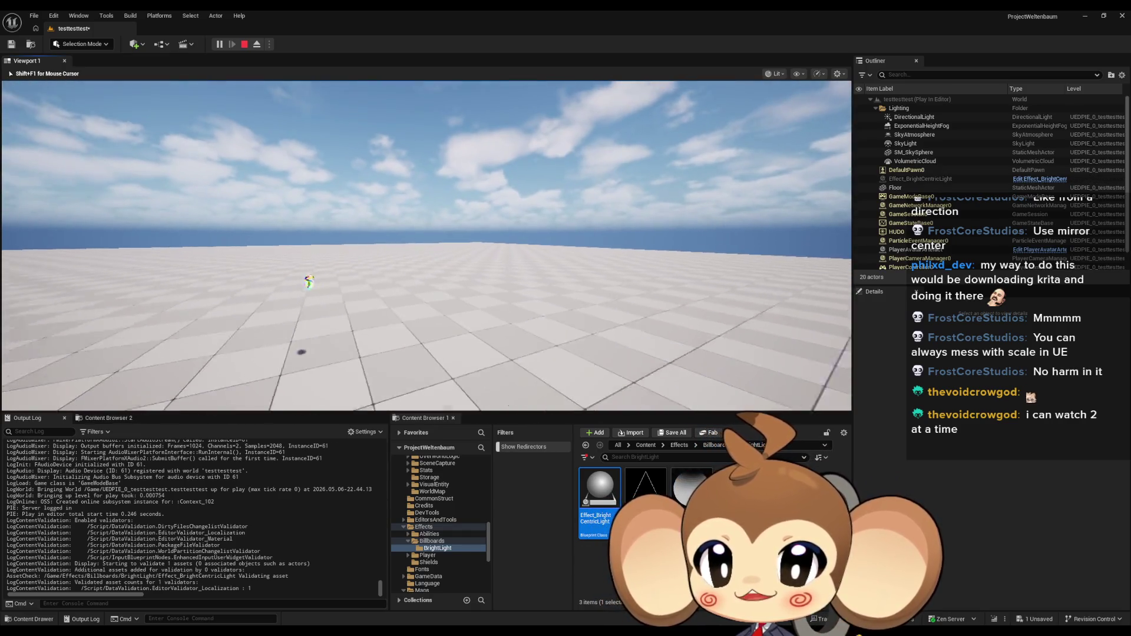
pyautogui.hotkey('shift', 'F1')
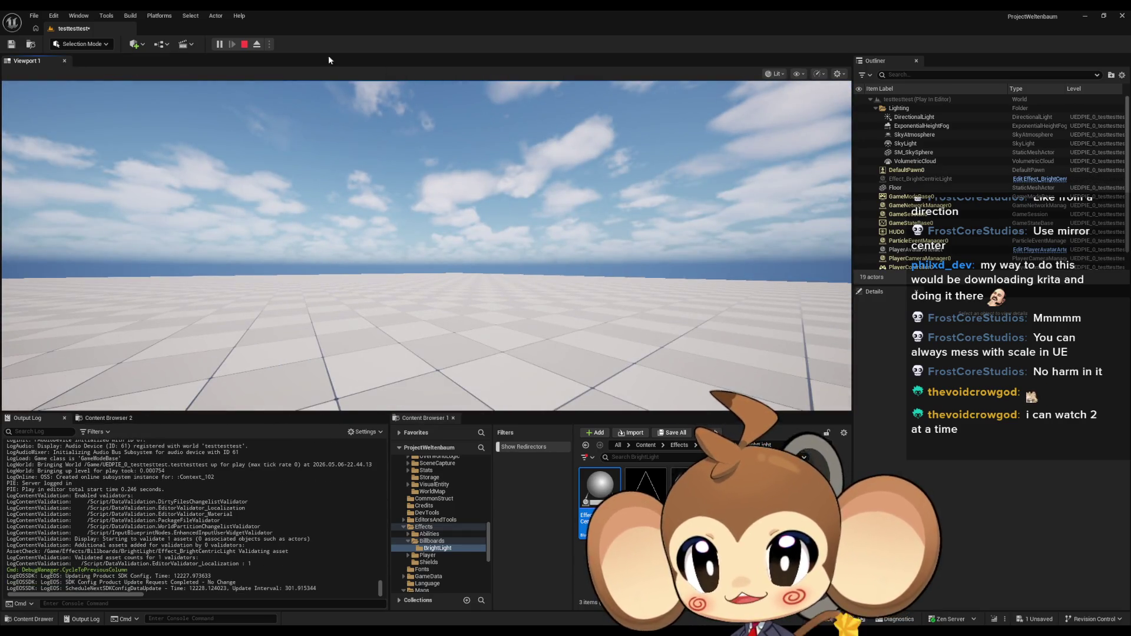
pyautogui.click(245, 44)
pyautogui.moveTo(504, 617)
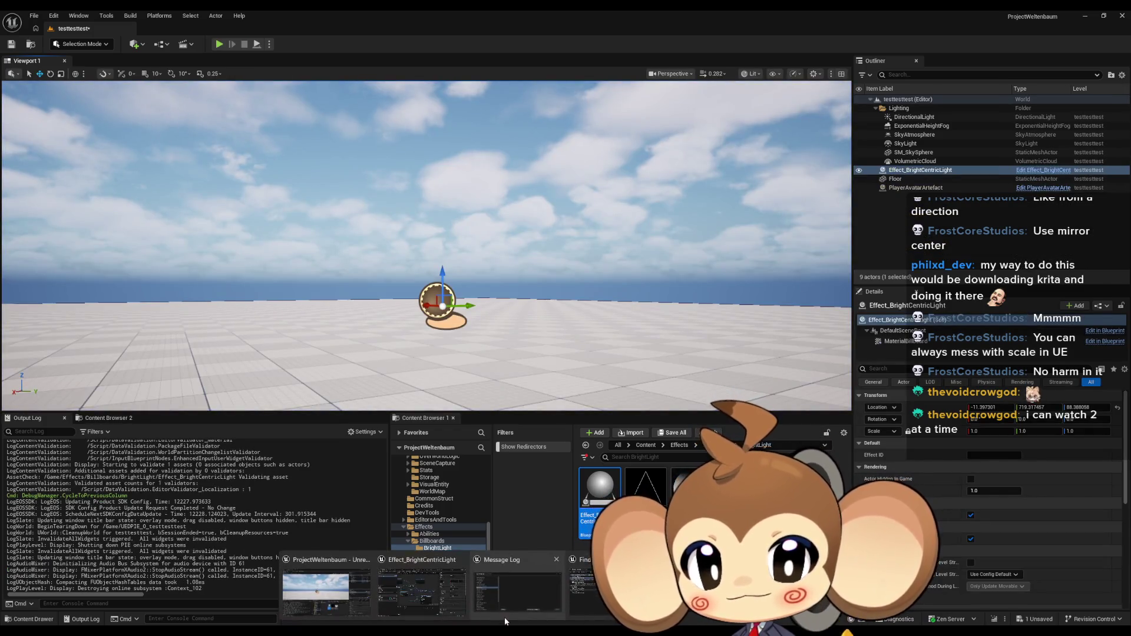
pyautogui.click(397, 591)
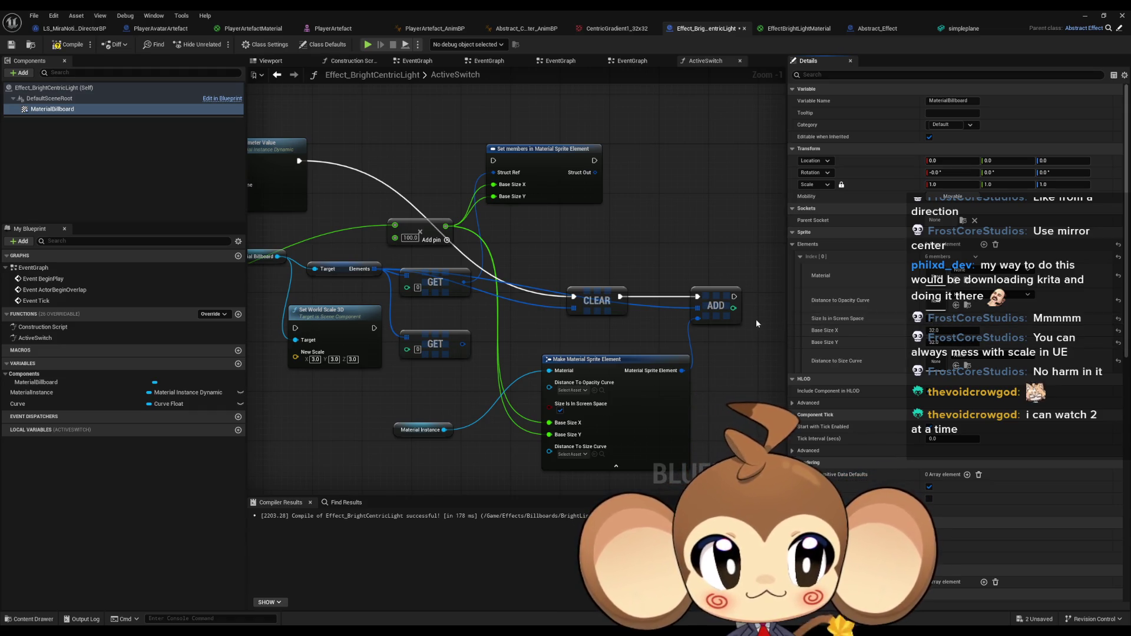
# Nudge the graph view, play-test once more, and restore the Blueprint editor.
pyautogui.moveTo(640, 312); pyautogui.dragTo(669, 326)
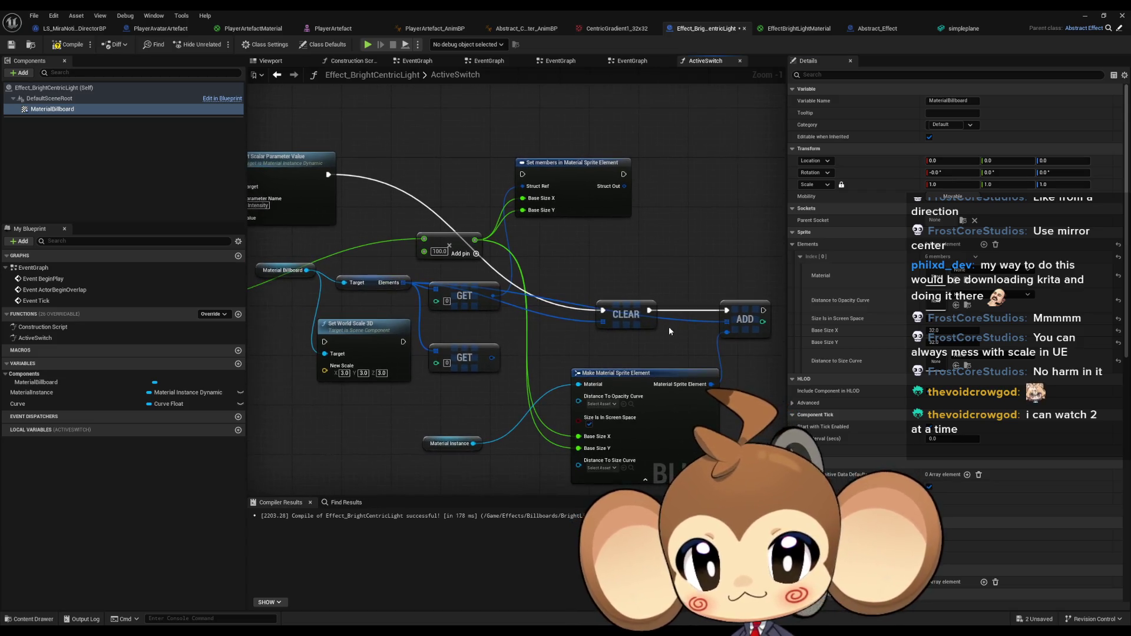
pyautogui.click(1085, 16)
pyautogui.click(224, 43)
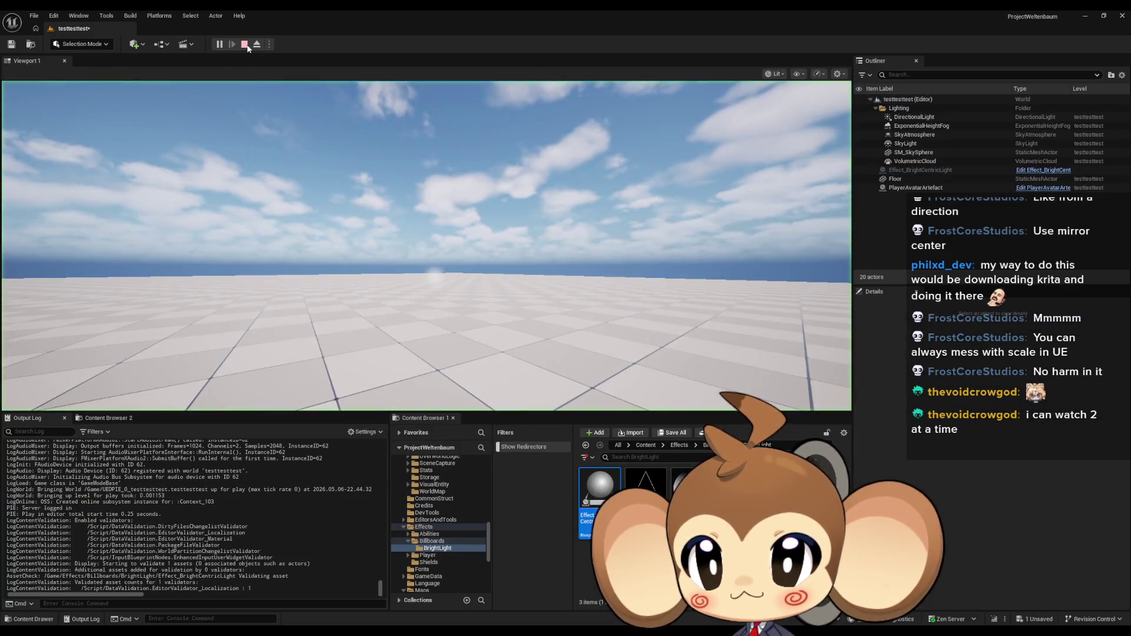
pyautogui.click(242, 46)
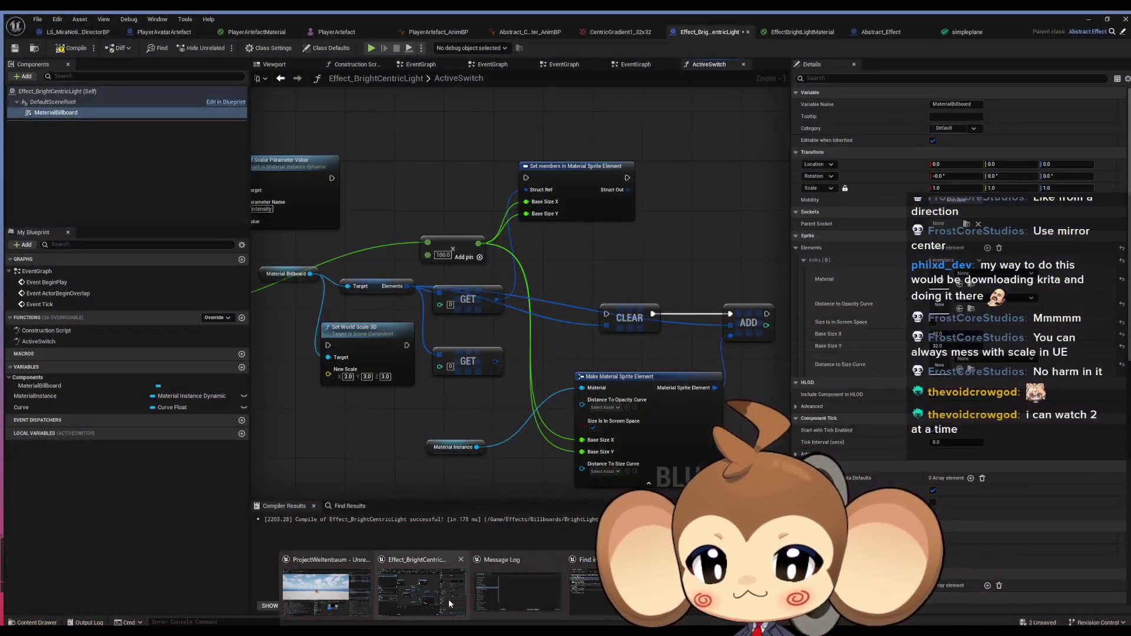
pyautogui.click(447, 599)
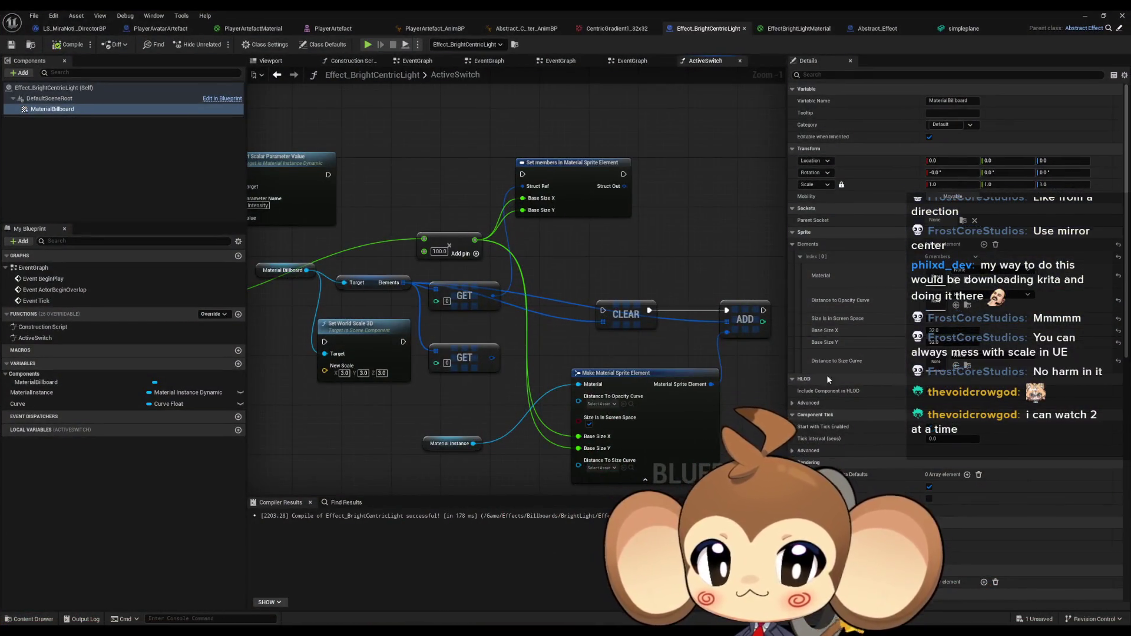
# Play-test beside a floating Blueprint window, stop with Esc, then maximize the editor again.
pyautogui.doubleClick(684, 10)
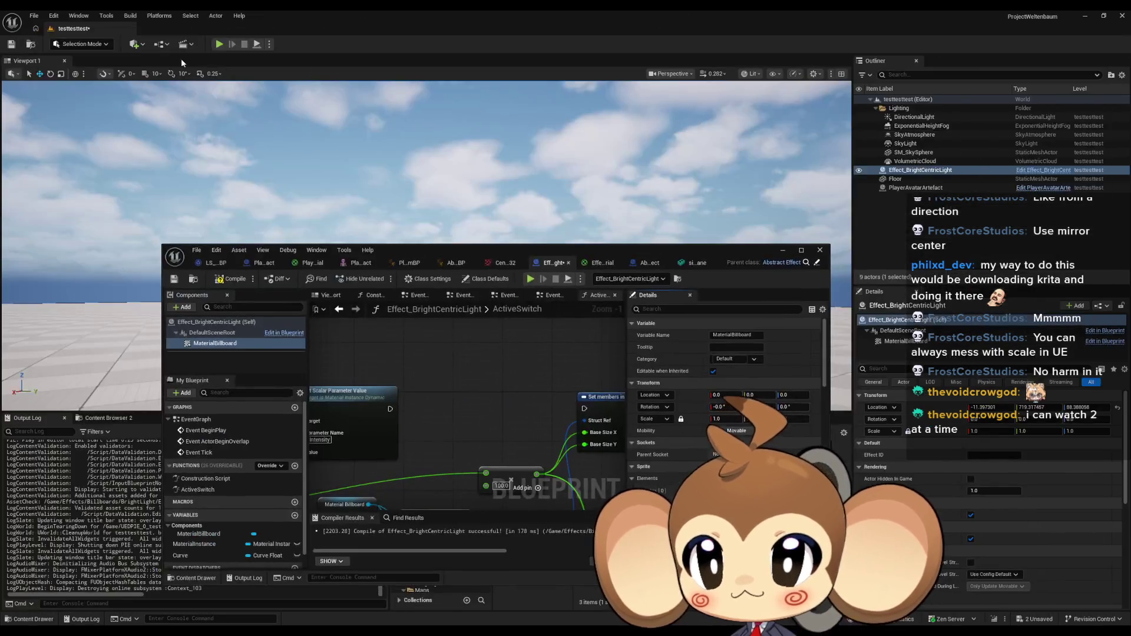
pyautogui.click(221, 46)
pyautogui.moveTo(497, 251); pyautogui.dragTo(486, 384)
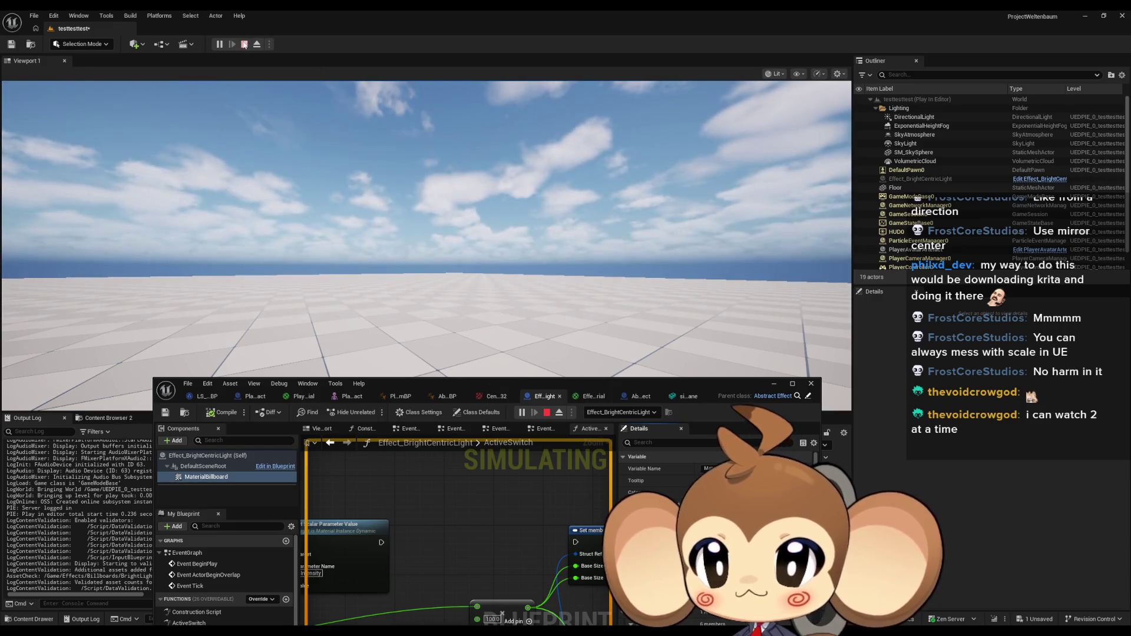
pyautogui.press('Escape')
pyautogui.moveTo(538, 384)
pyautogui.mouseDown()
pyautogui.moveTo(505, 203)
pyautogui.moveTo(505, 3)
pyautogui.mouseUp()
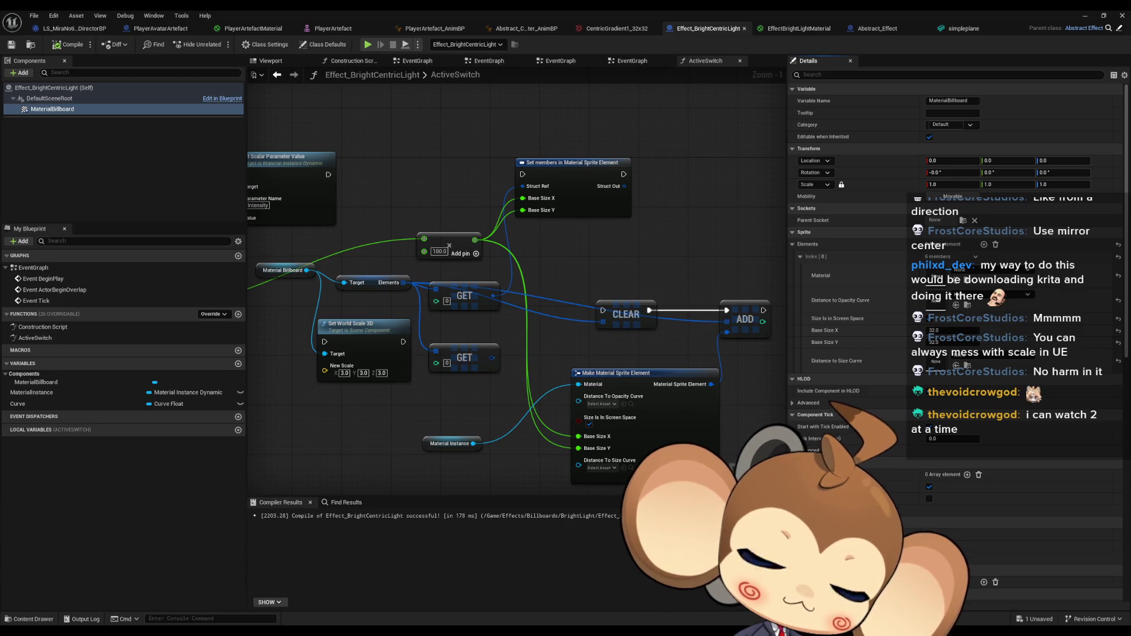
# Drag a MaterialBillboard reference node into the graph near Switch on String.
pyautogui.moveTo(466, 228)
pyautogui.mouseDown()
pyautogui.moveTo(653, 261)
pyautogui.moveTo(497, 249)
pyautogui.mouseUp()
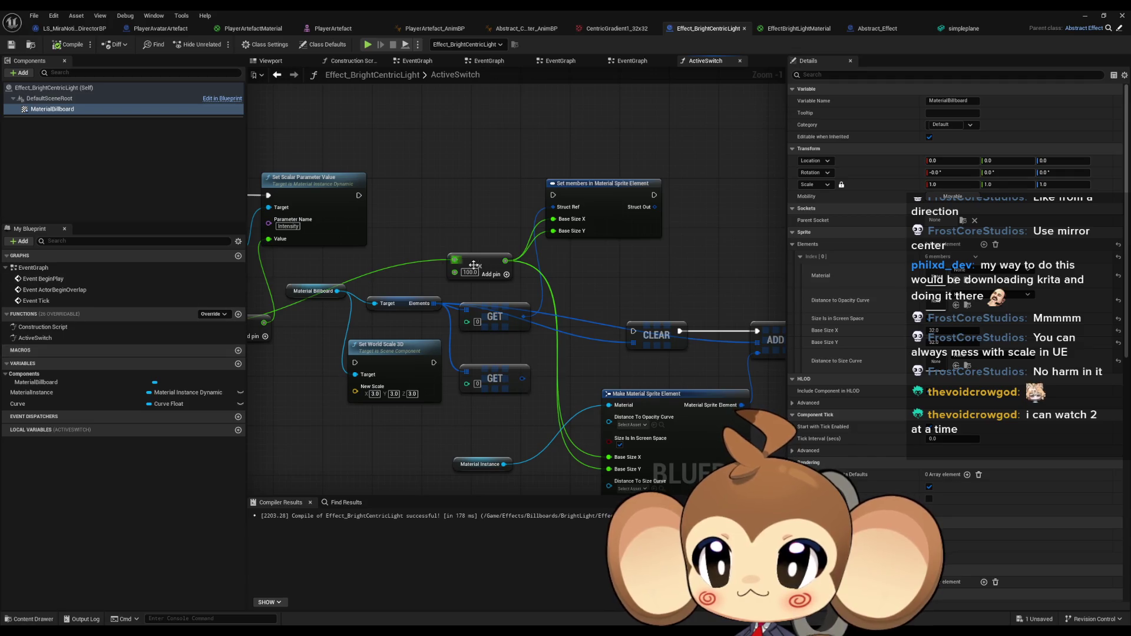
pyautogui.moveTo(427, 237); pyautogui.dragTo(505, 279)
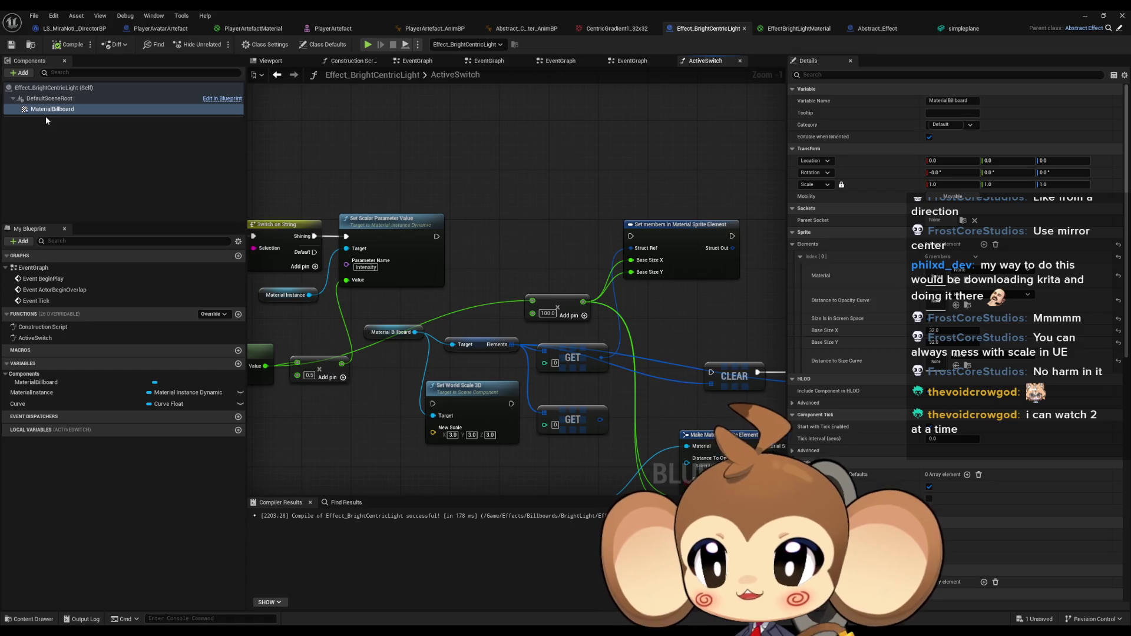
pyautogui.moveTo(45, 120); pyautogui.dragTo(448, 133)
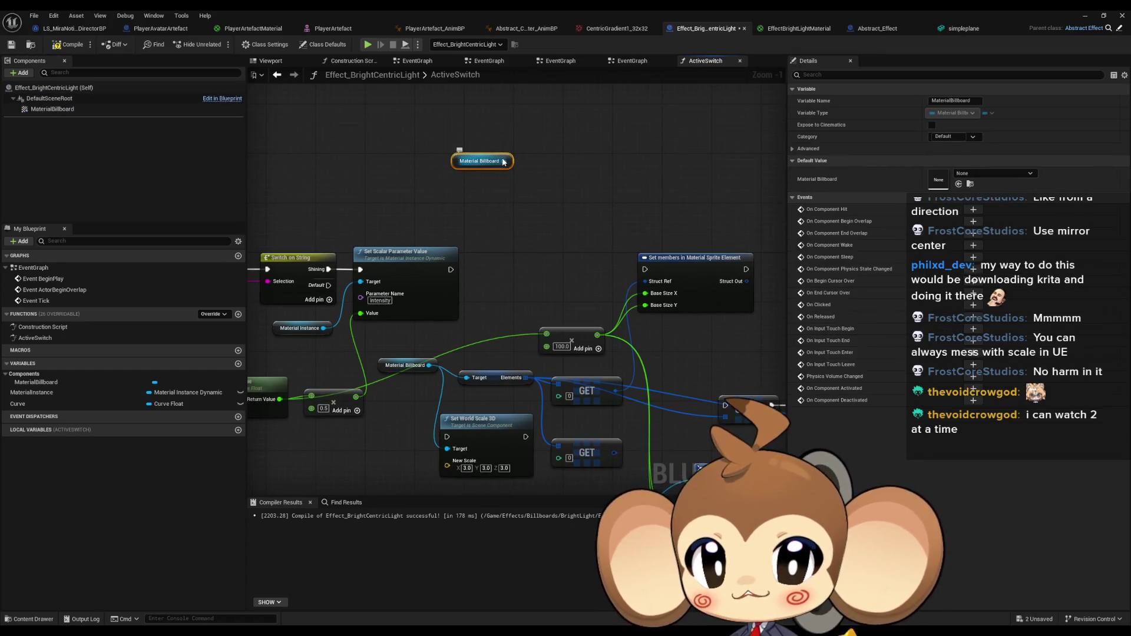
# Add a Set World Scale 3D node from the Material Billboard reference via a 'scale set' search.
pyautogui.moveTo(503, 161); pyautogui.dragTo(582, 168)
pyautogui.write('scal')
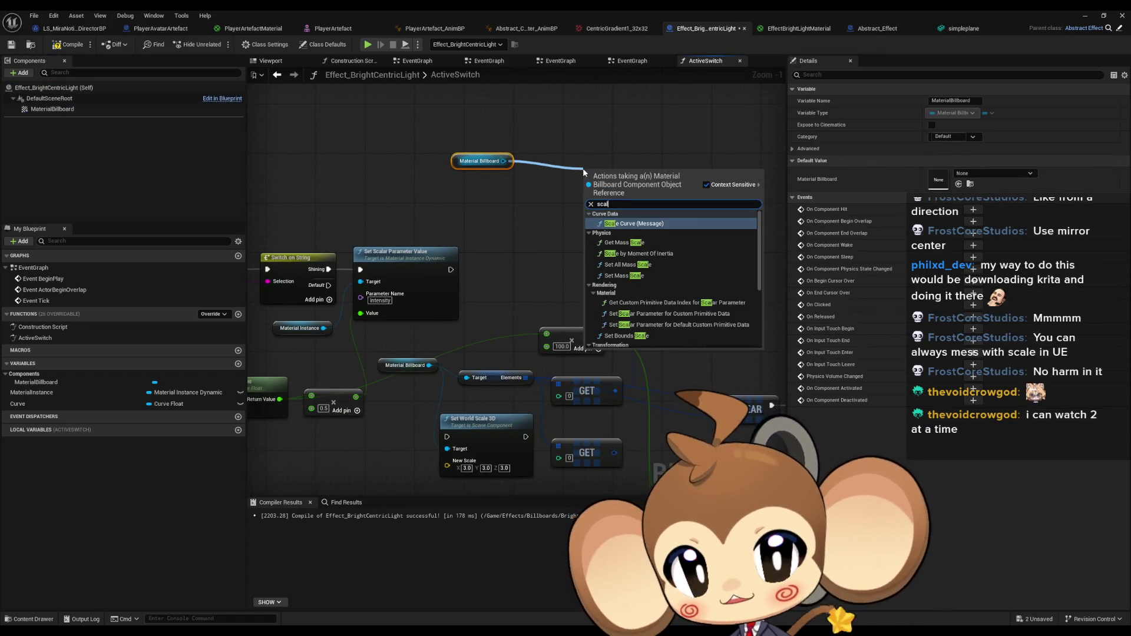
pyautogui.write('e')
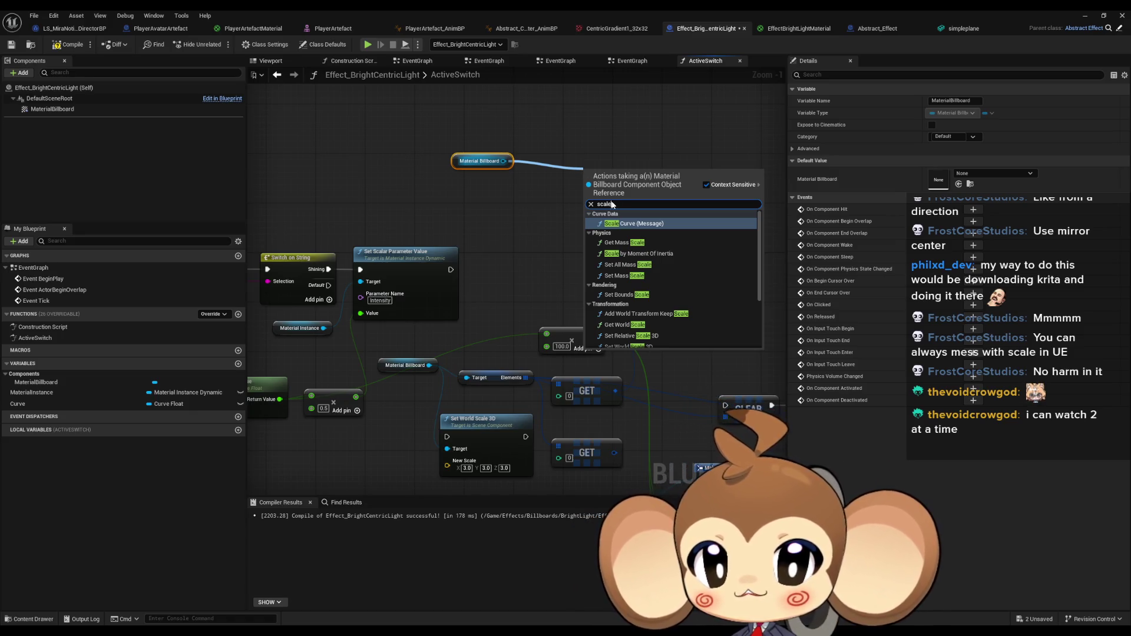
pyautogui.write(' set')
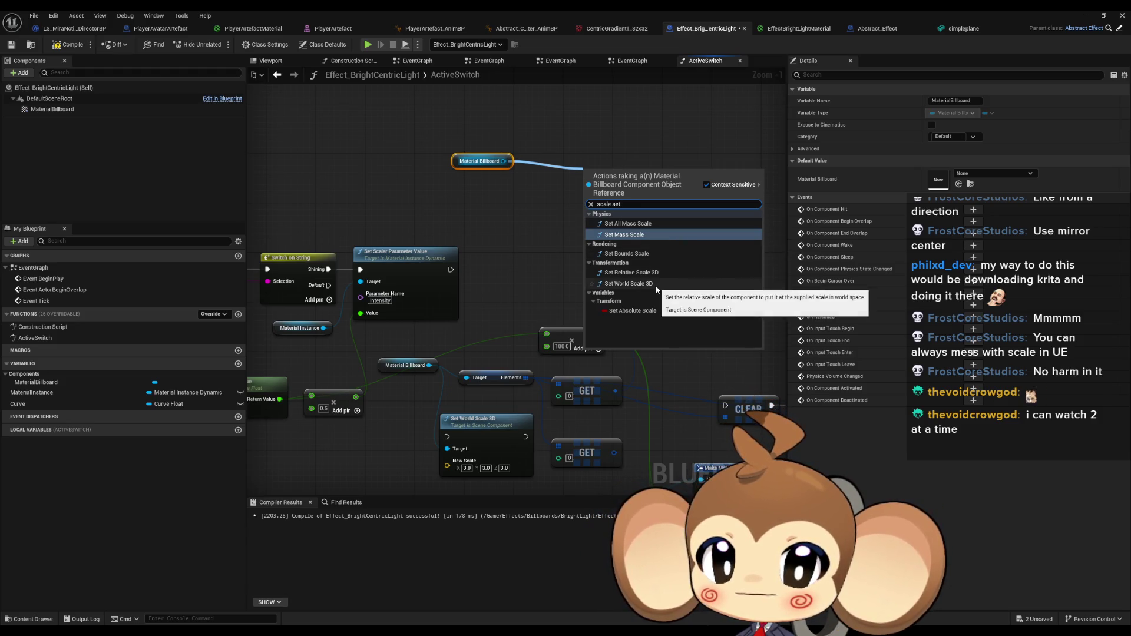
pyautogui.click(656, 285)
pyautogui.moveTo(629, 188)
pyautogui.mouseDown()
pyautogui.moveTo(630, 165)
pyautogui.moveTo(666, 163)
pyautogui.moveTo(677, 151)
pyautogui.mouseUp()
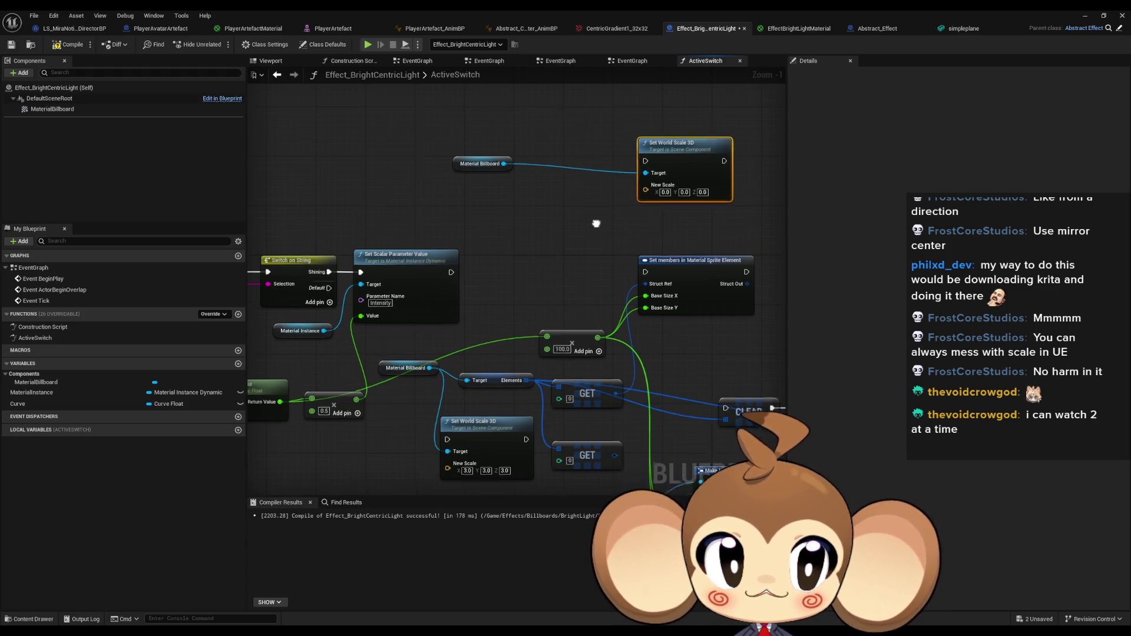
pyautogui.moveTo(550, 221); pyautogui.dragTo(550, 268)
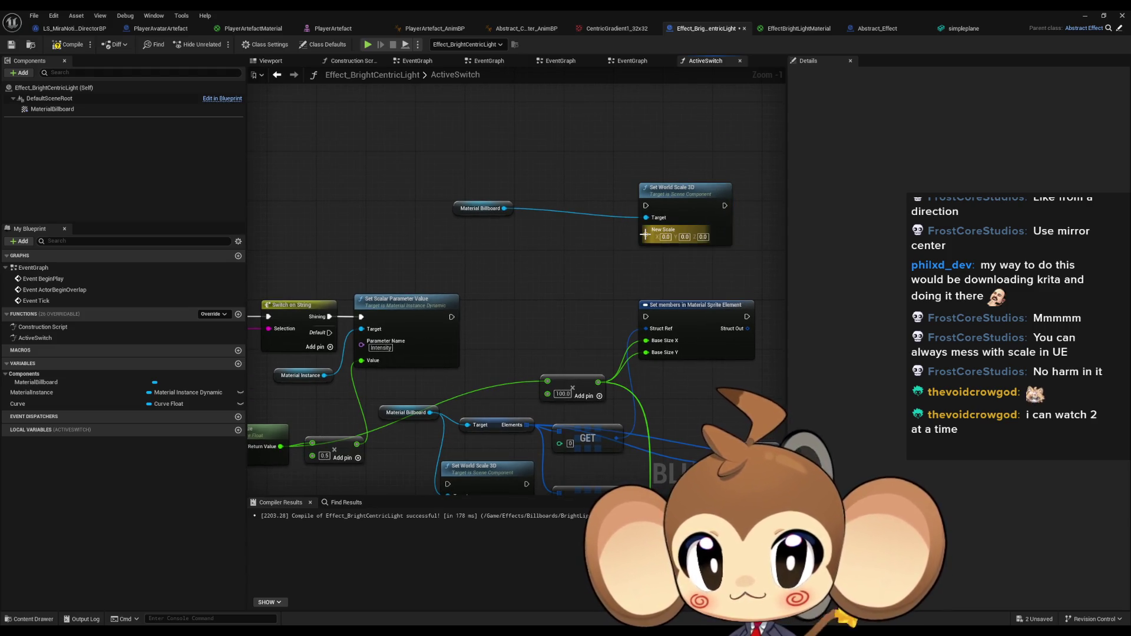
# Feed New Scale from a Make Vector node with the multiplied value on X, Y, Z and wire exec.
pyautogui.moveTo(646, 235)
pyautogui.mouseDown()
pyautogui.moveTo(585, 171)
pyautogui.moveTo(564, 269)
pyautogui.mouseUp()
pyautogui.write('mak')
pyautogui.press('Return')
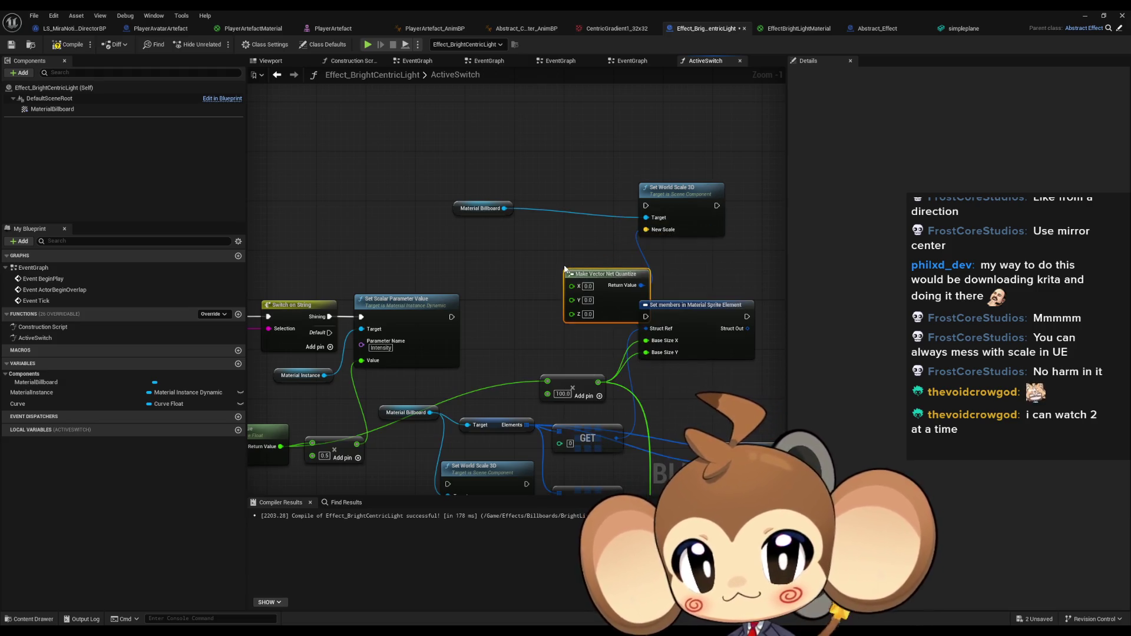
pyautogui.moveTo(647, 287); pyautogui.dragTo(622, 286)
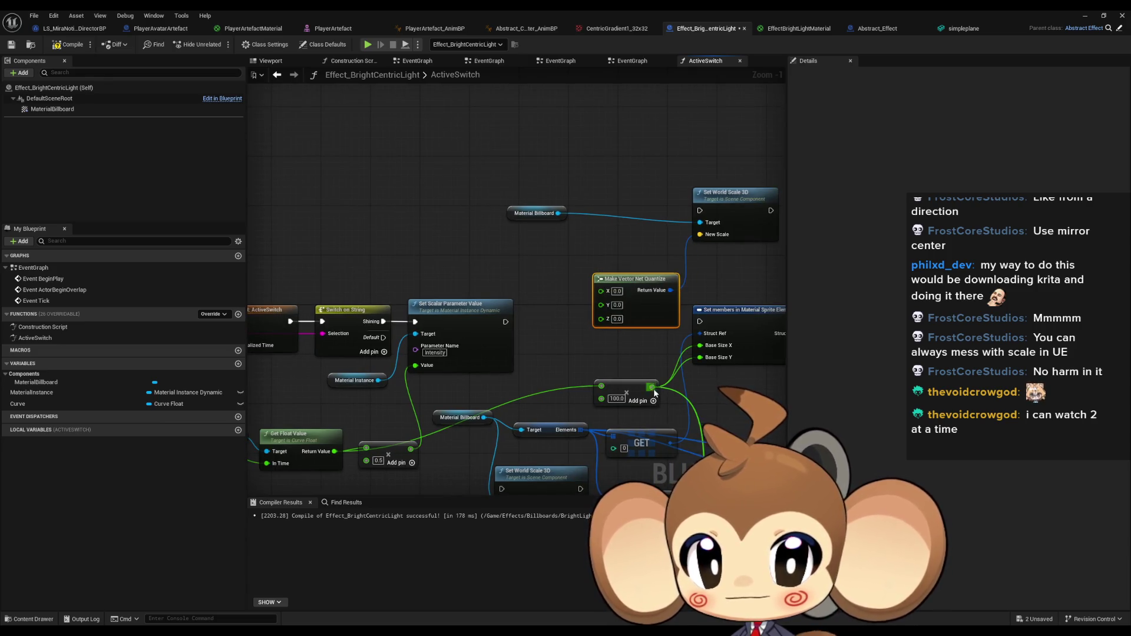
pyautogui.moveTo(652, 387); pyautogui.dragTo(600, 318)
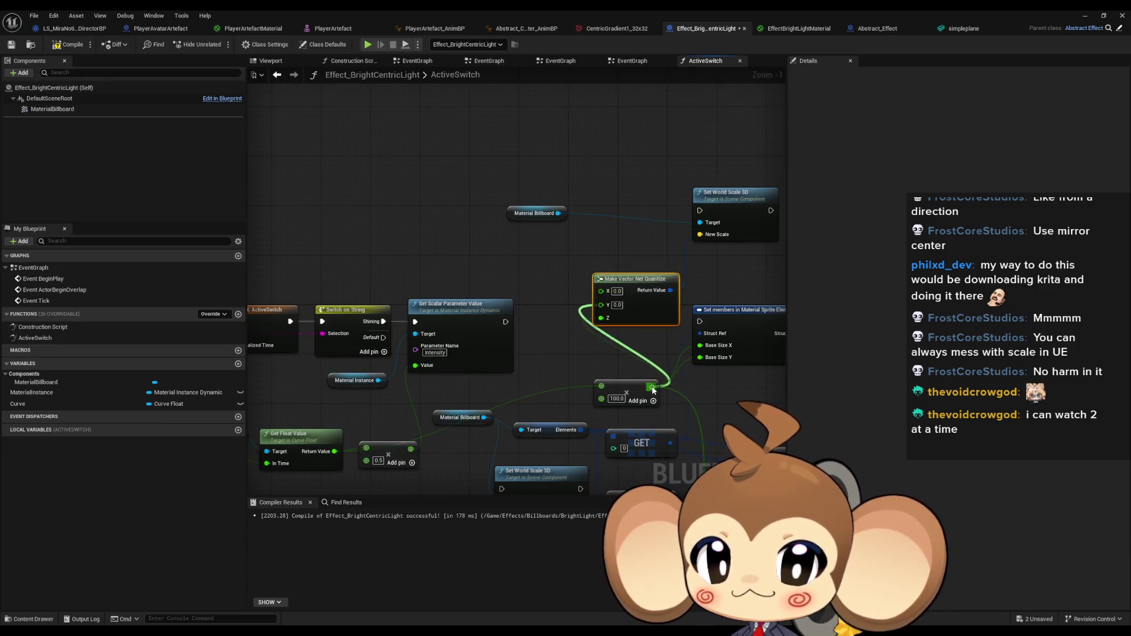
pyautogui.moveTo(652, 387); pyautogui.dragTo(601, 290)
pyautogui.moveTo(505, 321)
pyautogui.mouseDown()
pyautogui.moveTo(698, 233)
pyautogui.moveTo(691, 209)
pyautogui.mouseUp()
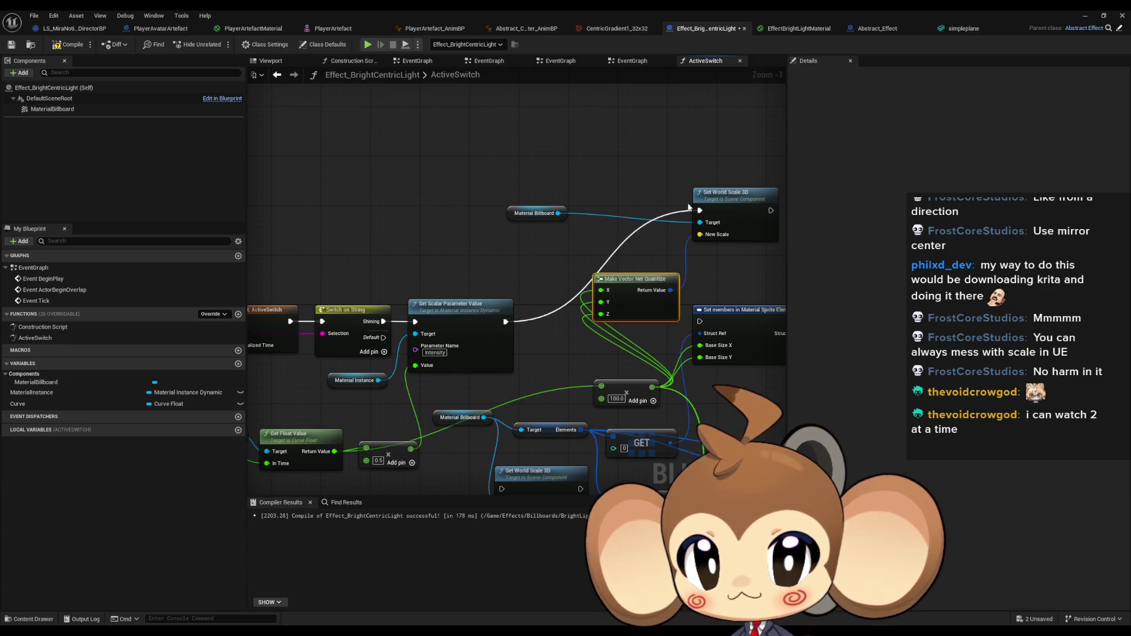
# Play-test the level, return to the Blueprint, and search graph actions for 'set scale ac'.
pyautogui.click(1084, 16)
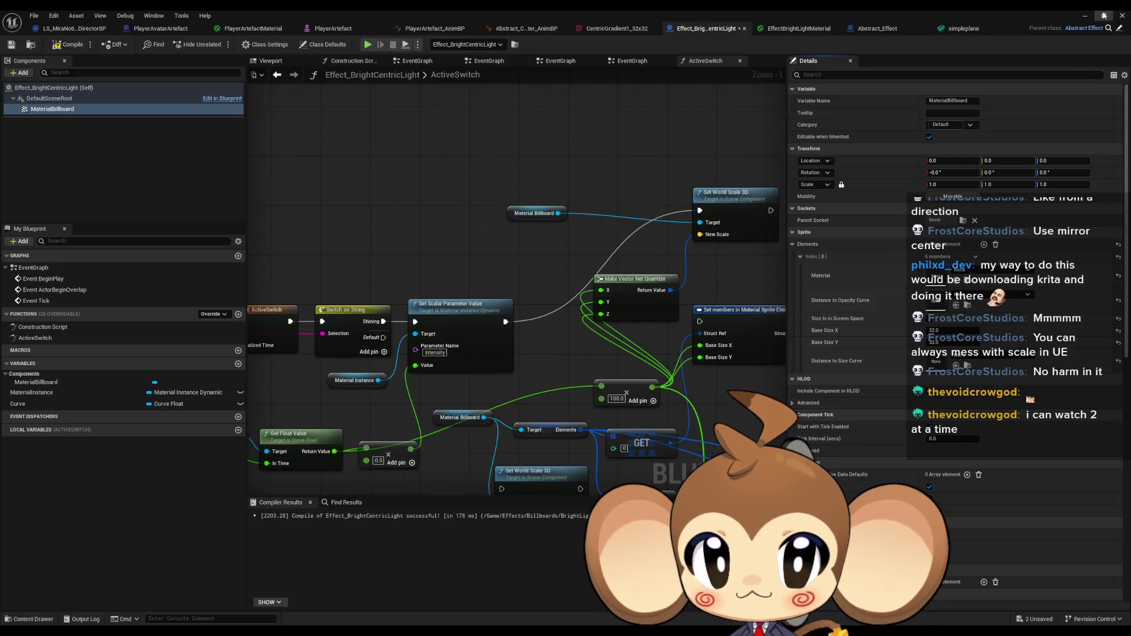
pyautogui.click(1084, 16)
pyautogui.click(219, 44)
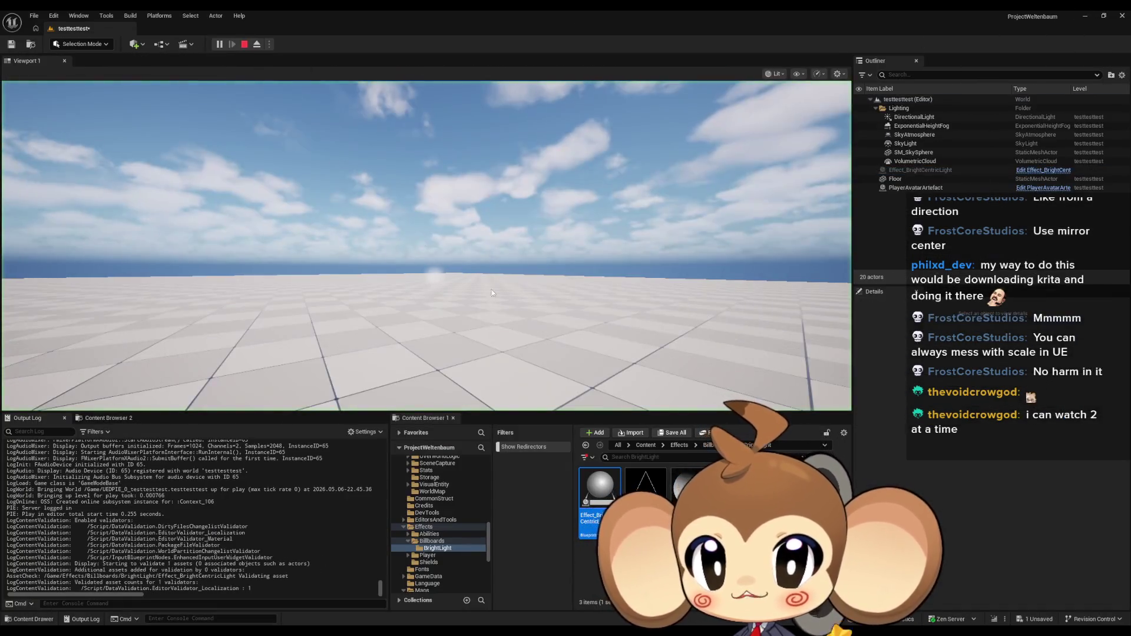
pyautogui.click(239, 44)
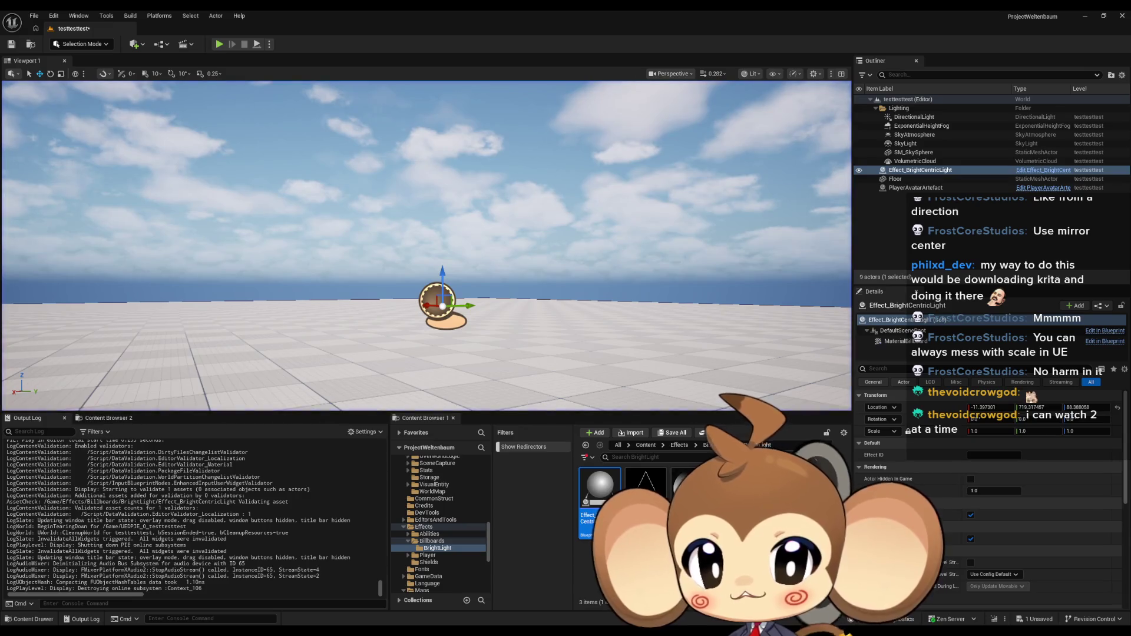
pyautogui.moveTo(436, 627)
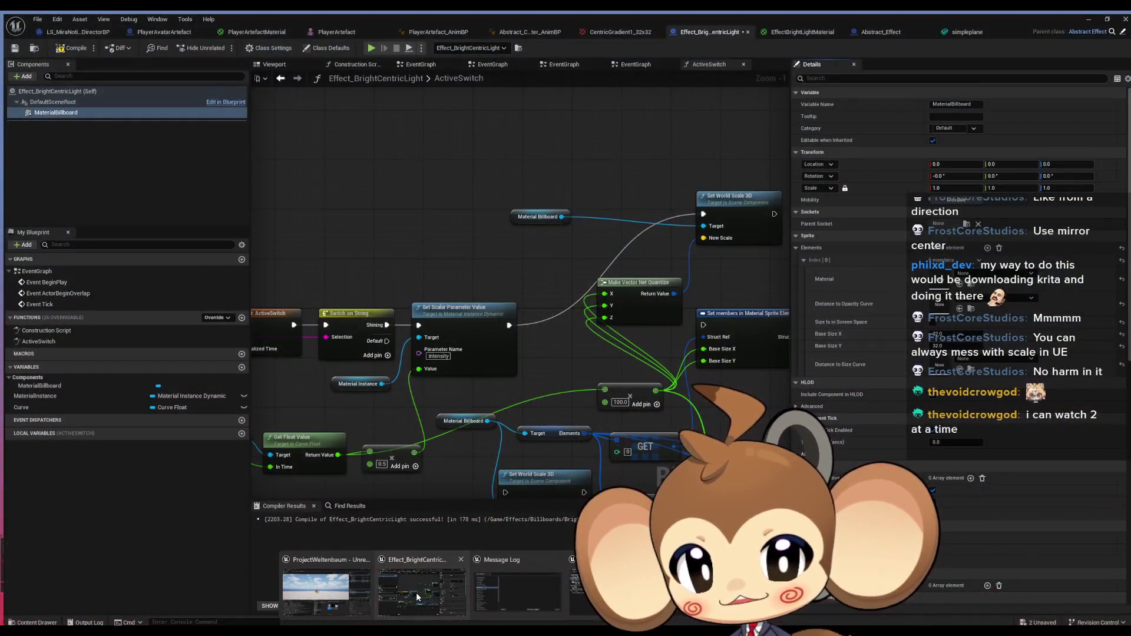
pyautogui.click(416, 592)
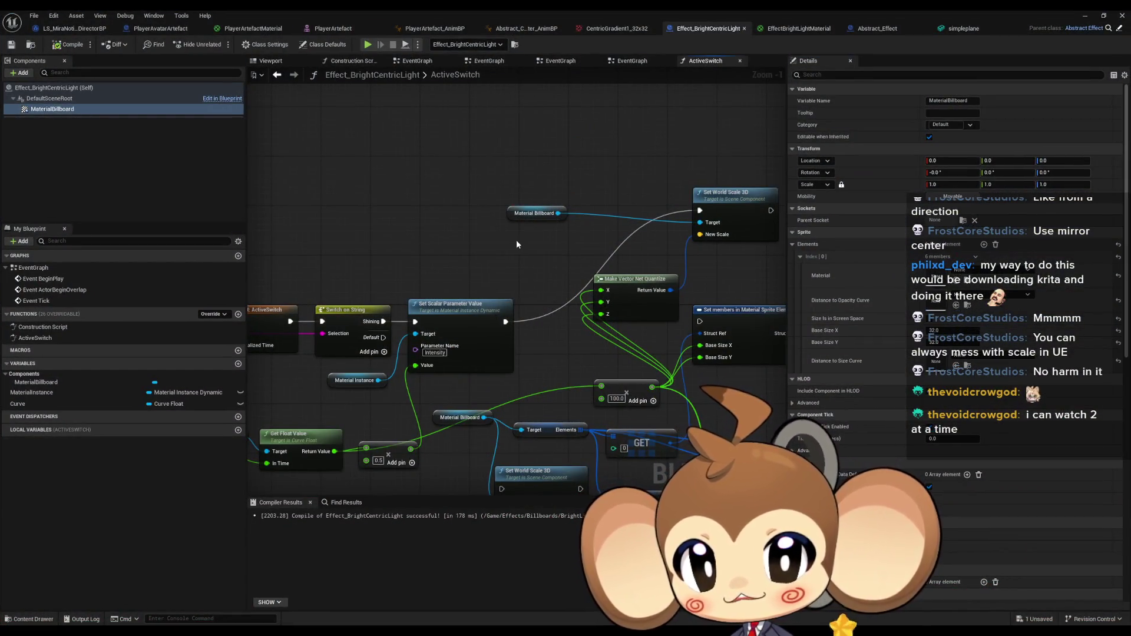
pyautogui.rightClick(556, 170)
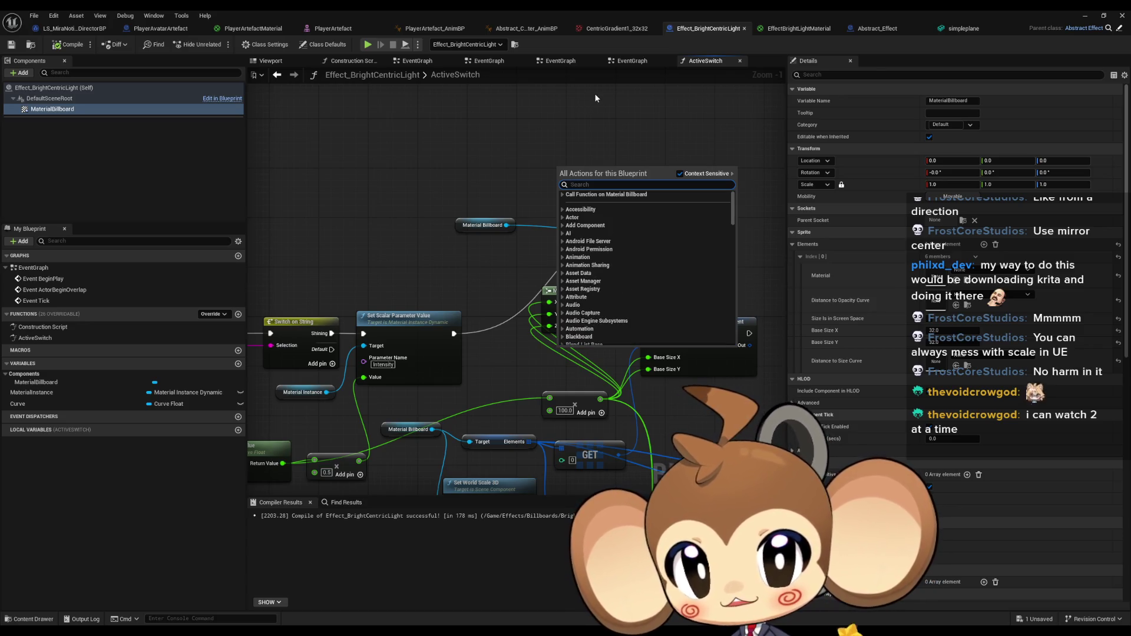
pyautogui.write('set scal')
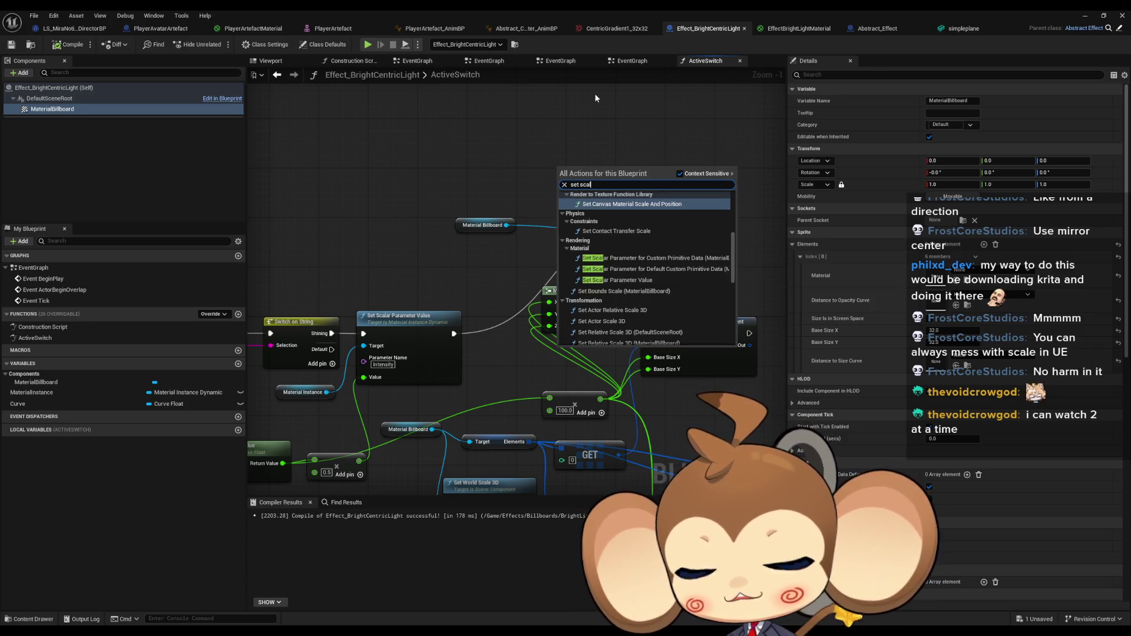
pyautogui.write('e act')
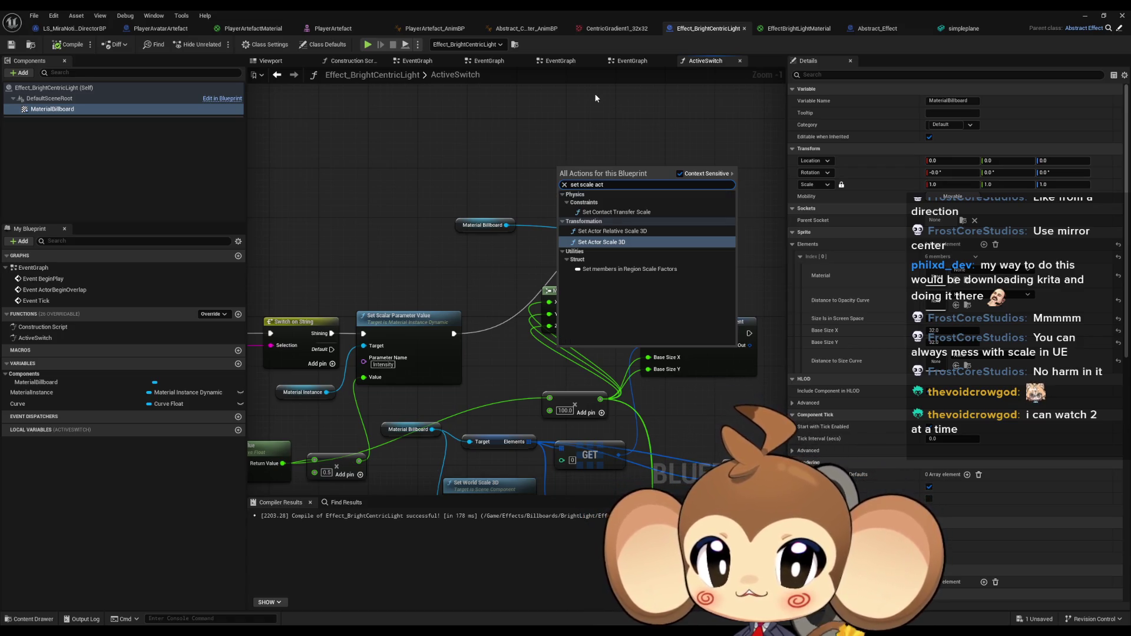
# Add Set Actor Scale 3D after the parameter update, with split X, Y, Z fed the multiplied value.
pyautogui.press('Return')
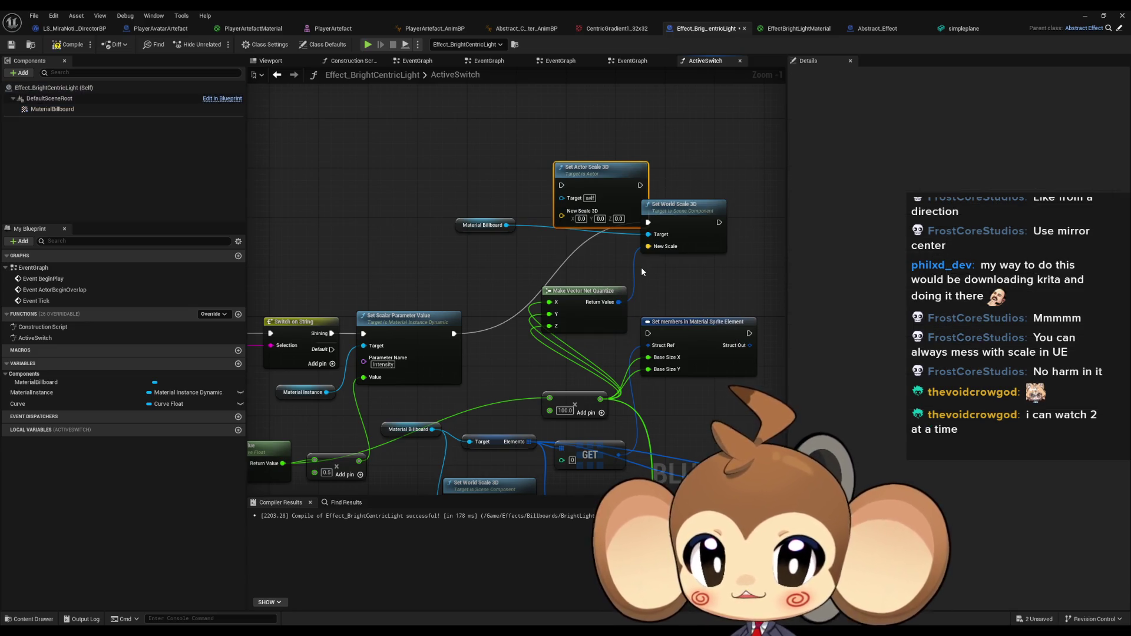
pyautogui.rightClick(562, 218)
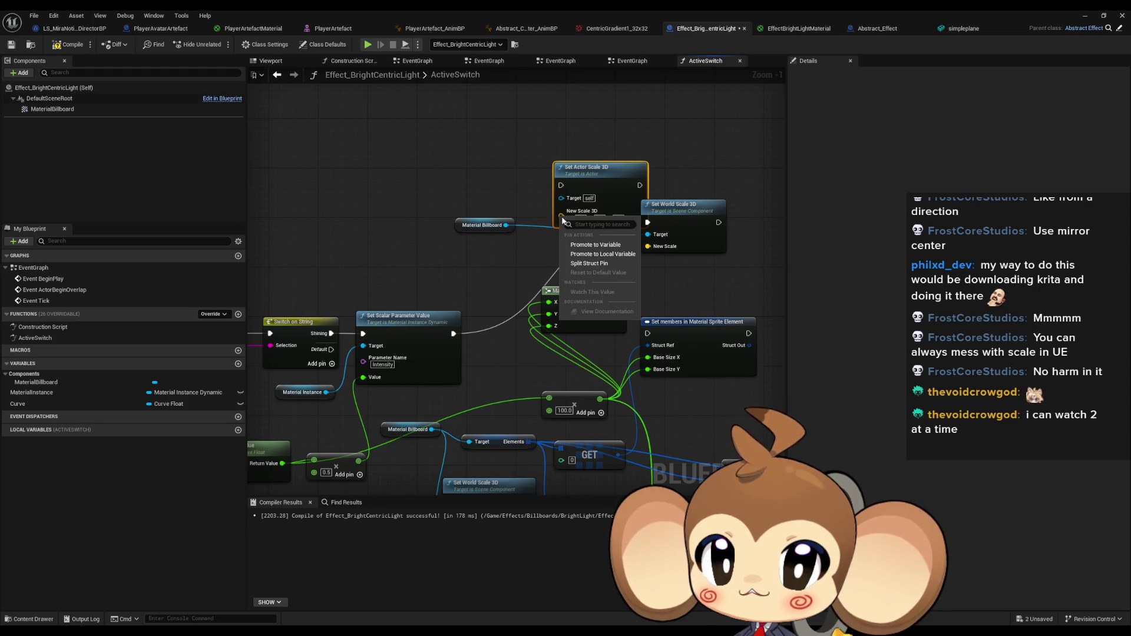
pyautogui.click(599, 265)
pyautogui.moveTo(561, 185); pyautogui.dragTo(453, 334)
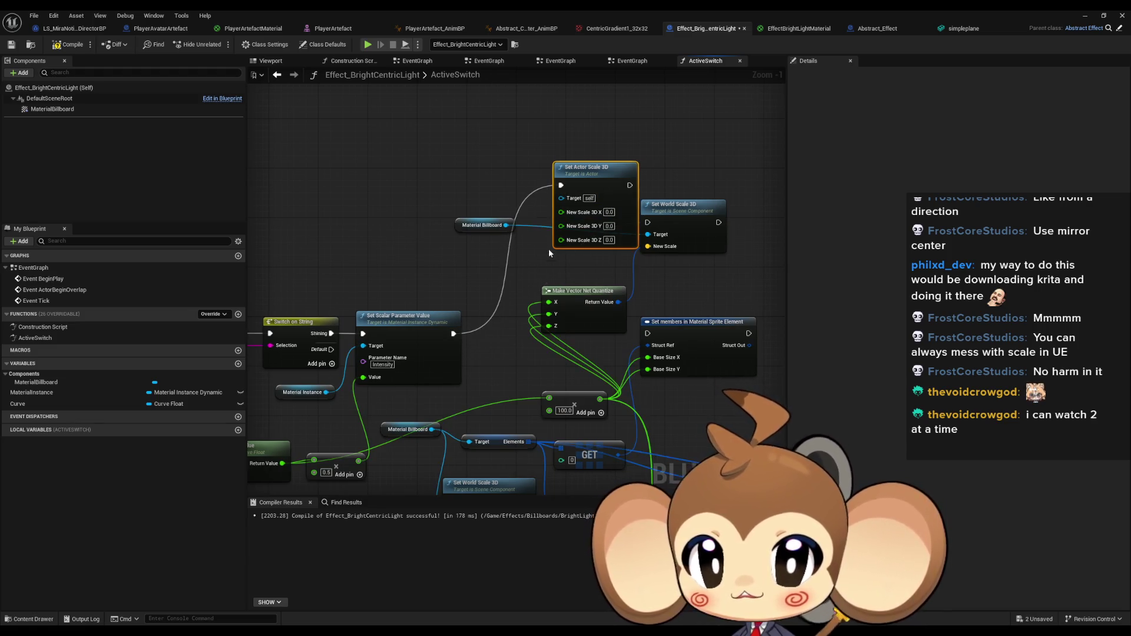
pyautogui.moveTo(561, 239)
pyautogui.mouseDown()
pyautogui.moveTo(599, 399)
pyautogui.moveTo(575, 324)
pyautogui.mouseUp()
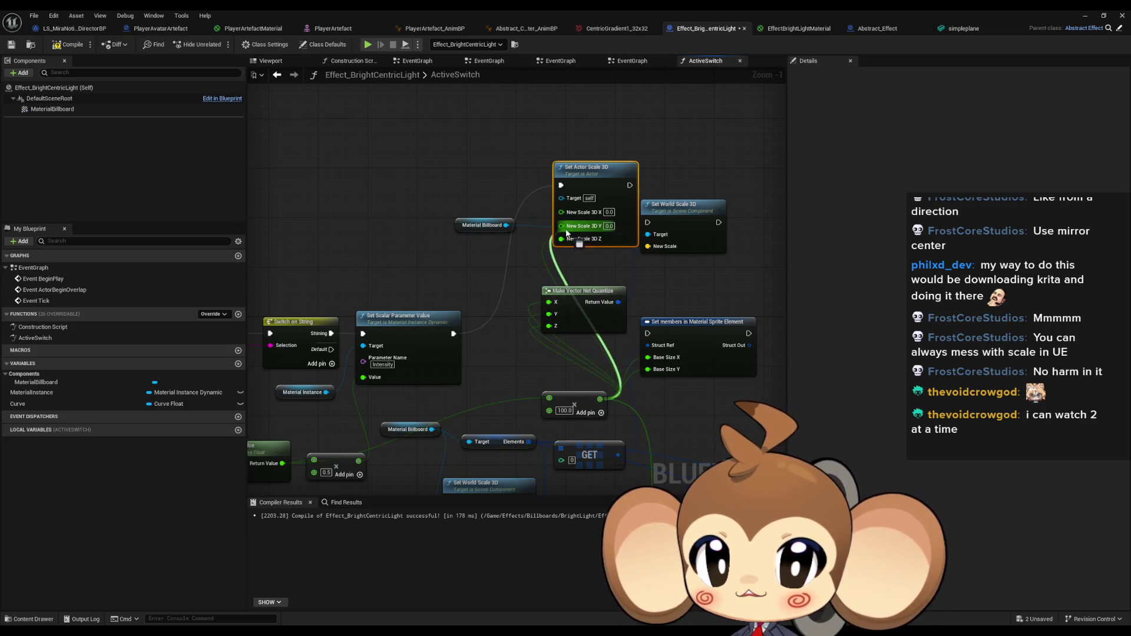
pyautogui.moveTo(567, 233); pyautogui.dragTo(562, 226)
pyautogui.moveTo(600, 399); pyautogui.dragTo(562, 212)
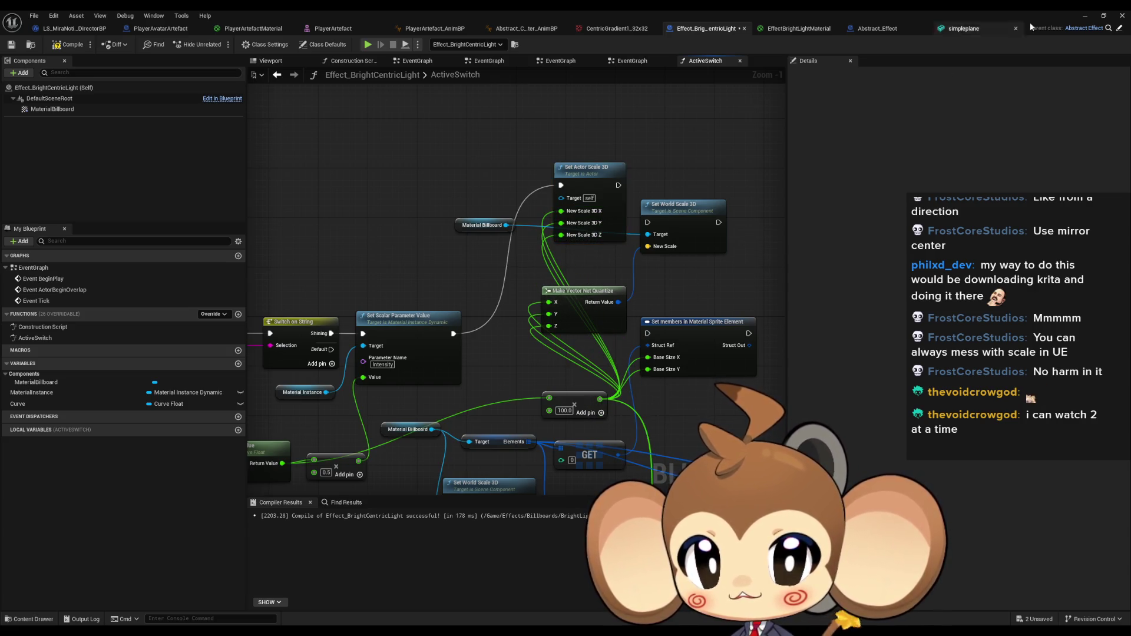
# Play-test the level, return to the Blueprint, and move the multiply node further left.
pyautogui.click(1084, 17)
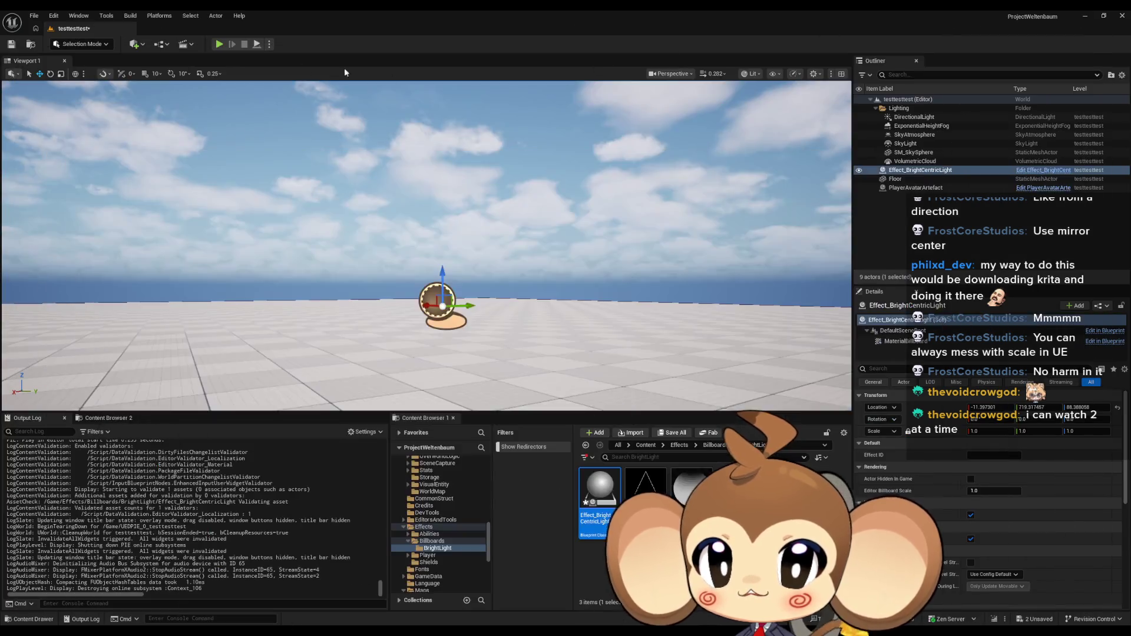
pyautogui.click(224, 46)
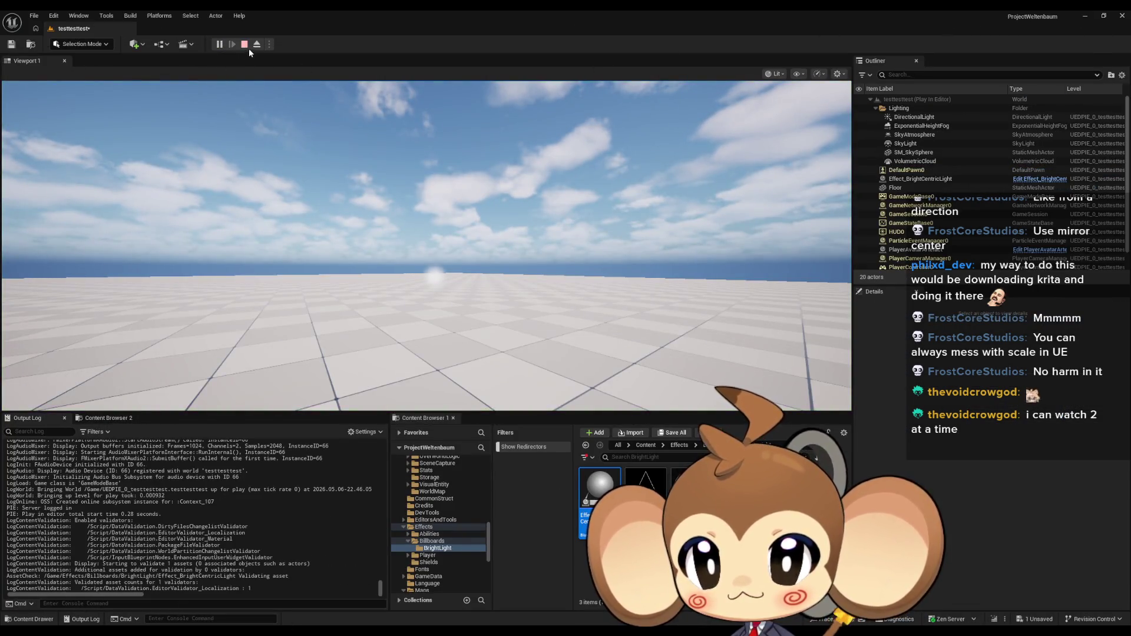
pyautogui.click(244, 45)
pyautogui.moveTo(420, 630)
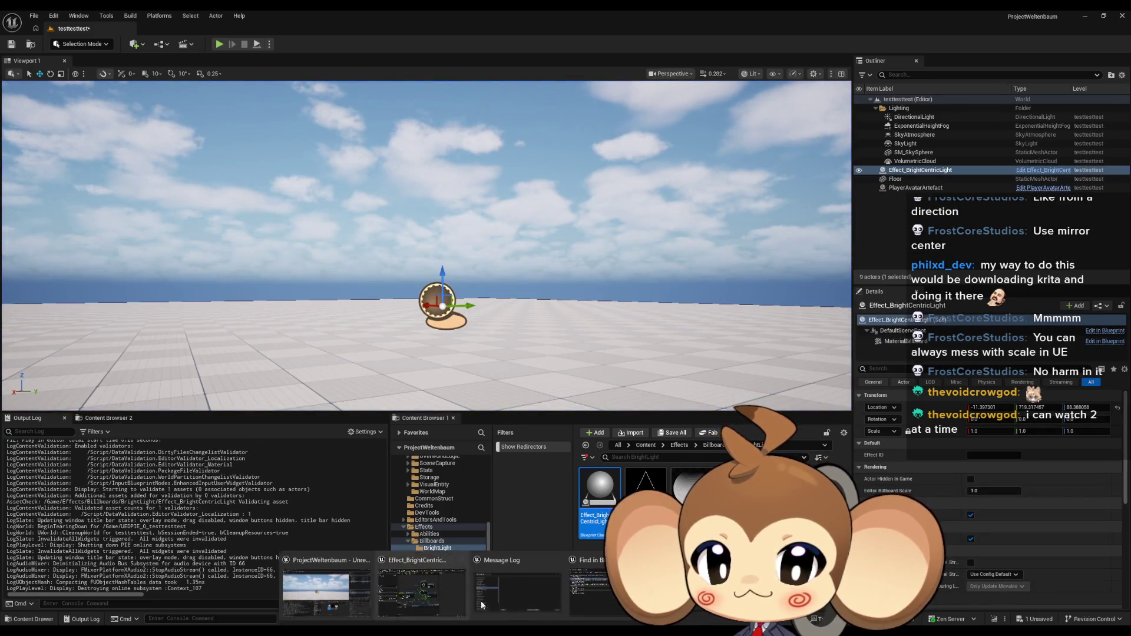
pyautogui.click(420, 589)
pyautogui.moveTo(477, 425); pyautogui.dragTo(511, 377)
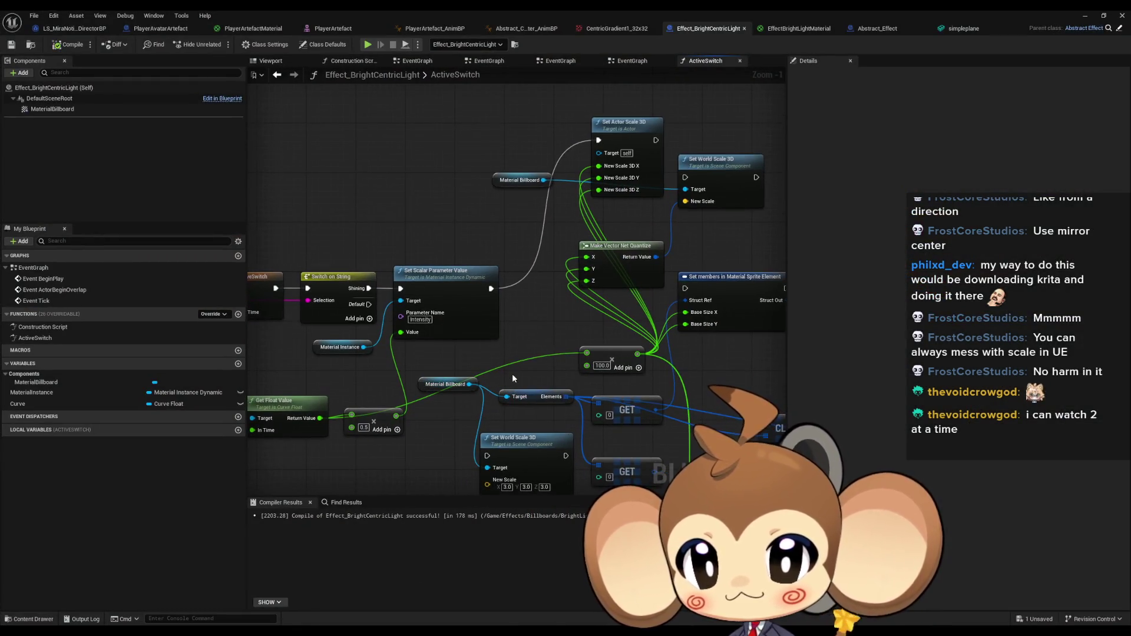
pyautogui.moveTo(610, 353); pyautogui.dragTo(536, 359)
# Add a Print String node on the exec wire from the parameter update.
pyautogui.moveTo(496, 295)
pyautogui.mouseDown()
pyautogui.moveTo(604, 318)
pyautogui.moveTo(560, 373)
pyautogui.moveTo(562, 361)
pyautogui.mouseUp()
pyautogui.write('print')
pyautogui.press('Return')
# Play-test the level again and restore the Blueprint editor.
pyautogui.click(1085, 16)
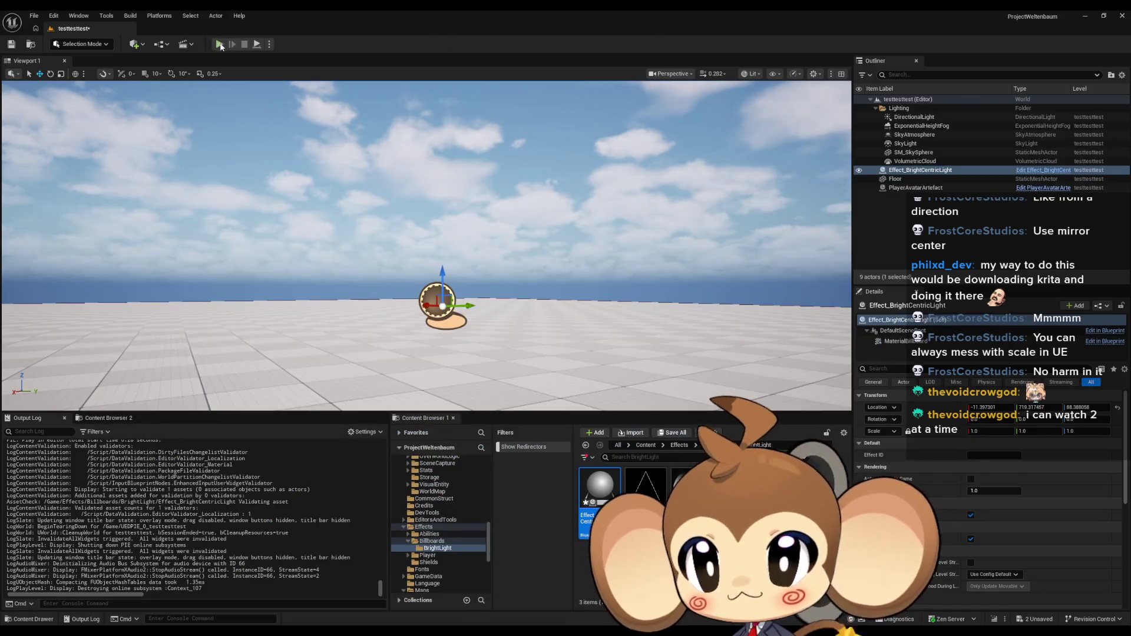
pyautogui.click(219, 45)
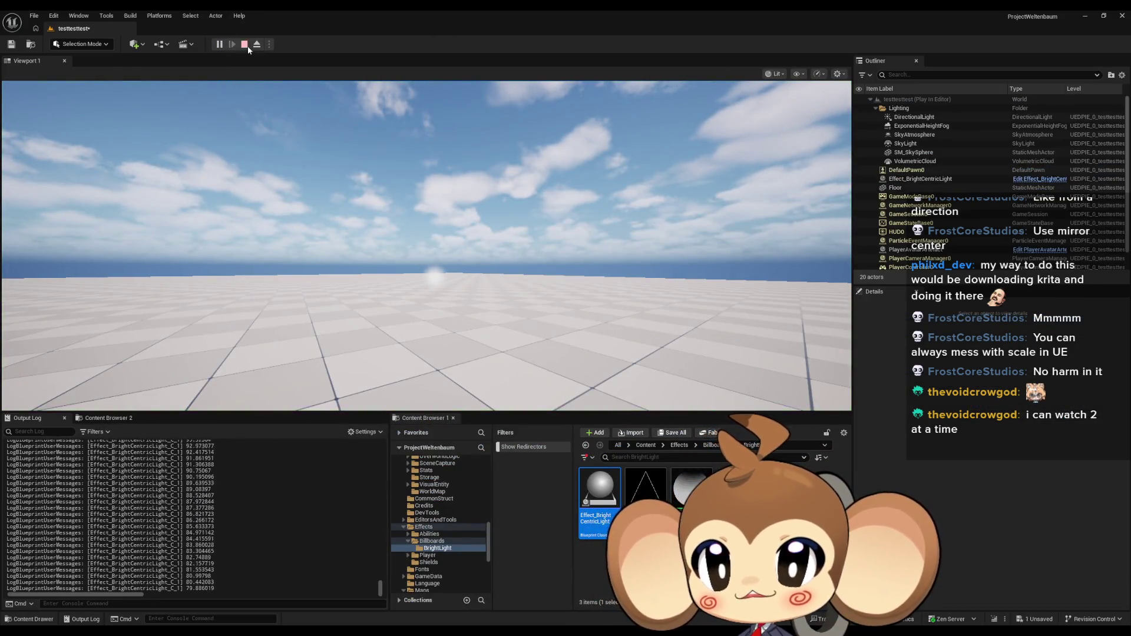
pyautogui.click(248, 47)
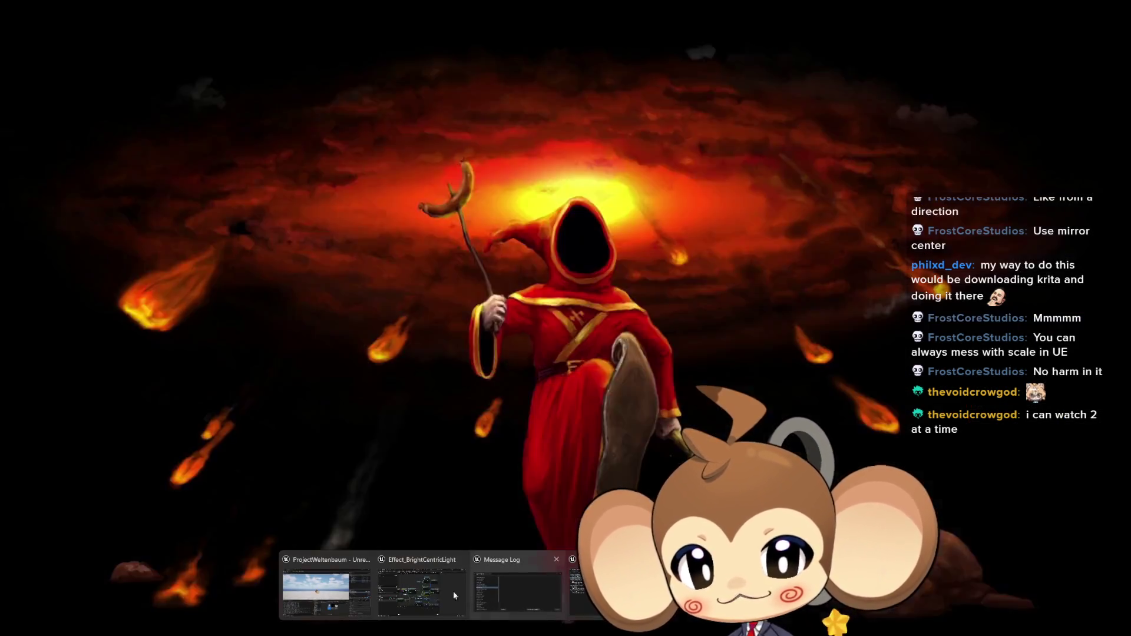
pyautogui.click(412, 589)
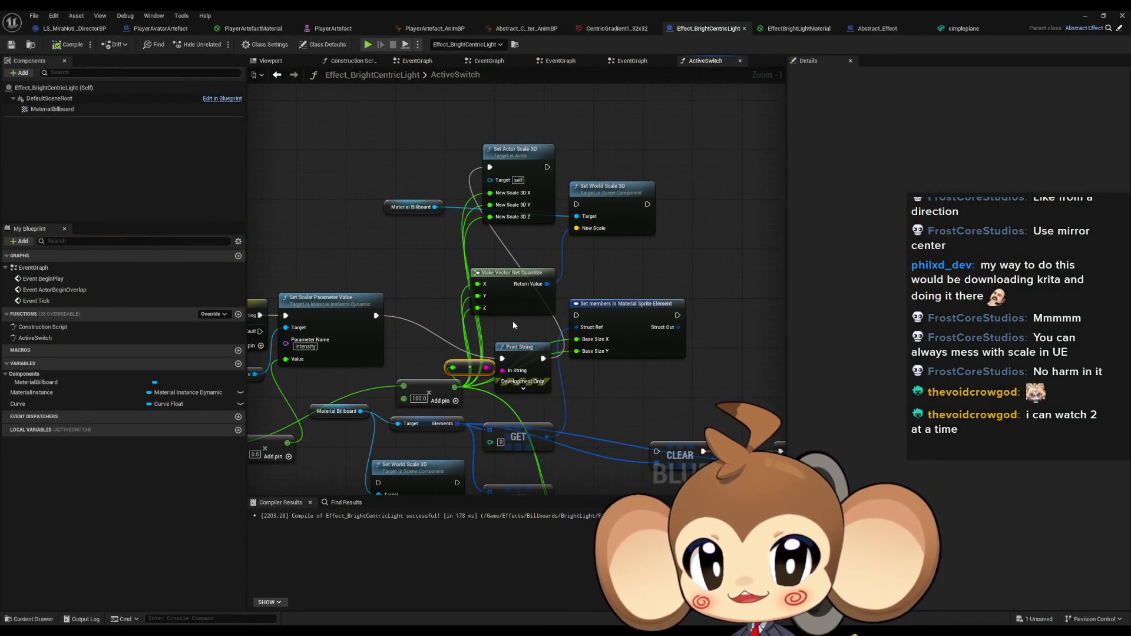
# Split Set World Scale 3D's New Scale pin and wire X, Y, Z to the multiplied value.
pyautogui.rightClick(603, 225)
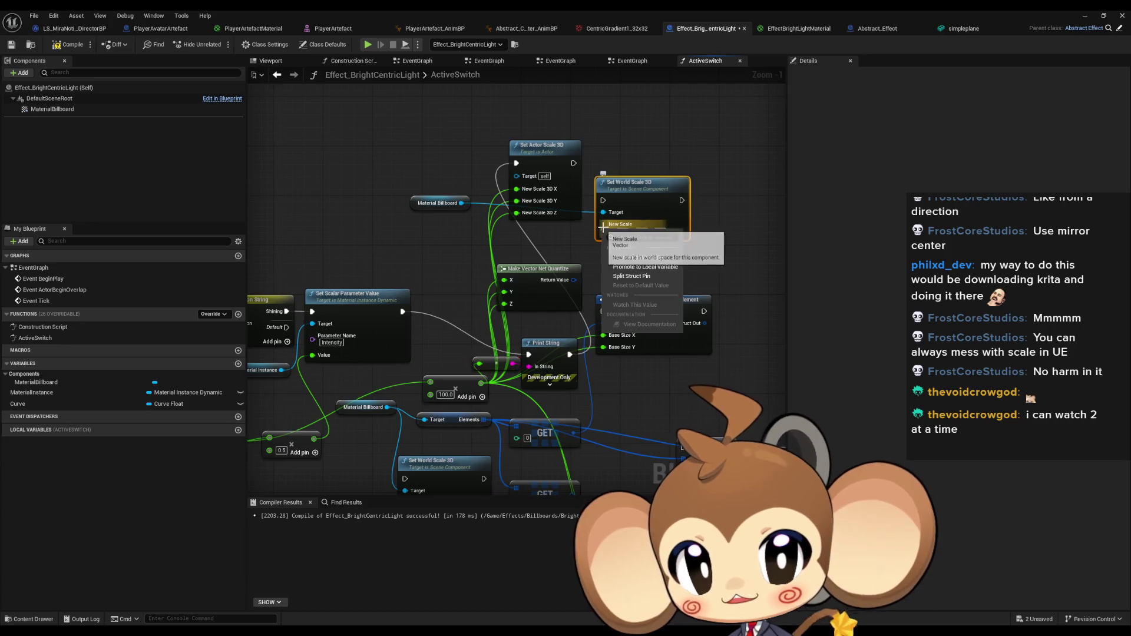
pyautogui.click(648, 276)
pyautogui.moveTo(610, 230)
pyautogui.mouseDown()
pyautogui.moveTo(480, 383)
pyautogui.moveTo(536, 339)
pyautogui.moveTo(481, 383)
pyautogui.mouseUp()
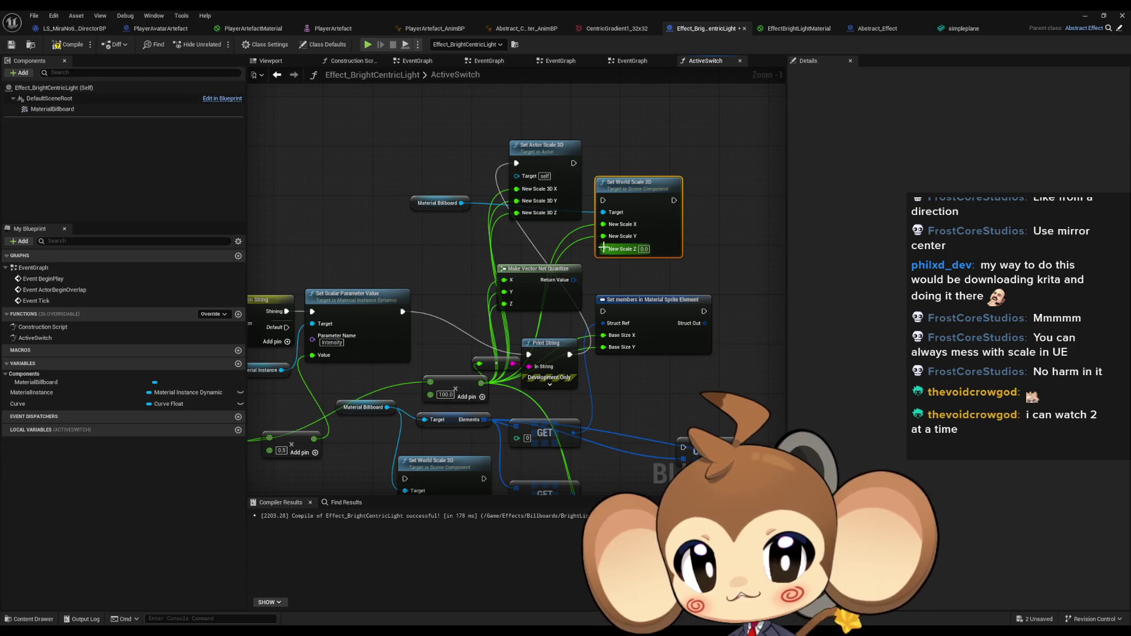
pyautogui.moveTo(602, 249)
pyautogui.mouseDown()
pyautogui.moveTo(503, 393)
pyautogui.moveTo(481, 383)
pyautogui.mouseUp()
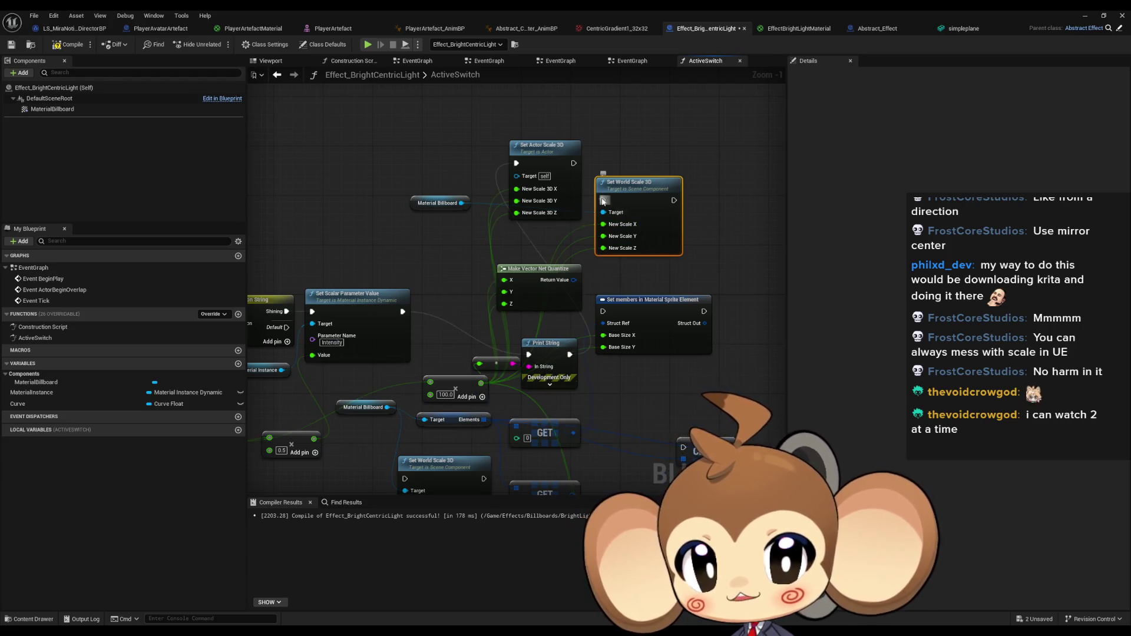
pyautogui.moveTo(602, 200)
pyautogui.mouseDown()
pyautogui.moveTo(416, 320)
pyautogui.moveTo(412, 305)
pyautogui.mouseUp()
# Play-test the level, then switch back to the Effect_BrightCentricLight Blueprint editor.
pyautogui.click(1103, 16)
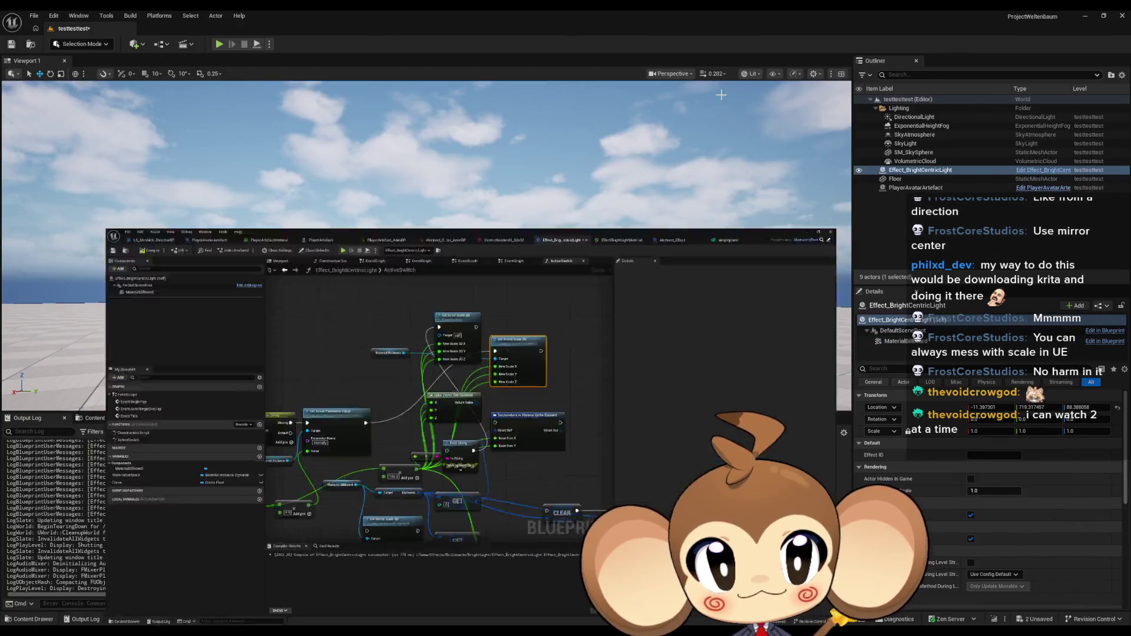
pyautogui.click(228, 79)
pyautogui.click(219, 45)
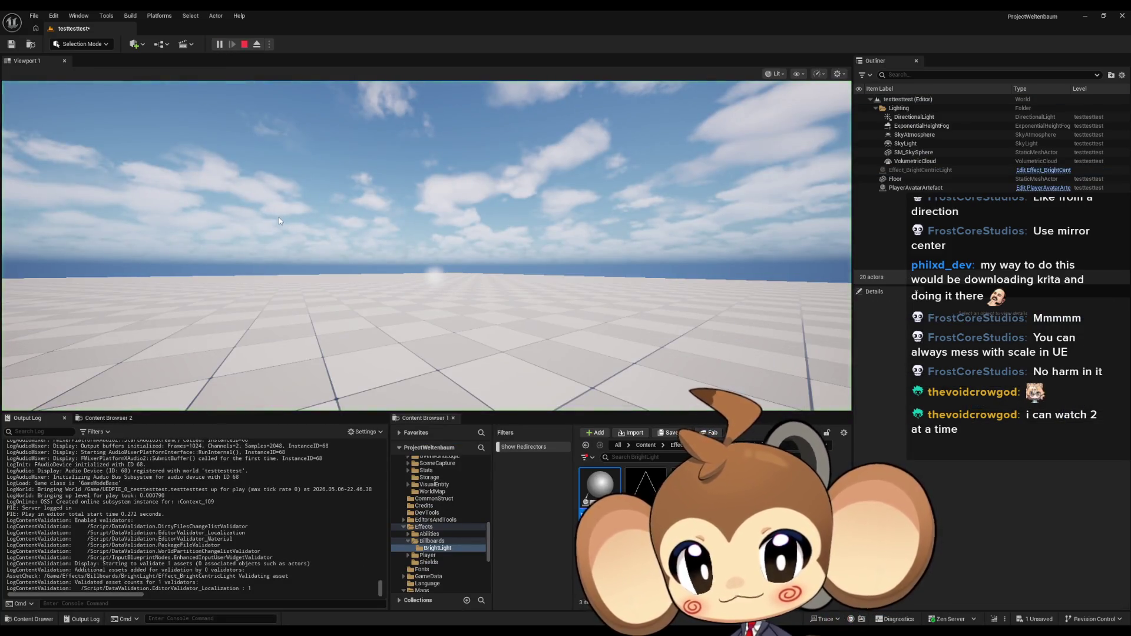
pyautogui.click(243, 45)
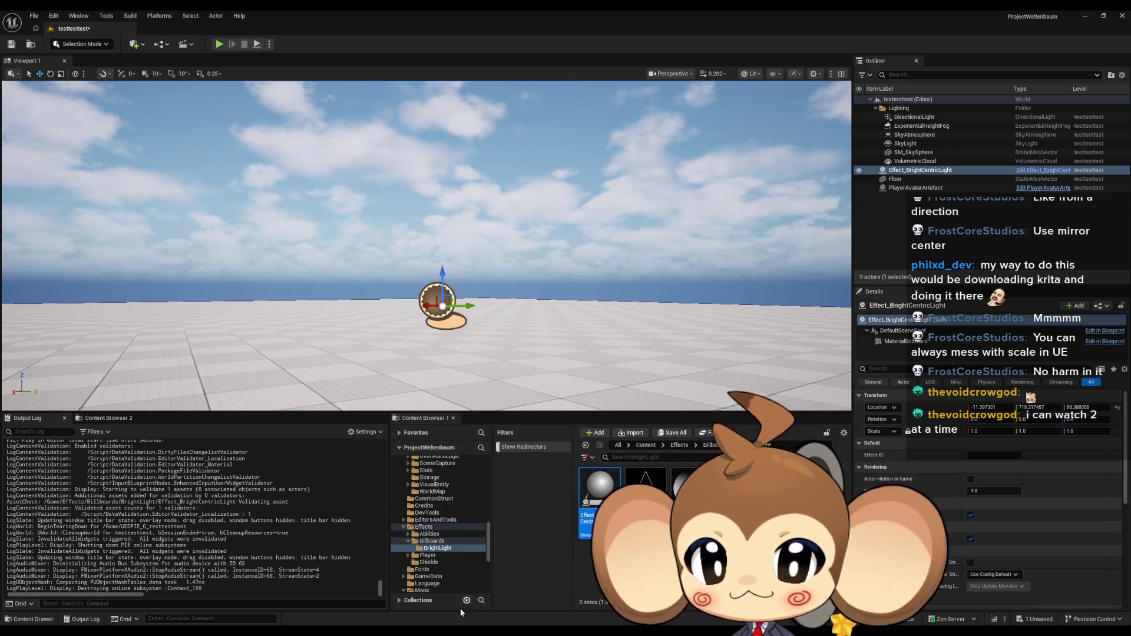
pyautogui.click(436, 593)
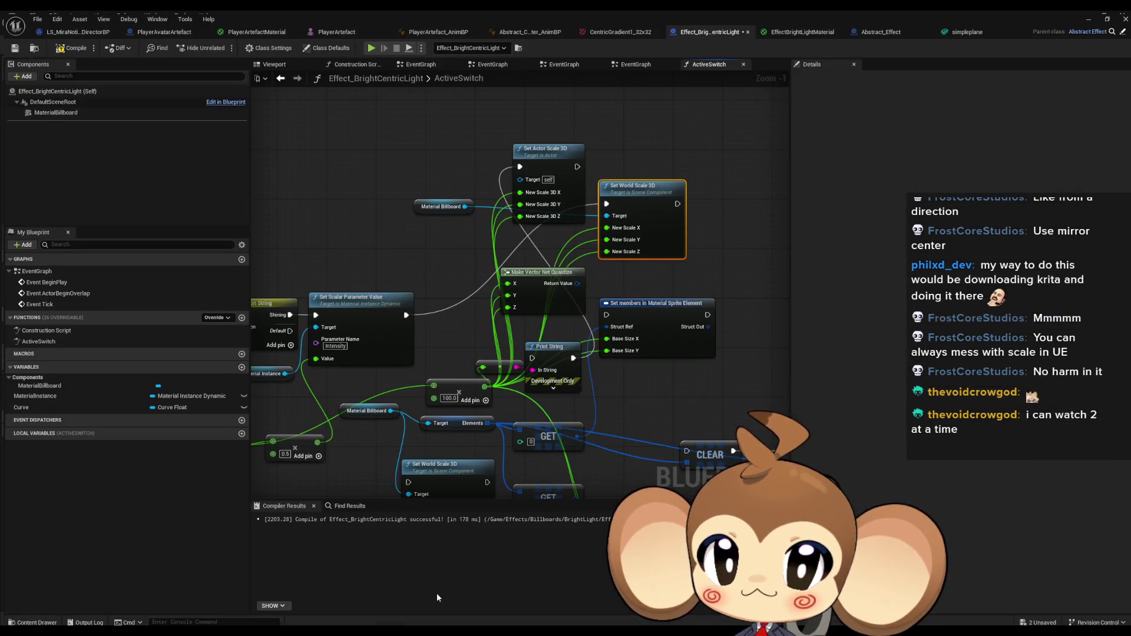
# Split the lower GET node's sprite element output into its member pins.
pyautogui.moveTo(651, 395); pyautogui.dragTo(593, 373)
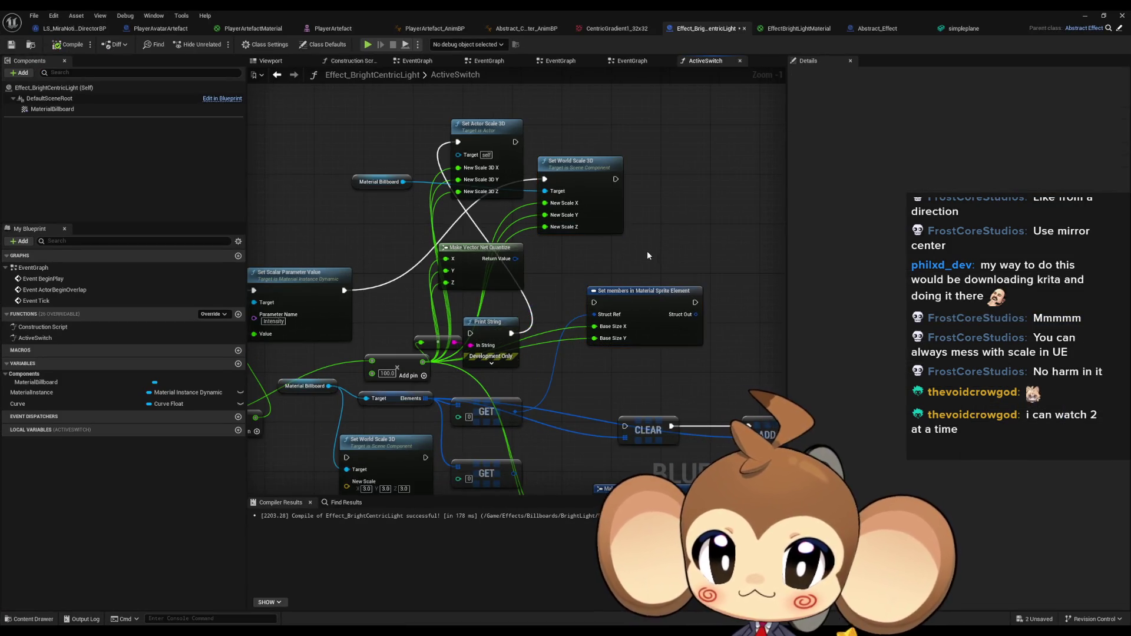
pyautogui.moveTo(561, 466)
pyautogui.mouseDown()
pyautogui.moveTo(552, 394)
pyautogui.moveTo(512, 406)
pyautogui.mouseUp()
pyautogui.moveTo(554, 324); pyautogui.dragTo(554, 312)
pyautogui.rightClick(506, 408)
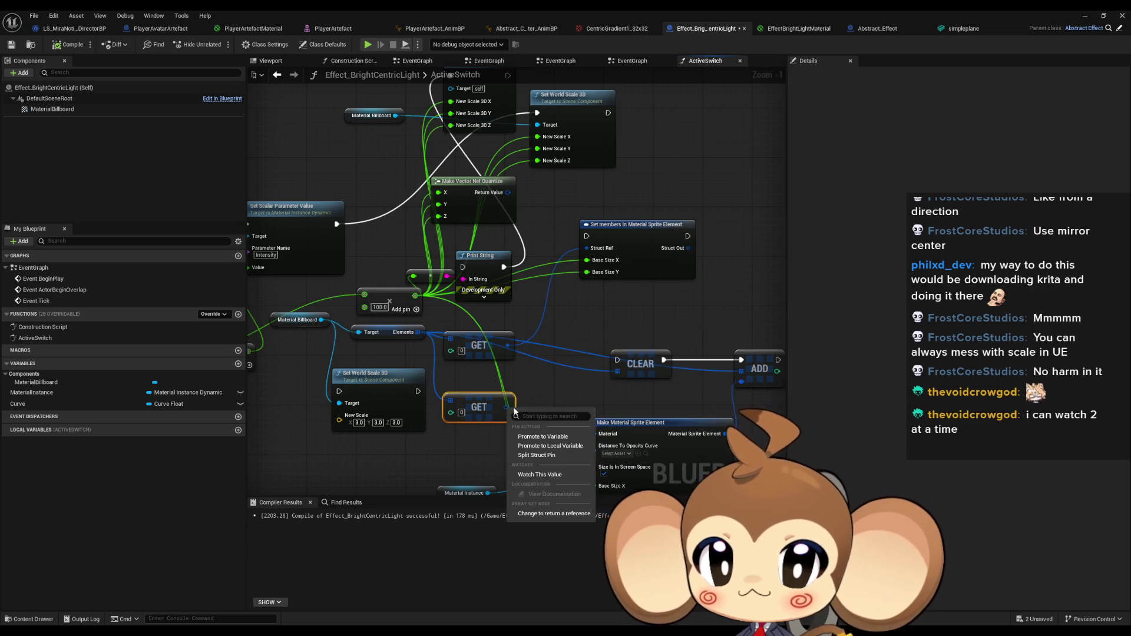
pyautogui.click(536, 455)
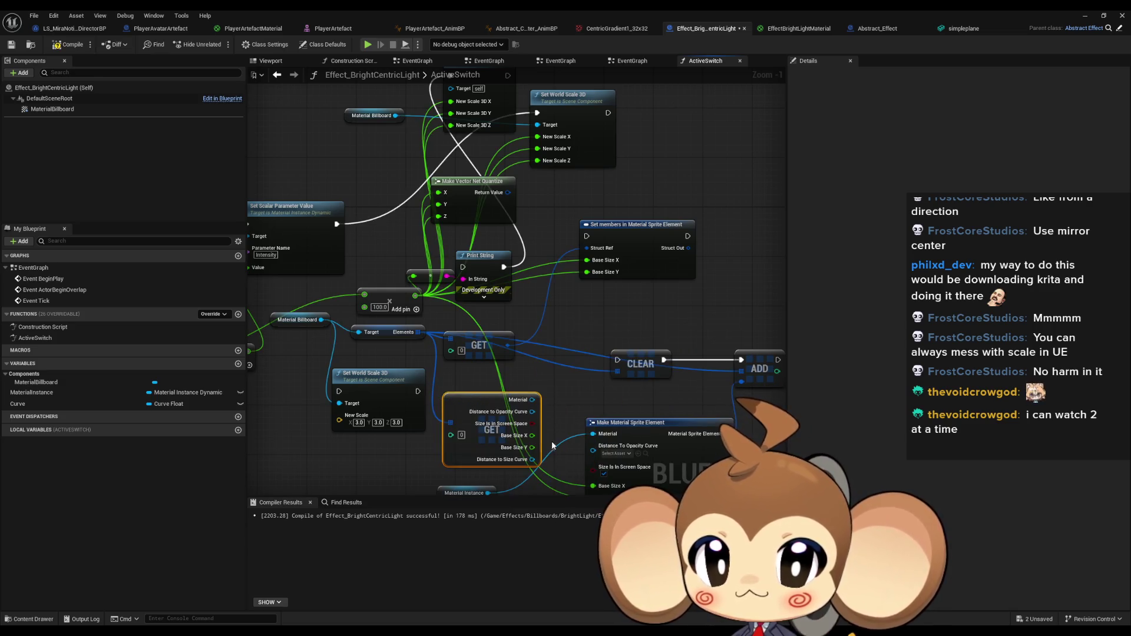
# Try a 'set' search from Base Size X, nudge the GET node, then show MaterialBillboard's details.
pyautogui.moveTo(533, 437)
pyautogui.mouseDown()
pyautogui.moveTo(557, 330)
pyautogui.moveTo(572, 320)
pyautogui.mouseUp()
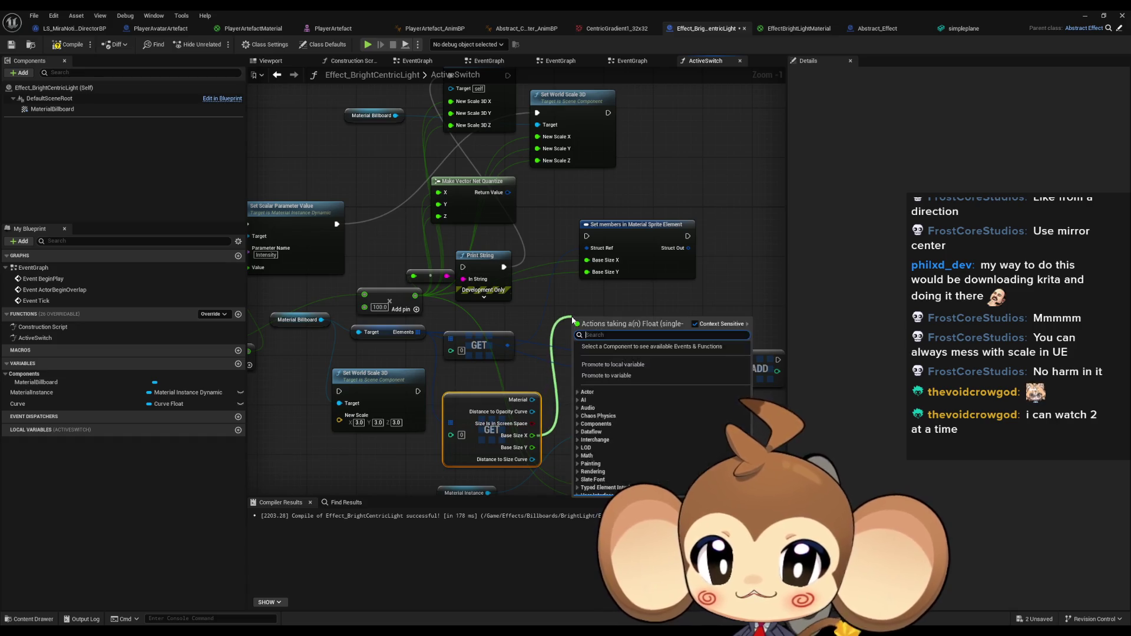
pyautogui.write('set')
pyautogui.click(615, 316)
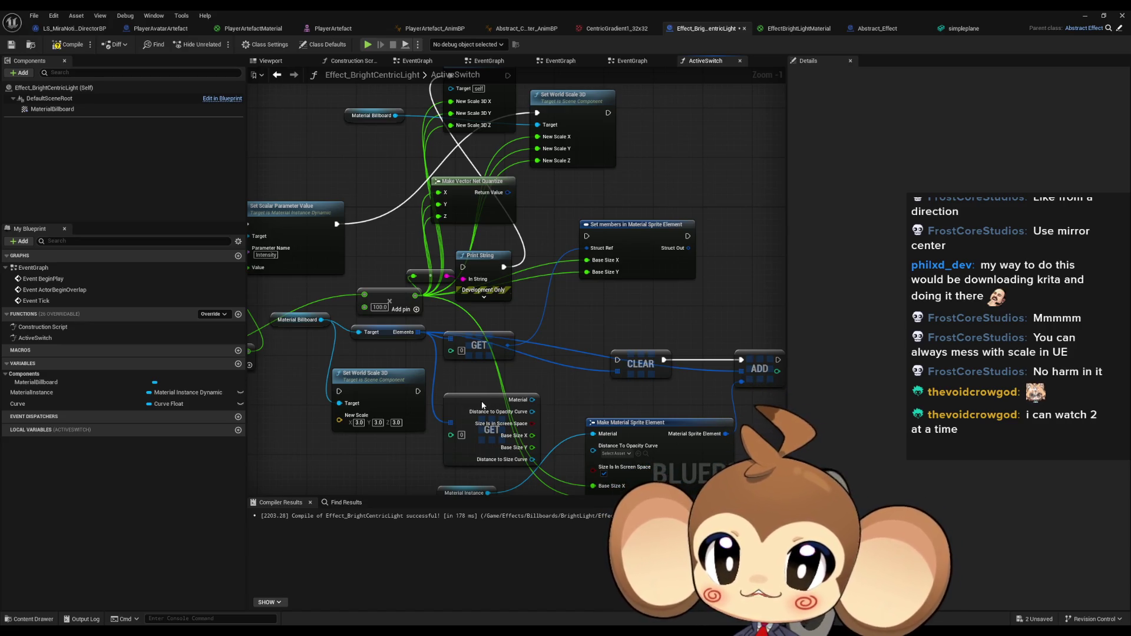
pyautogui.moveTo(486, 393); pyautogui.dragTo(487, 387)
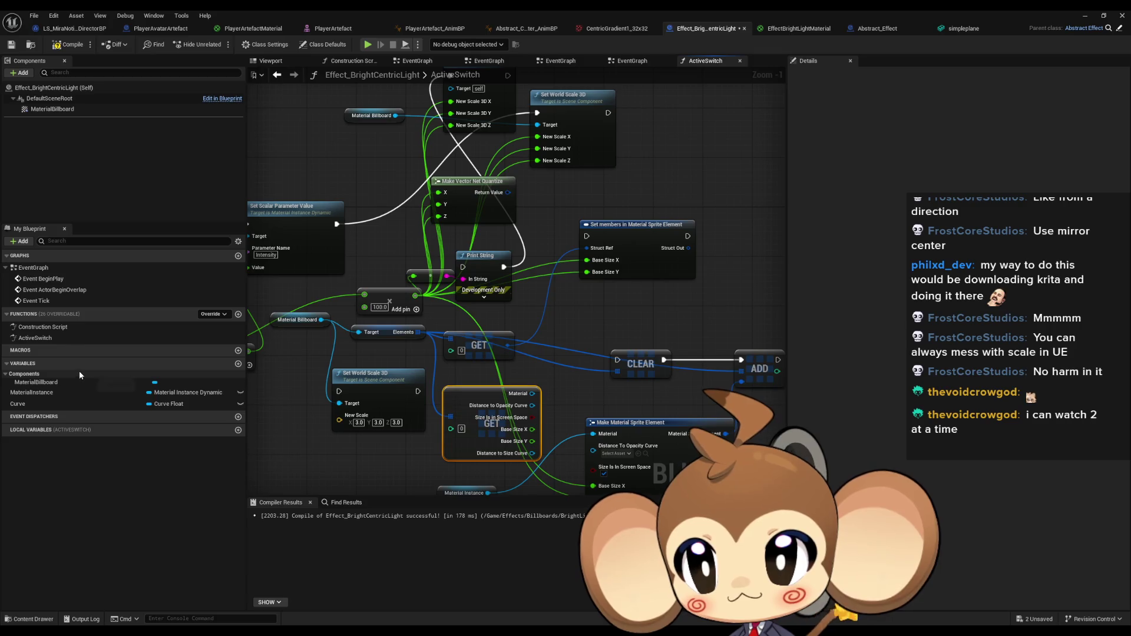
pyautogui.click(74, 110)
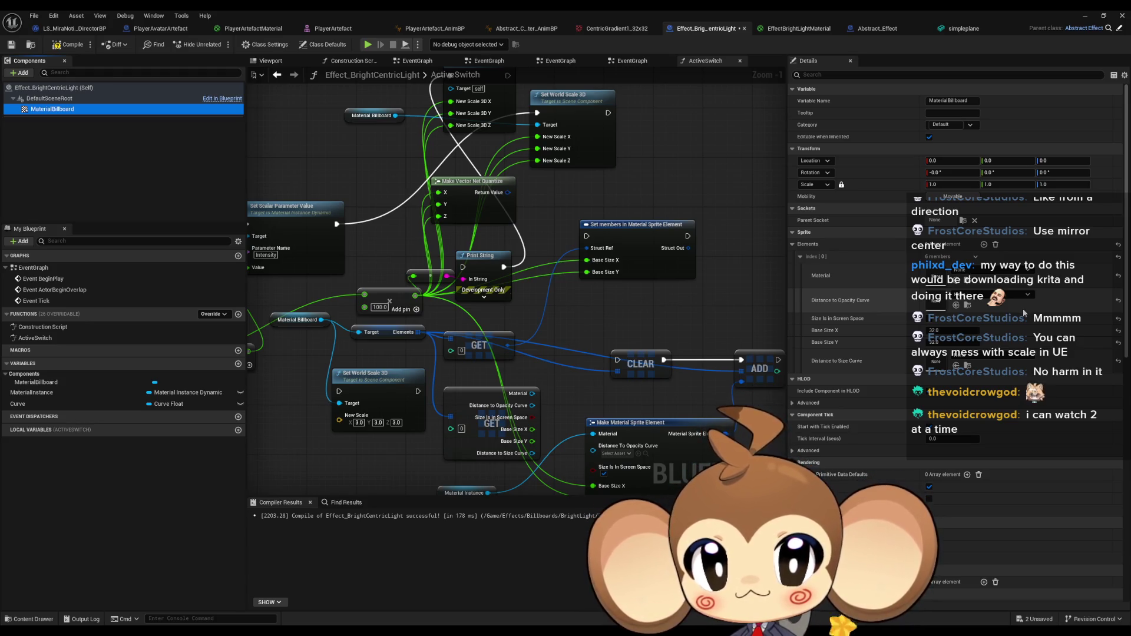
# Set the sprite's Base Size X to 64 and play-test the level.
pyautogui.click(969, 330)
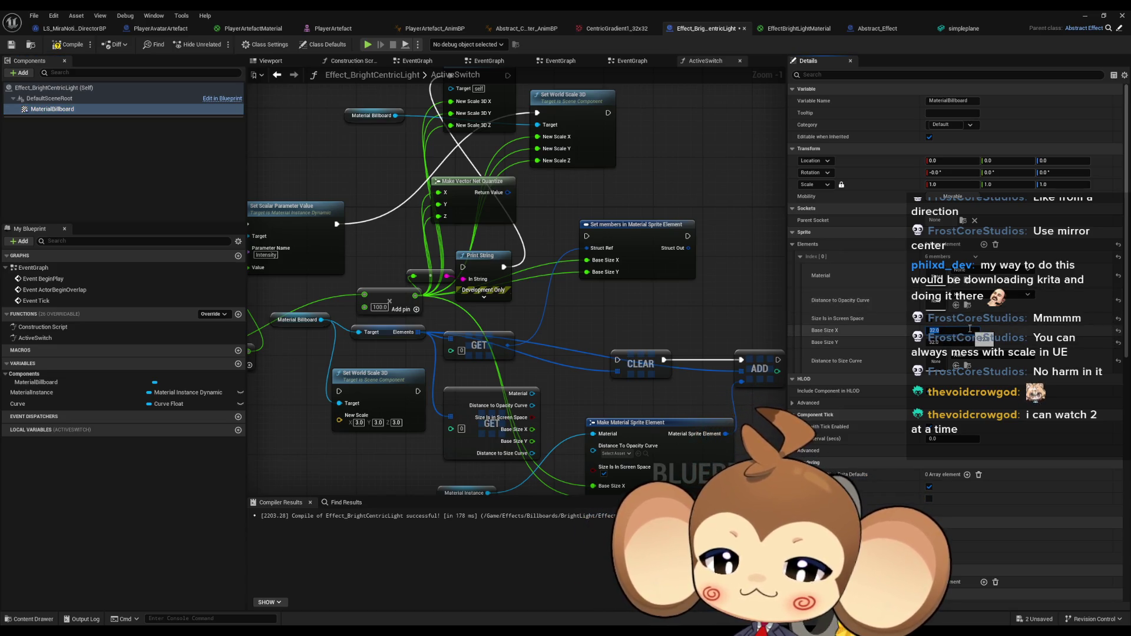
pyautogui.write('64')
pyautogui.press('Return')
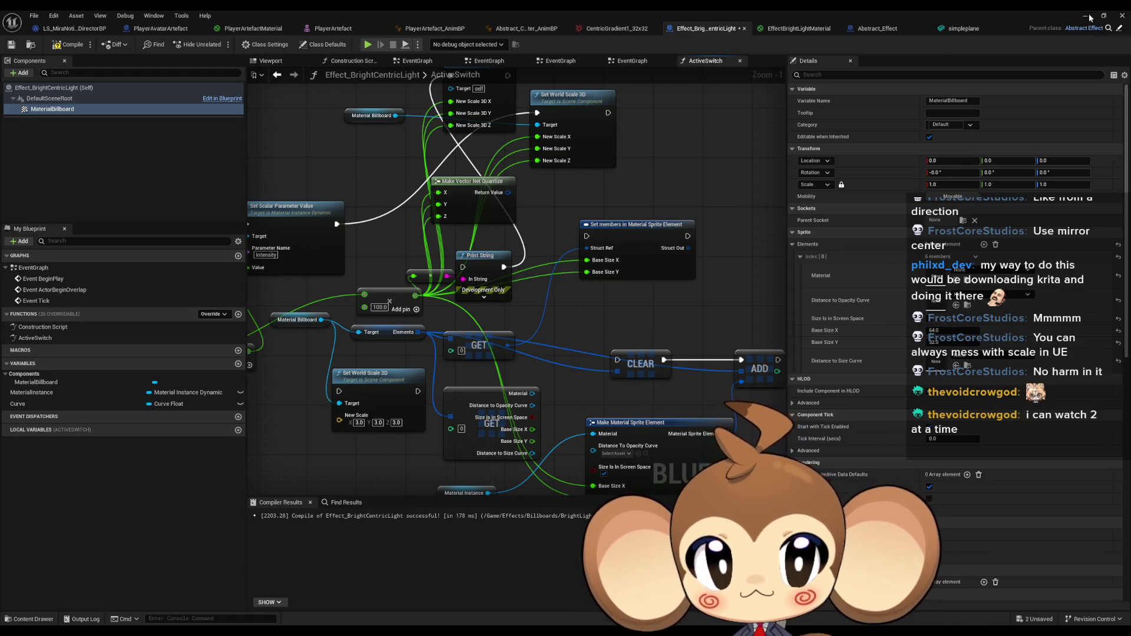
pyautogui.click(1087, 17)
pyautogui.click(223, 45)
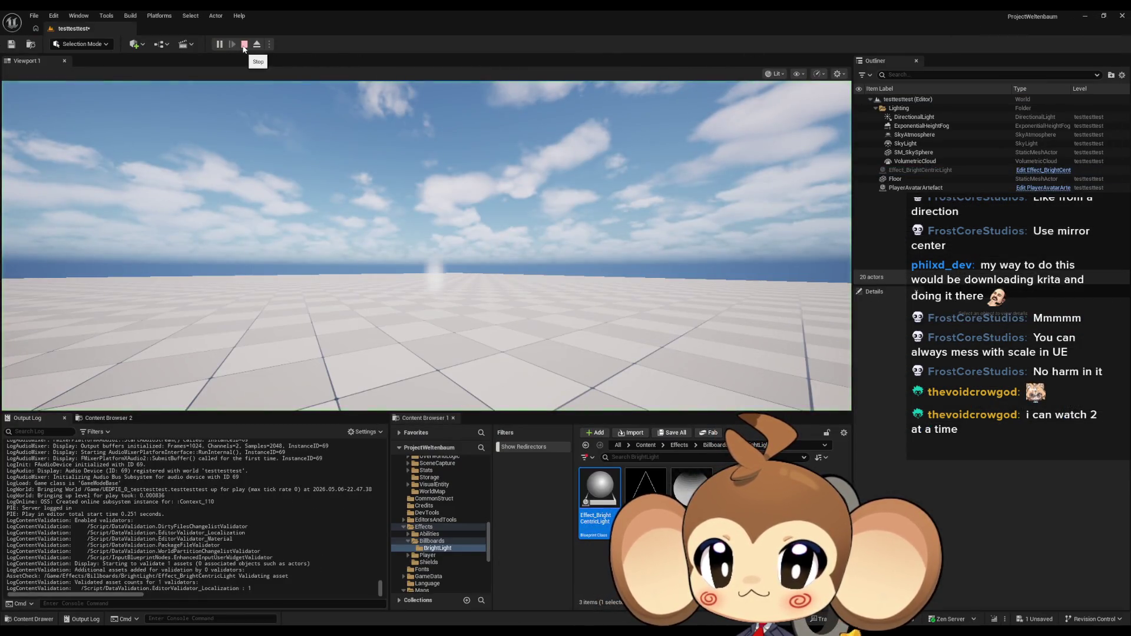
pyautogui.click(243, 45)
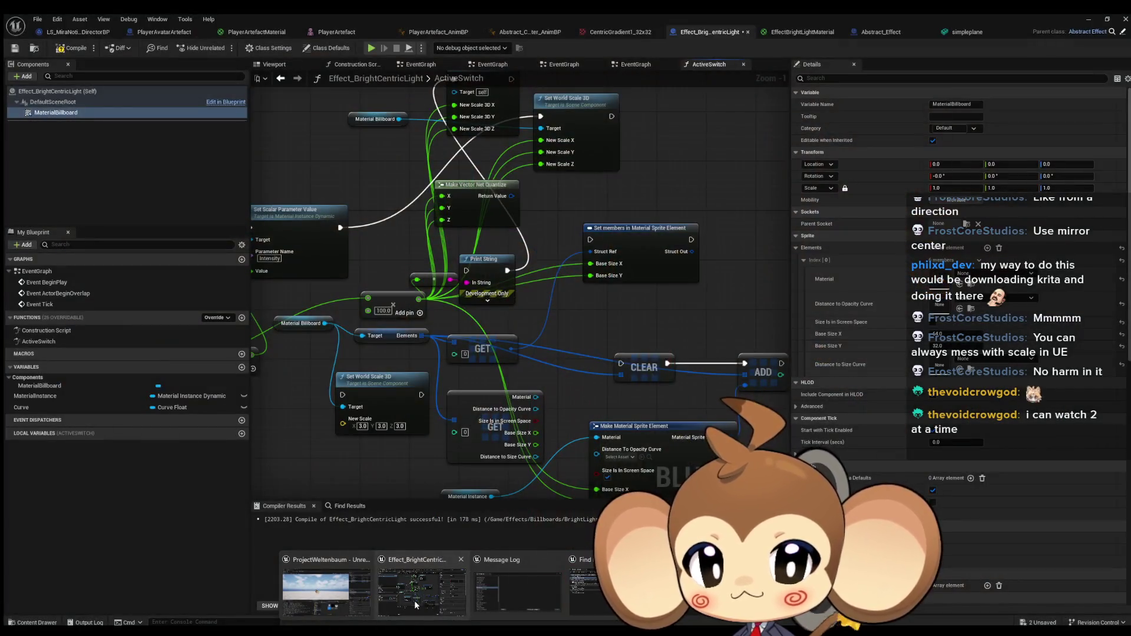
pyautogui.click(414, 599)
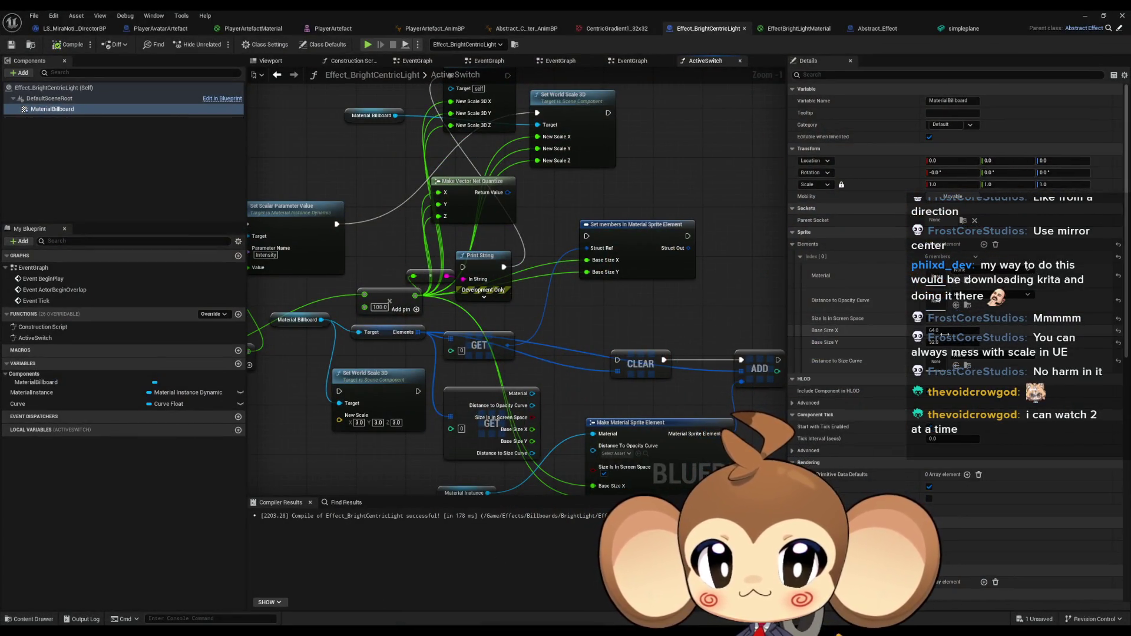
# Change Base Size X to 100 and play-test again.
pyautogui.click(943, 330)
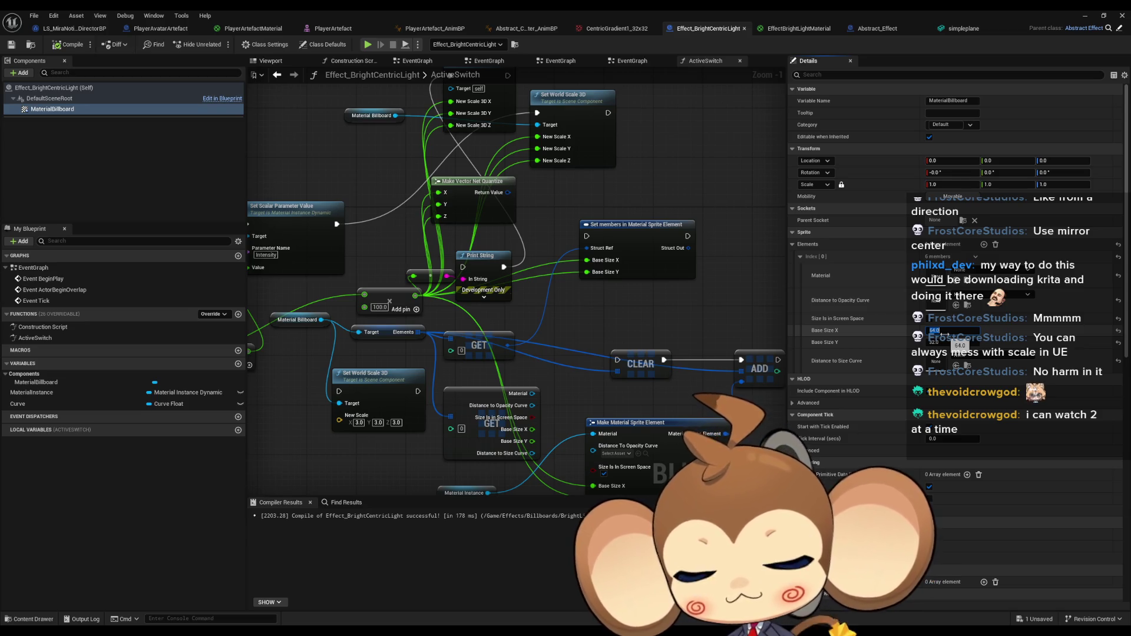
pyautogui.write('100')
pyautogui.press('Tab')
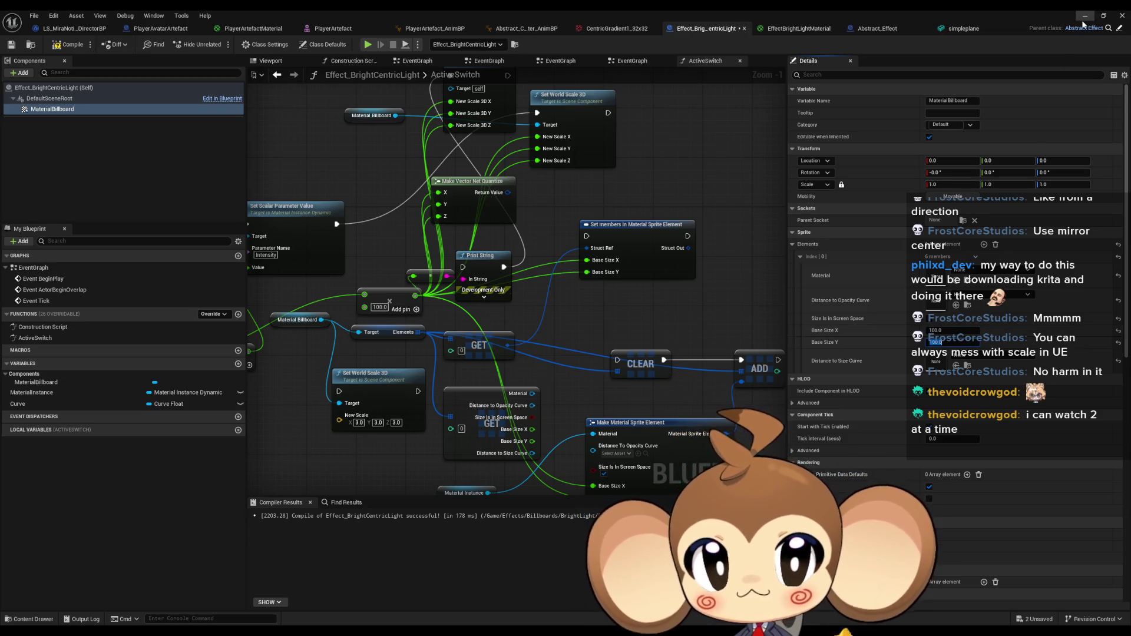
pyautogui.click(1085, 16)
pyautogui.click(220, 44)
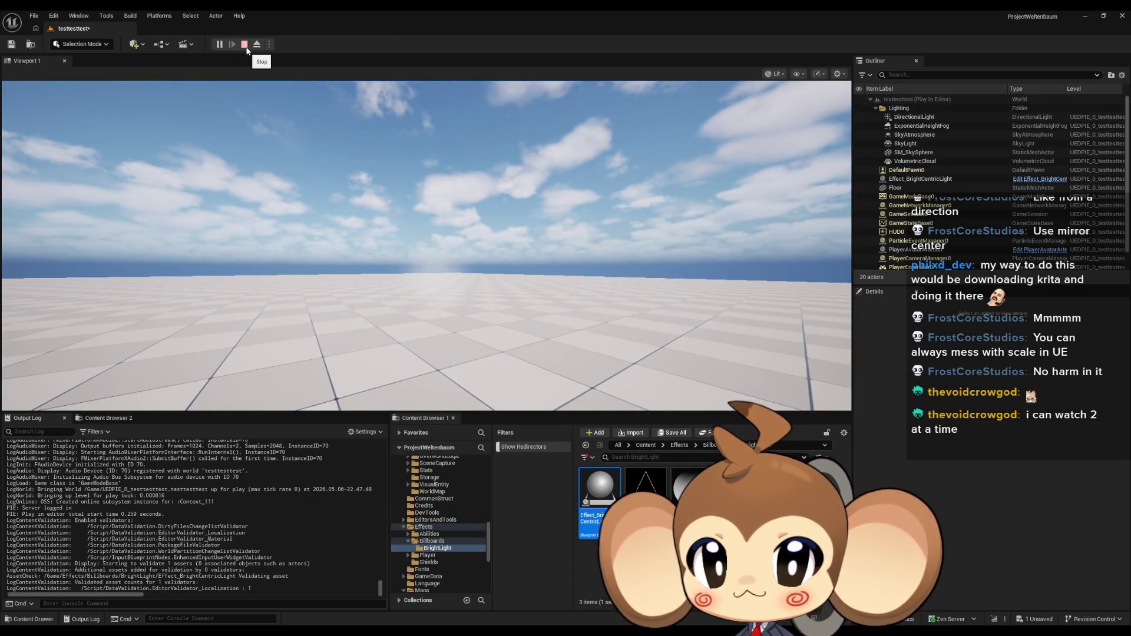
pyautogui.click(244, 44)
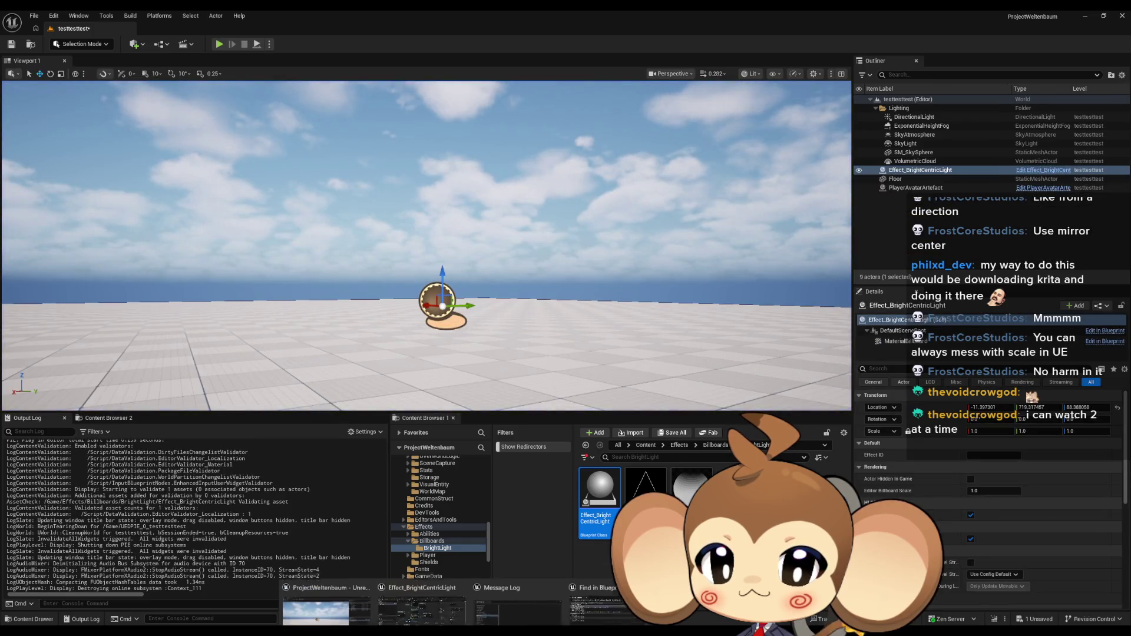
pyautogui.click(421, 607)
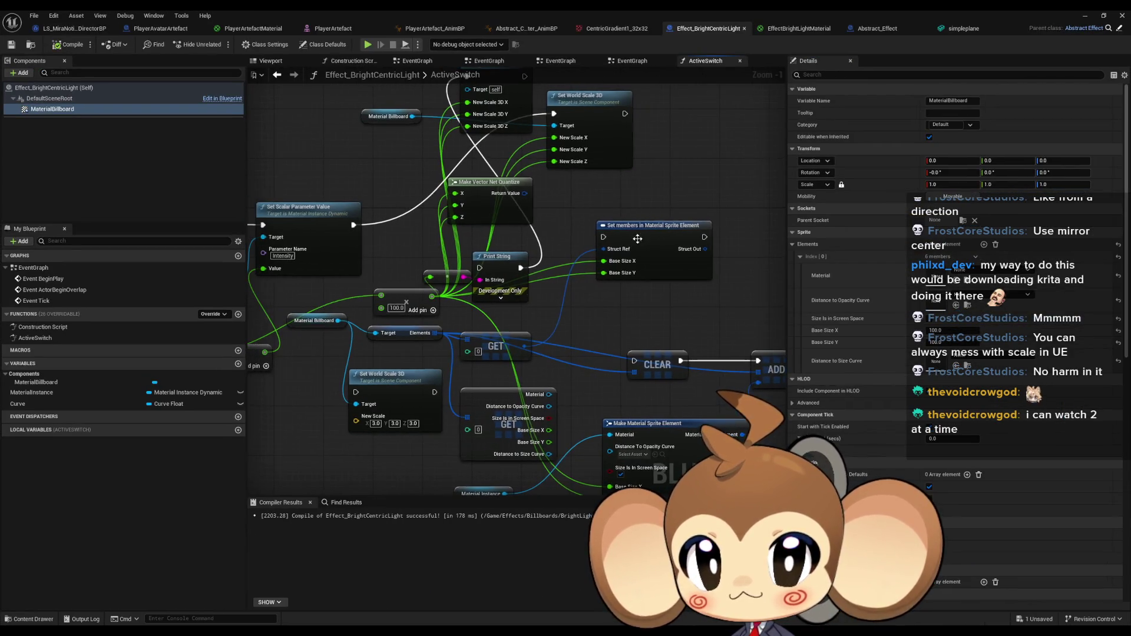
# Run Set members in Material Sprite Element after Set Scalar Parameter Value, then play-test.
pyautogui.moveTo(603, 237); pyautogui.dragTo(357, 228)
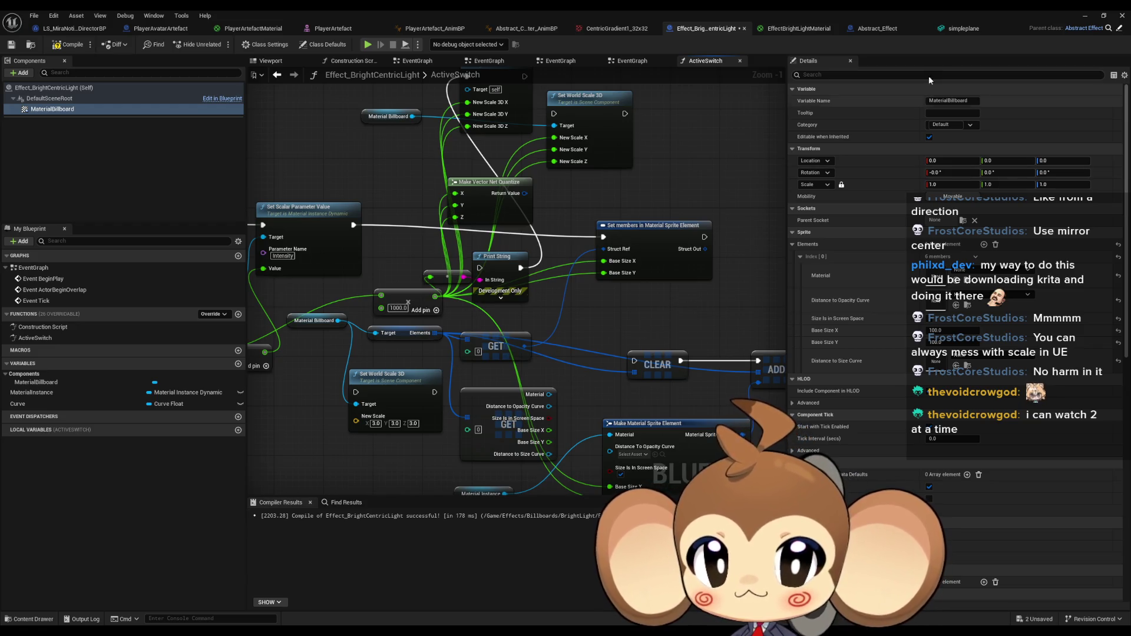
pyautogui.click(1084, 20)
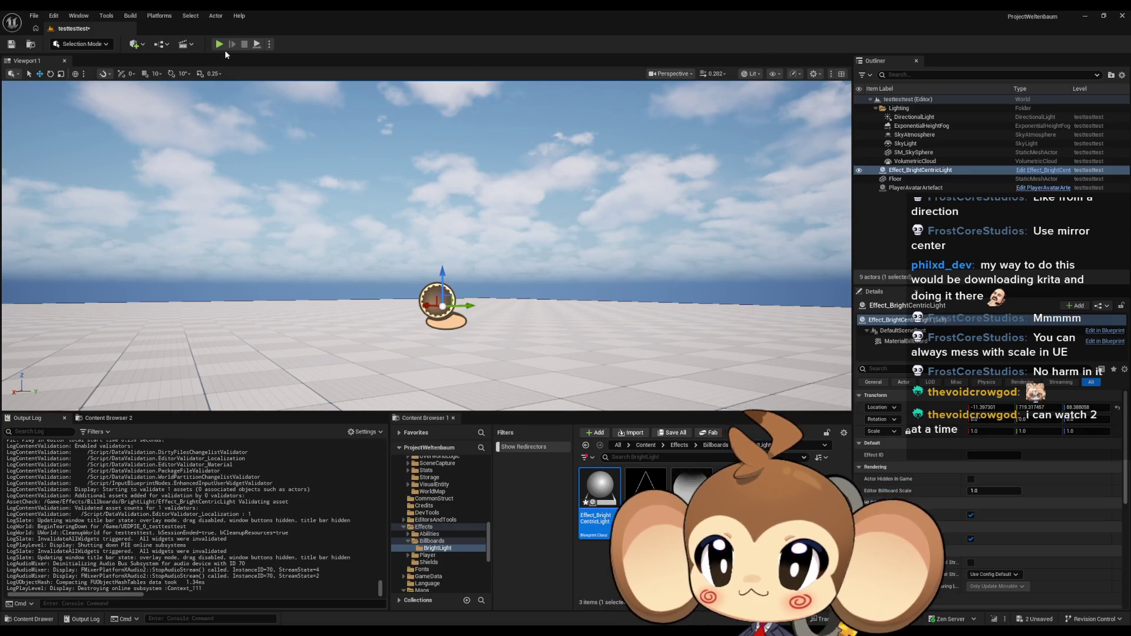
pyautogui.click(220, 45)
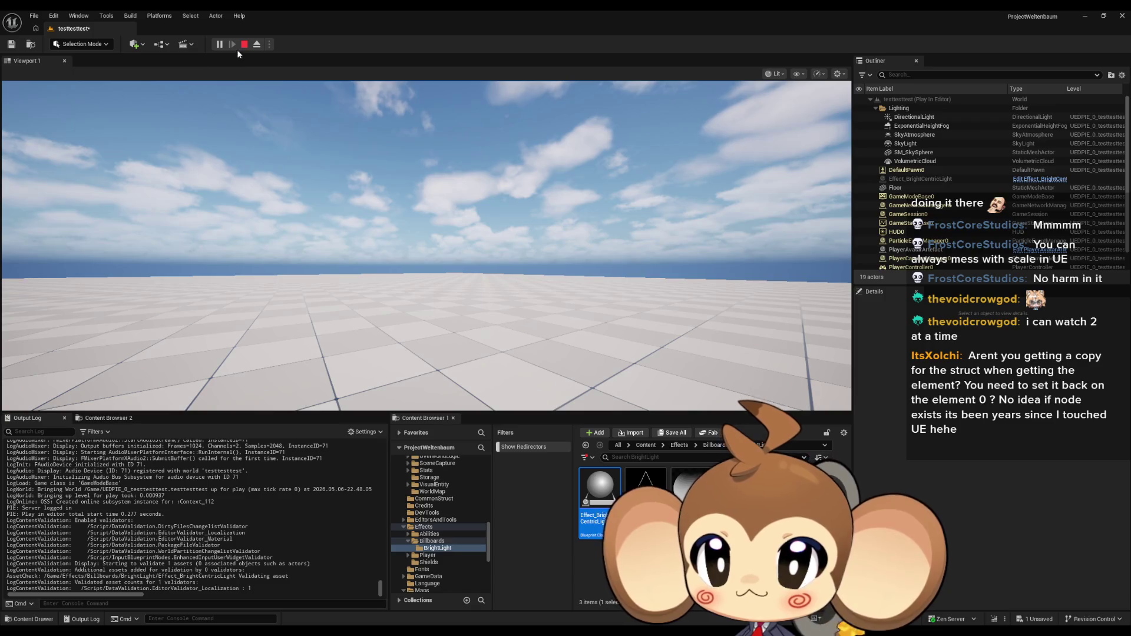
pyautogui.click(244, 44)
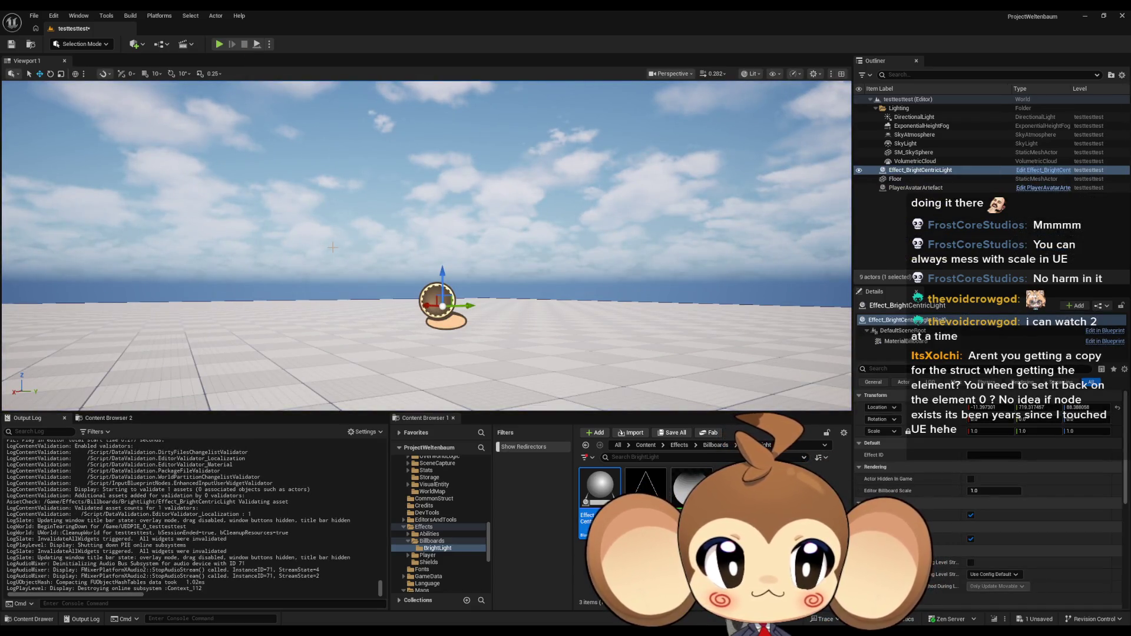
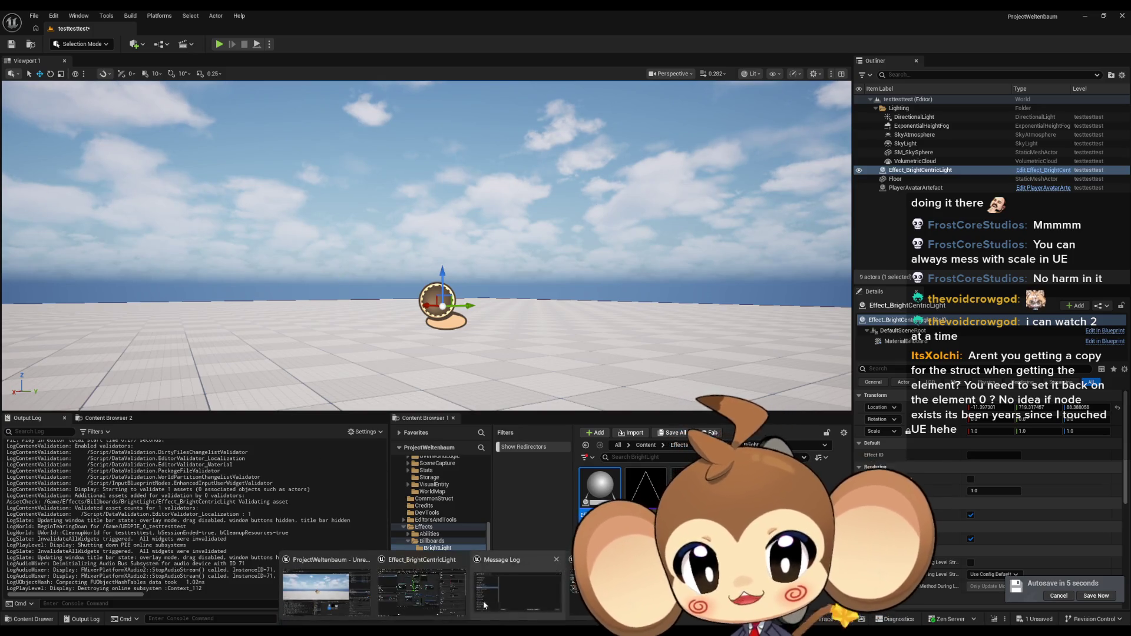
# Rearrange the Set members, CLEAR and Make Material Sprite Element nodes in ActiveSwitch.
pyautogui.scroll(1, 554, 348)
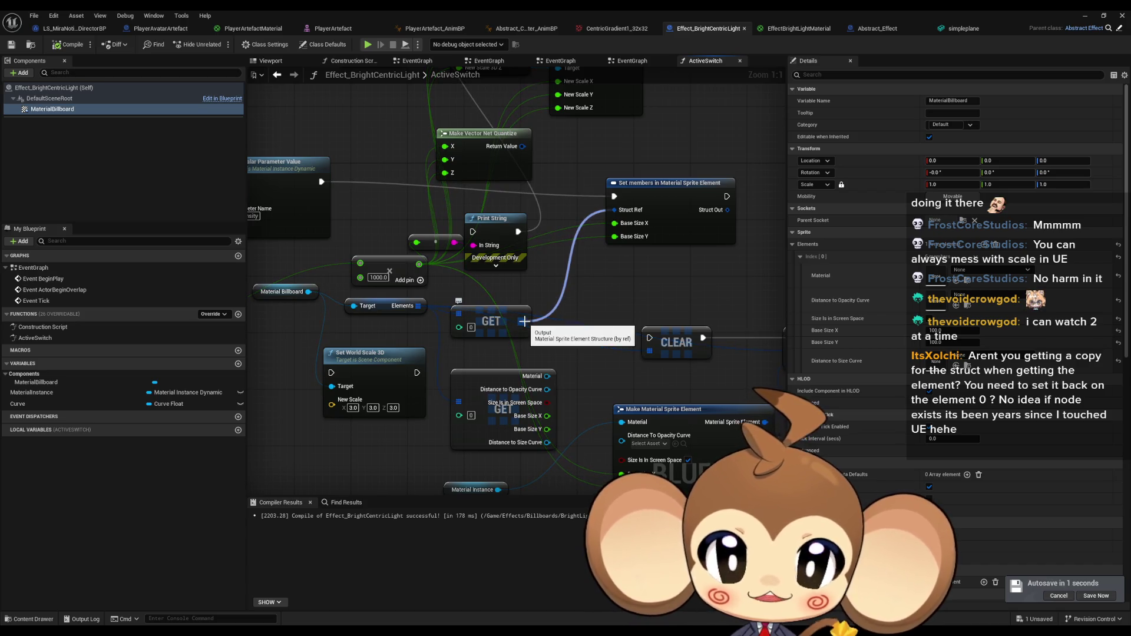
pyautogui.click(682, 217)
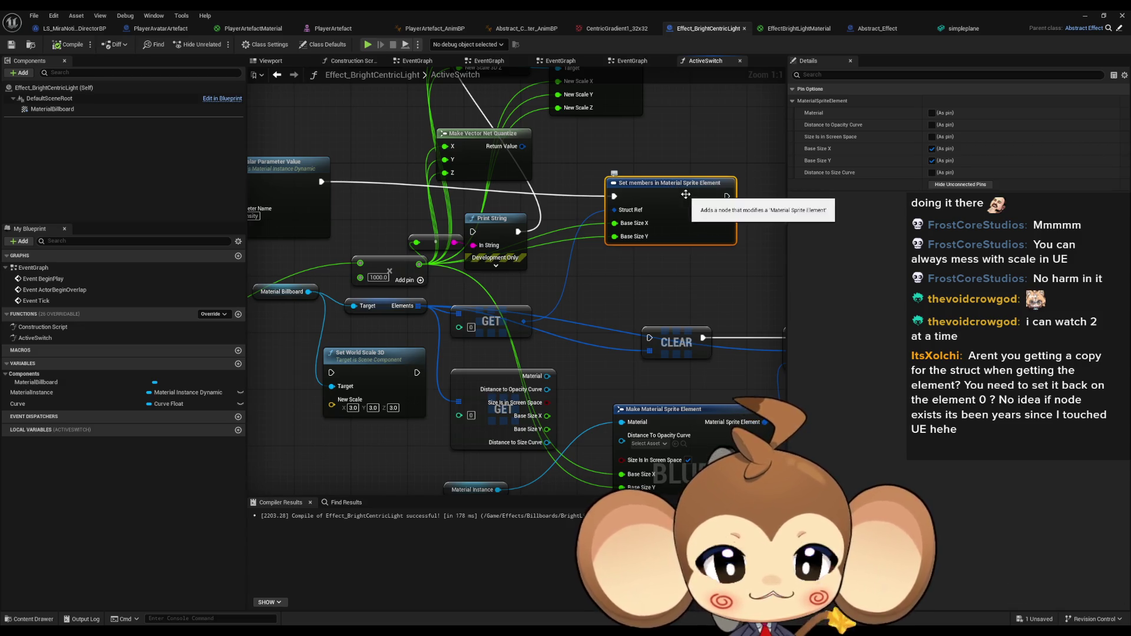
pyautogui.moveTo(685, 199); pyautogui.dragTo(700, 184)
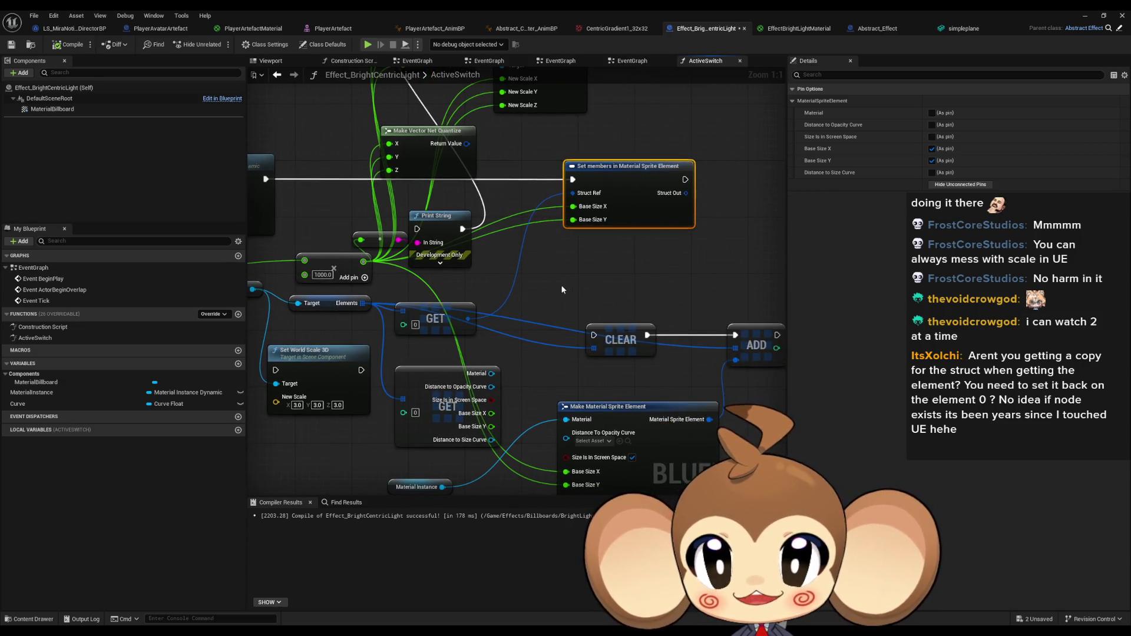
pyautogui.moveTo(539, 287); pyautogui.dragTo(526, 250)
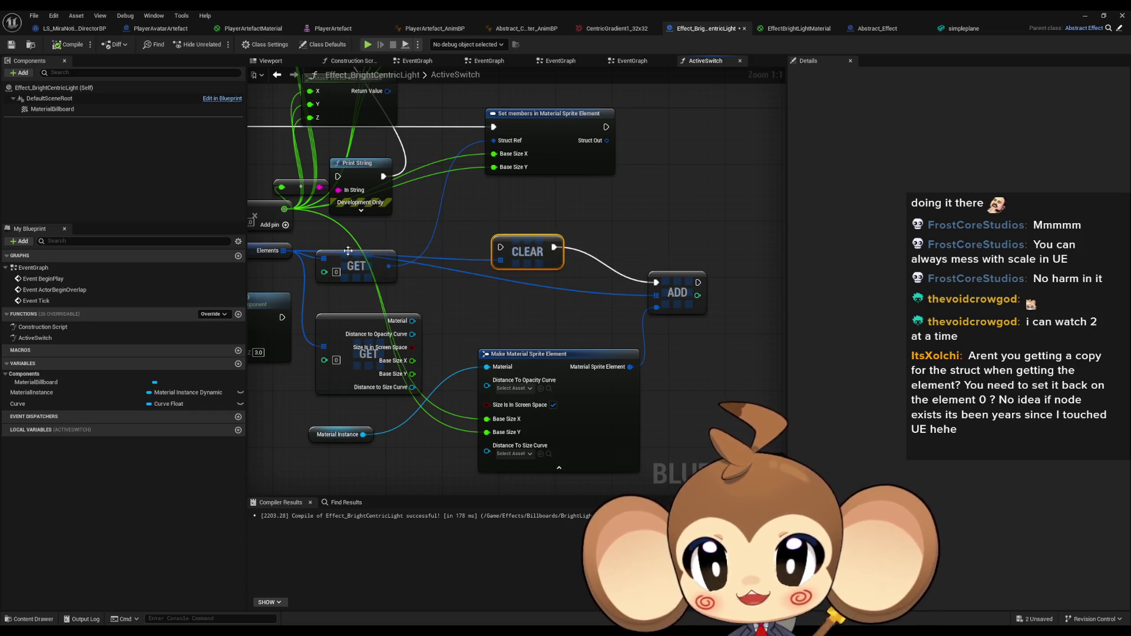
pyautogui.moveTo(662, 272); pyautogui.dragTo(666, 235)
pyautogui.click(665, 235)
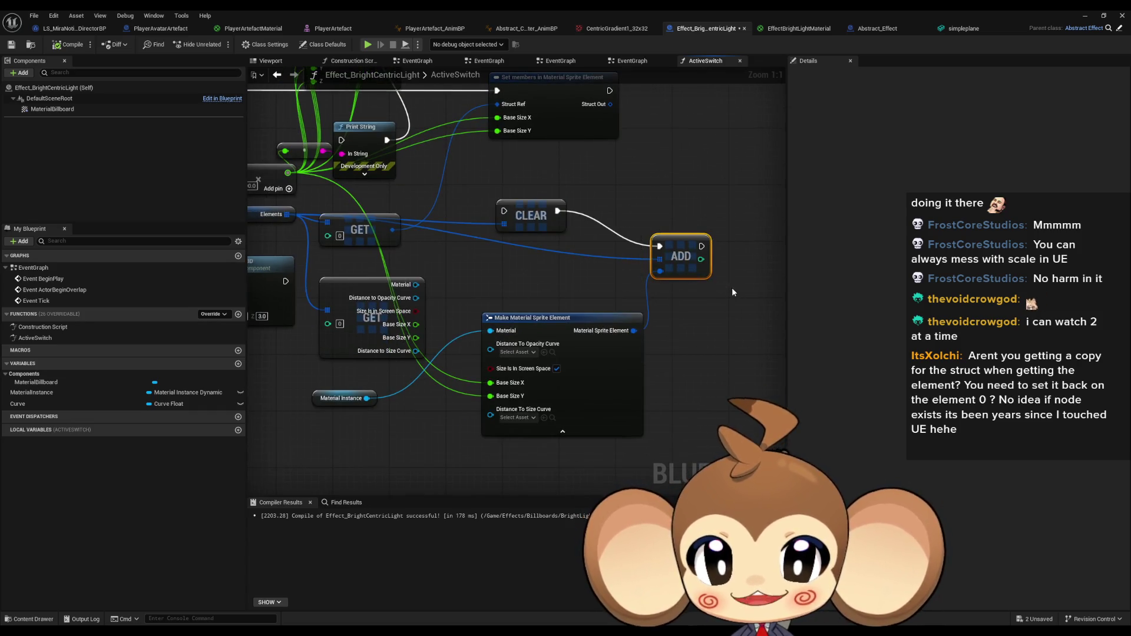
pyautogui.moveTo(643, 333); pyautogui.dragTo(661, 334)
pyautogui.click(651, 377)
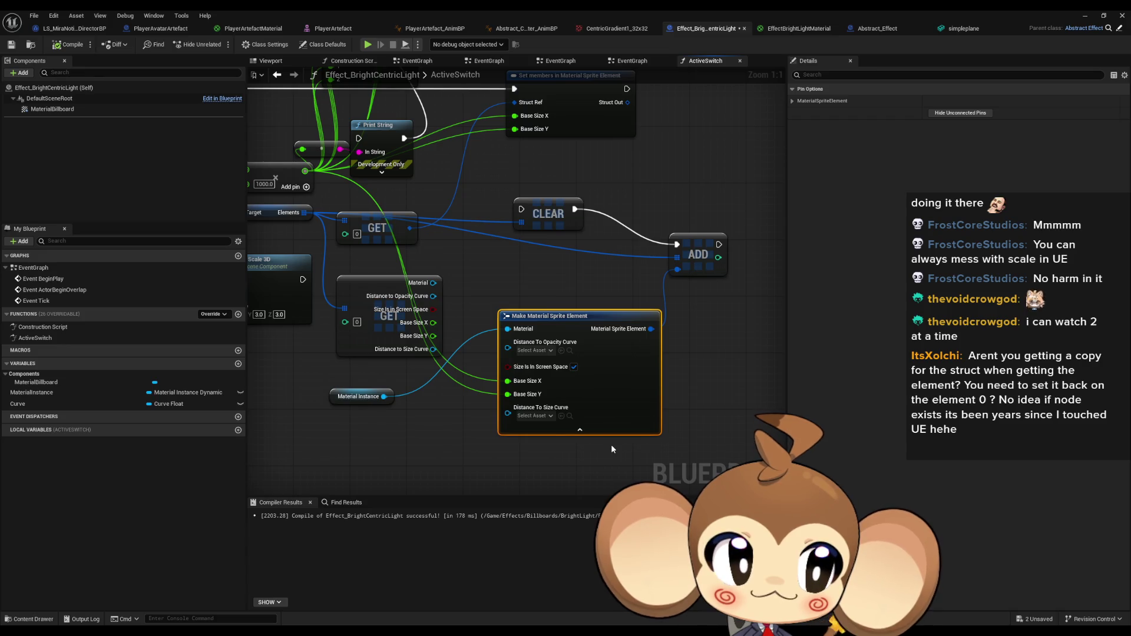
pyautogui.moveTo(520, 287)
pyautogui.mouseDown()
pyautogui.moveTo(678, 372)
pyautogui.moveTo(503, 262)
pyautogui.moveTo(609, 326)
pyautogui.mouseUp()
pyautogui.click(502, 262)
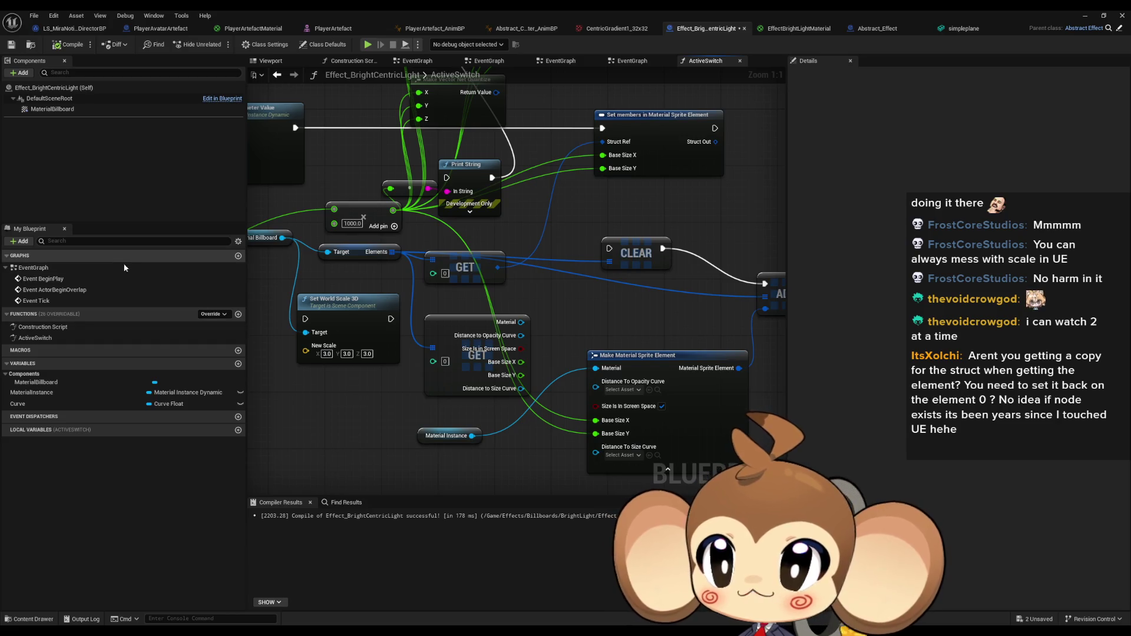
# Empty MaterialBillboard's Elements array, select Material Instance and the sprite node, and open EventGraph.
pyautogui.click(49, 109)
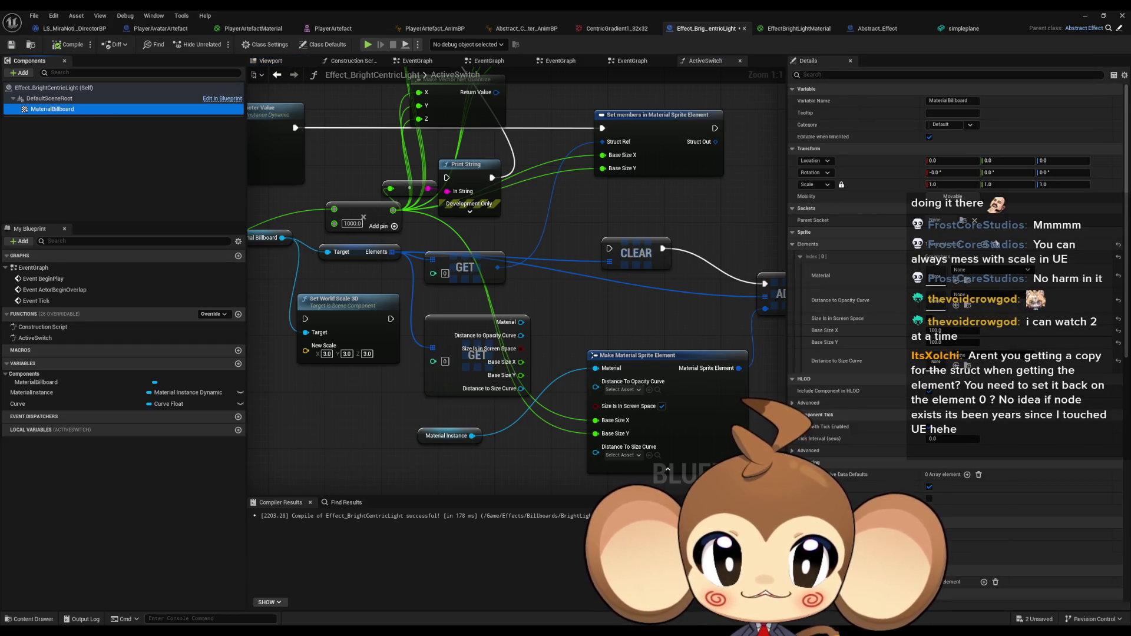
pyautogui.click(995, 249)
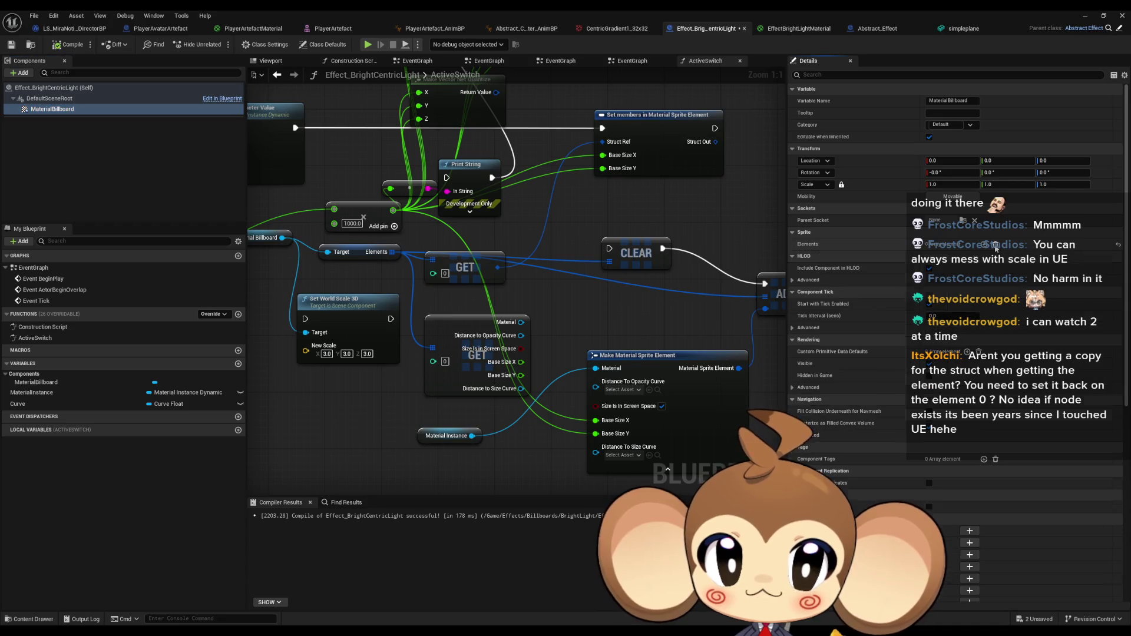
pyautogui.moveTo(569, 326)
pyautogui.mouseDown()
pyautogui.moveTo(646, 319)
pyautogui.moveTo(578, 328)
pyautogui.mouseUp()
pyautogui.moveTo(401, 428)
pyautogui.mouseDown()
pyautogui.moveTo(480, 451)
pyautogui.moveTo(404, 437)
pyautogui.mouseUp()
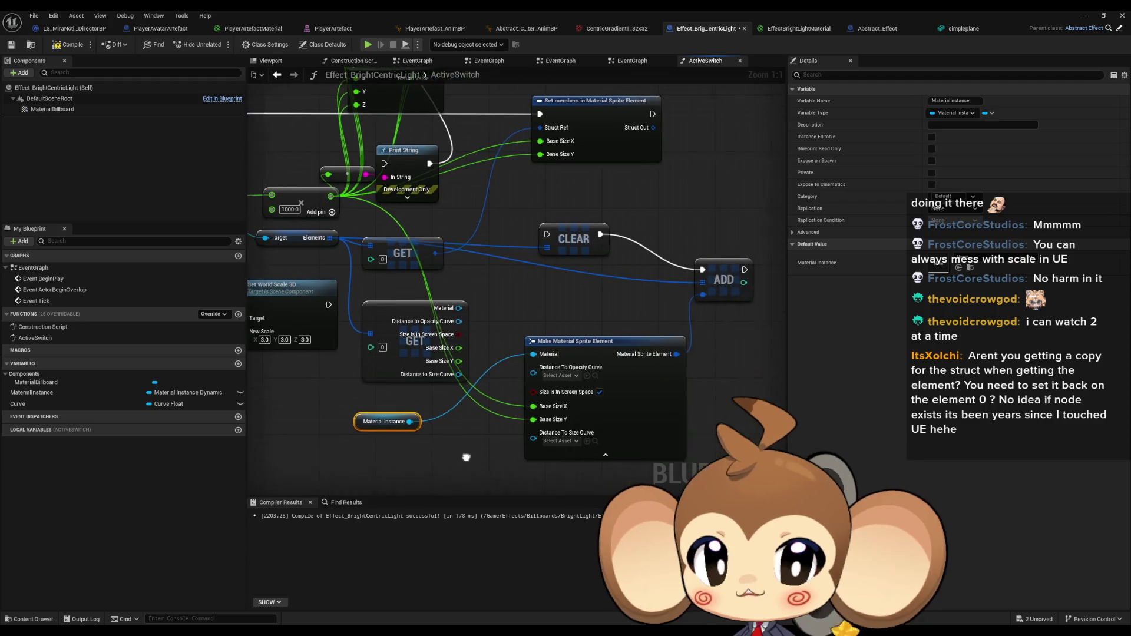
pyautogui.keyDown('ctrl'); pyautogui.click(582, 339); pyautogui.keyUp('ctrl')
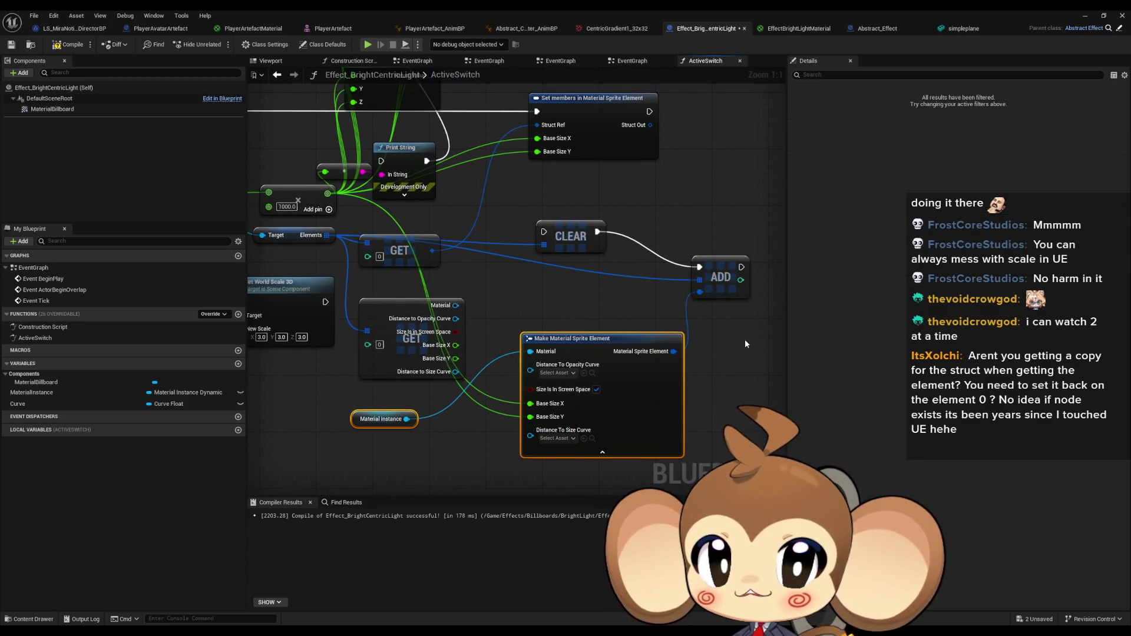
pyautogui.moveTo(363, 280)
pyautogui.mouseDown()
pyautogui.moveTo(510, 325)
pyautogui.moveTo(504, 311)
pyautogui.mouseUp()
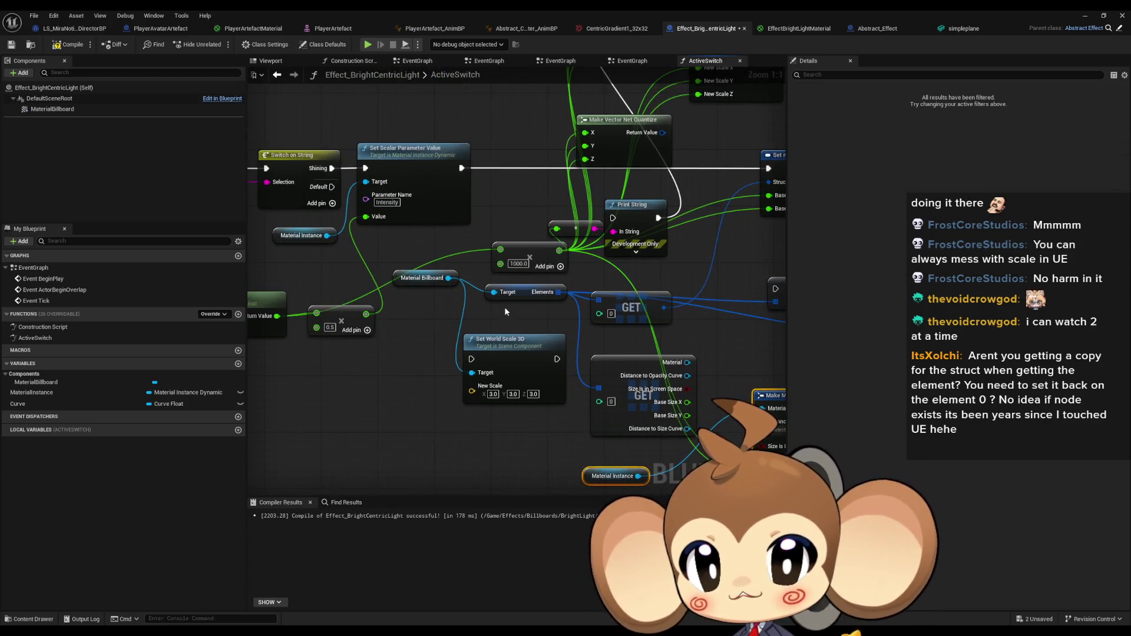
pyautogui.doubleClick(37, 268)
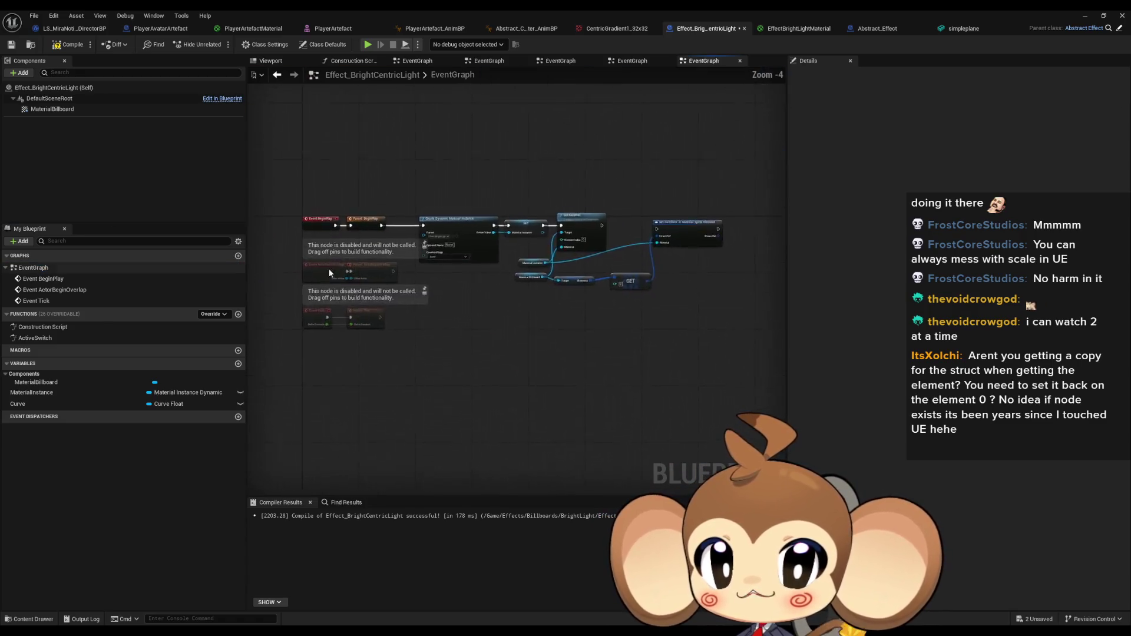
# Place the Material Instance node beside Make Material Sprite Element, then return to the level editor.
pyautogui.scroll(4, 552, 219)
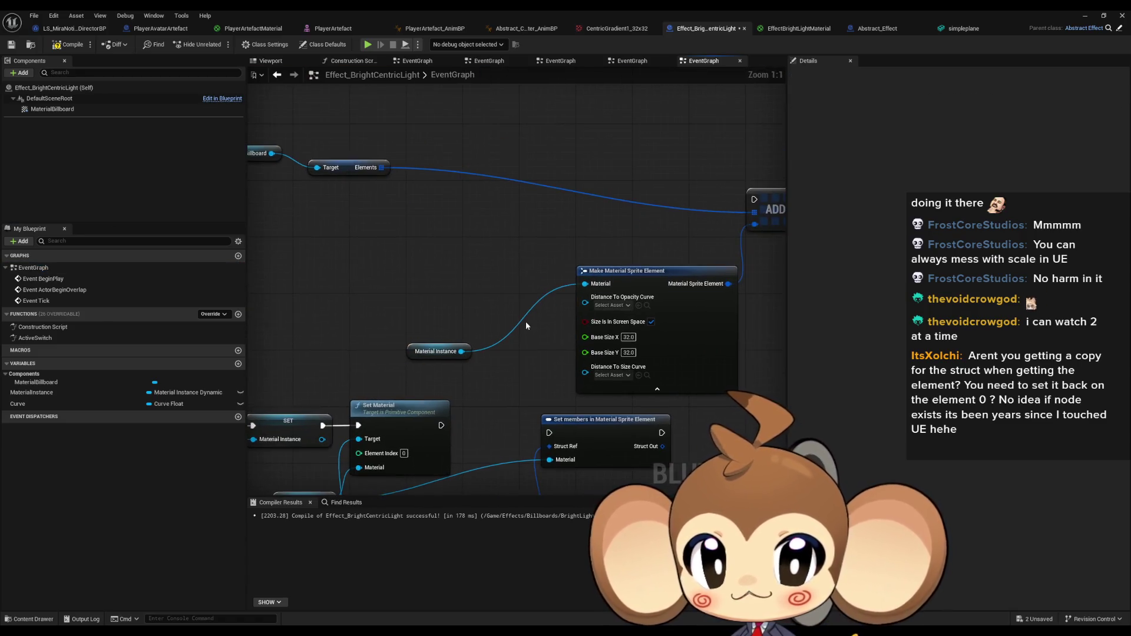
pyautogui.moveTo(329, 422)
pyautogui.mouseDown()
pyautogui.moveTo(363, 402)
pyautogui.moveTo(539, 180)
pyautogui.mouseUp()
pyautogui.moveTo(358, 214); pyautogui.dragTo(630, 163)
pyautogui.moveTo(492, 281)
pyautogui.mouseDown()
pyautogui.moveTo(570, 221)
pyautogui.moveTo(555, 221)
pyautogui.mouseUp()
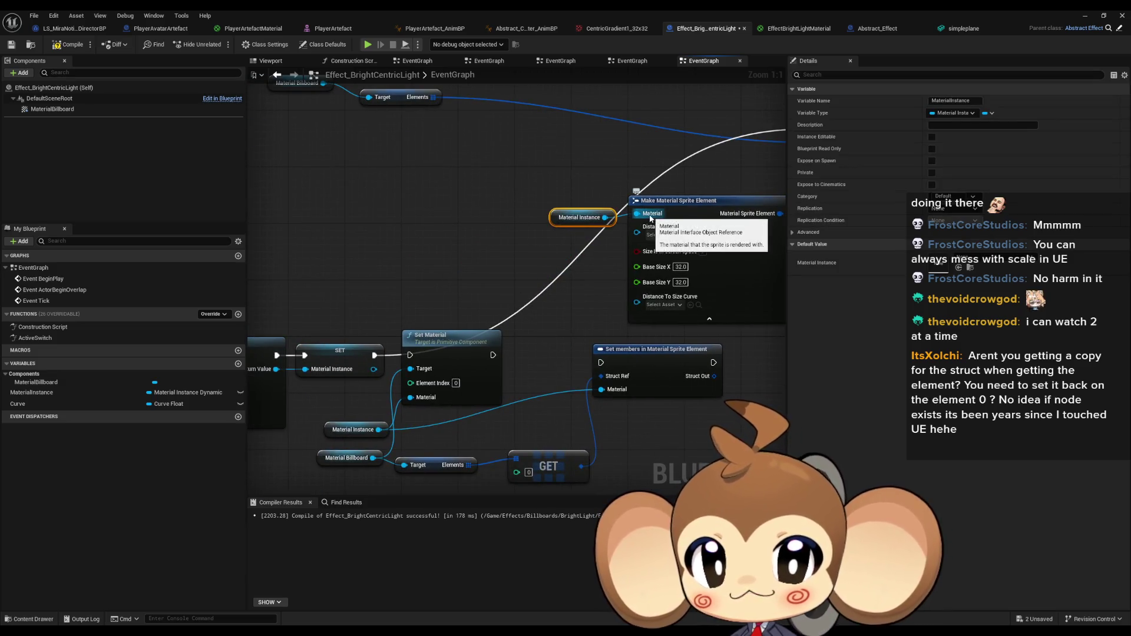
pyautogui.moveTo(600, 259); pyautogui.dragTo(517, 257)
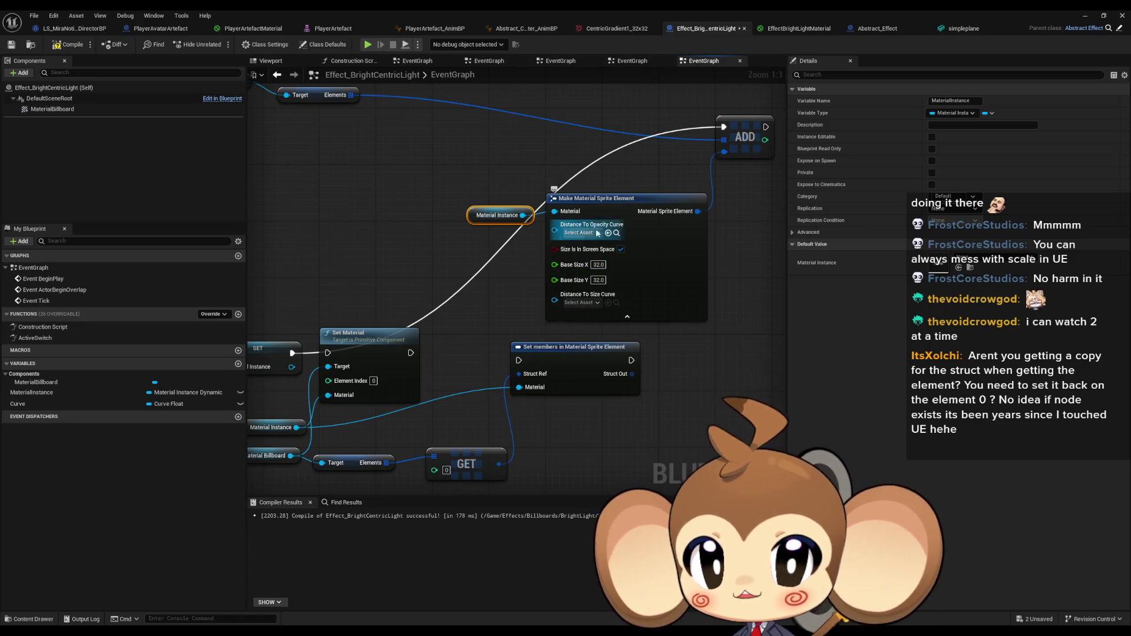
pyautogui.click(1084, 16)
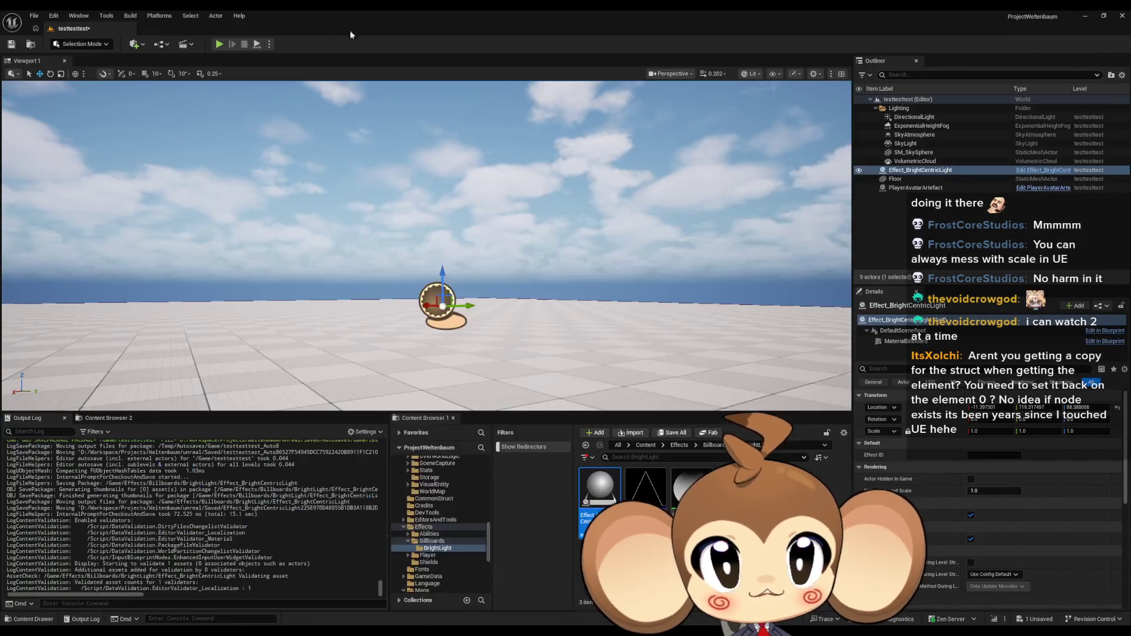
# Run a quick play test, then pull a wire from SET's execution output in the Blueprint.
pyautogui.click(220, 44)
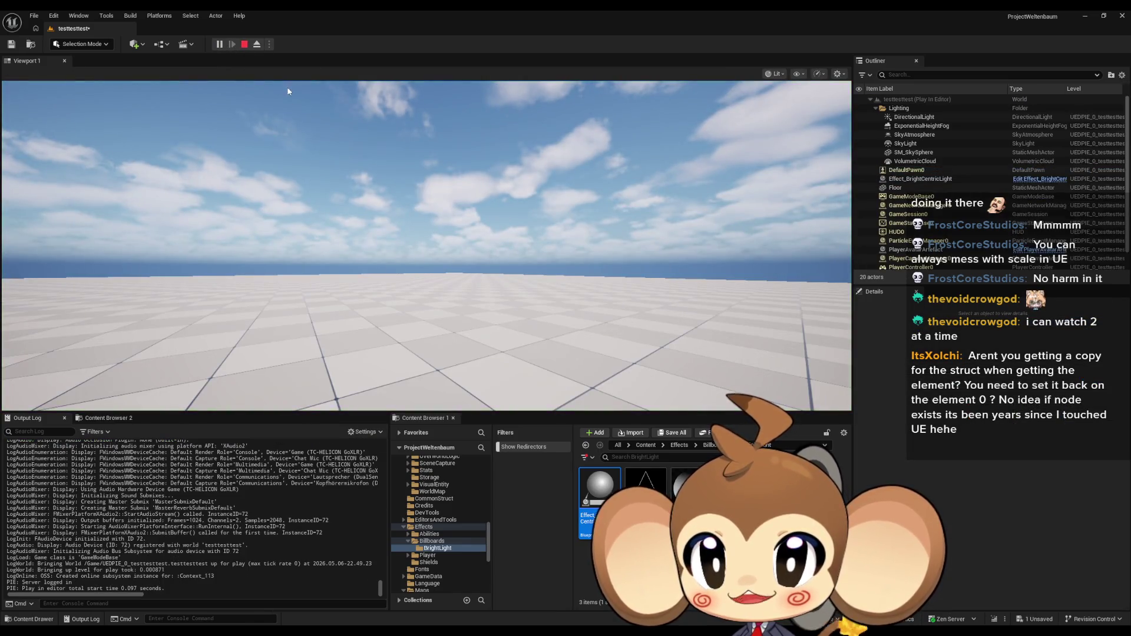
pyautogui.click(244, 45)
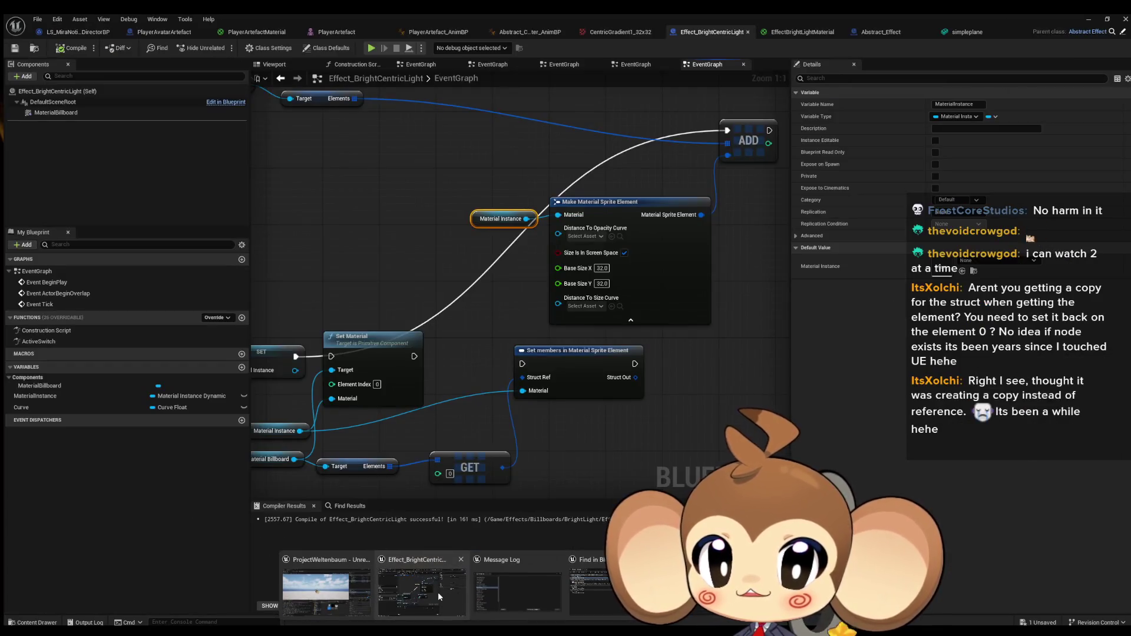
pyautogui.click(437, 592)
pyautogui.moveTo(292, 352)
pyautogui.mouseDown()
pyautogui.moveTo(624, 124)
pyautogui.moveTo(544, 128)
pyautogui.mouseUp()
# Play-test the level again with Alt+P and Escape, then restore the Blueprint editor.
pyautogui.click(1083, 15)
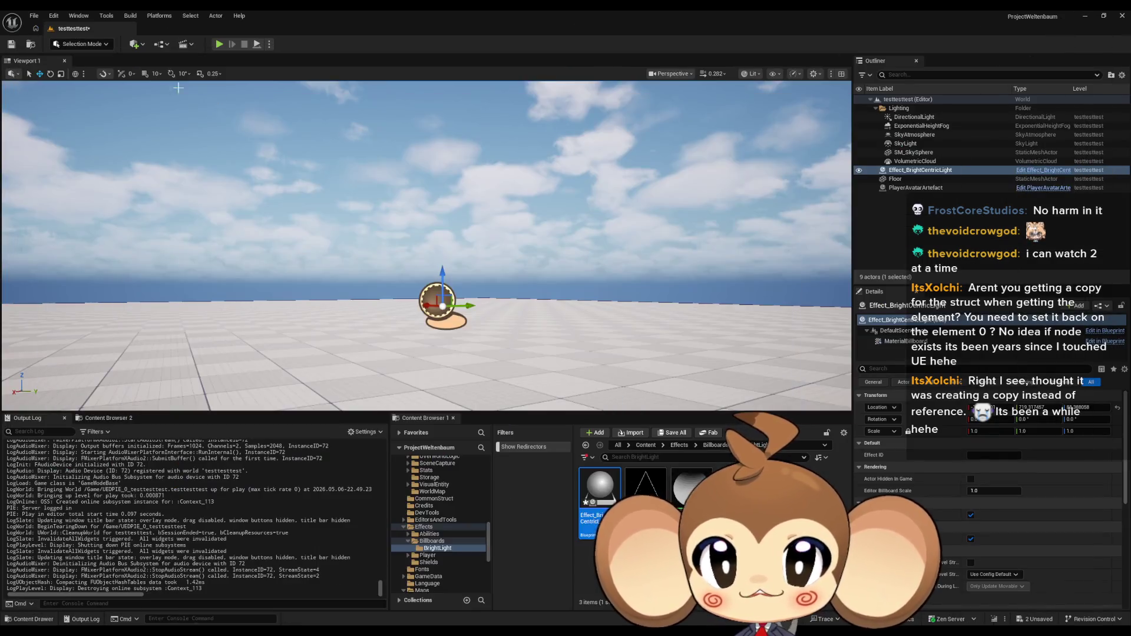
pyautogui.hotkey('alt', 'p')
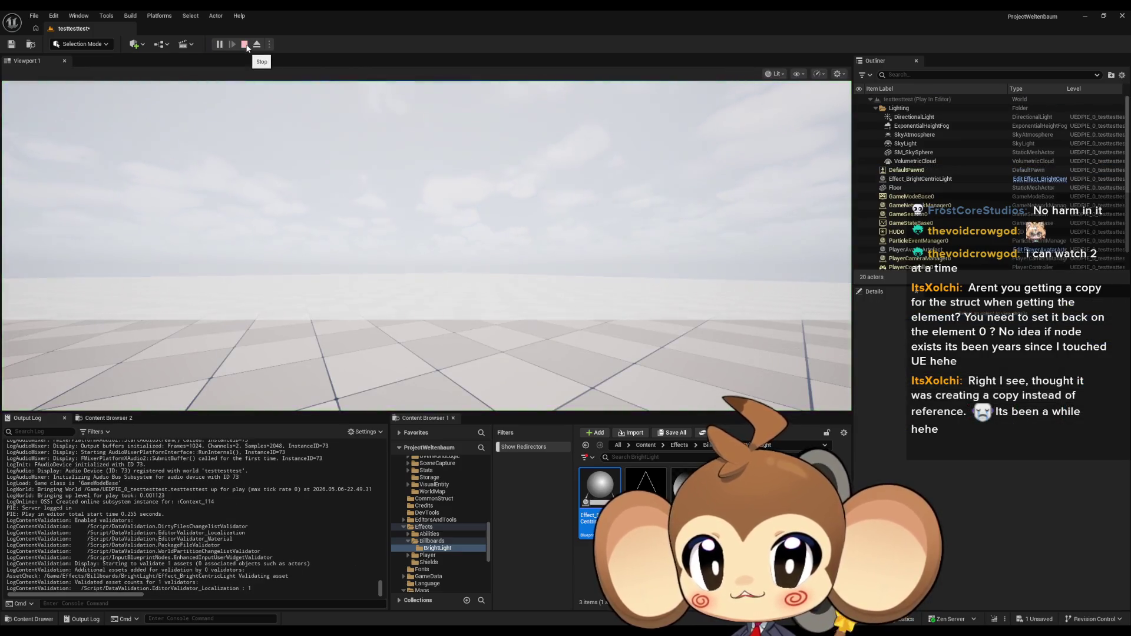
pyautogui.press('Escape')
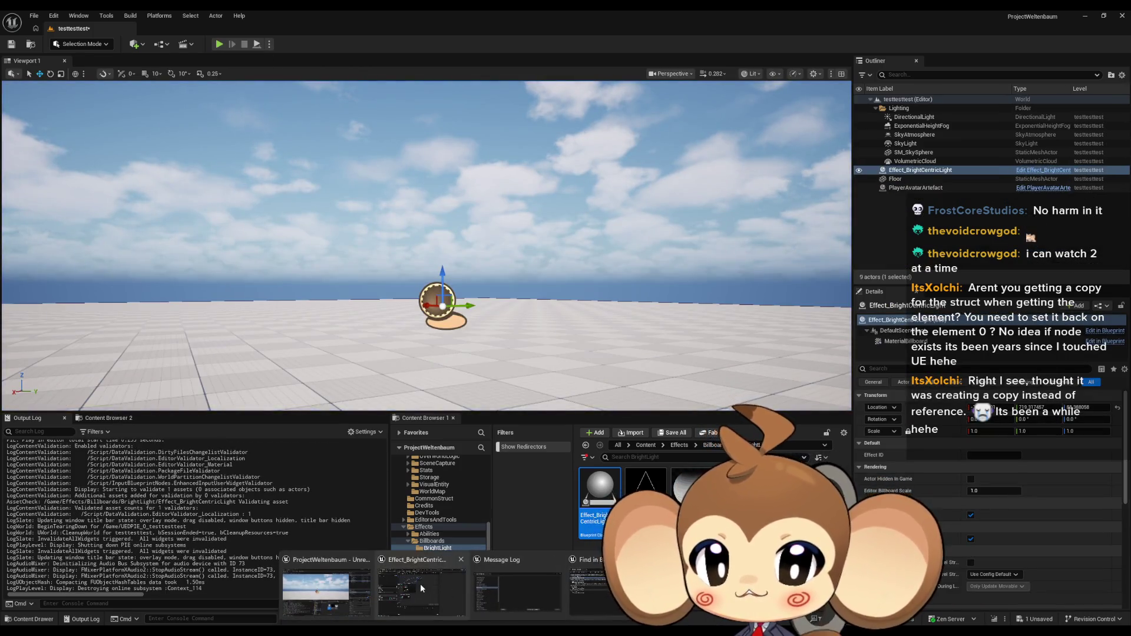
pyautogui.click(419, 584)
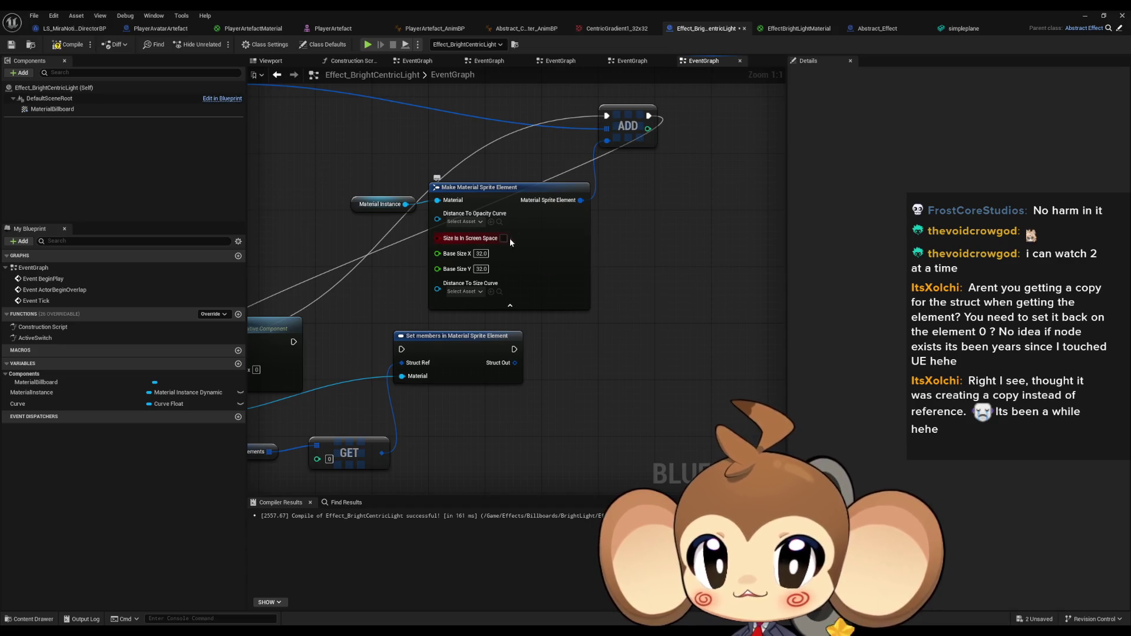
# Break the execution wire leaving the SET node in the EventGraph.
pyautogui.moveTo(580, 258); pyautogui.dragTo(740, 314)
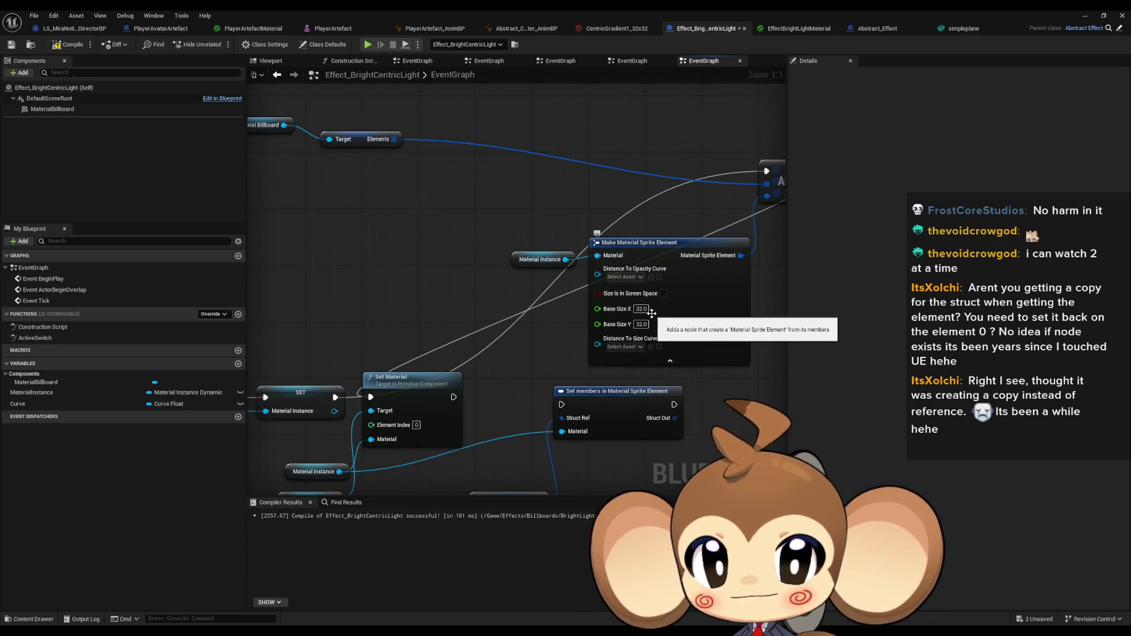
pyautogui.click(419, 377)
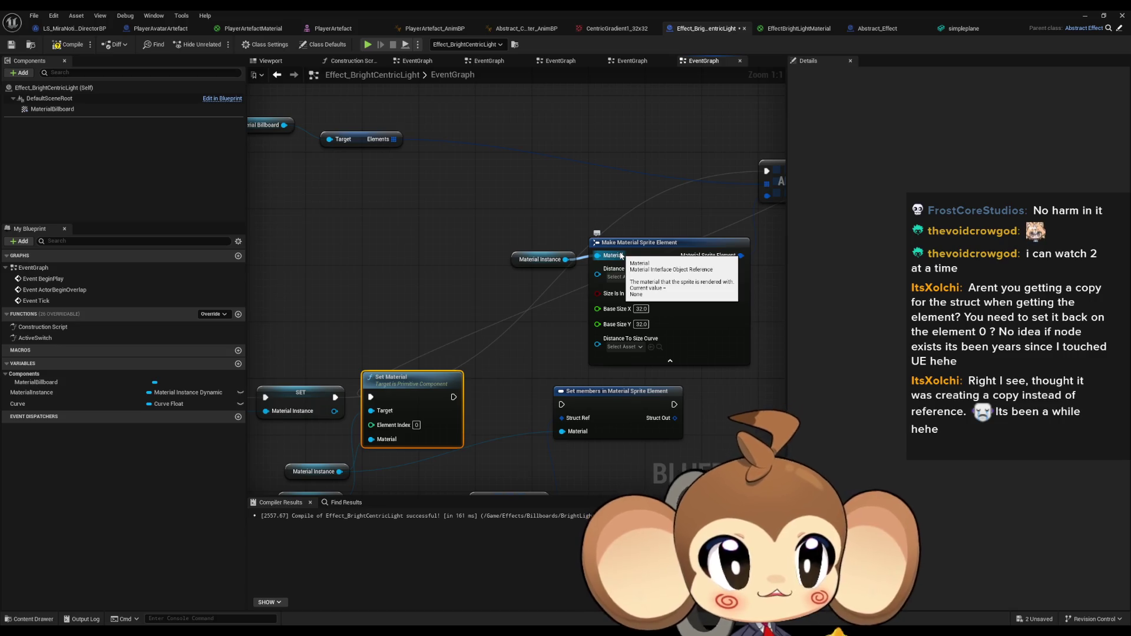
pyautogui.moveTo(419, 249); pyautogui.dragTo(483, 183)
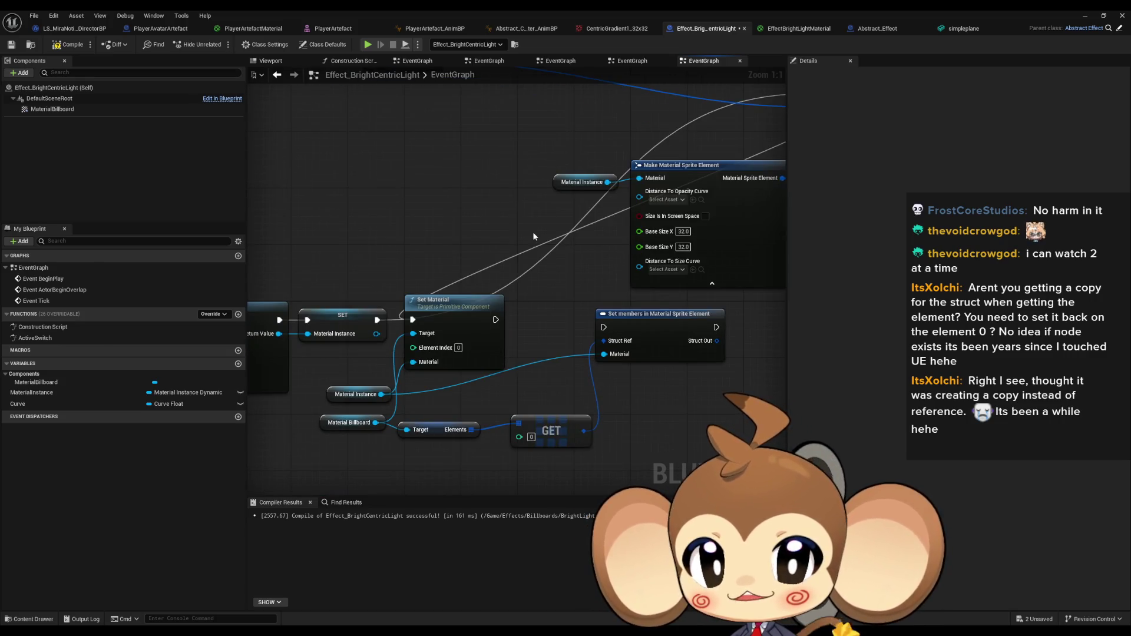
pyautogui.moveTo(533, 237); pyautogui.dragTo(531, 267)
pyautogui.keyDown('alt'); pyautogui.click(374, 351); pyautogui.keyUp('alt')
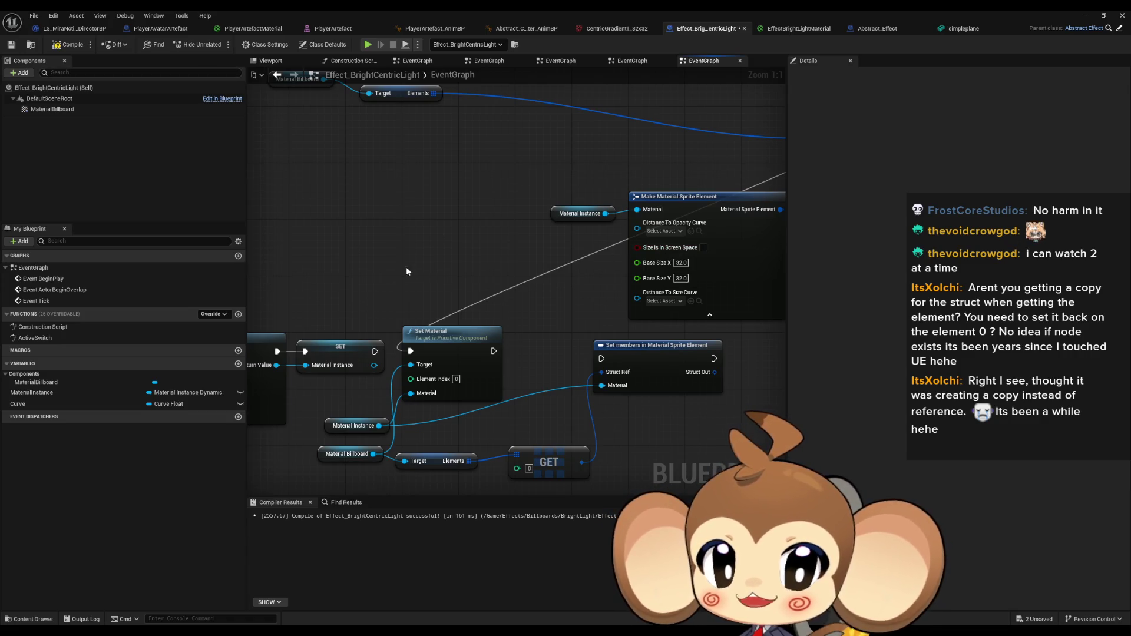
# Select Set Material with Material Instance and Material Billboard, and open the ActiveSwitch function.
pyautogui.click(406, 336)
pyautogui.moveTo(330, 402); pyautogui.dragTo(353, 460)
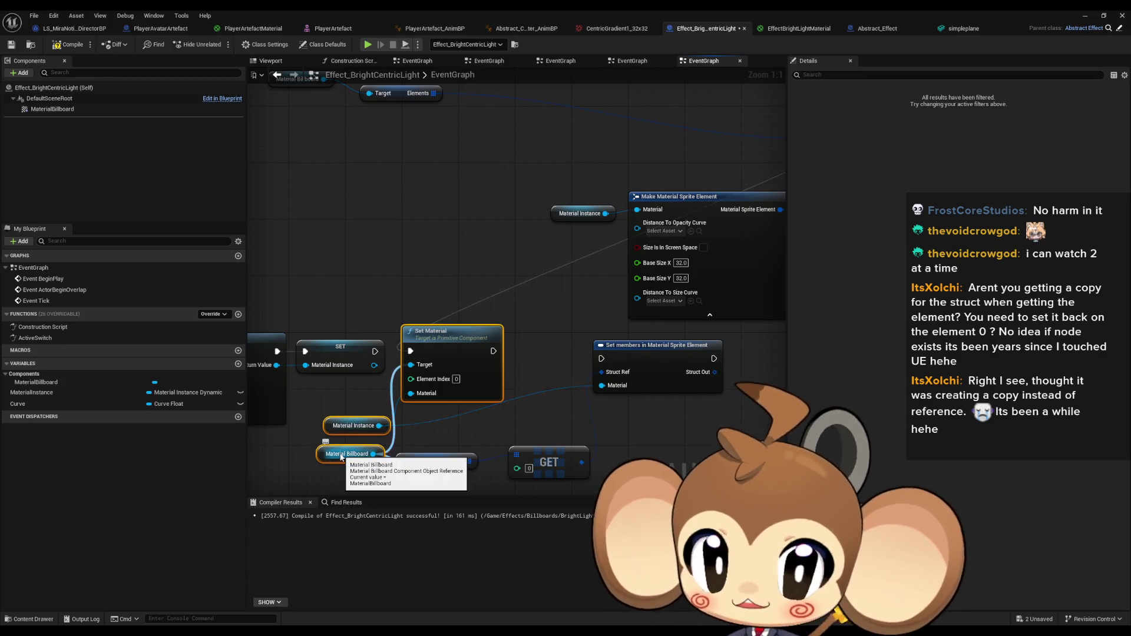
pyautogui.doubleClick(23, 337)
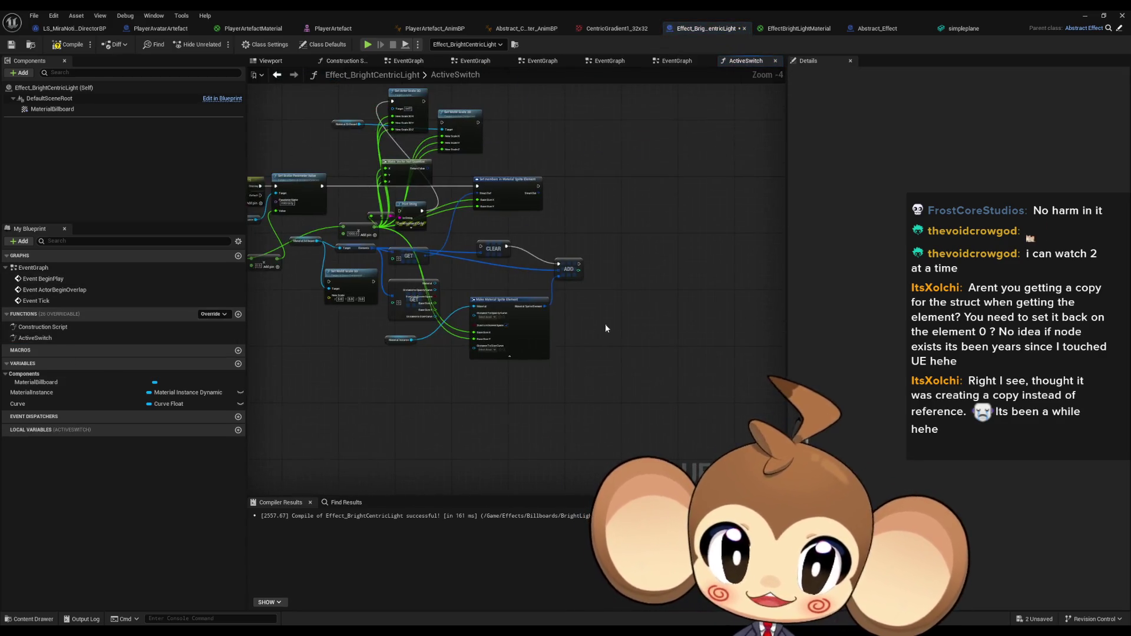
# Paste the copied nodes into ActiveSwitch, change the Add value to 100.0, and minimise the Blueprint.
pyautogui.hotkey('ctrl', 'v')
pyautogui.scroll(2, 646, 304)
pyautogui.moveTo(681, 286); pyautogui.dragTo(634, 281)
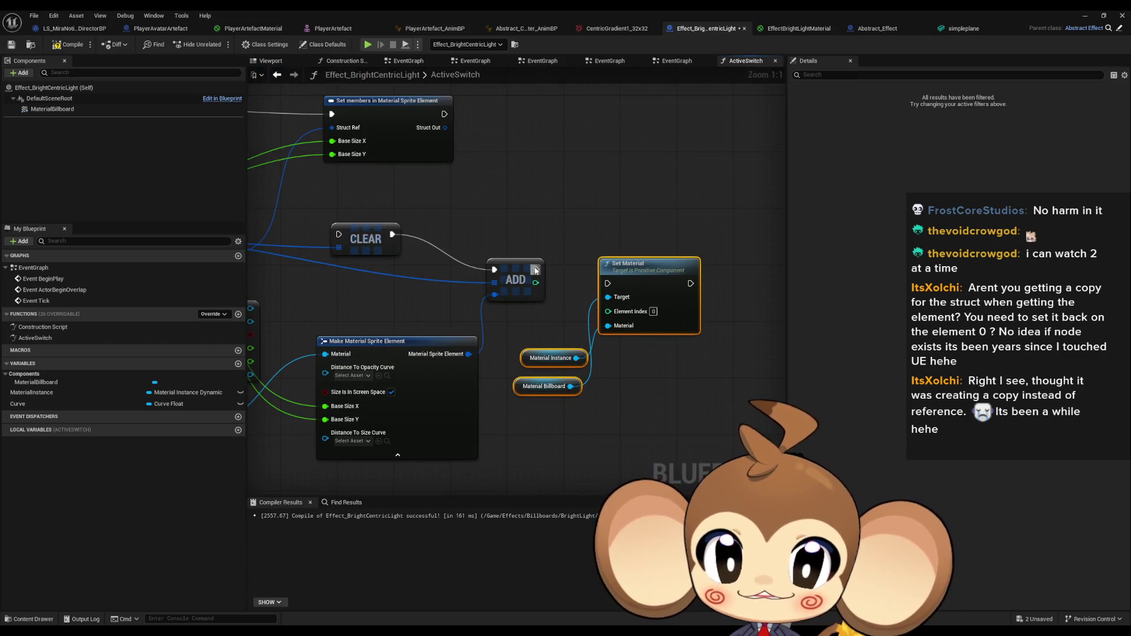
pyautogui.moveTo(357, 224)
pyautogui.mouseDown()
pyautogui.moveTo(552, 344)
pyautogui.moveTo(701, 288)
pyautogui.moveTo(580, 176)
pyautogui.moveTo(851, 247)
pyautogui.mouseUp()
pyautogui.moveTo(692, 416); pyautogui.dragTo(673, 405)
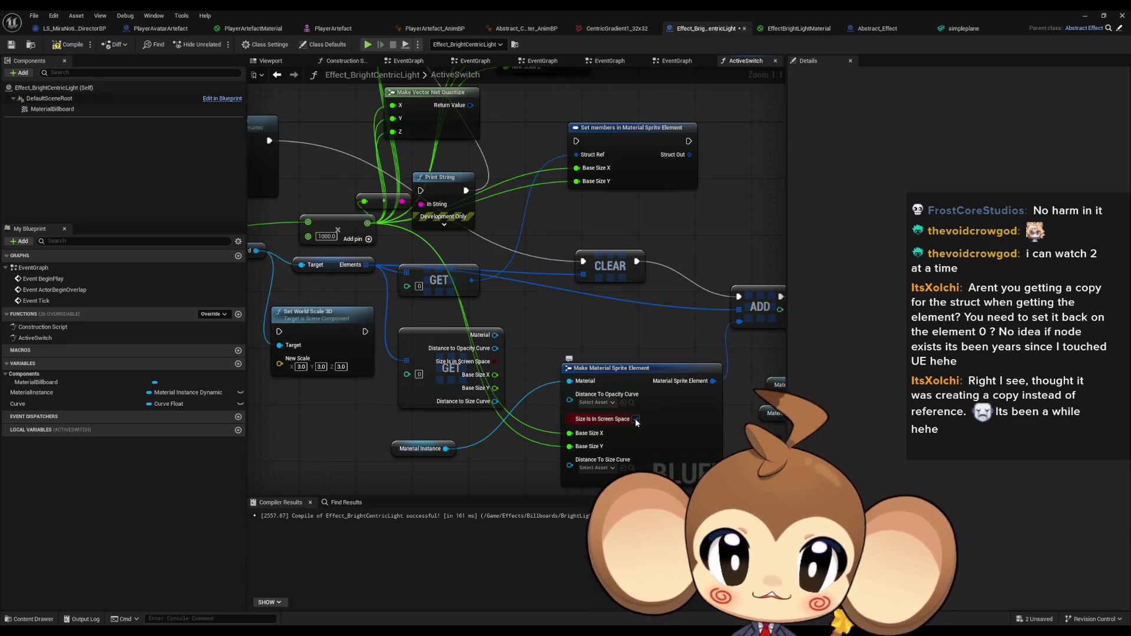
pyautogui.hotkey('ctrl', 'z')
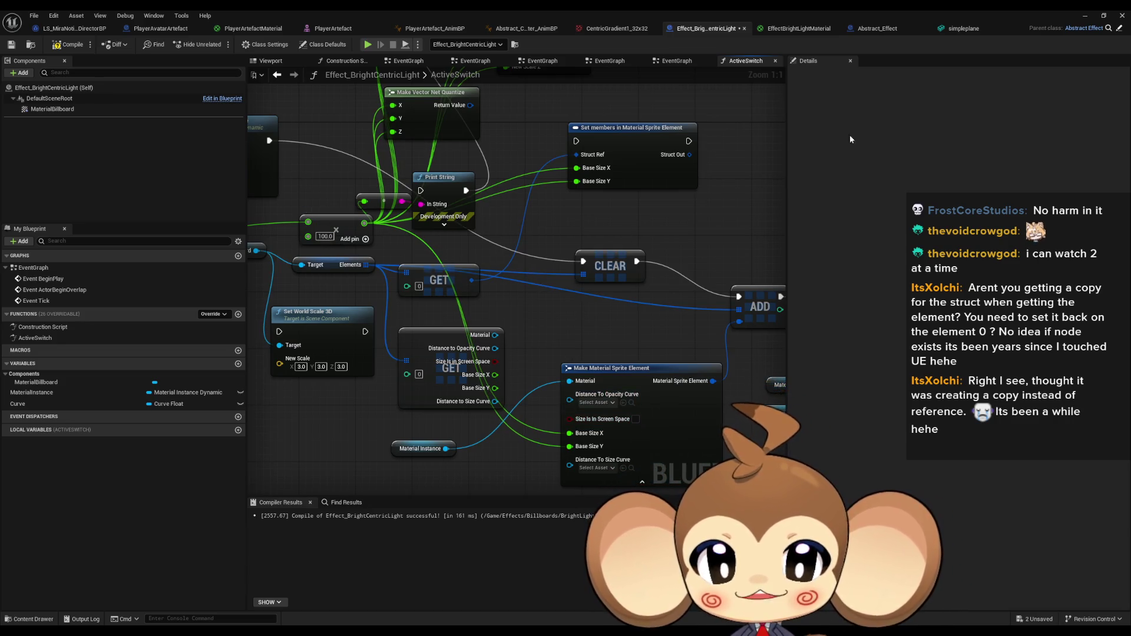
pyautogui.click(1095, 14)
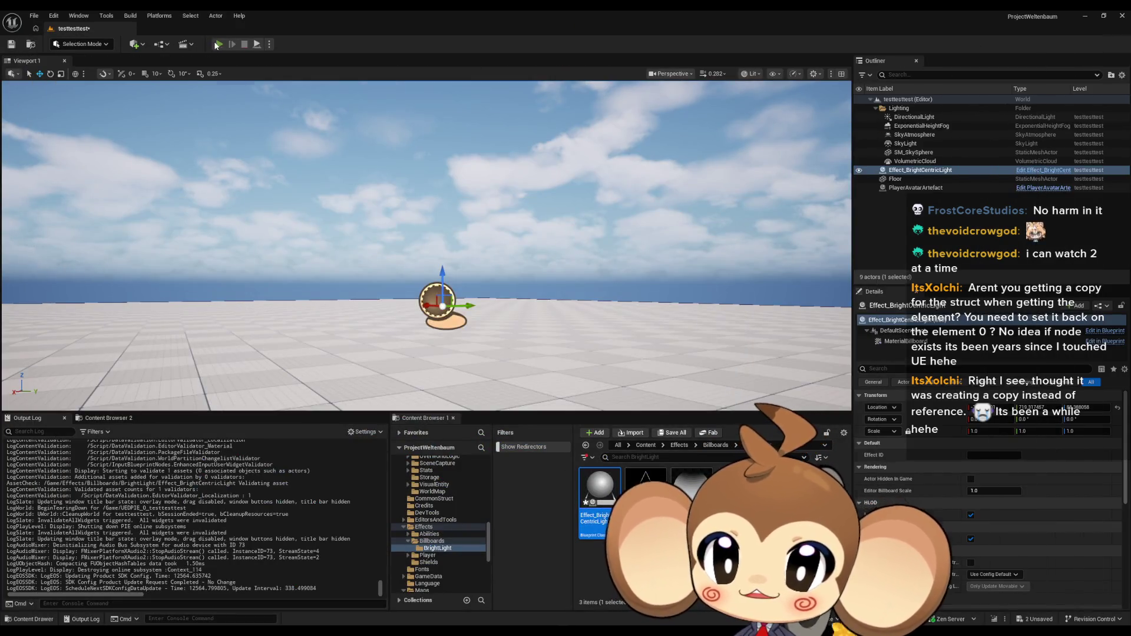
# Play and stop the level twice, then bring back the Effect_BrightCentricLight Blueprint editor.
pyautogui.click(217, 42)
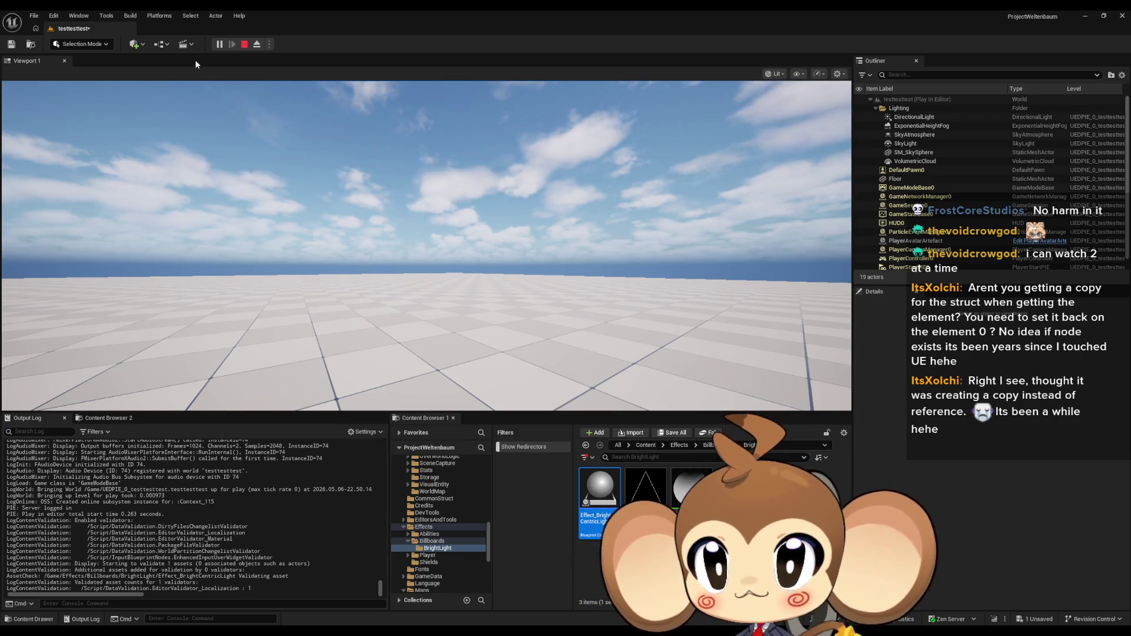
pyautogui.click(240, 45)
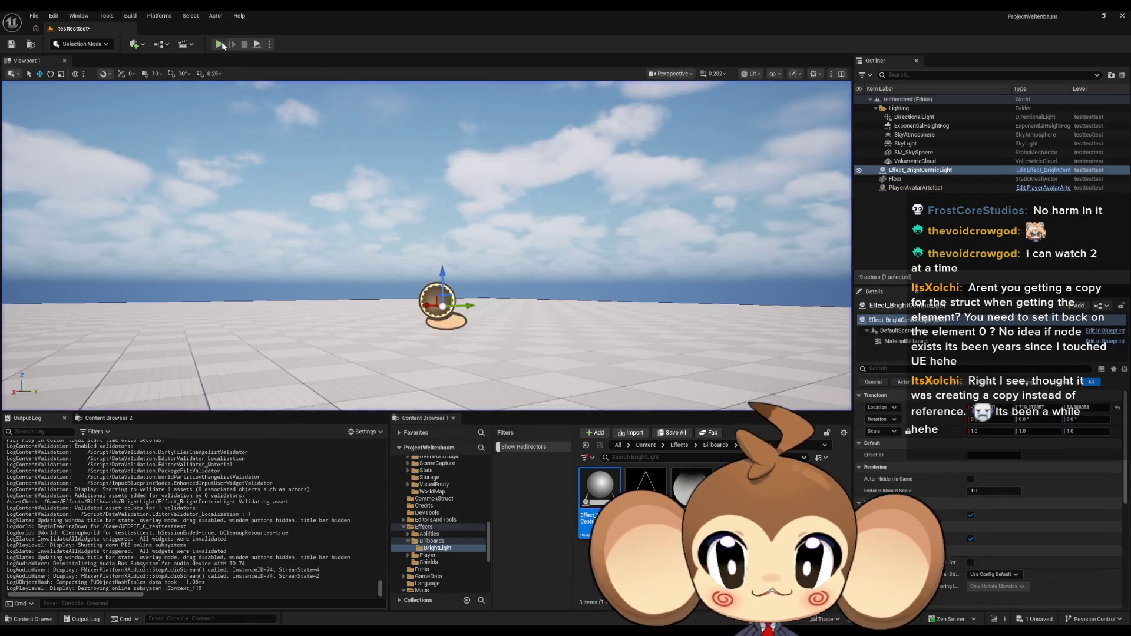
pyautogui.click(219, 45)
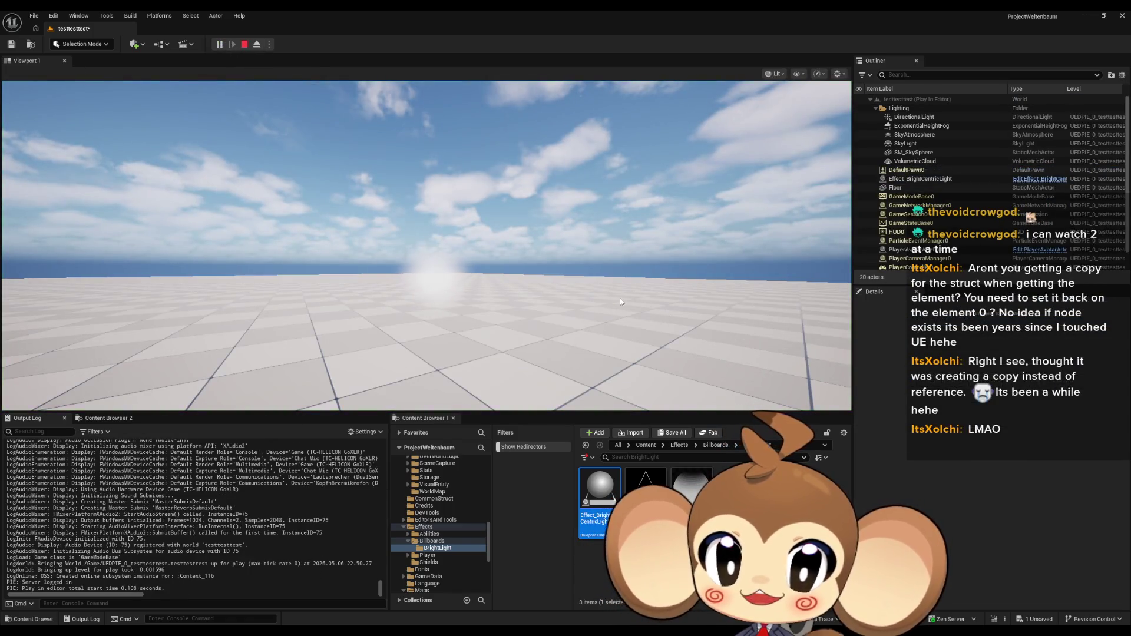
pyautogui.click(246, 45)
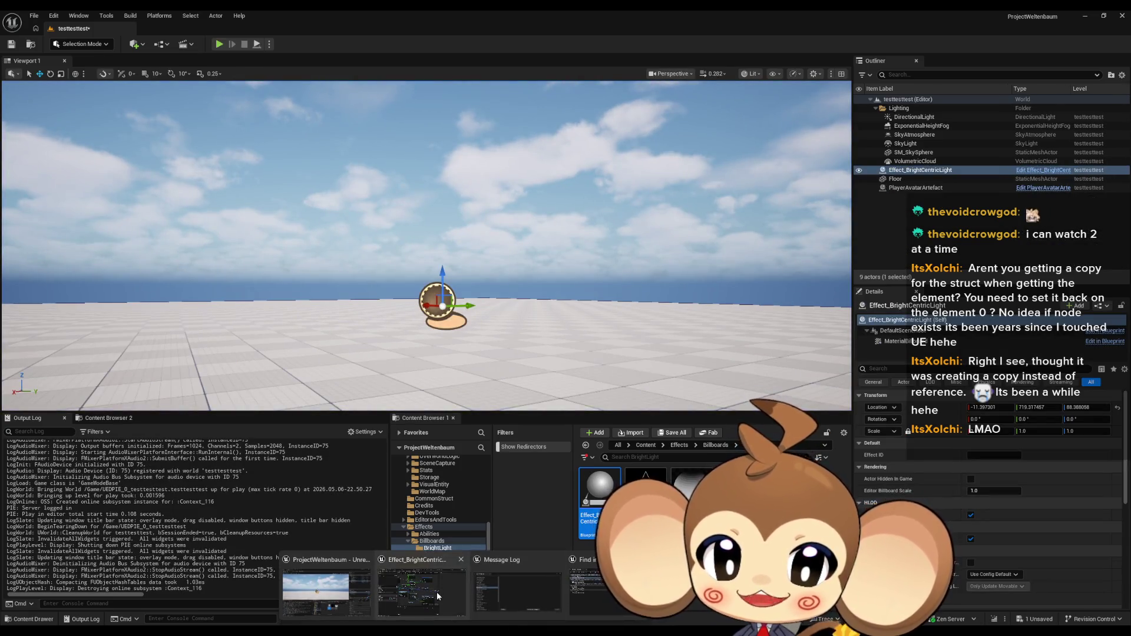
pyautogui.click(437, 592)
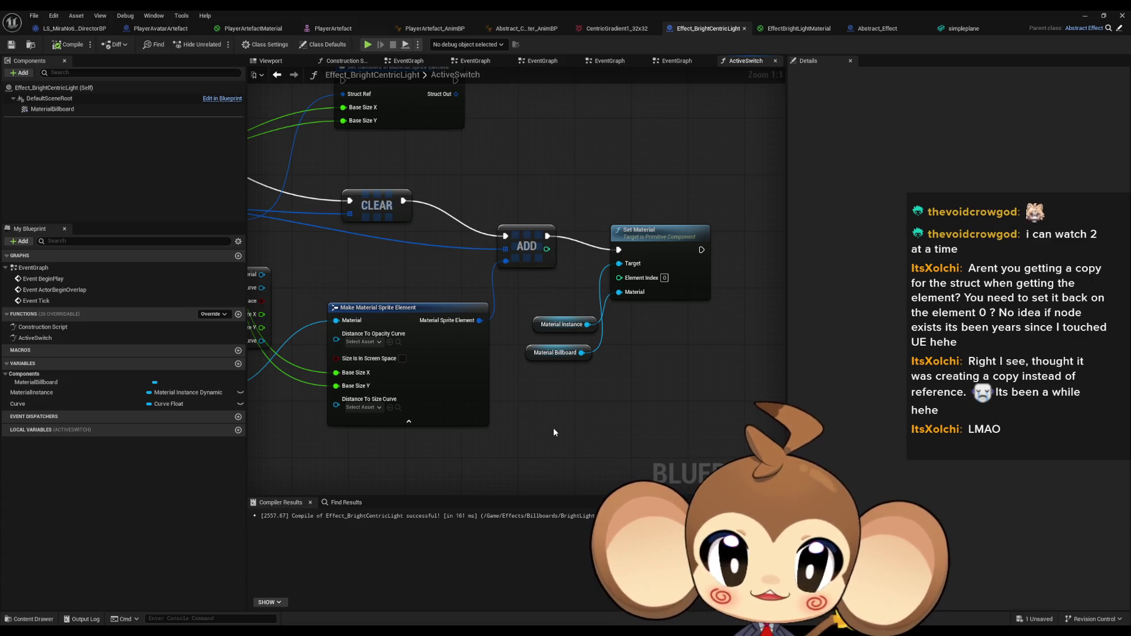
# Delete the scaling and Make Vector nodes at the top of the ActiveSwitch graph.
pyautogui.moveTo(606, 222)
pyautogui.mouseDown()
pyautogui.moveTo(687, 450)
pyautogui.moveTo(638, 224)
pyautogui.mouseUp()
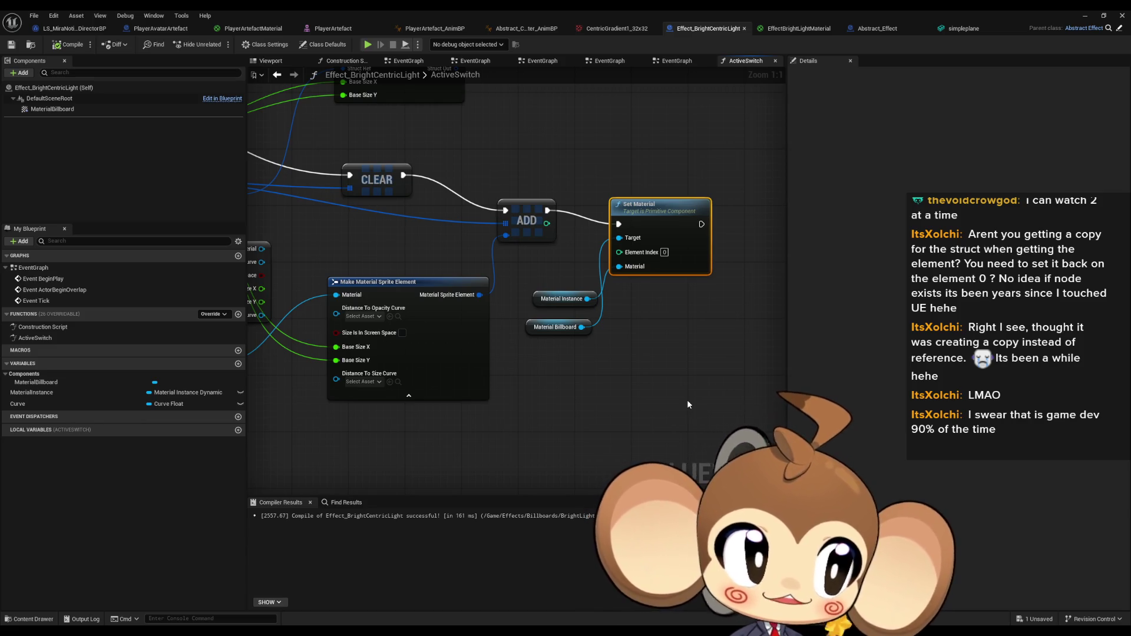
pyautogui.scroll(-4, 612, 325)
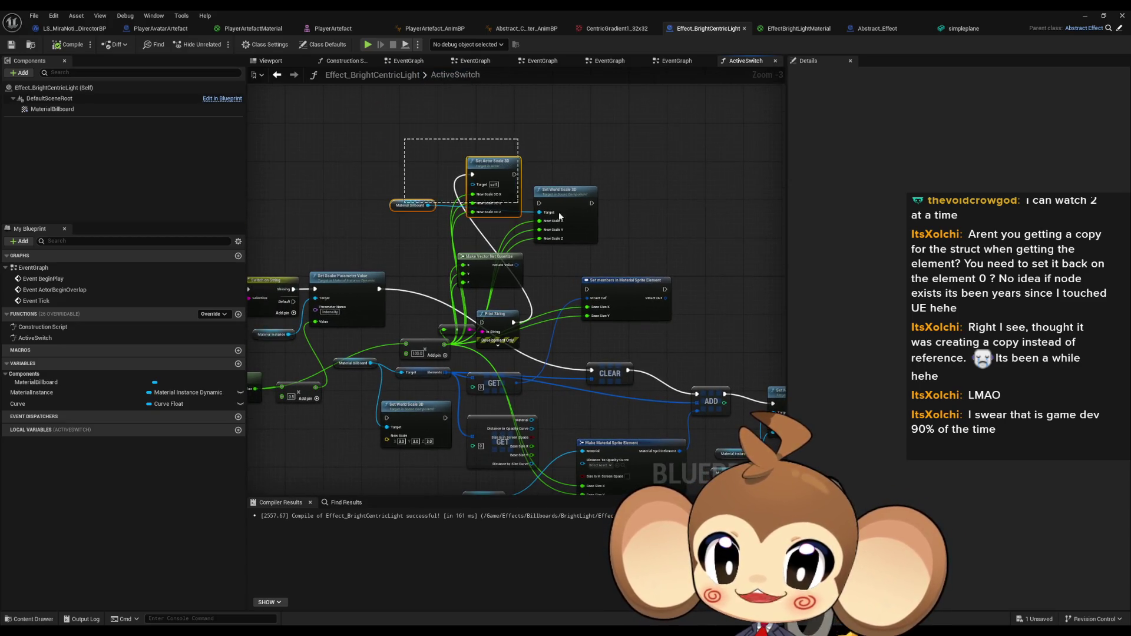
pyautogui.moveTo(558, 211); pyautogui.dragTo(625, 224)
pyautogui.press('Delete')
pyautogui.moveTo(440, 205); pyautogui.dragTo(530, 295)
pyautogui.press('Delete')
# Delete the Set members, Print String, Set World Scale 3D and unused GET nodes.
pyautogui.click(660, 281)
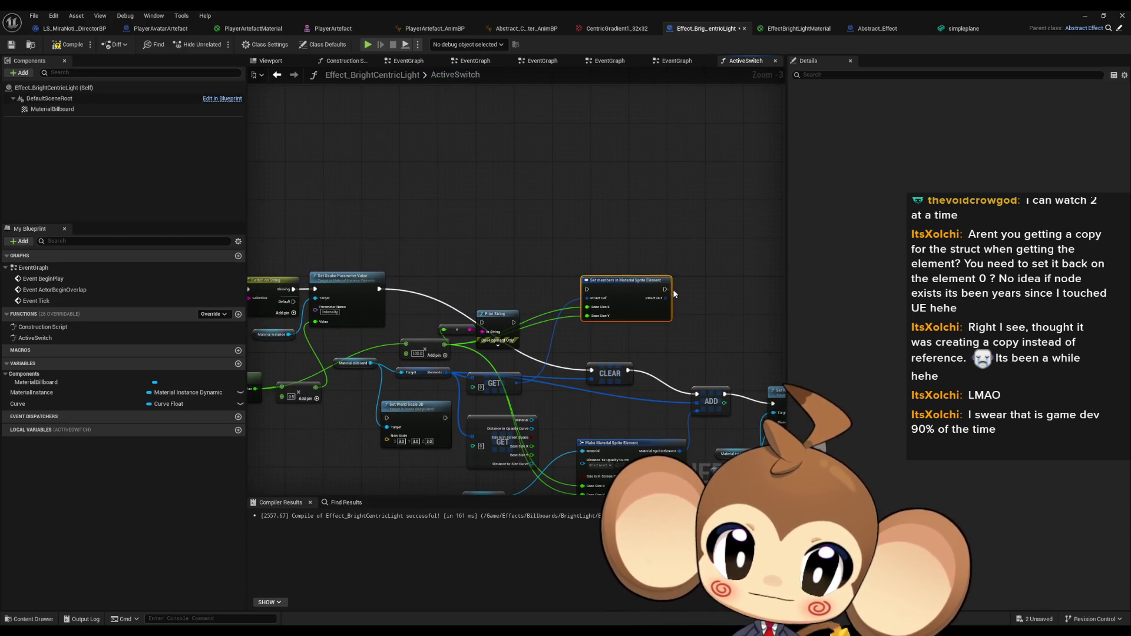
pyautogui.press('Delete')
pyautogui.click(536, 262)
pyautogui.press('Delete')
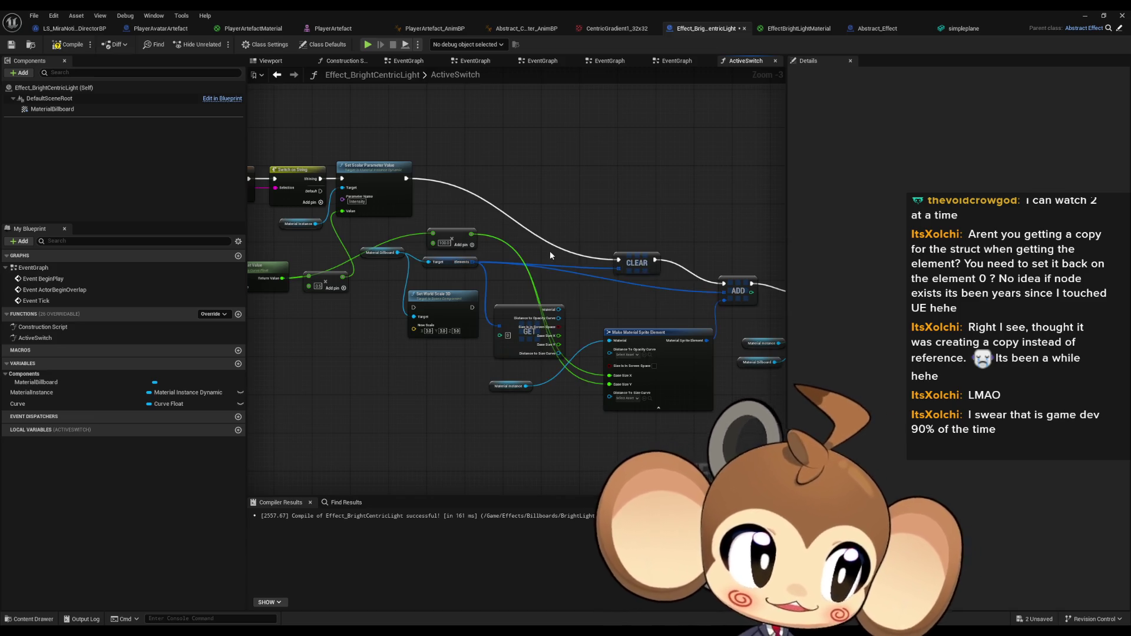
pyautogui.click(442, 295)
pyautogui.press('Delete')
pyautogui.moveTo(468, 335); pyautogui.dragTo(426, 321)
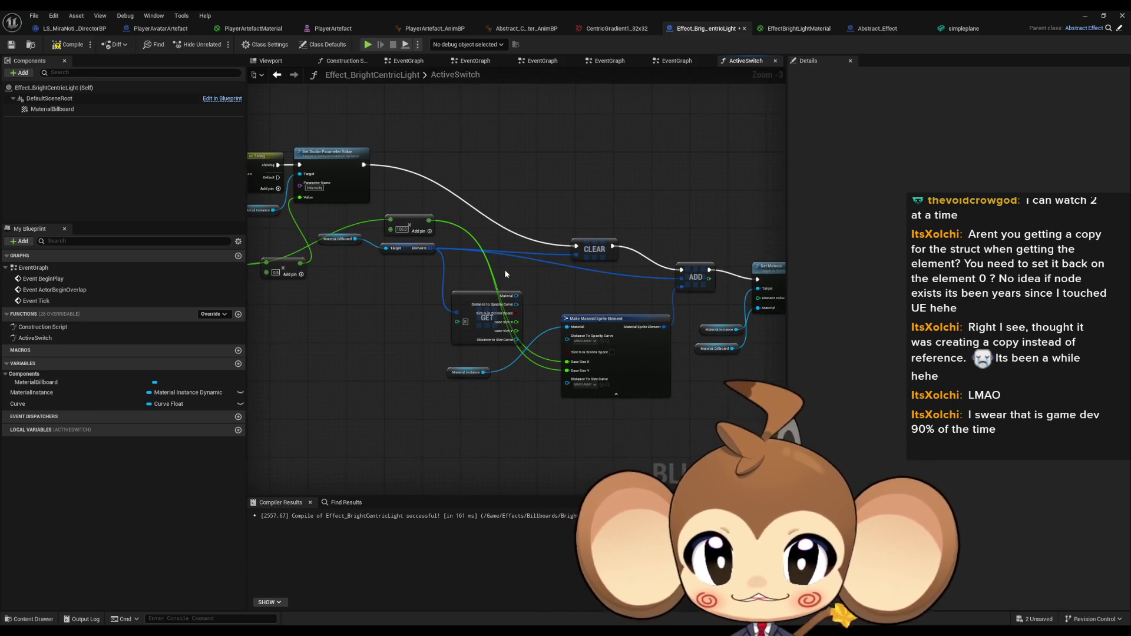
pyautogui.click(461, 293)
pyautogui.press('Delete')
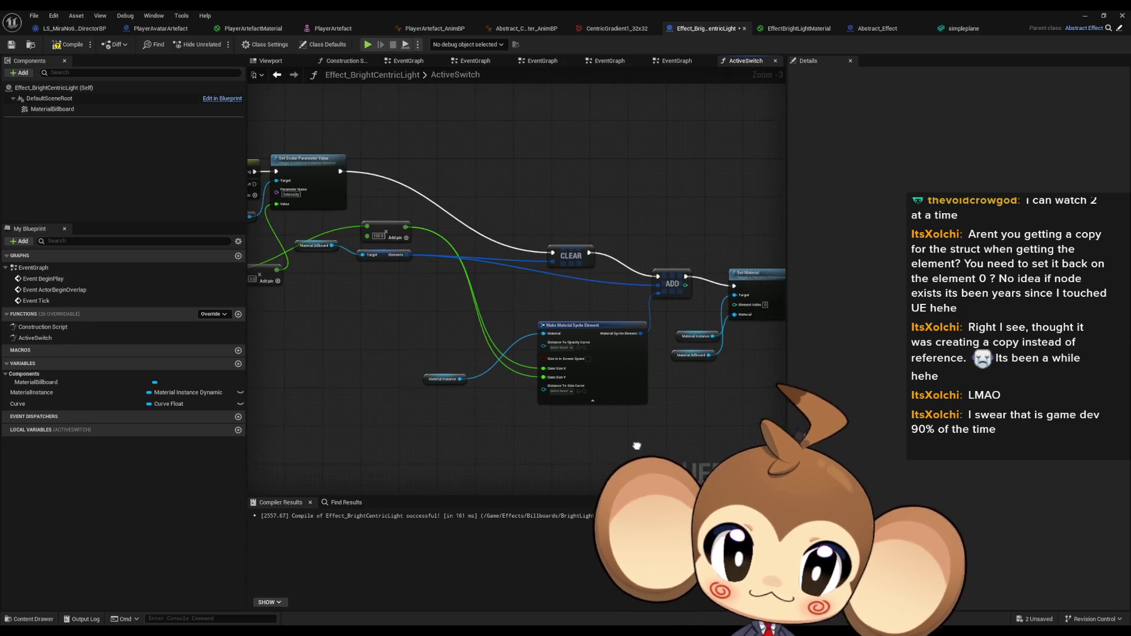
# Move ADD up beside CLEAR and review the remaining sprite, Set Material and Scalar Parameter nodes.
pyautogui.moveTo(612, 241)
pyautogui.mouseDown()
pyautogui.moveTo(668, 337)
pyautogui.moveTo(557, 226)
pyautogui.mouseUp()
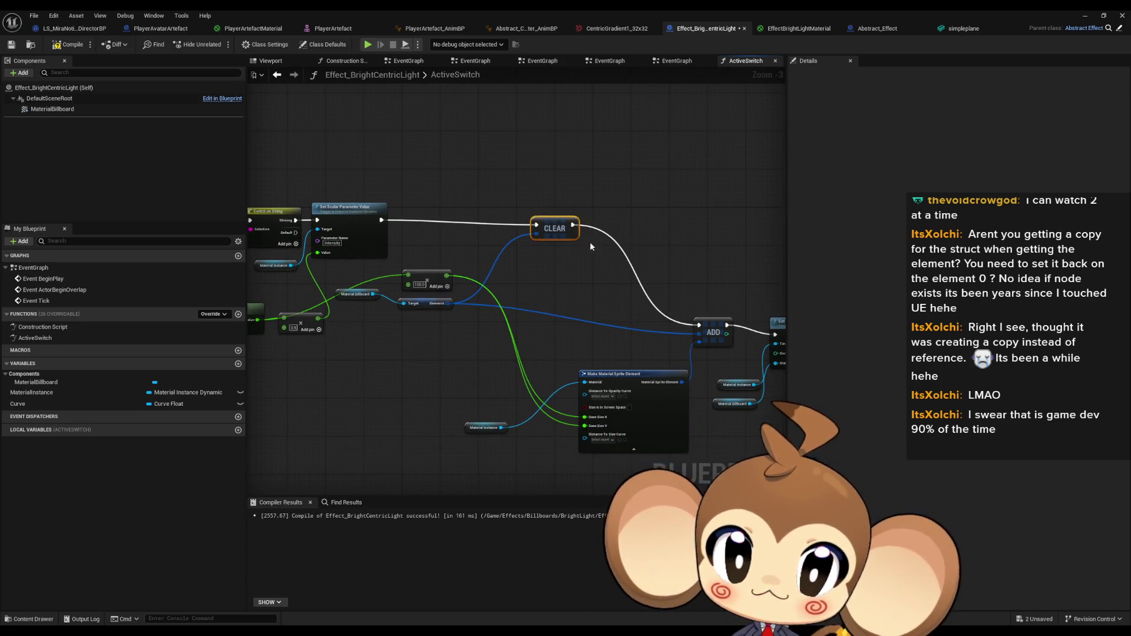
pyautogui.moveTo(716, 333)
pyautogui.mouseDown()
pyautogui.moveTo(641, 235)
pyautogui.moveTo(620, 245)
pyautogui.moveTo(532, 199)
pyautogui.mouseUp()
pyautogui.scroll(3, 531, 200)
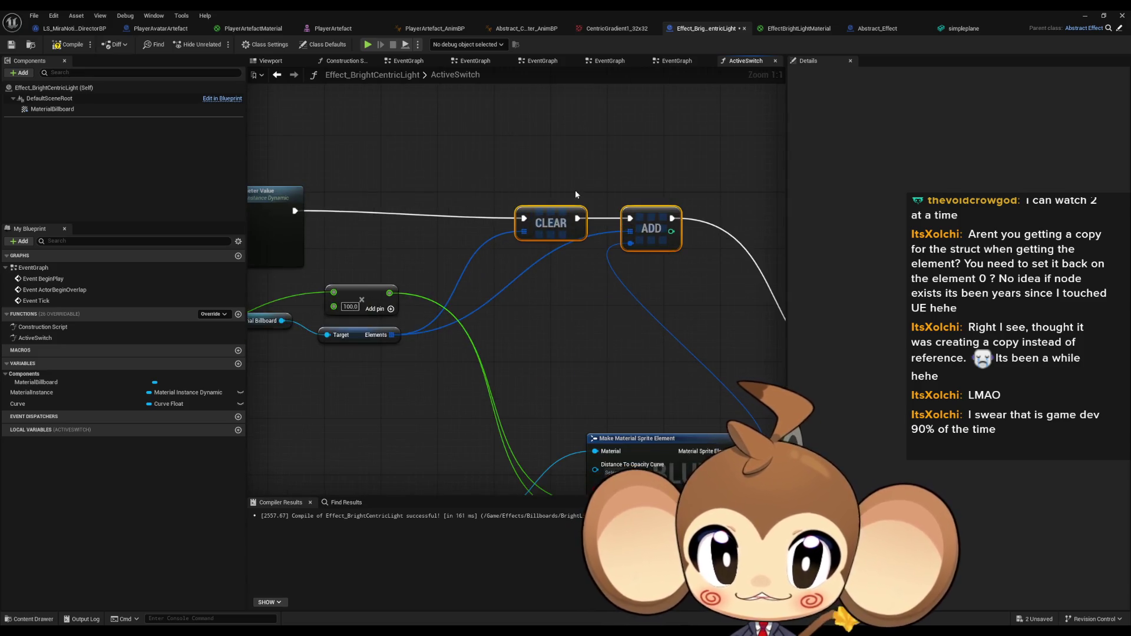
pyautogui.click(529, 169)
pyautogui.click(548, 224)
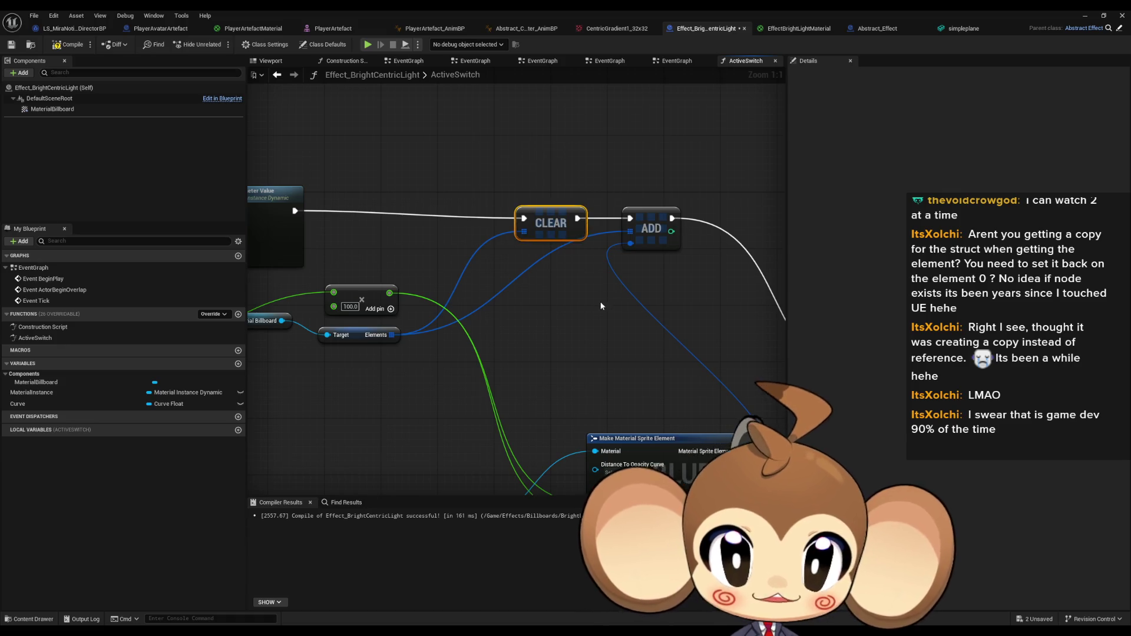
pyautogui.moveTo(702, 297); pyautogui.dragTo(597, 192)
pyautogui.click(489, 371)
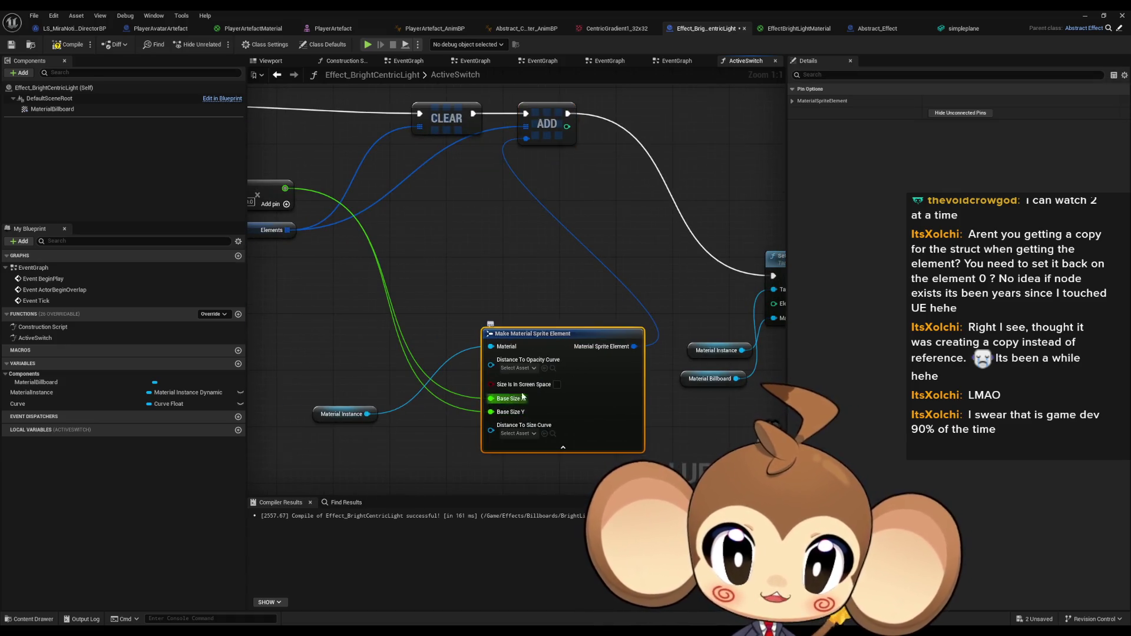
pyautogui.moveTo(775, 218); pyautogui.dragTo(578, 164)
pyautogui.click(613, 203)
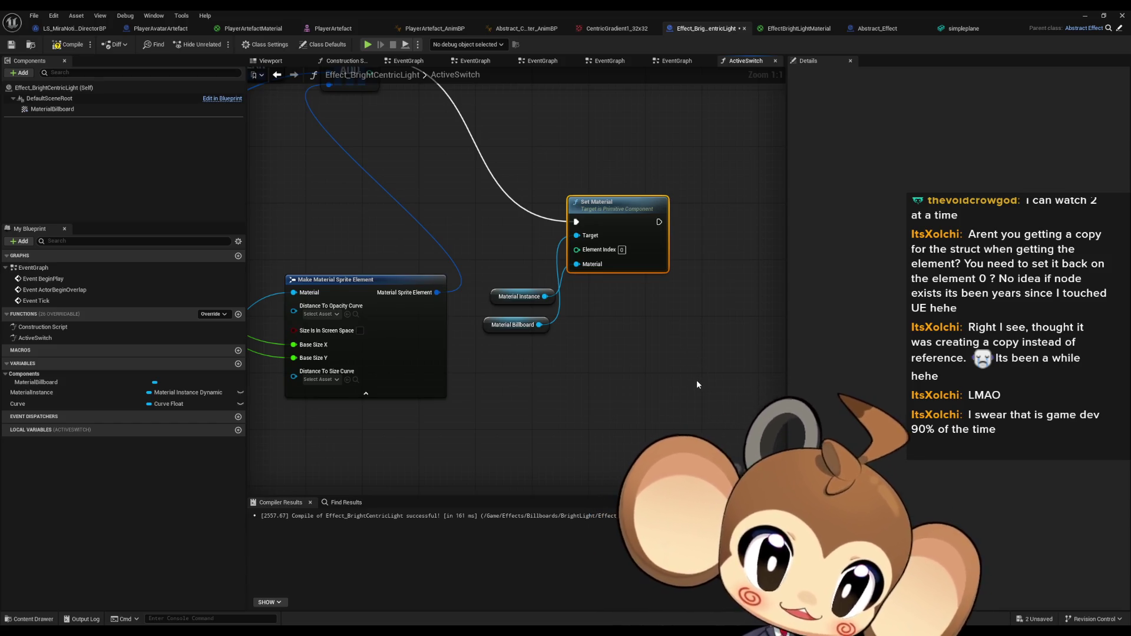
pyautogui.moveTo(442, 159)
pyautogui.mouseDown()
pyautogui.moveTo(557, 290)
pyautogui.moveTo(641, 341)
pyautogui.moveTo(780, 316)
pyautogui.mouseUp()
pyautogui.moveTo(469, 337); pyautogui.dragTo(501, 329)
# Add a by-reference GET from Elements feeding a Set members node with Base Size exposed.
pyautogui.write('get')
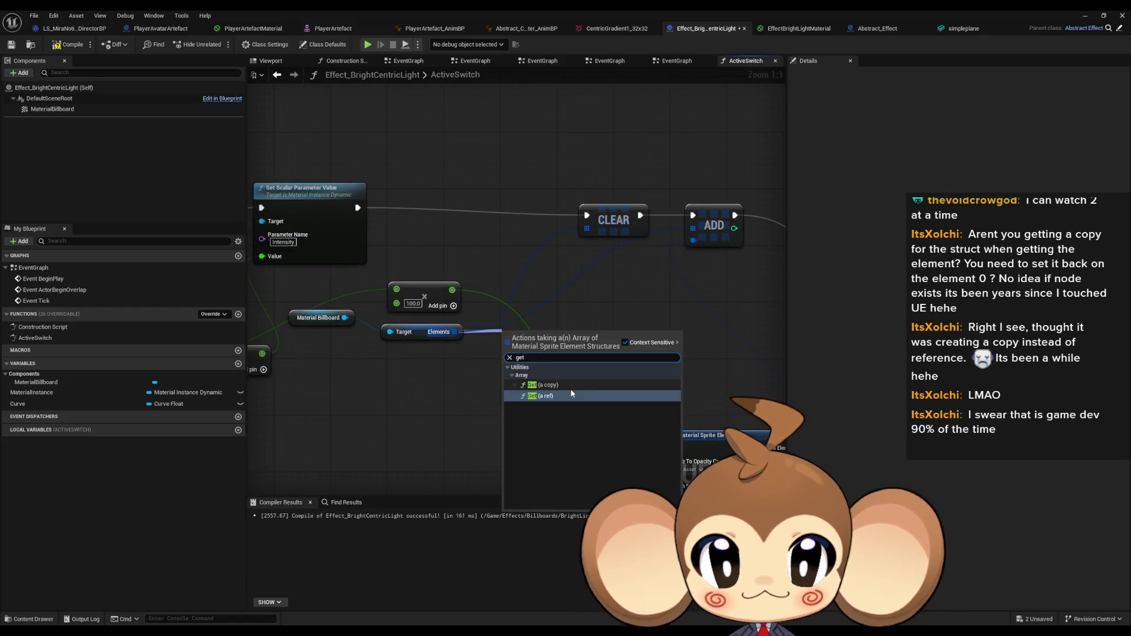
pyautogui.click(572, 394)
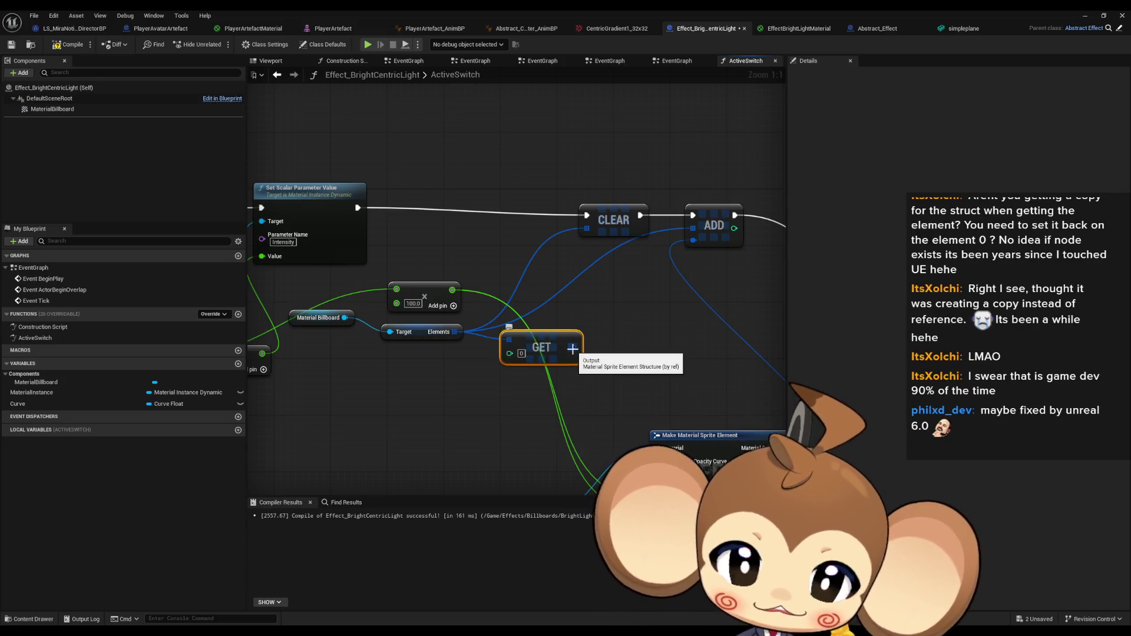
pyautogui.moveTo(574, 349); pyautogui.dragTo(627, 319)
pyautogui.write('set')
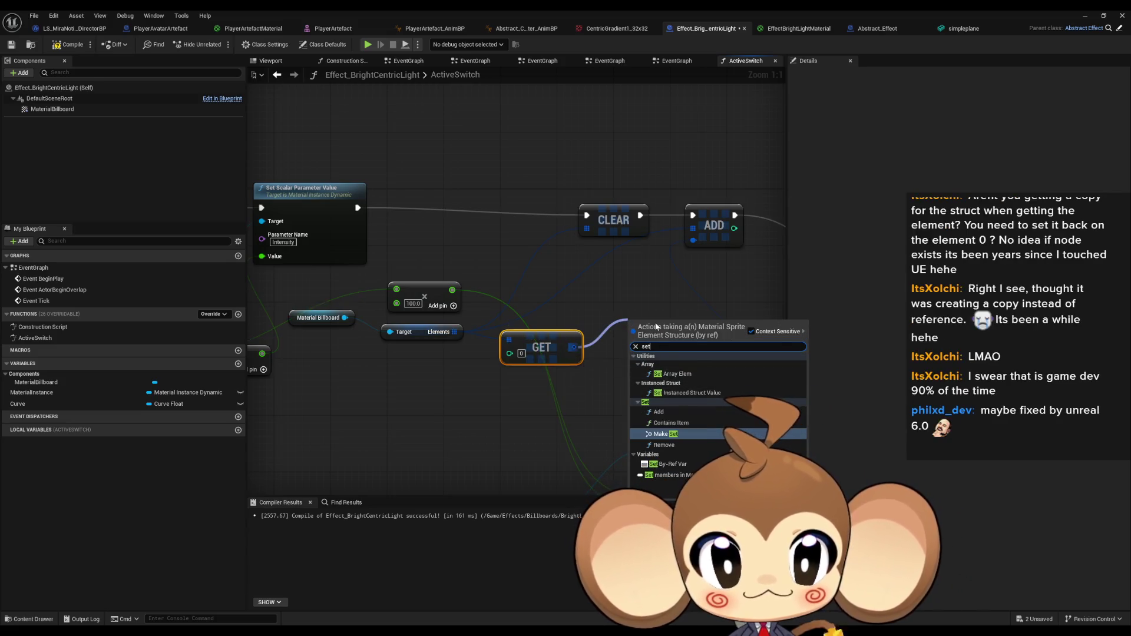
pyautogui.write(' mem')
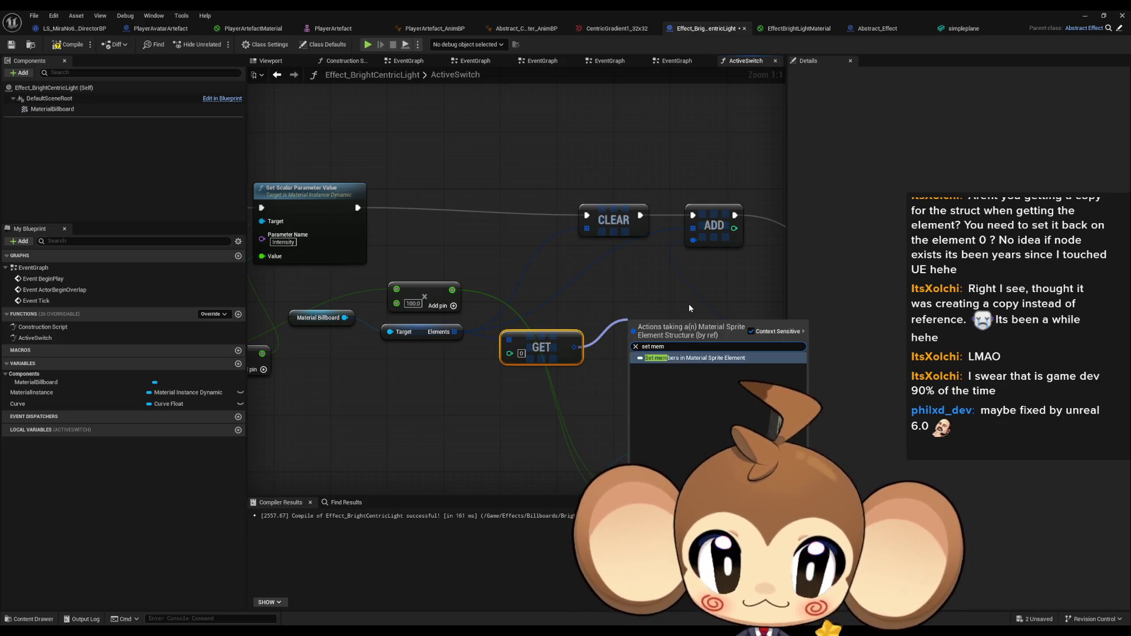
pyautogui.click(709, 360)
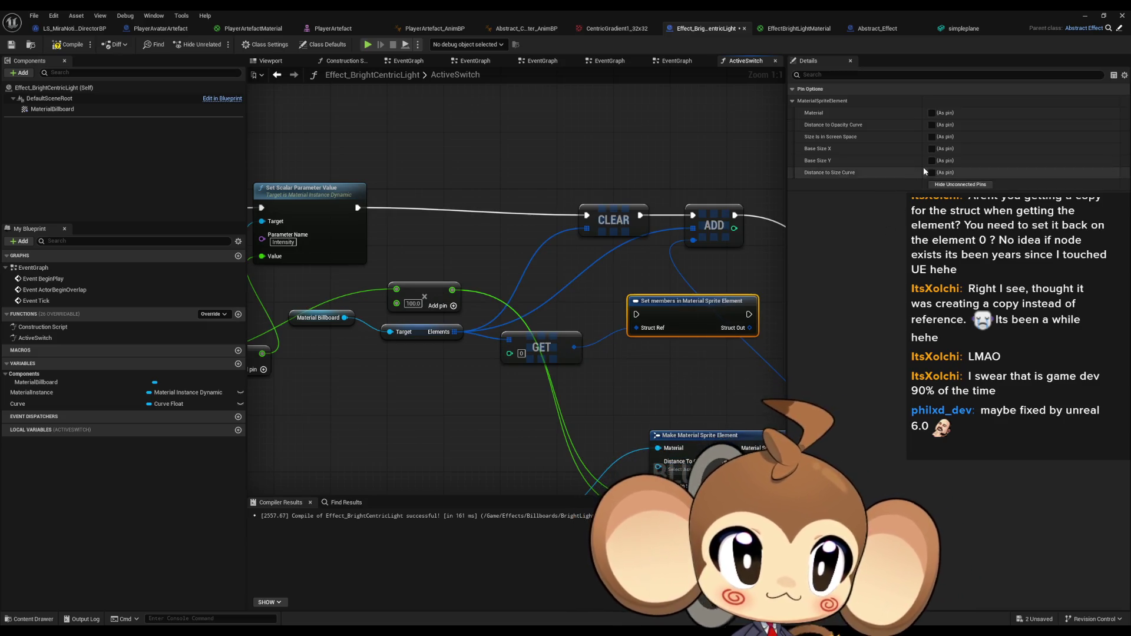
pyautogui.click(932, 161)
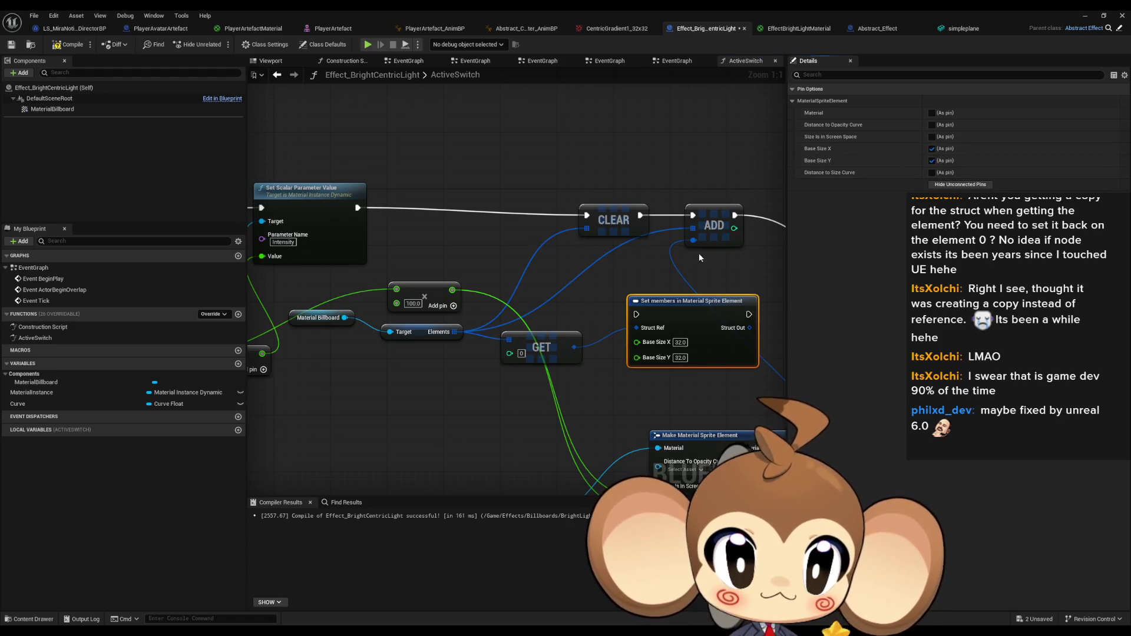
# Wire Add into Base Size X and Y, chain execution to Set Material, and compile.
pyautogui.moveTo(471, 269)
pyautogui.mouseDown()
pyautogui.moveTo(667, 329)
pyautogui.moveTo(472, 273)
pyautogui.mouseUp()
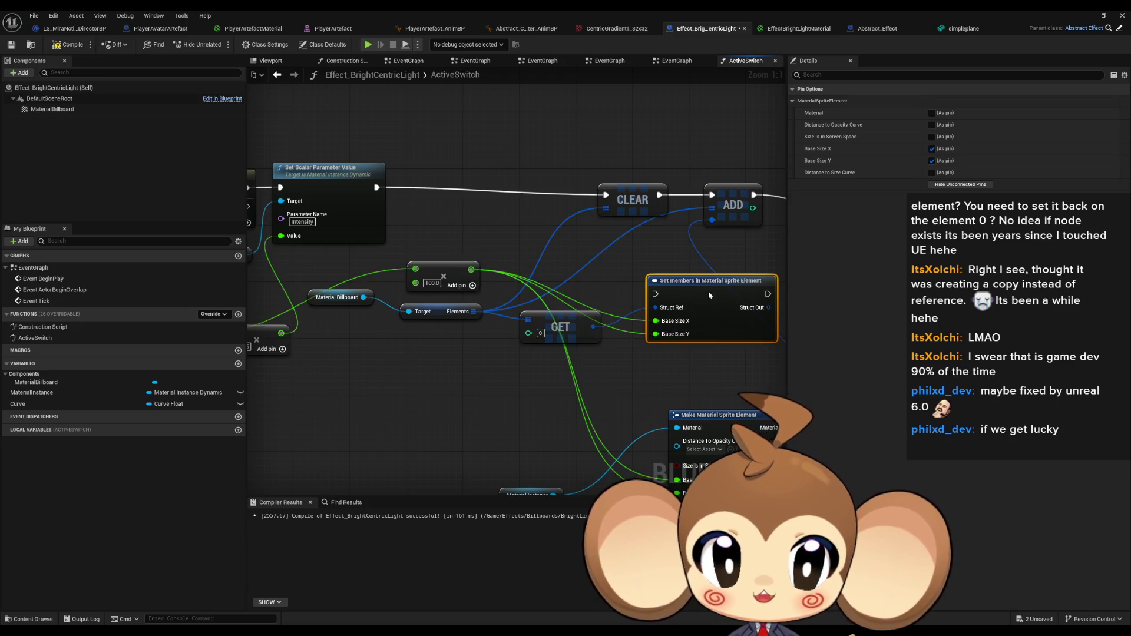
pyautogui.moveTo(655, 293); pyautogui.dragTo(377, 187)
pyautogui.moveTo(643, 231); pyautogui.dragTo(383, 218)
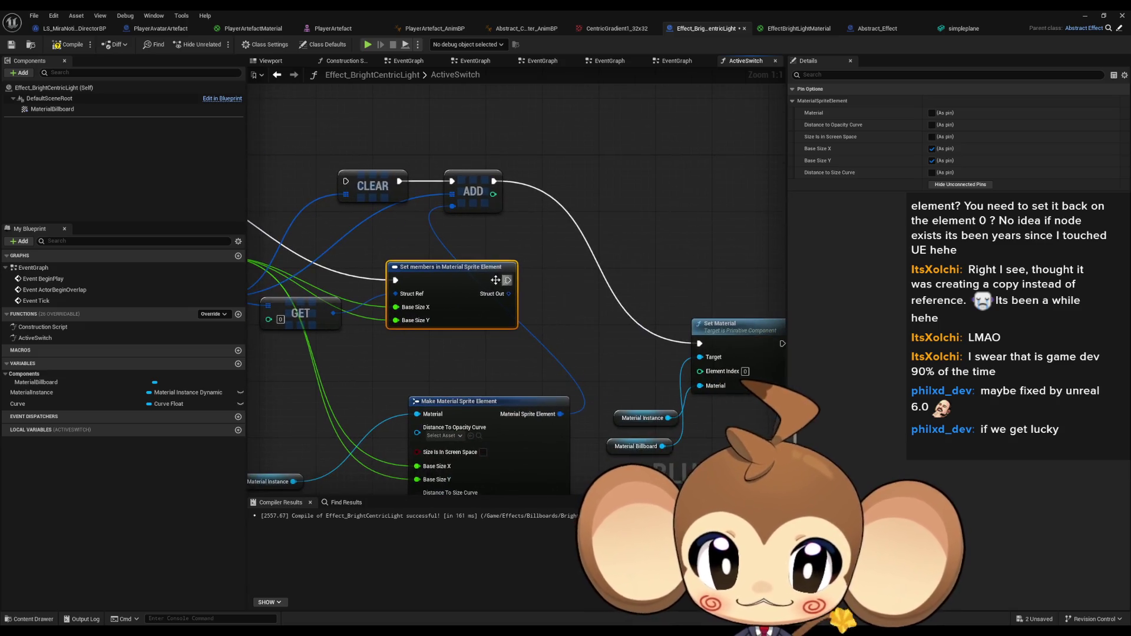
pyautogui.moveTo(507, 280); pyautogui.dragTo(702, 348)
pyautogui.press('Escape')
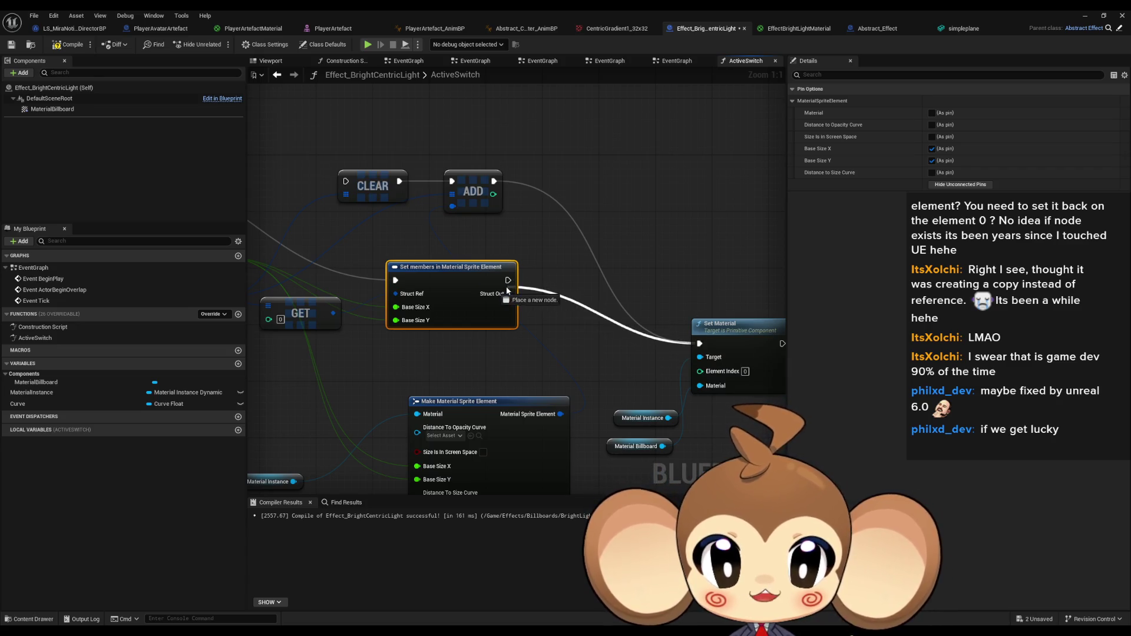
pyautogui.click(620, 214)
pyautogui.press('F7')
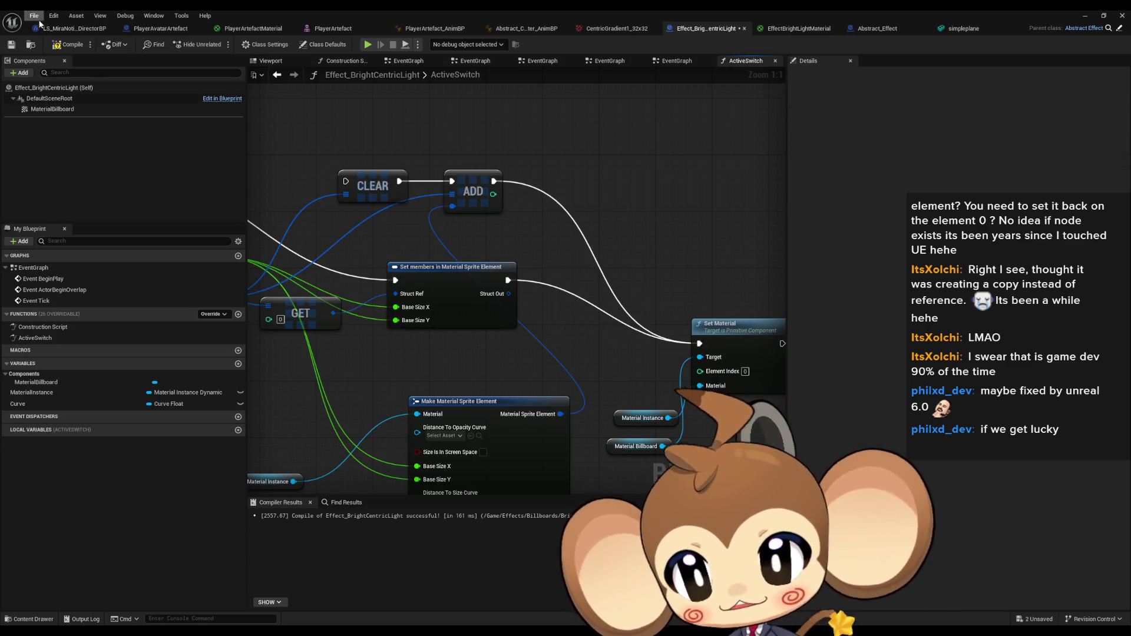
pyautogui.click(1086, 17)
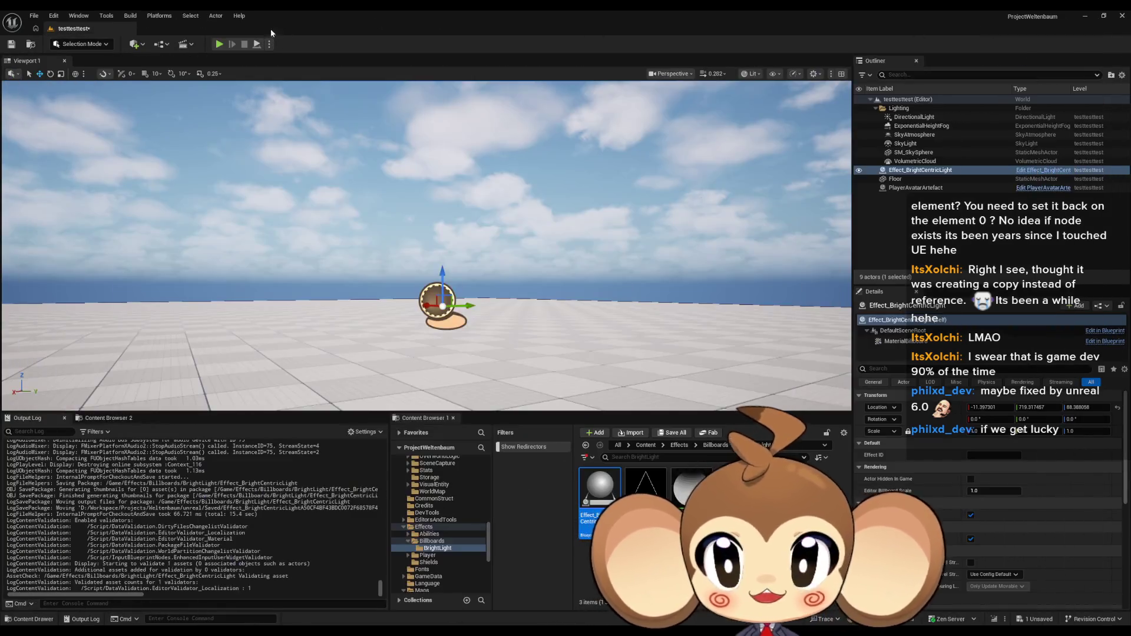
# Play-test the level, stop it after the runtime errors, and reopen the Effect_BrightCentricLight Blueprint.
pyautogui.click(220, 45)
pyautogui.click(920, 170)
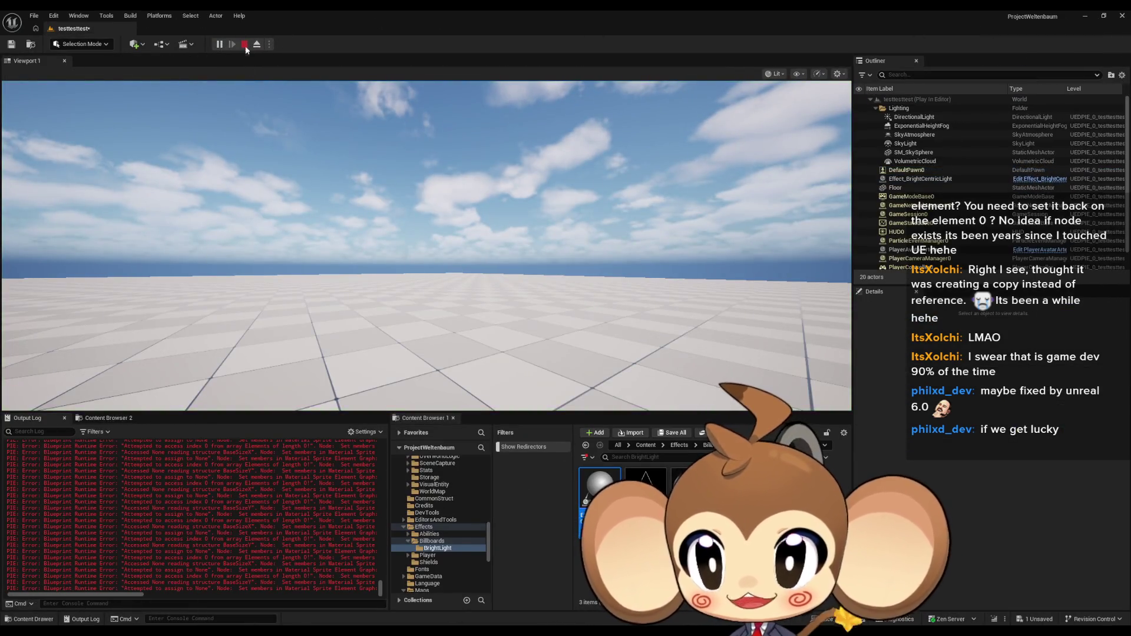
pyautogui.press('Escape')
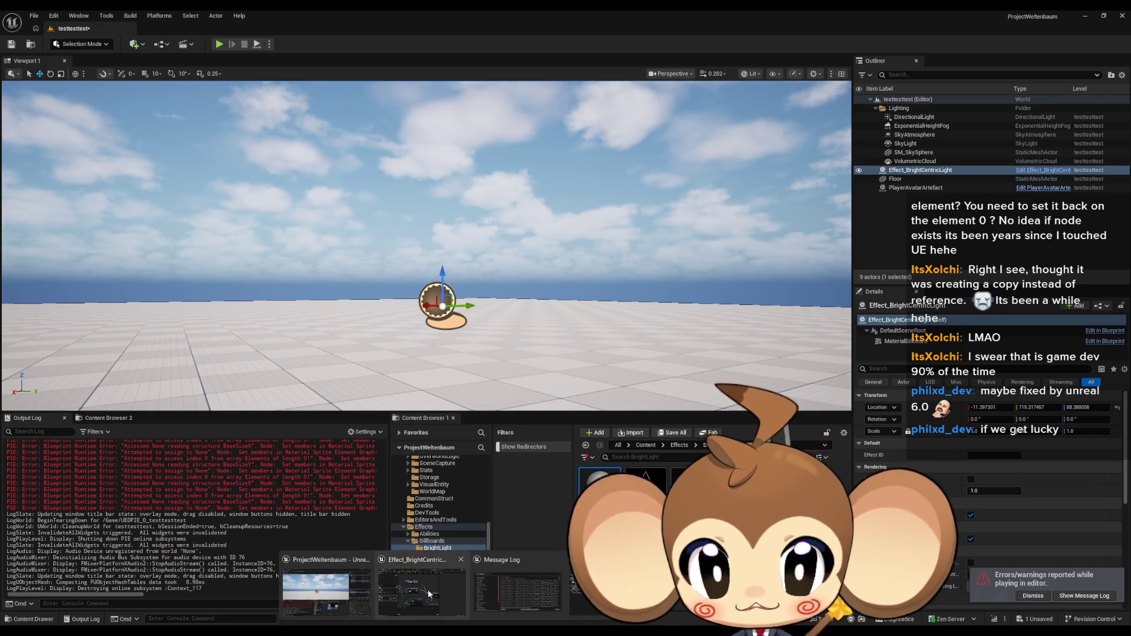
pyautogui.click(428, 589)
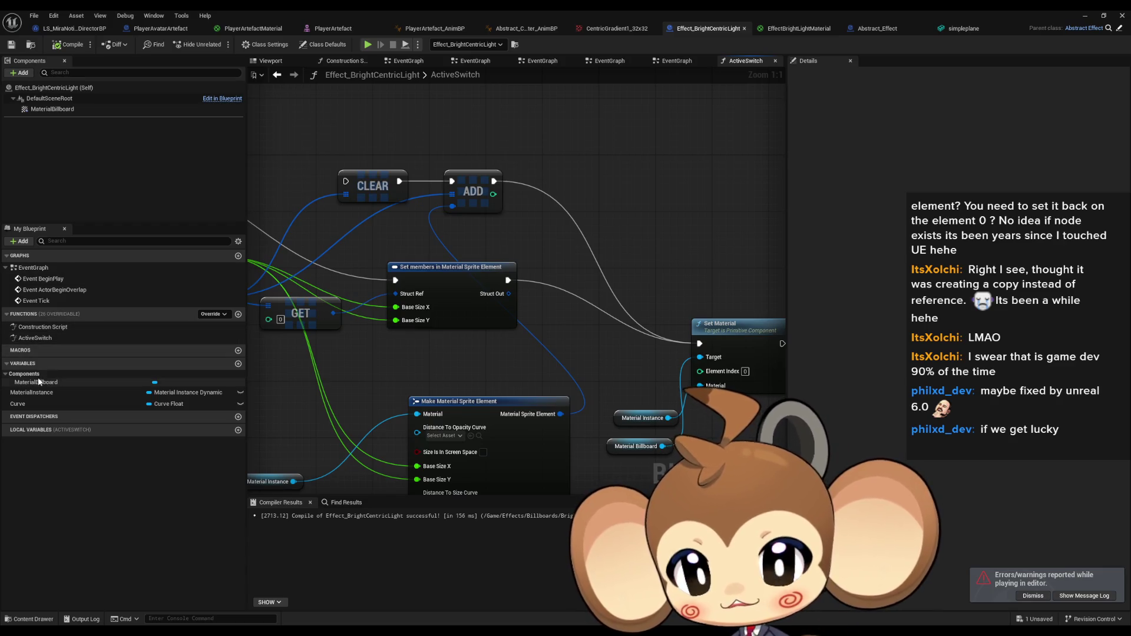
# Add one entry to MaterialBillboard's Sprite Elements array, then return to the level editor.
pyautogui.click(36, 381)
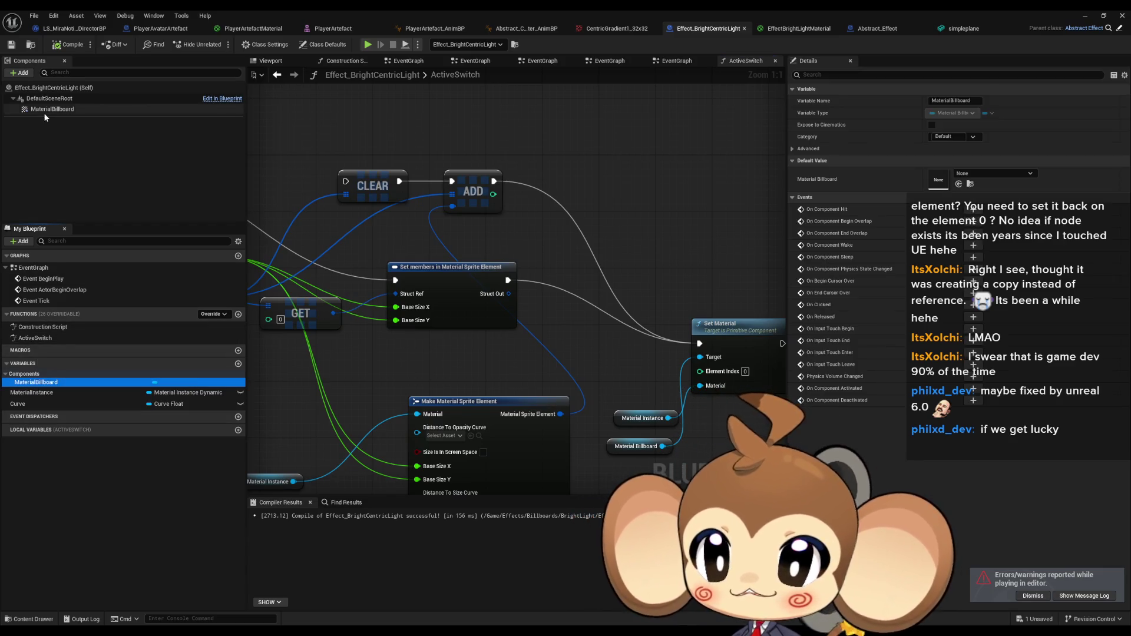
pyautogui.click(179, 111)
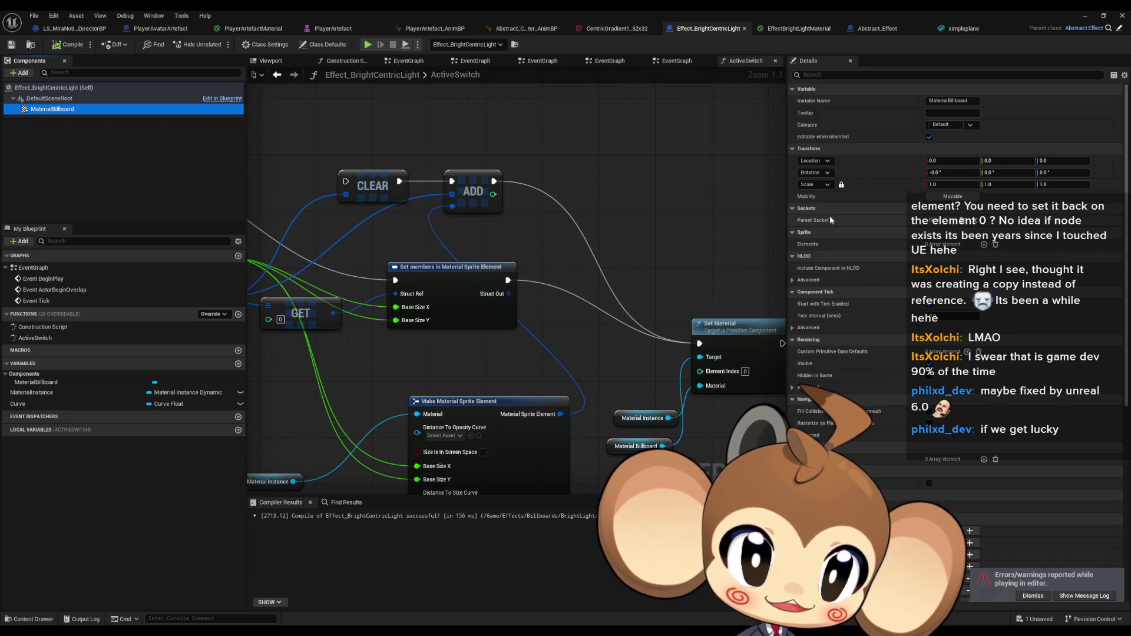
pyautogui.click(983, 244)
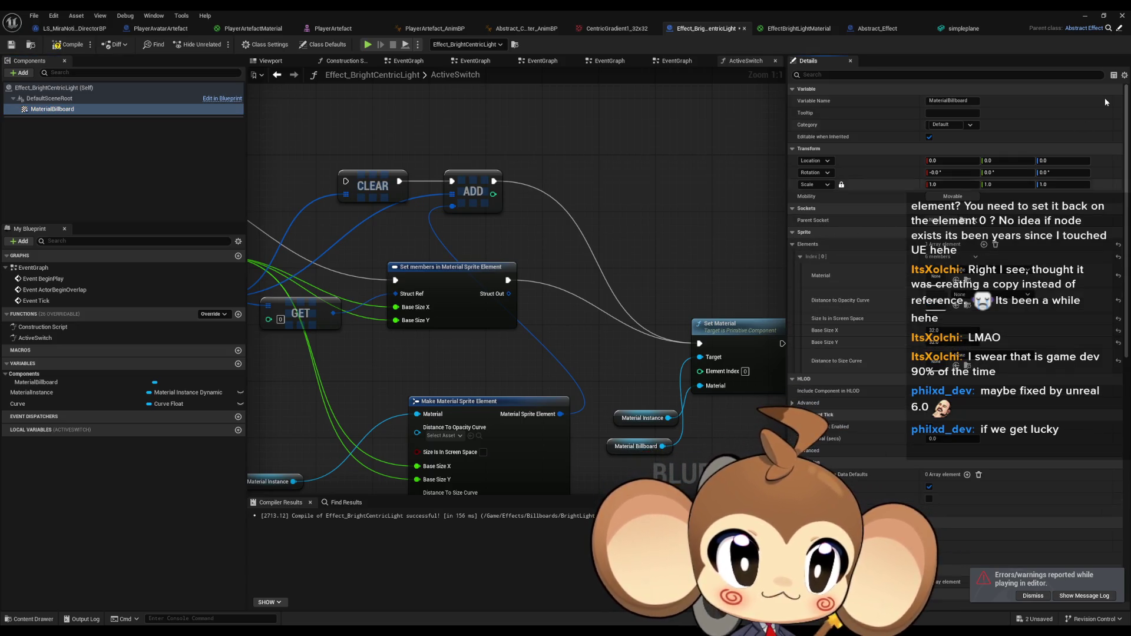
pyautogui.click(1085, 18)
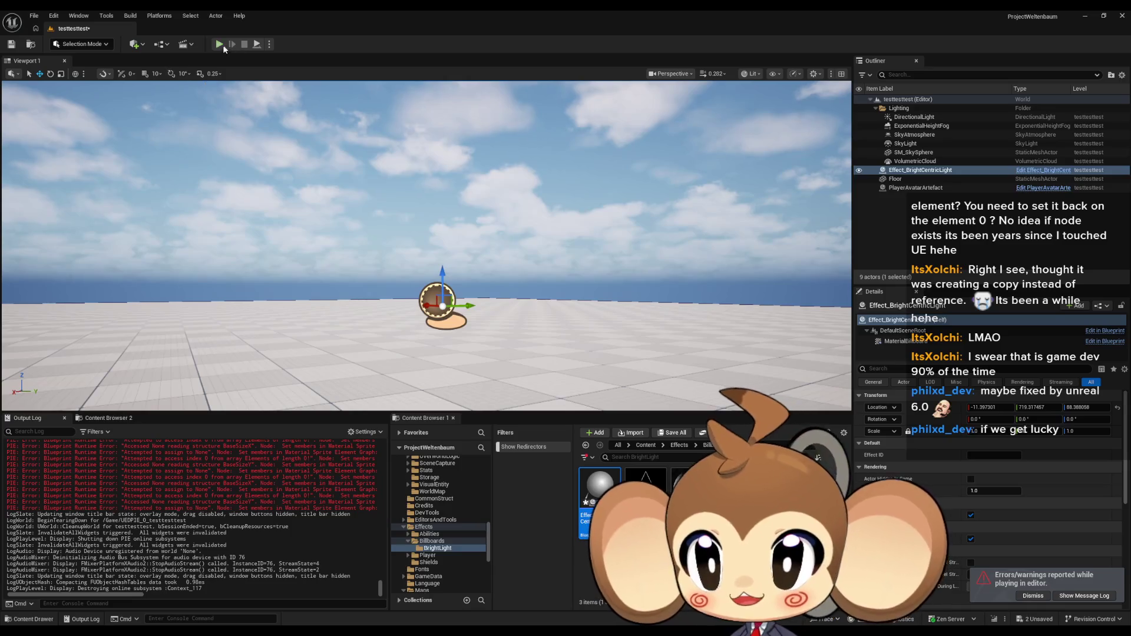
# Run and stop a play test of testtesttest, then return to the ActiveSwitch graph.
pyautogui.click(221, 43)
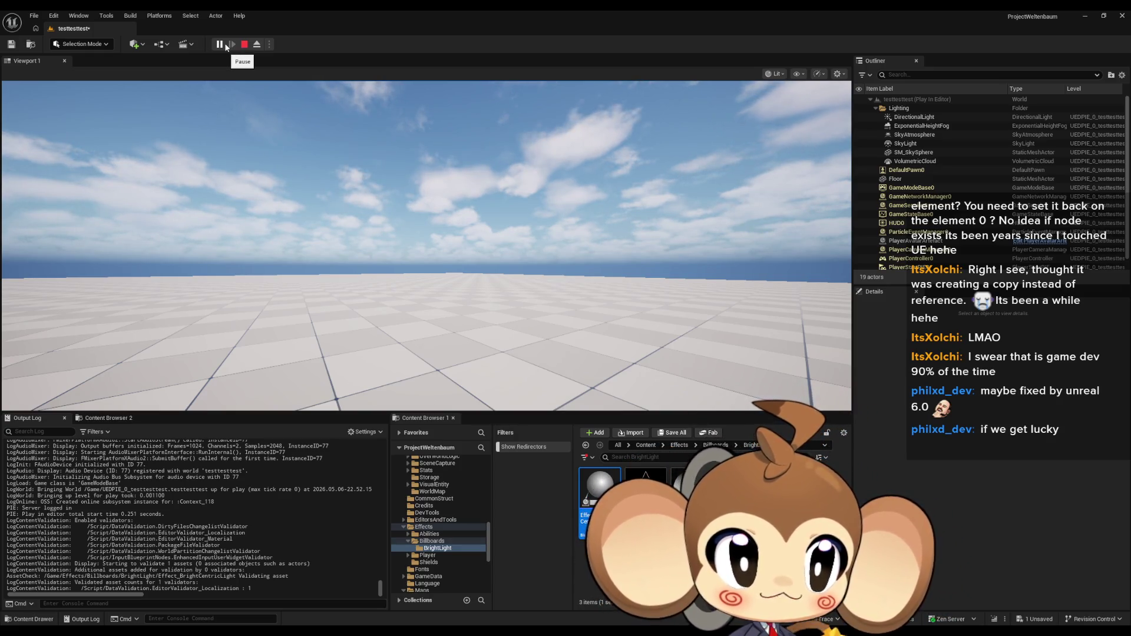
pyautogui.click(244, 44)
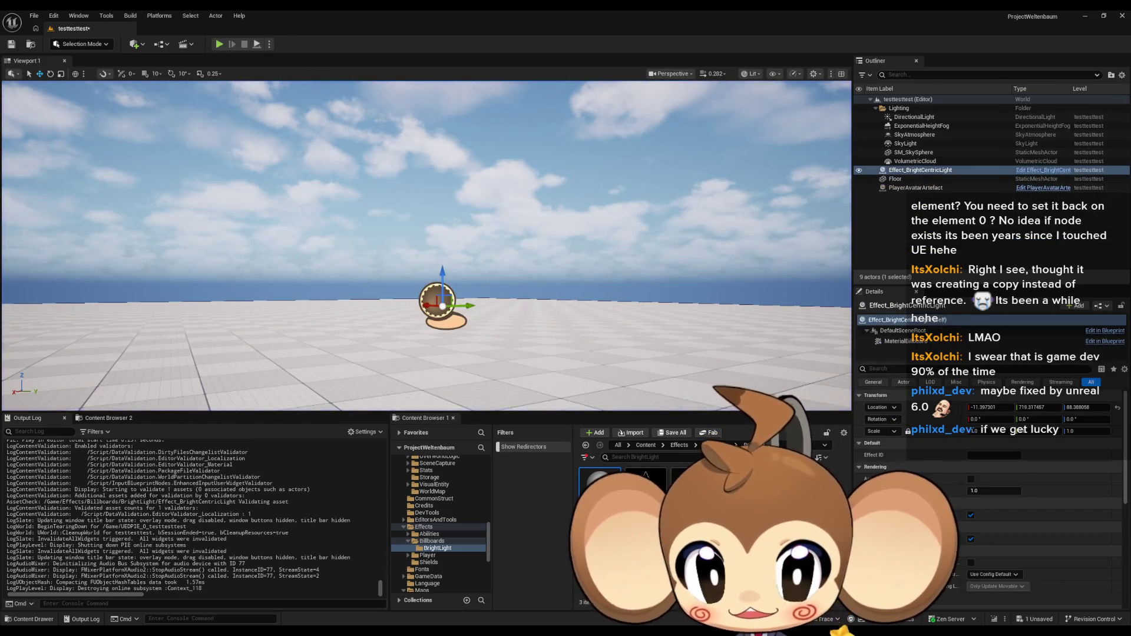
pyautogui.click(422, 601)
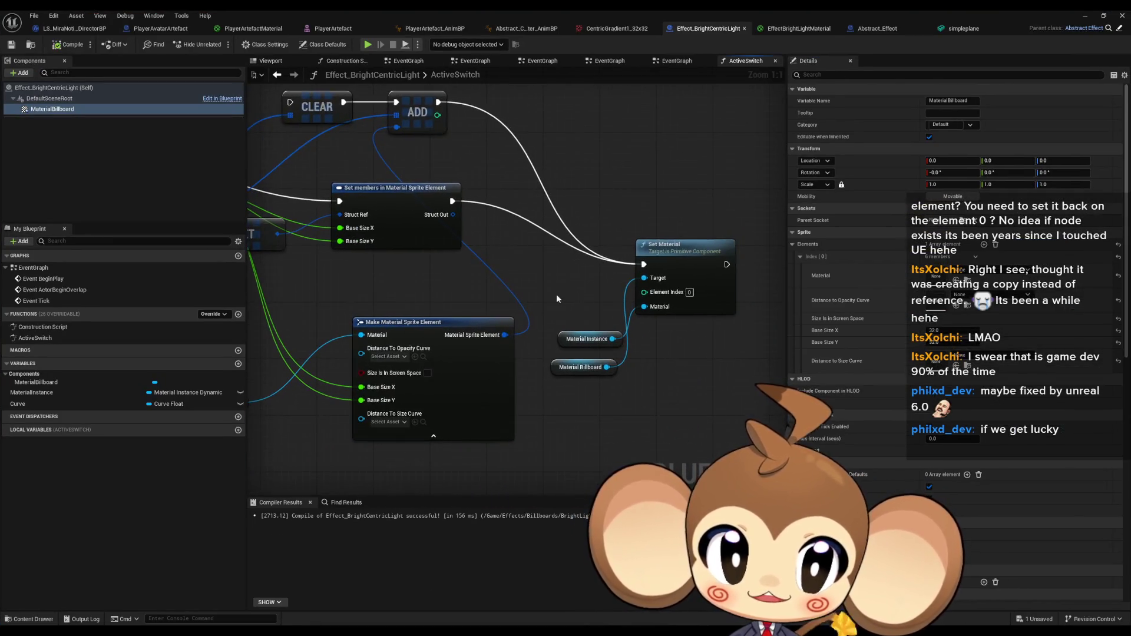
# Tidy the ActiveSwitch graph's Material Instance nodes and inspect the Set members node's pins.
pyautogui.moveTo(580, 340)
pyautogui.mouseDown()
pyautogui.moveTo(538, 277)
pyautogui.moveTo(698, 316)
pyautogui.mouseUp()
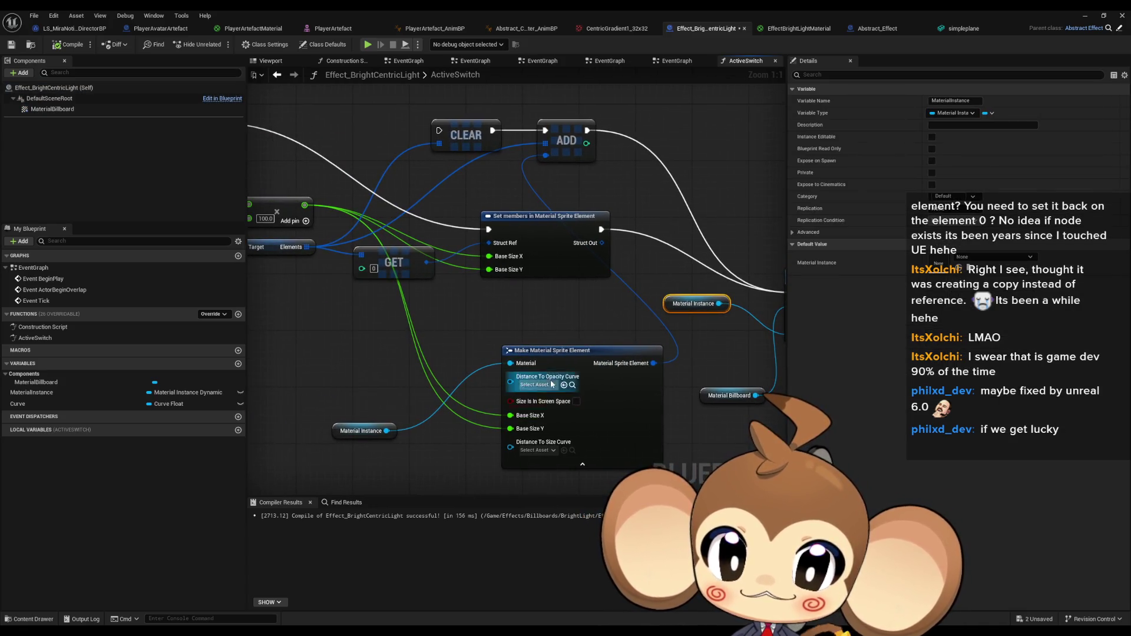
pyautogui.moveTo(348, 434); pyautogui.dragTo(446, 363)
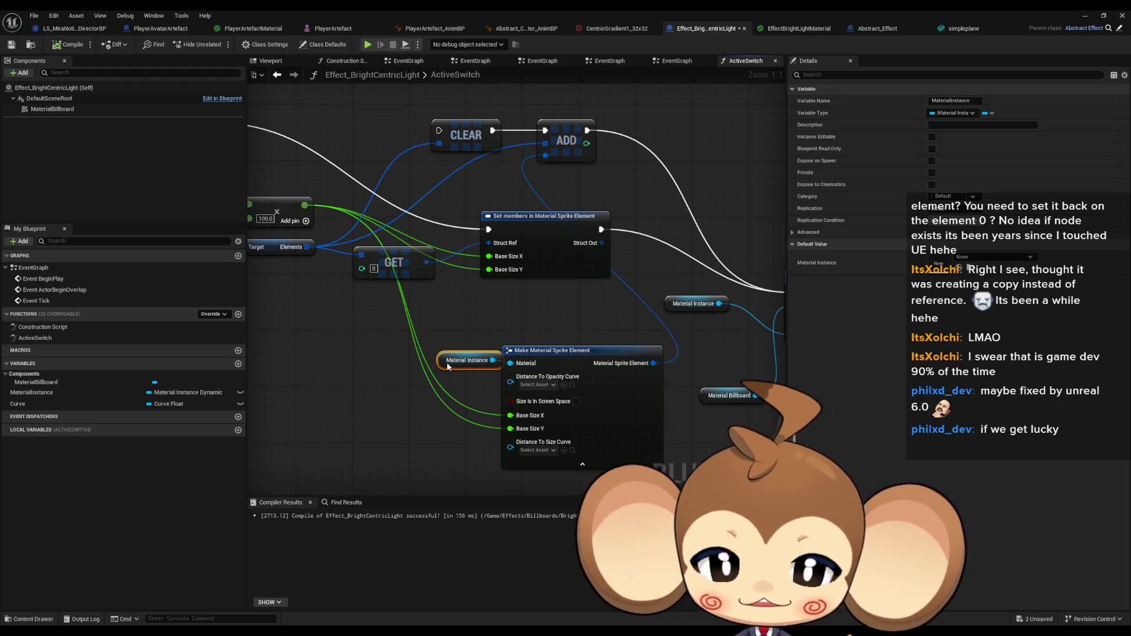
pyautogui.moveTo(595, 320); pyautogui.dragTo(532, 291)
pyautogui.moveTo(663, 247); pyautogui.dragTo(765, 361)
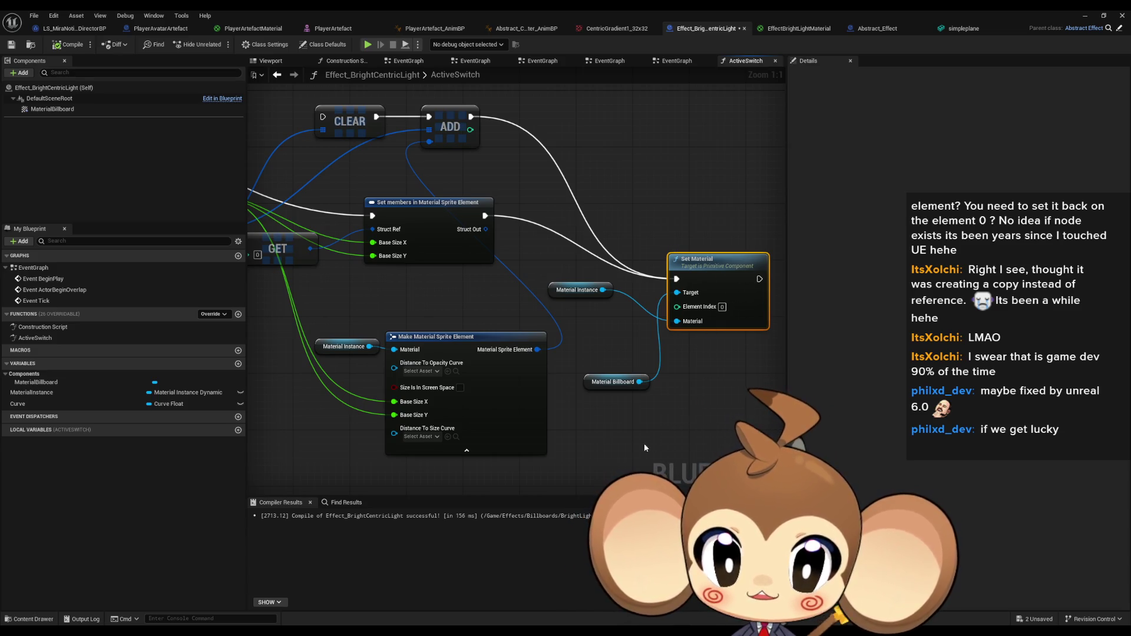
pyautogui.moveTo(645, 448); pyautogui.dragTo(742, 451)
pyautogui.moveTo(326, 349); pyautogui.dragTo(498, 365)
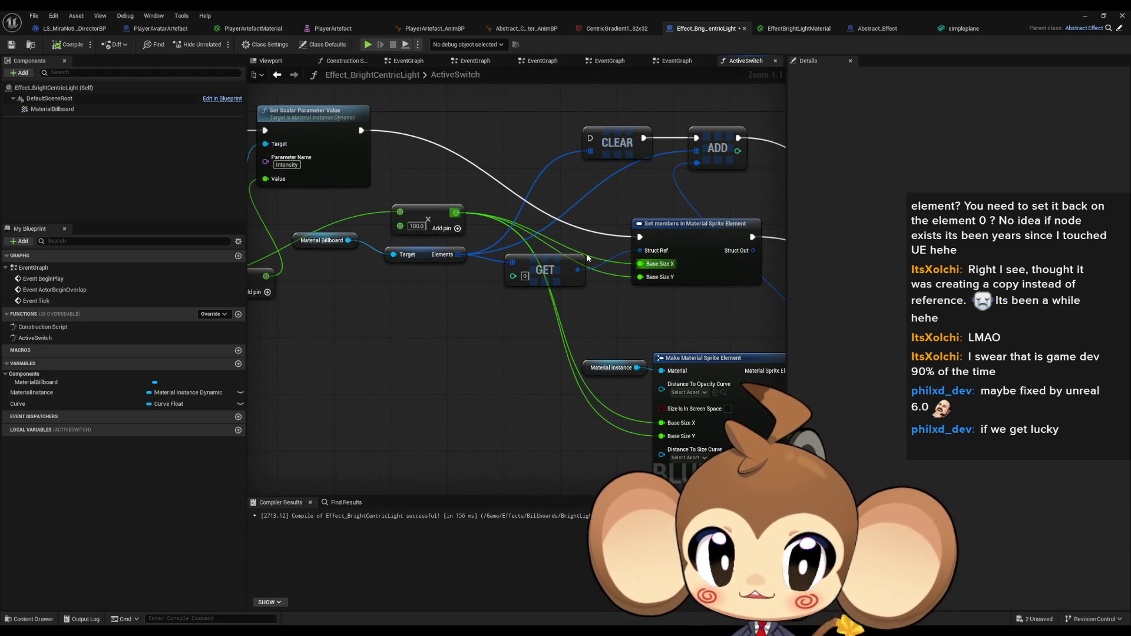
pyautogui.click(648, 236)
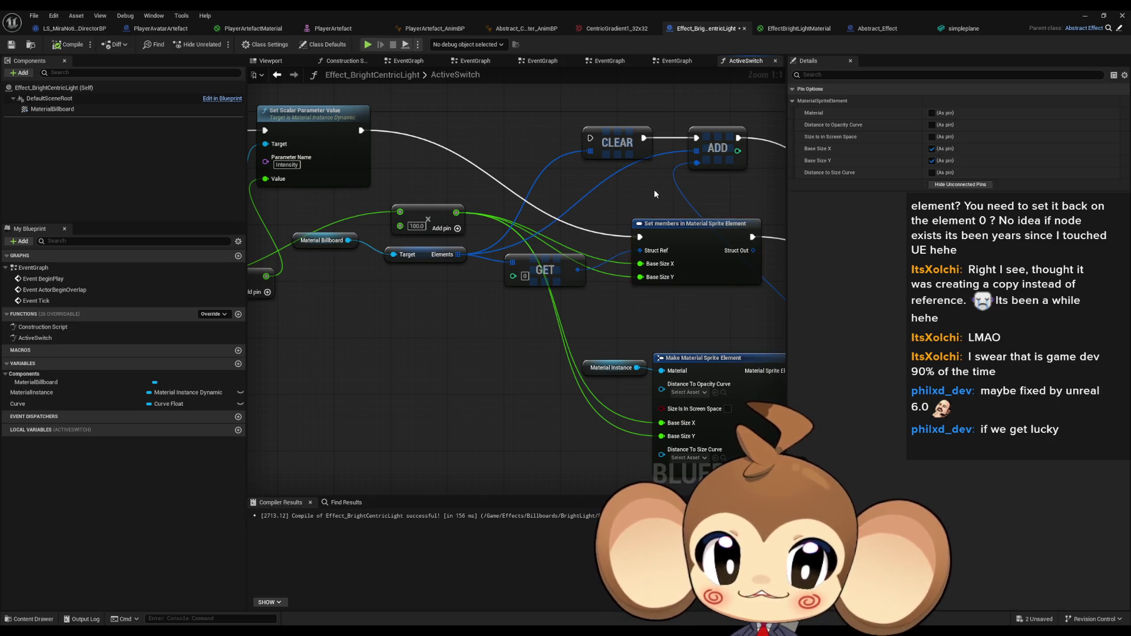
pyautogui.click(700, 243)
pyautogui.moveTo(699, 243)
pyautogui.mouseDown()
pyautogui.moveTo(530, 250)
pyautogui.moveTo(392, 219)
pyautogui.moveTo(486, 240)
pyautogui.mouseUp()
# Compile Effect_BrightCentricLight and run a quick Play/Stop test of the level.
pyautogui.click(486, 240)
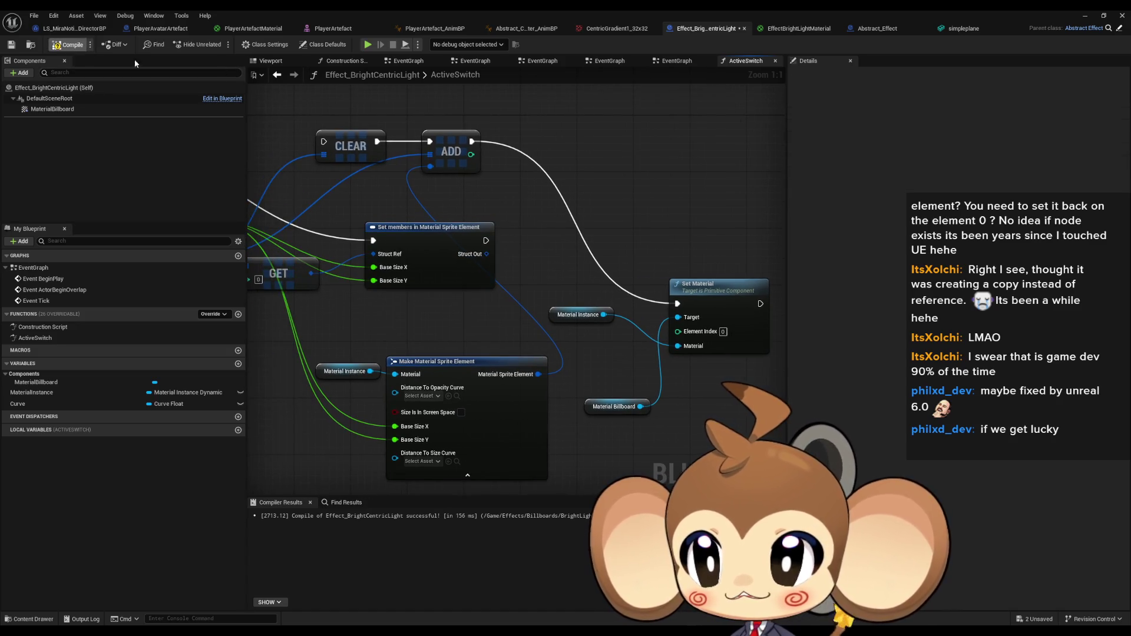
pyautogui.hotkey('alt', 'Tab')
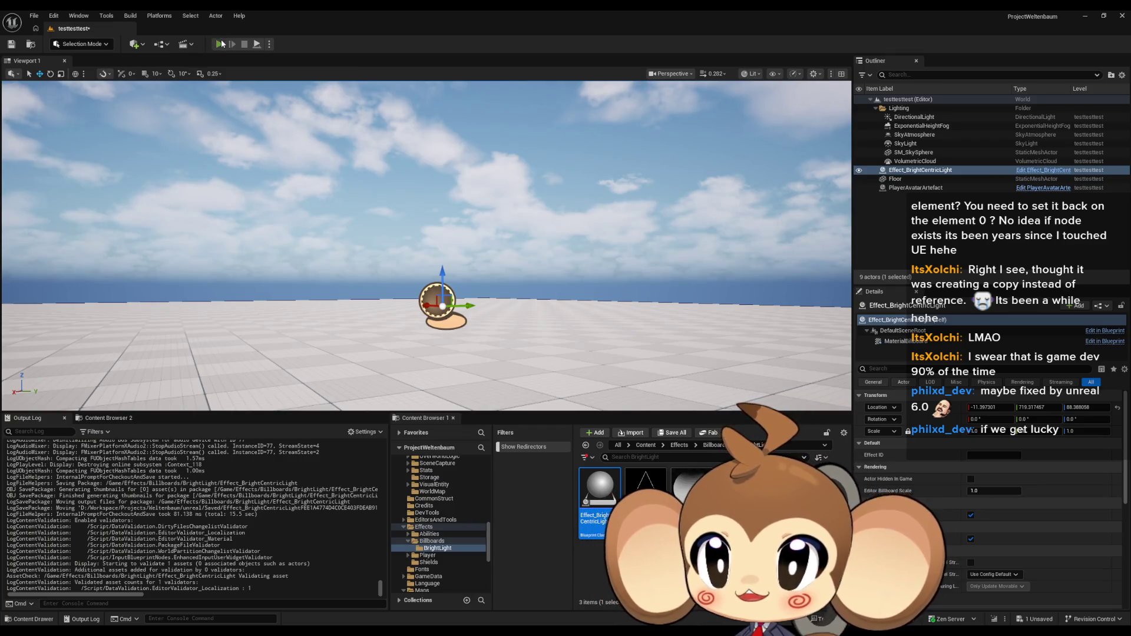
pyautogui.click(220, 44)
pyautogui.click(244, 45)
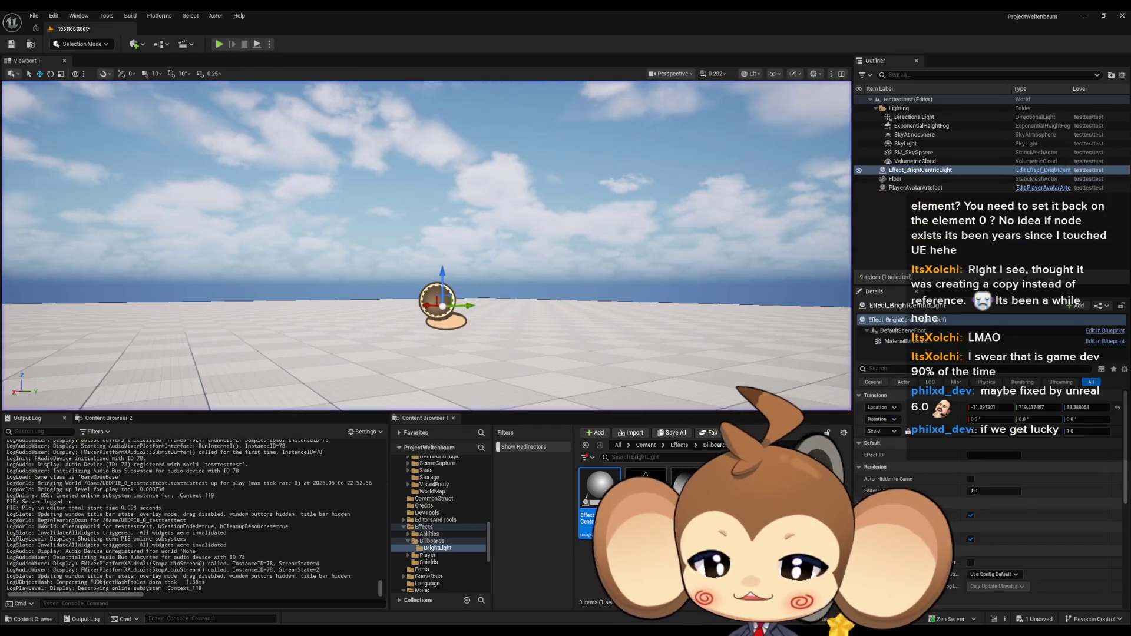
pyautogui.hotkey('alt', 'Tab')
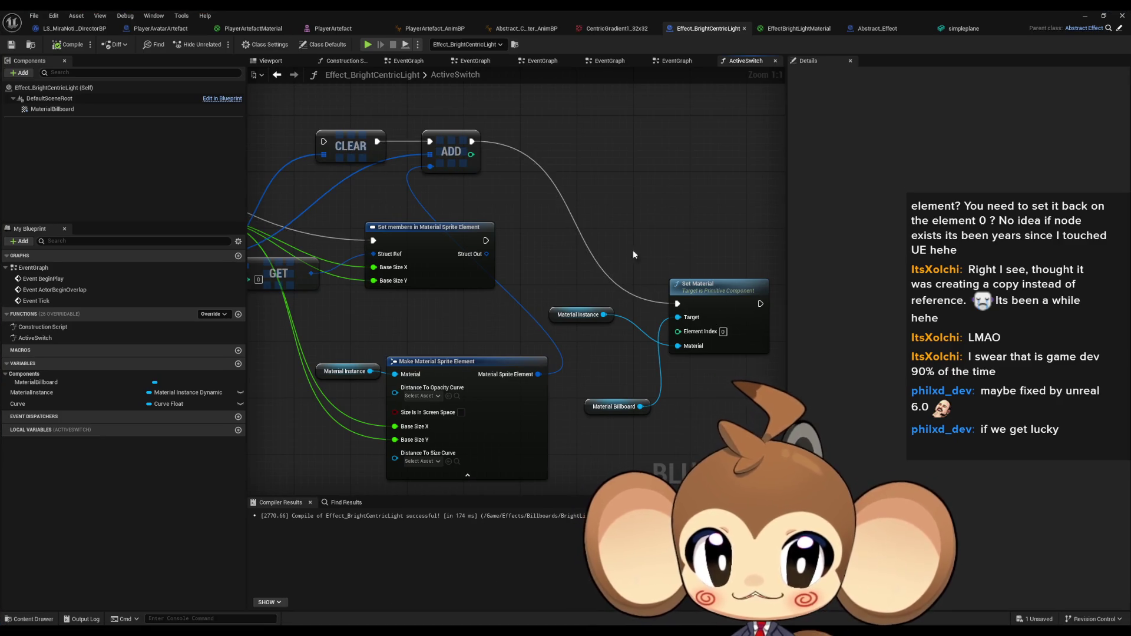
# In the EventGraph, wire the SET node's exec output to Set Material and save.
pyautogui.doubleClick(37, 267)
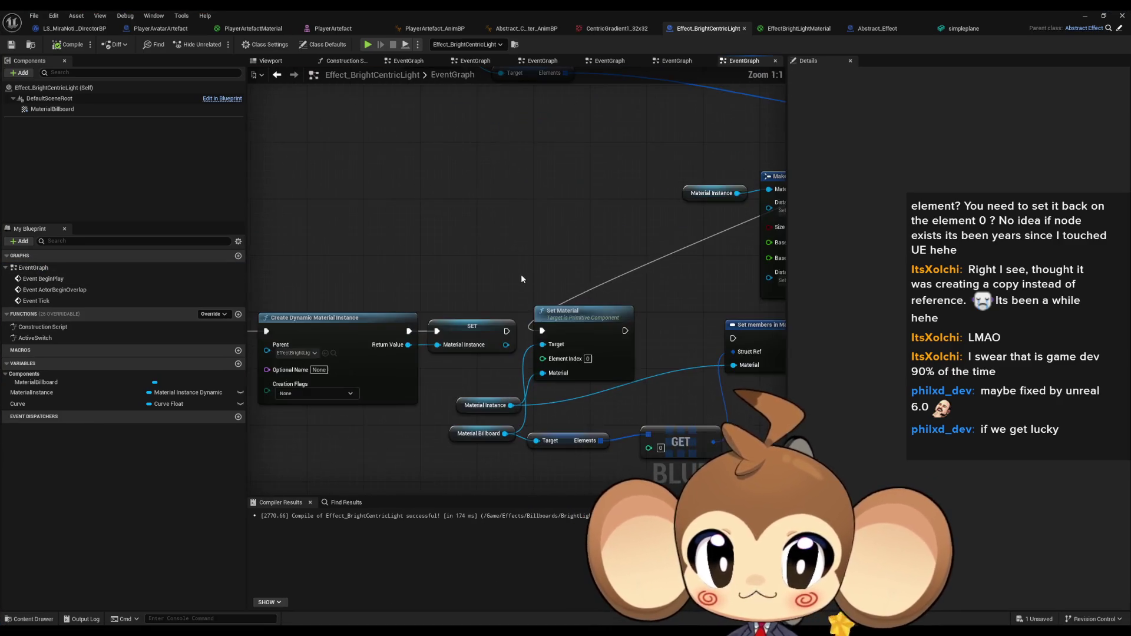
pyautogui.moveTo(543, 331); pyautogui.dragTo(503, 333)
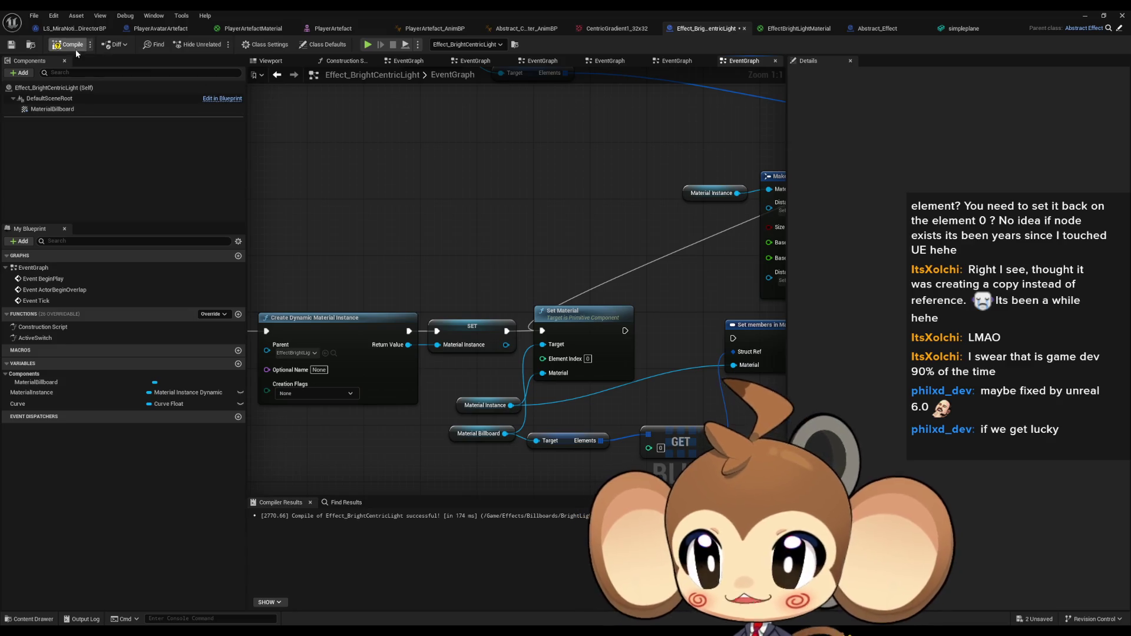
pyautogui.hotkey('ctrl', 's')
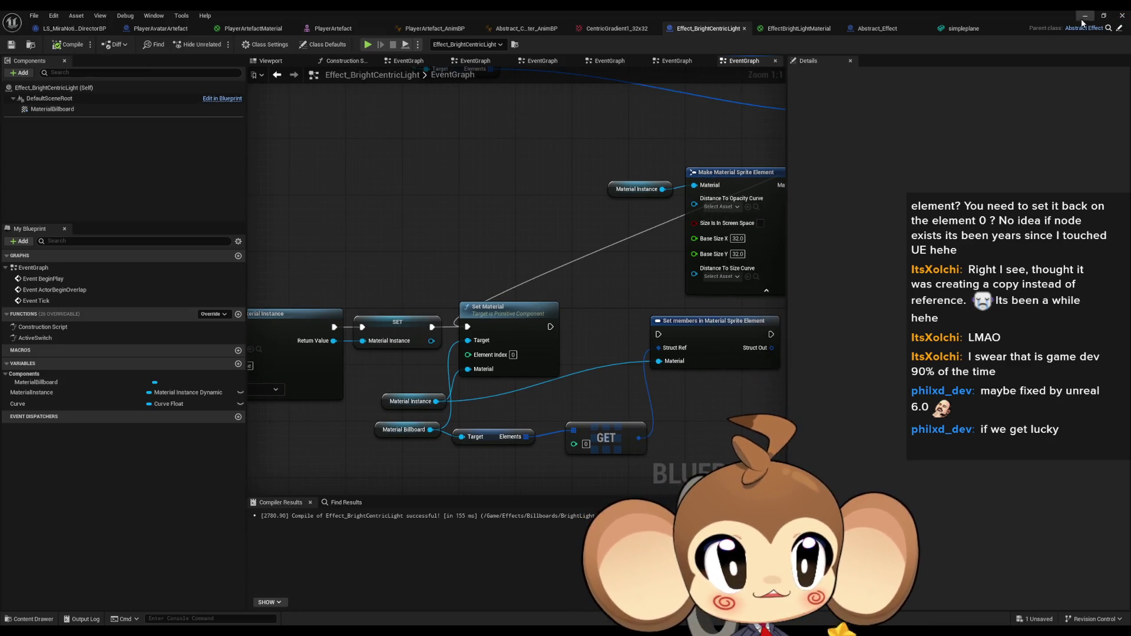
# Play-test the level, stop it, and return to the Blueprint editor.
pyautogui.click(1082, 21)
pyautogui.click(219, 45)
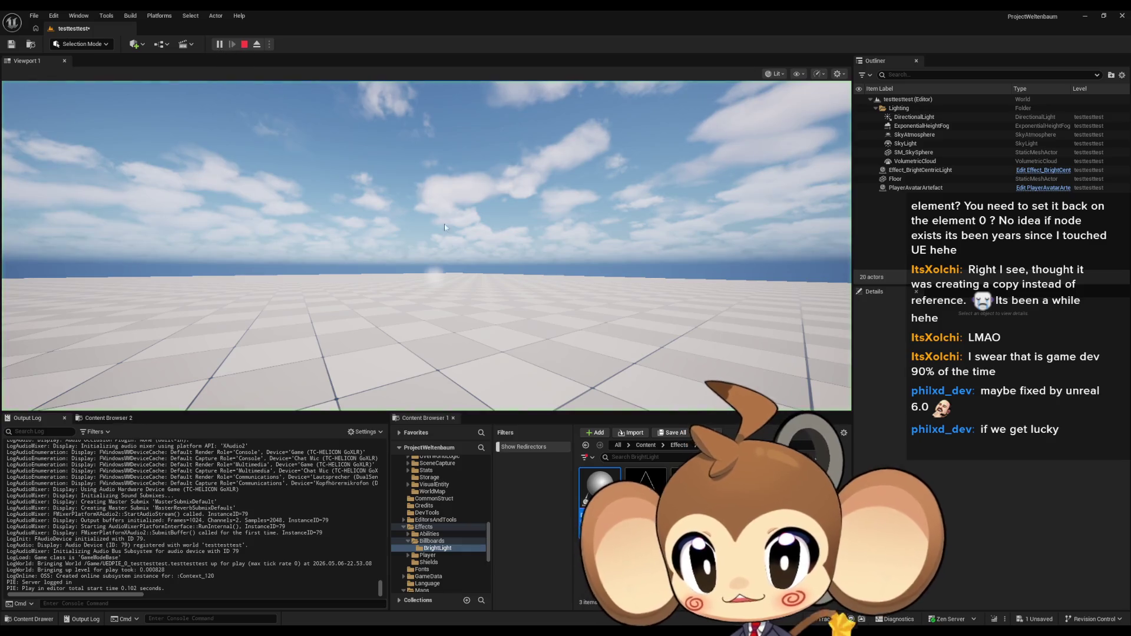
pyautogui.click(245, 45)
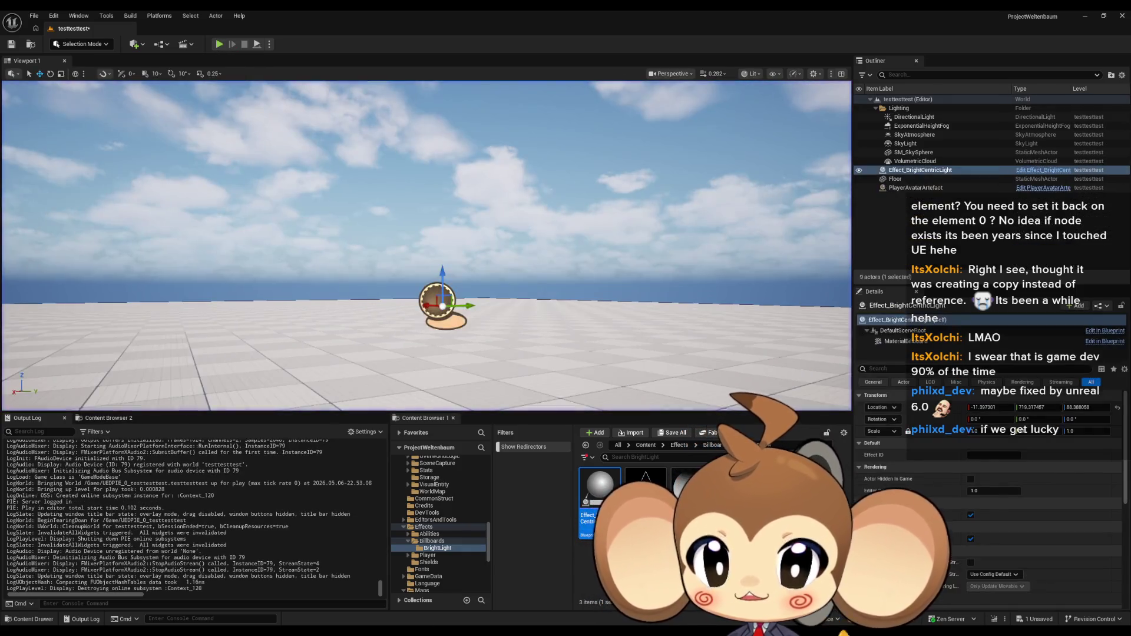
pyautogui.click(425, 595)
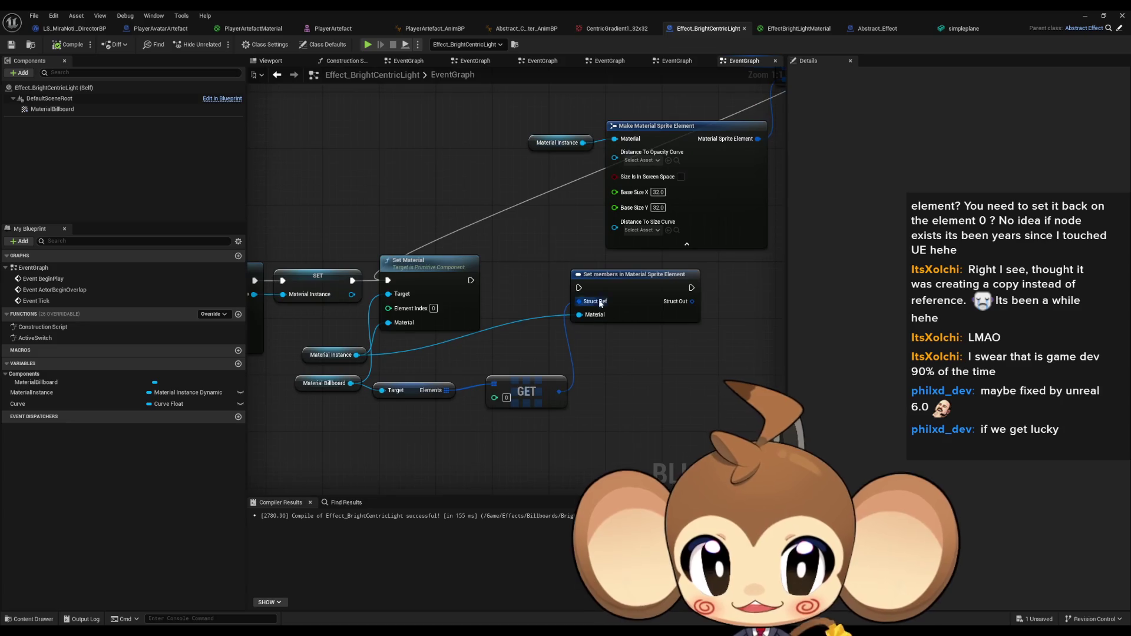
# In ActiveSwitch, wire Set members' exec output into Set Material.
pyautogui.moveTo(579, 288); pyautogui.dragTo(553, 287)
pyautogui.scroll(-1, 486, 238)
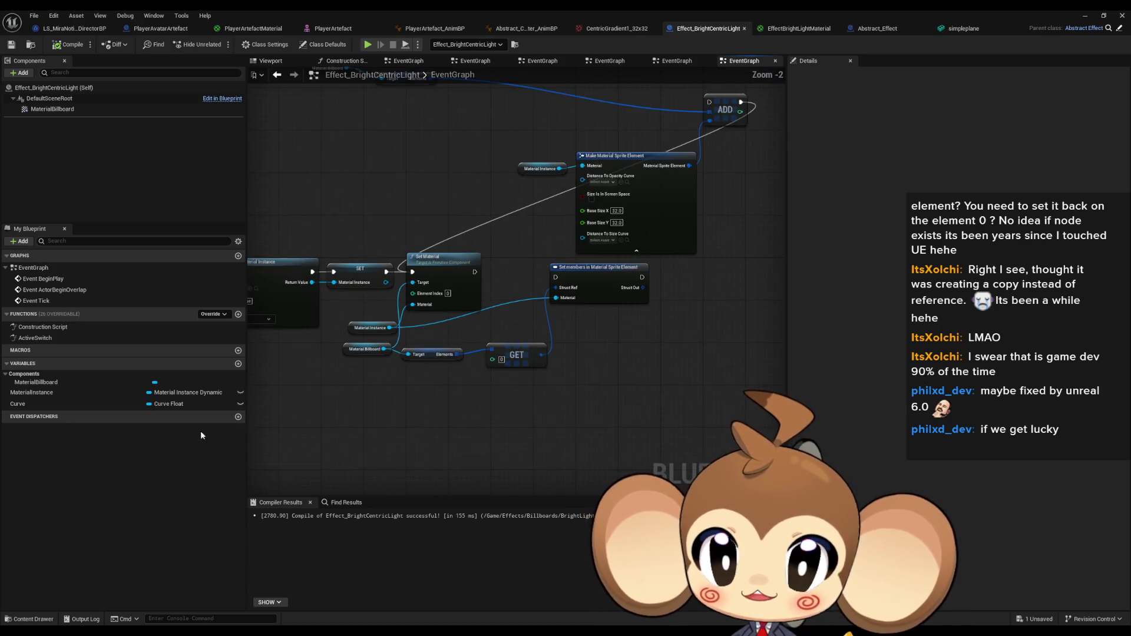
pyautogui.doubleClick(35, 338)
pyautogui.scroll(2, 649, 296)
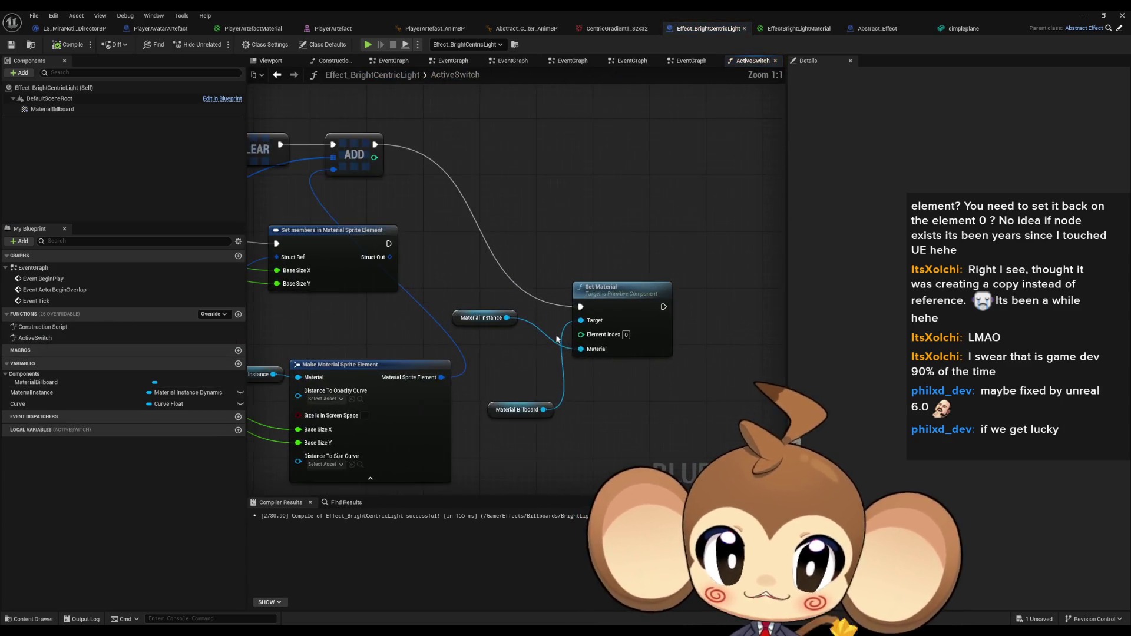
pyautogui.moveTo(576, 309)
pyautogui.mouseDown()
pyautogui.moveTo(394, 235)
pyautogui.moveTo(388, 243)
pyautogui.mouseUp()
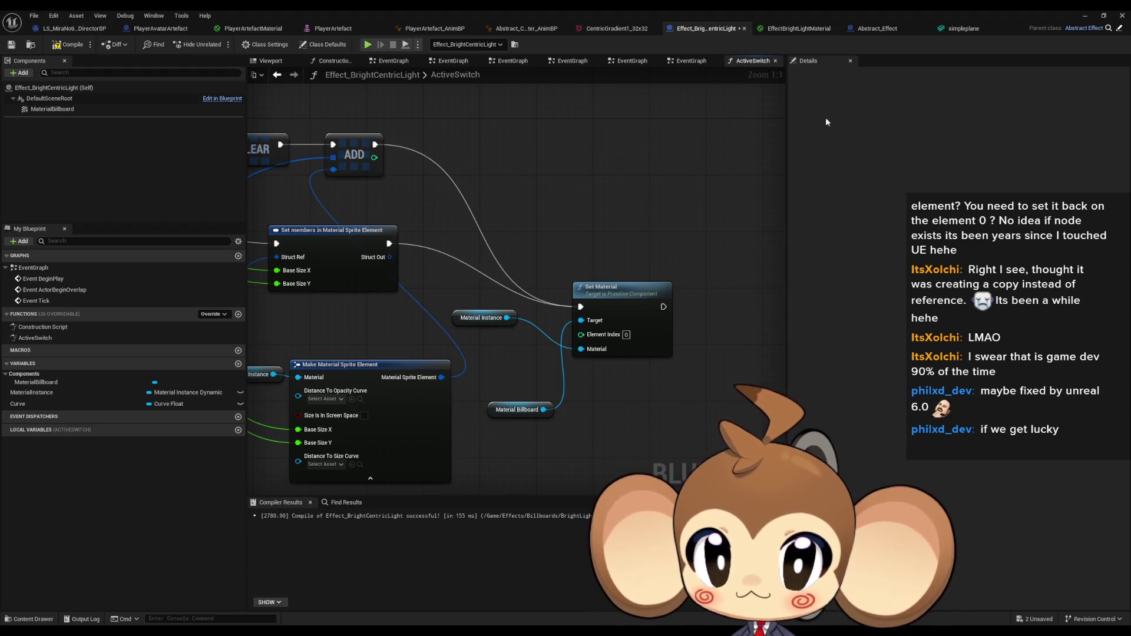
# Play-test the level again, then move the Set Material node up and left.
pyautogui.click(1075, 17)
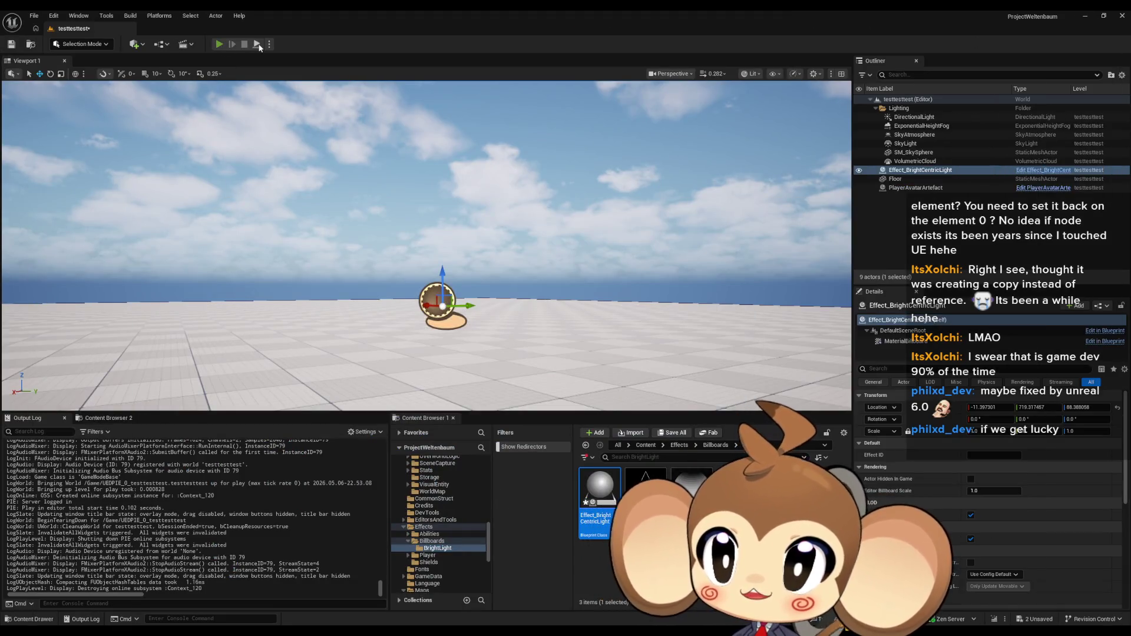
pyautogui.click(258, 45)
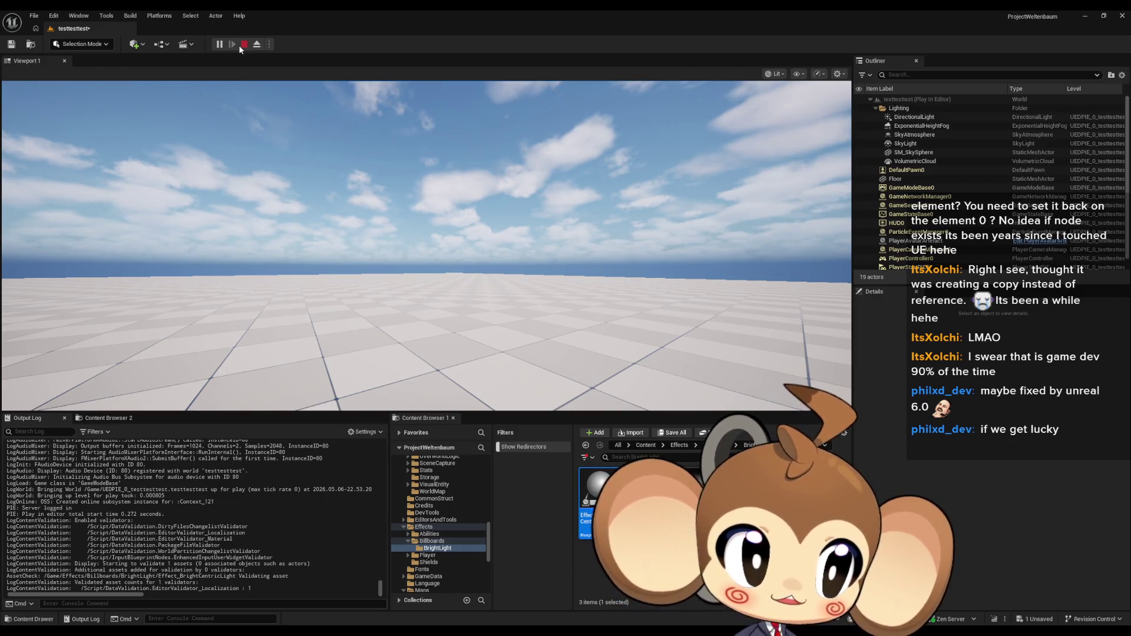
pyautogui.click(241, 46)
pyautogui.moveTo(497, 609)
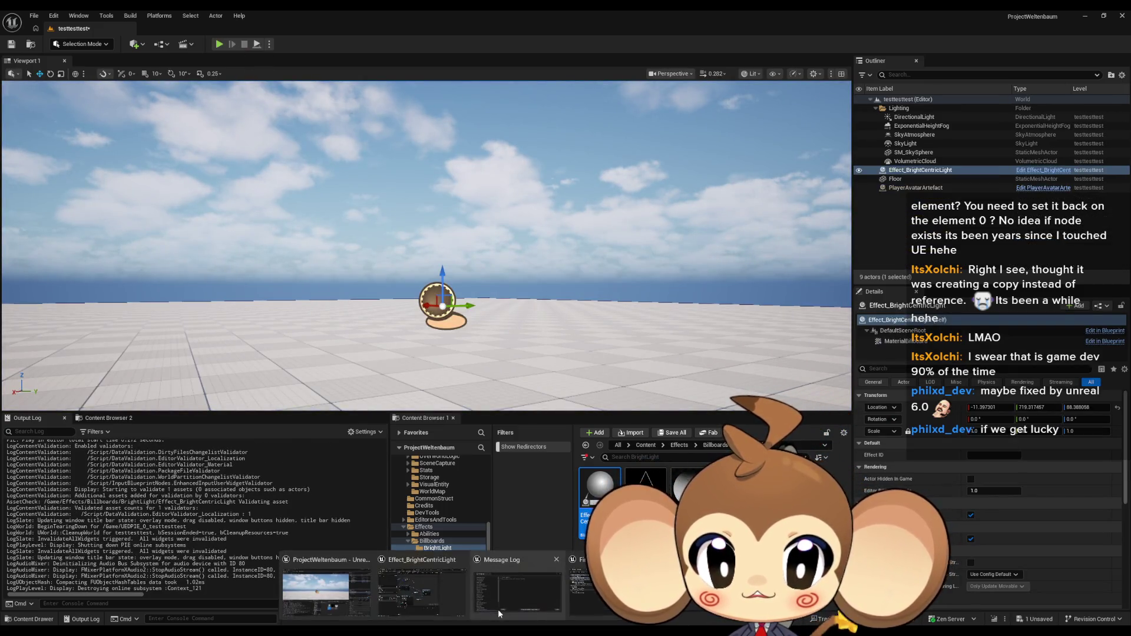
pyautogui.click(423, 601)
pyautogui.moveTo(609, 306); pyautogui.dragTo(586, 250)
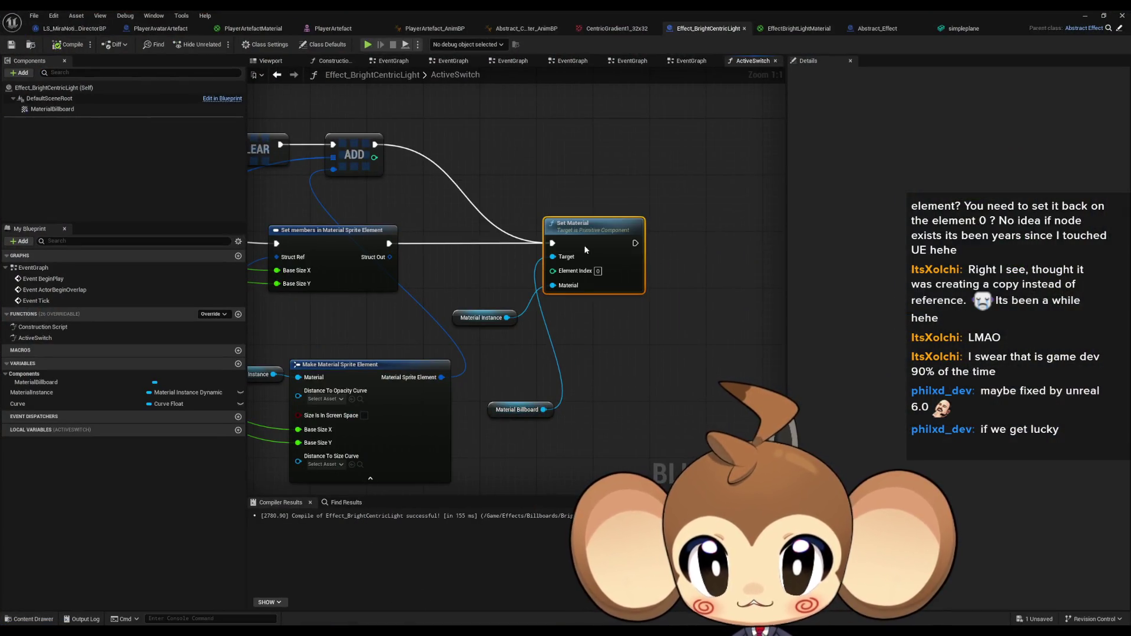
# Expose a Material pin on Set members, feed Material Instance into it, and start play-testing.
pyautogui.moveTo(519, 317); pyautogui.dragTo(708, 316)
pyautogui.moveTo(520, 286); pyautogui.dragTo(466, 296)
pyautogui.click(448, 279)
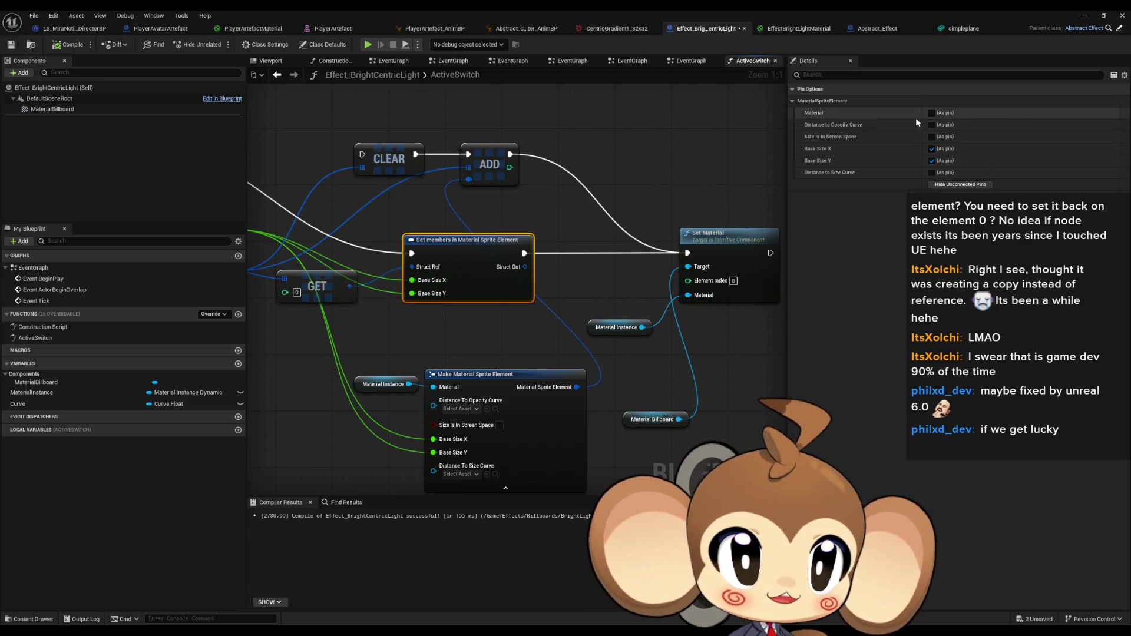
pyautogui.click(931, 113)
pyautogui.moveTo(674, 306)
pyautogui.mouseDown()
pyautogui.moveTo(701, 288)
pyautogui.moveTo(668, 316)
pyautogui.mouseUp()
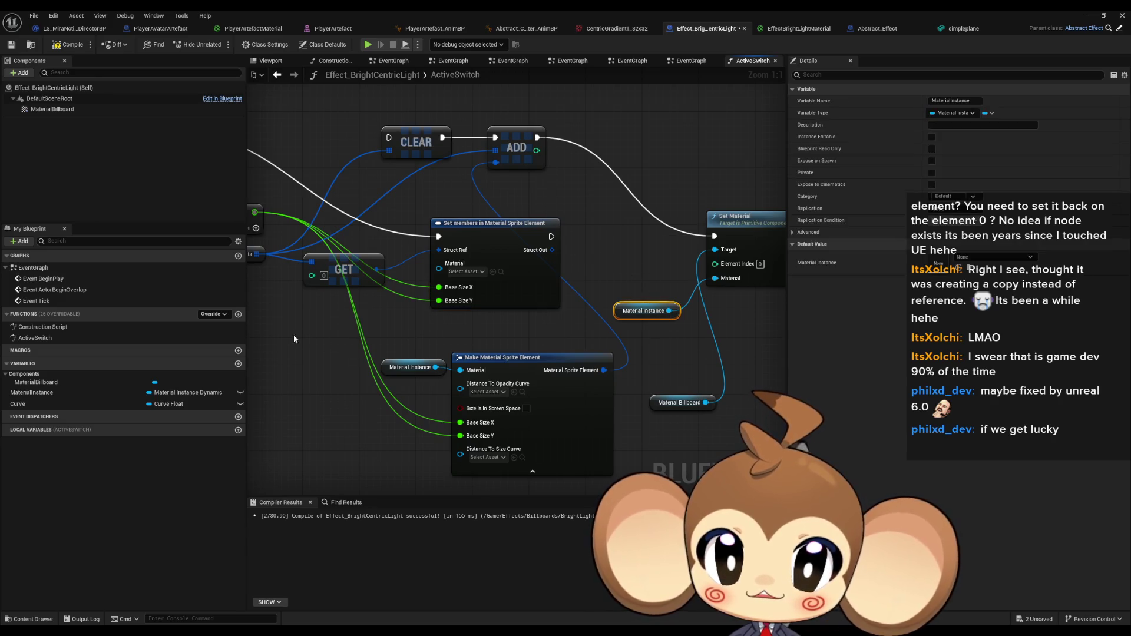
pyautogui.moveTo(344, 338); pyautogui.dragTo(438, 264)
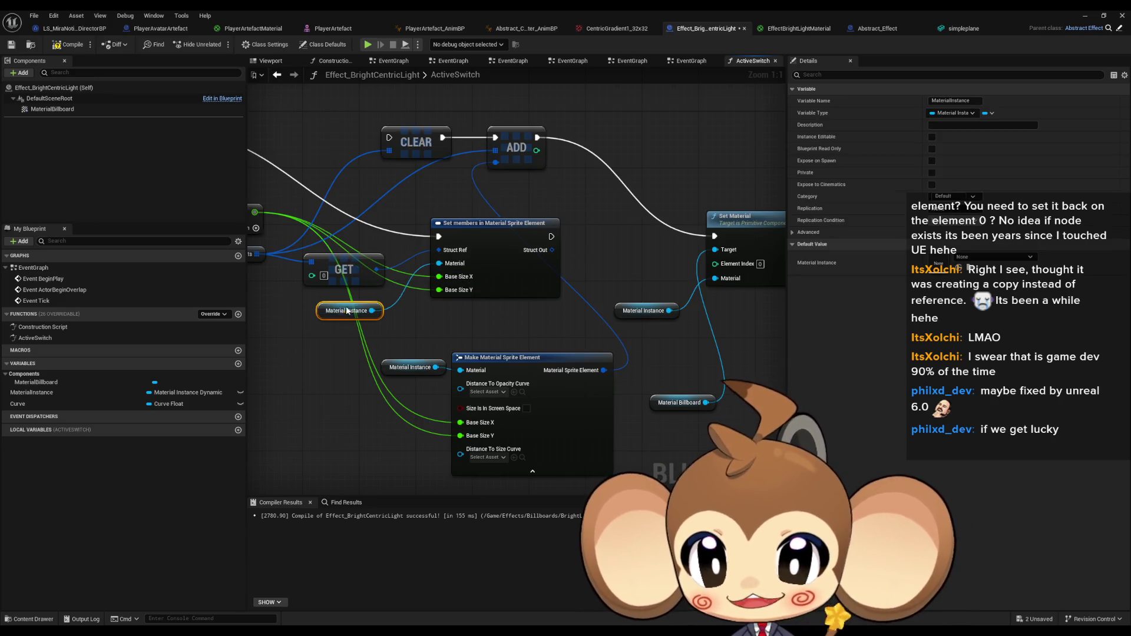
pyautogui.click(399, 337)
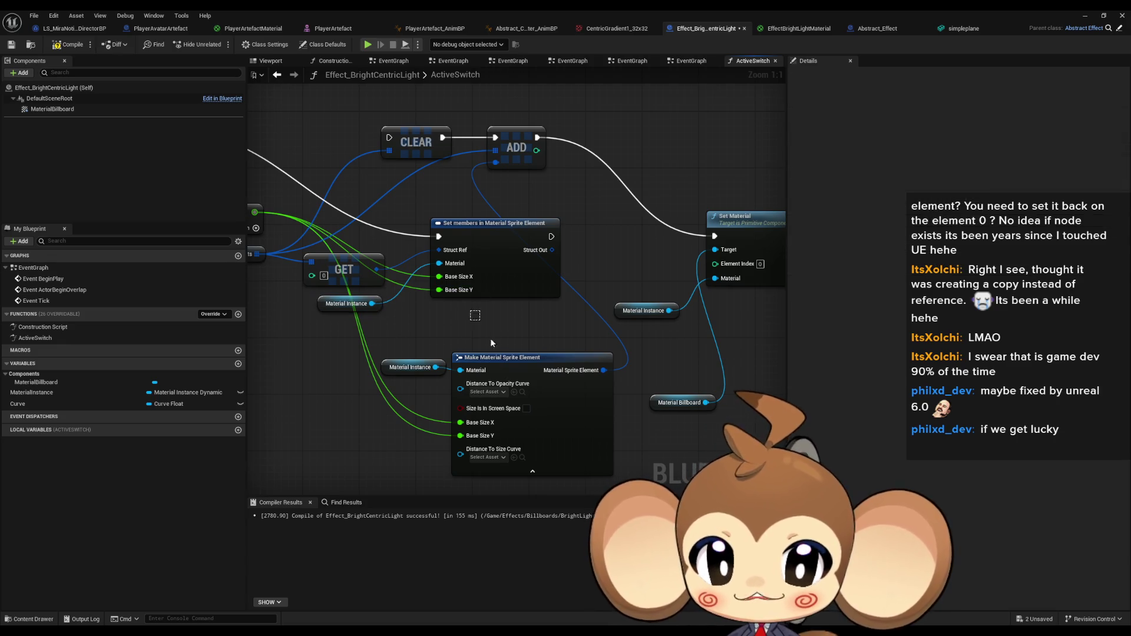
pyautogui.click(1081, 14)
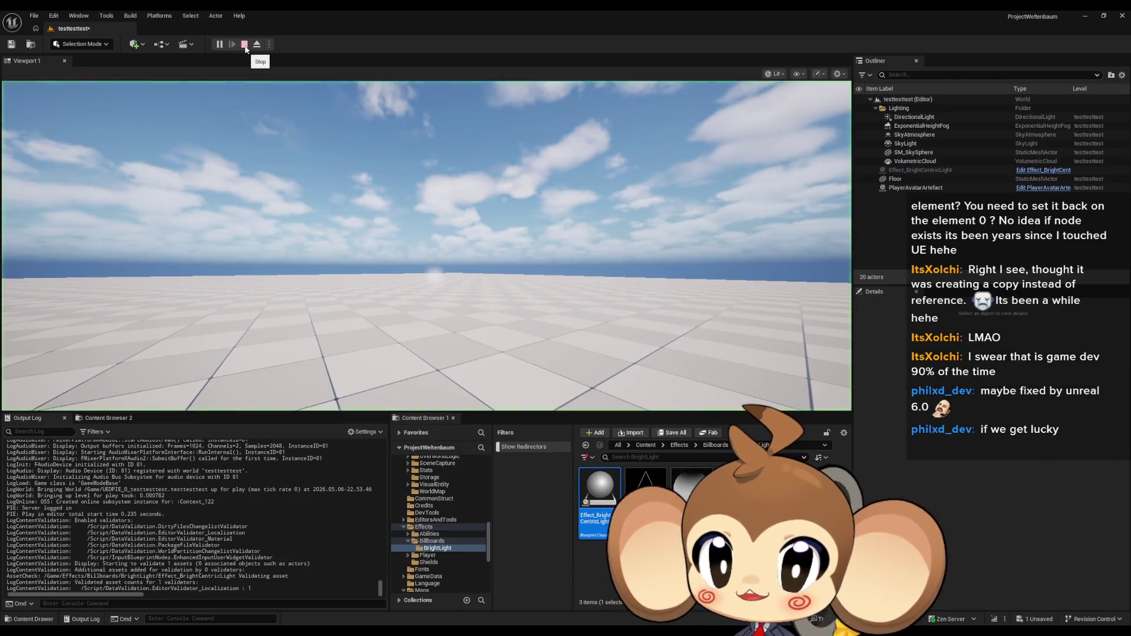
pyautogui.click(258, 43)
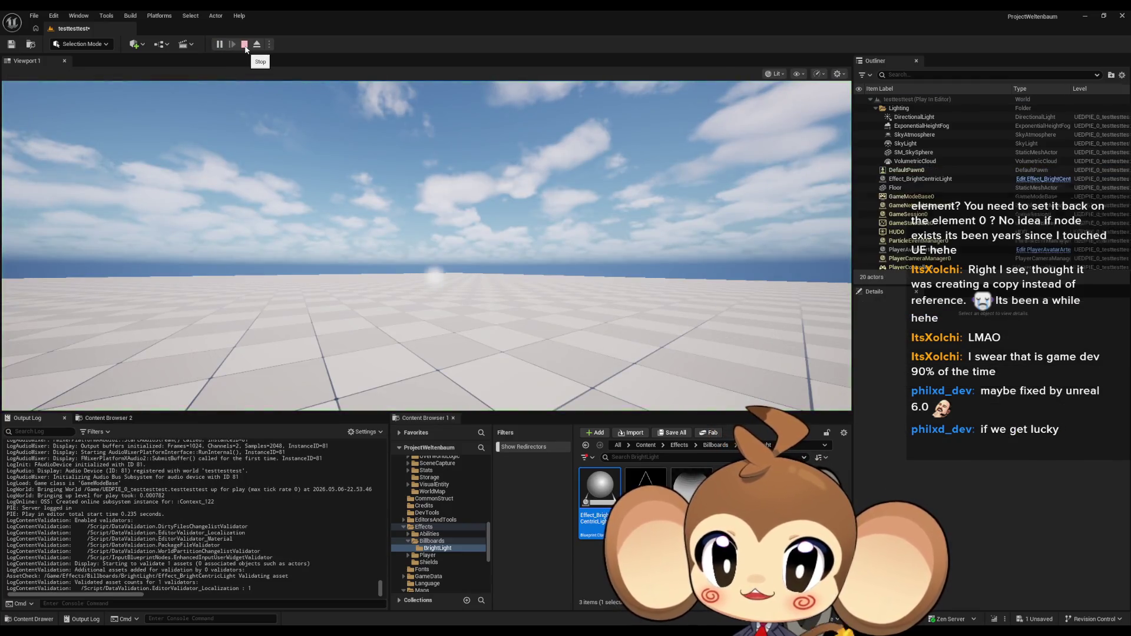
# Wire Set members' exec to Set Material and uncheck its Material pin.
pyautogui.moveTo(408, 630)
pyautogui.click(409, 603)
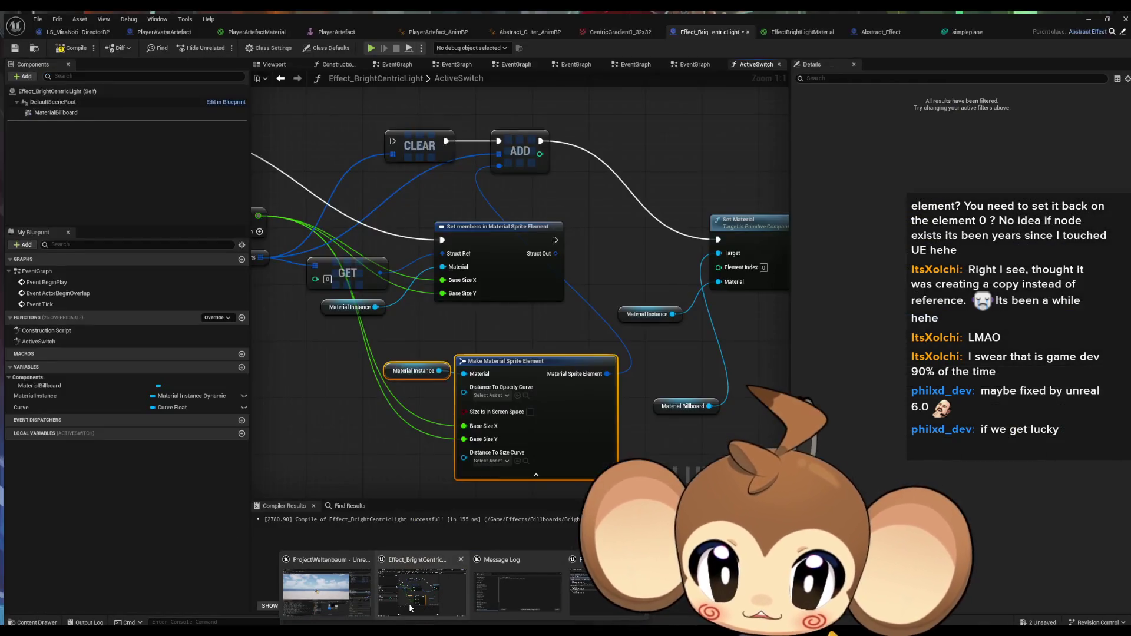
pyautogui.moveTo(551, 236); pyautogui.dragTo(715, 236)
pyautogui.click(468, 258)
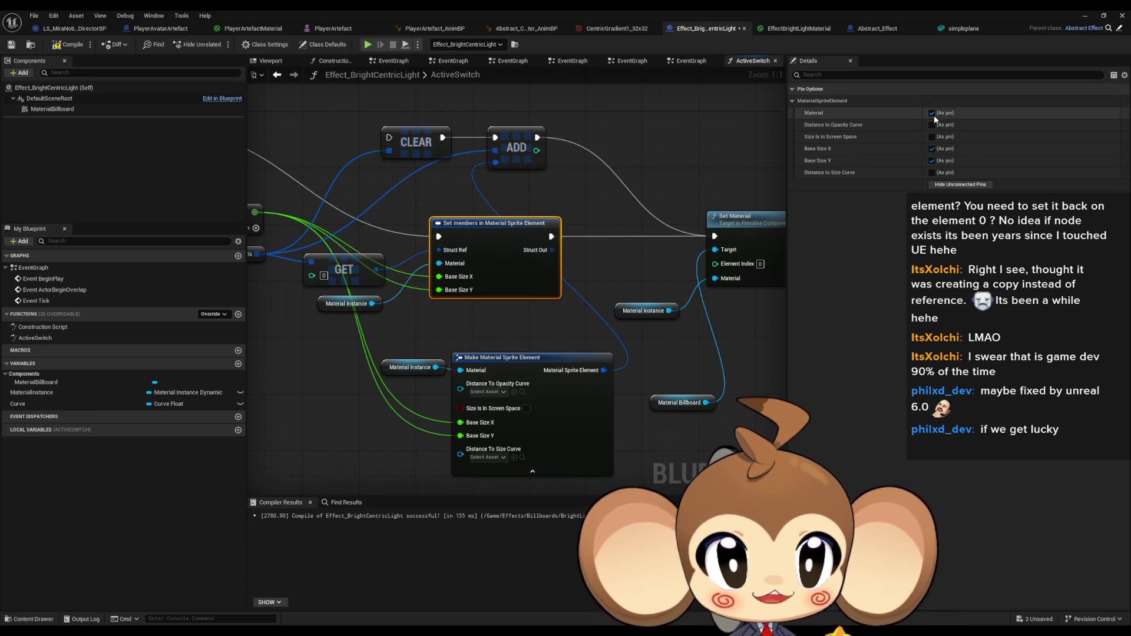
pyautogui.click(932, 112)
pyautogui.click(478, 320)
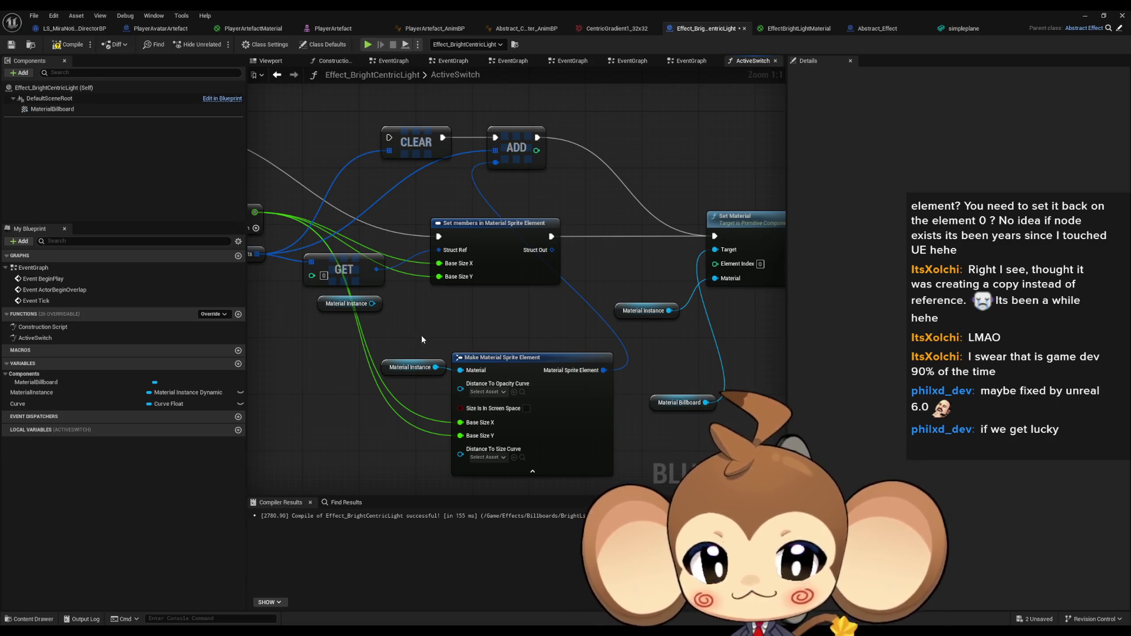
# Delete the Make Material Sprite Element node and the unused CLEAR and ADD nodes.
pyautogui.click(487, 401)
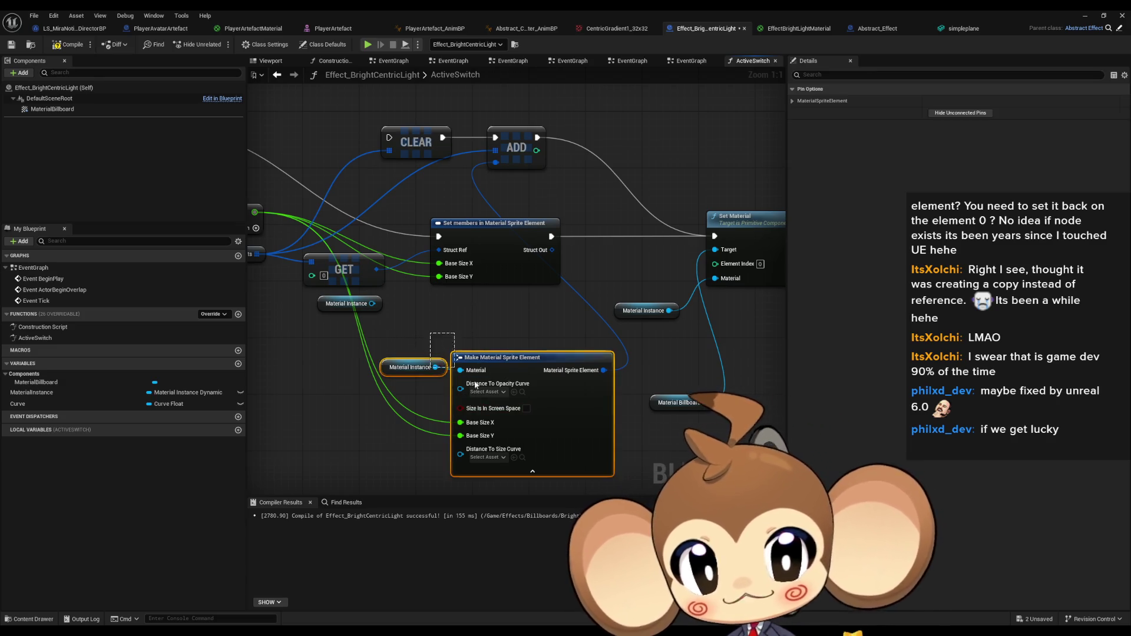
pyautogui.press('Delete')
pyautogui.moveTo(490, 189); pyautogui.dragTo(562, 258)
pyautogui.press('Delete')
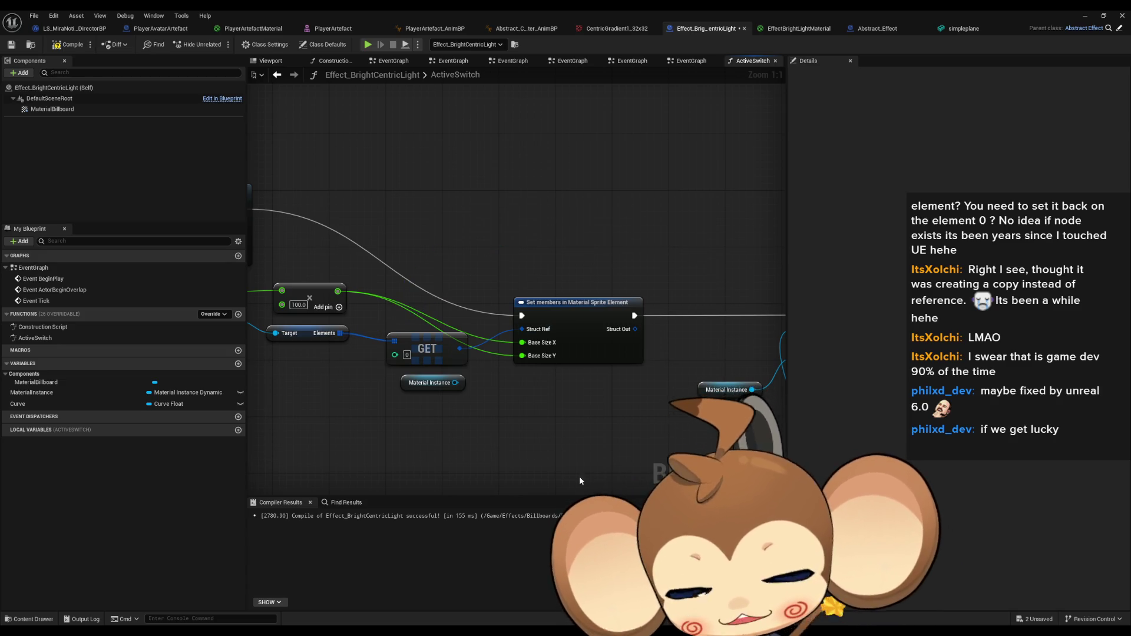
pyautogui.scroll(-3, 587, 421)
pyautogui.moveTo(564, 446); pyautogui.dragTo(462, 441)
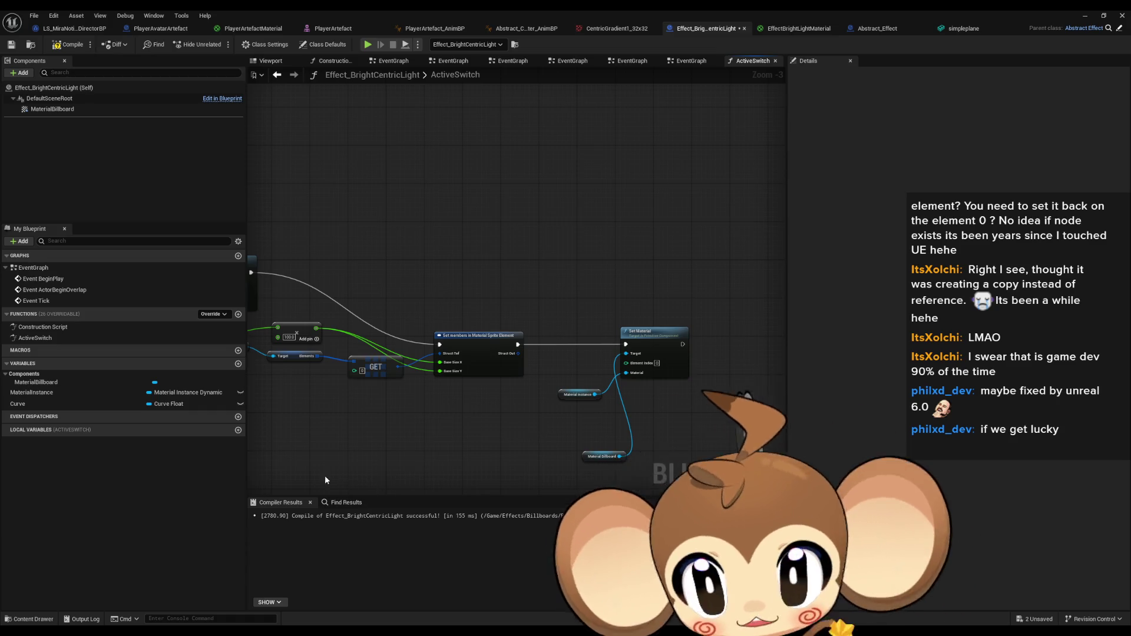
pyautogui.moveTo(324, 475); pyautogui.dragTo(560, 412)
# Rearrange Material Billboard, Set members and the GET node neatly beside the Elements getter.
pyautogui.click(695, 442)
pyautogui.hotkey('ctrl', 'z')
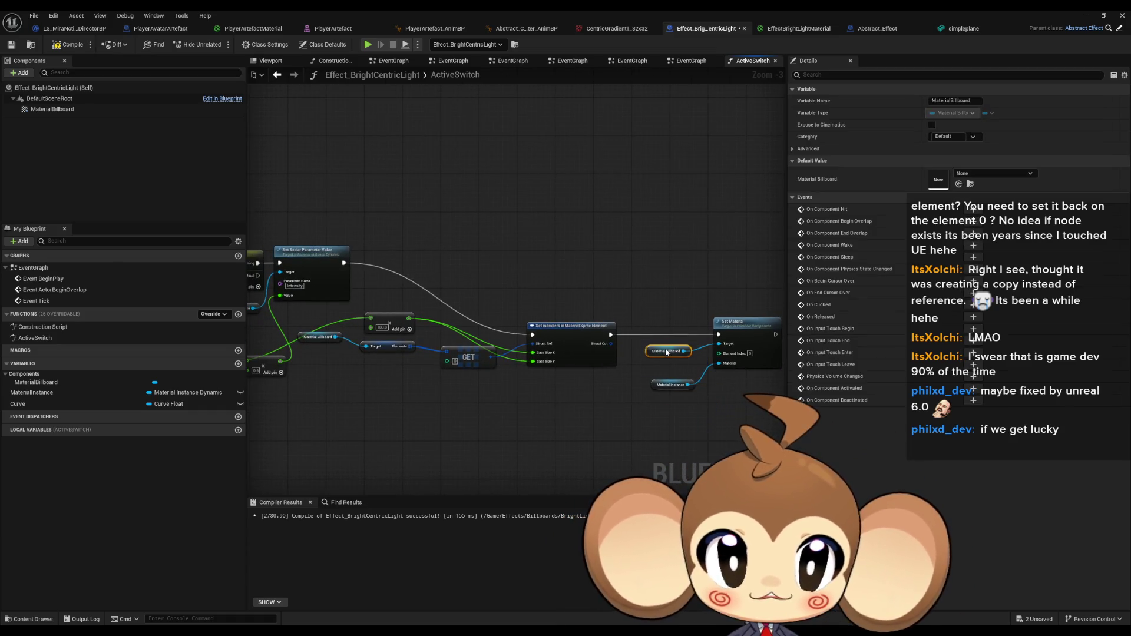
pyautogui.click(656, 446)
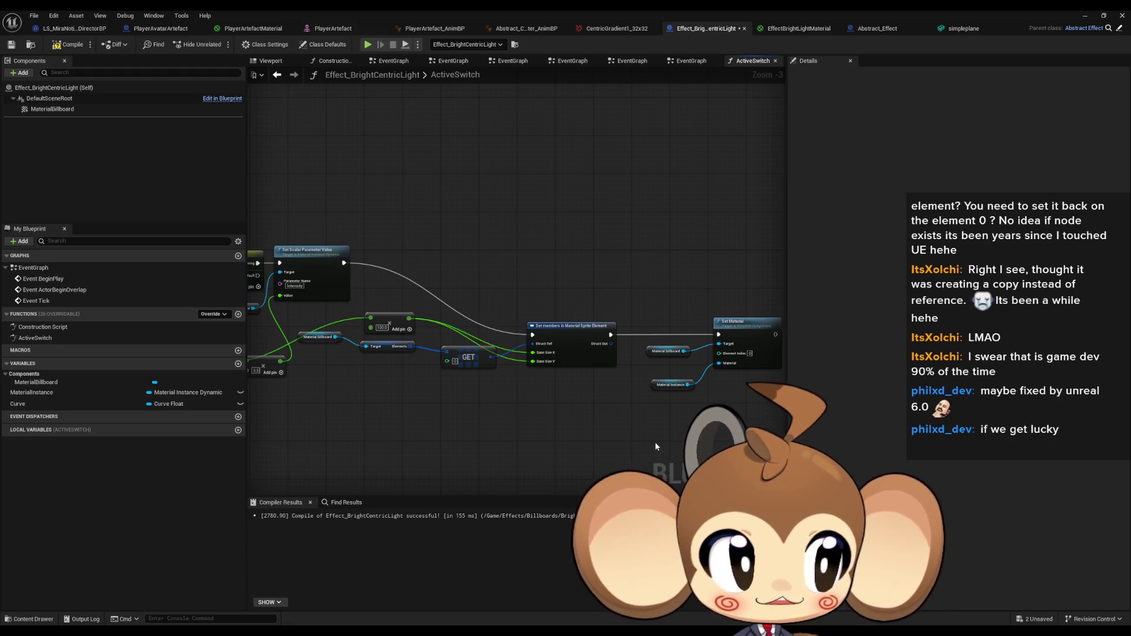
pyautogui.scroll(2, 524, 387)
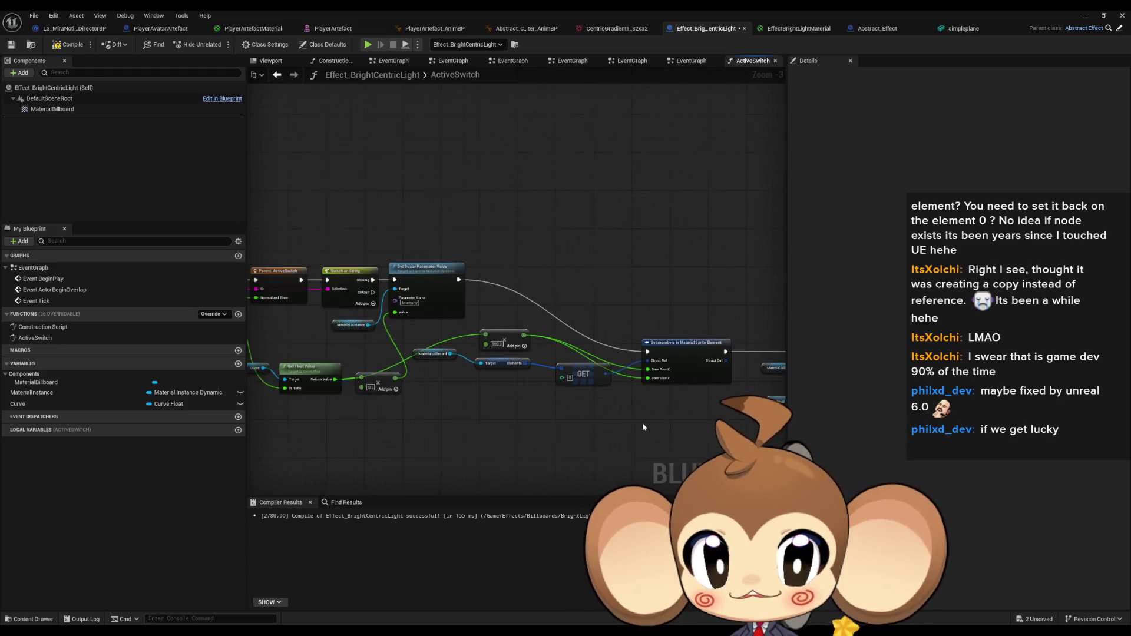
pyautogui.scroll(-2, 642, 422)
pyautogui.click(560, 368)
pyautogui.scroll(1, 572, 419)
pyautogui.scroll(1, 572, 418)
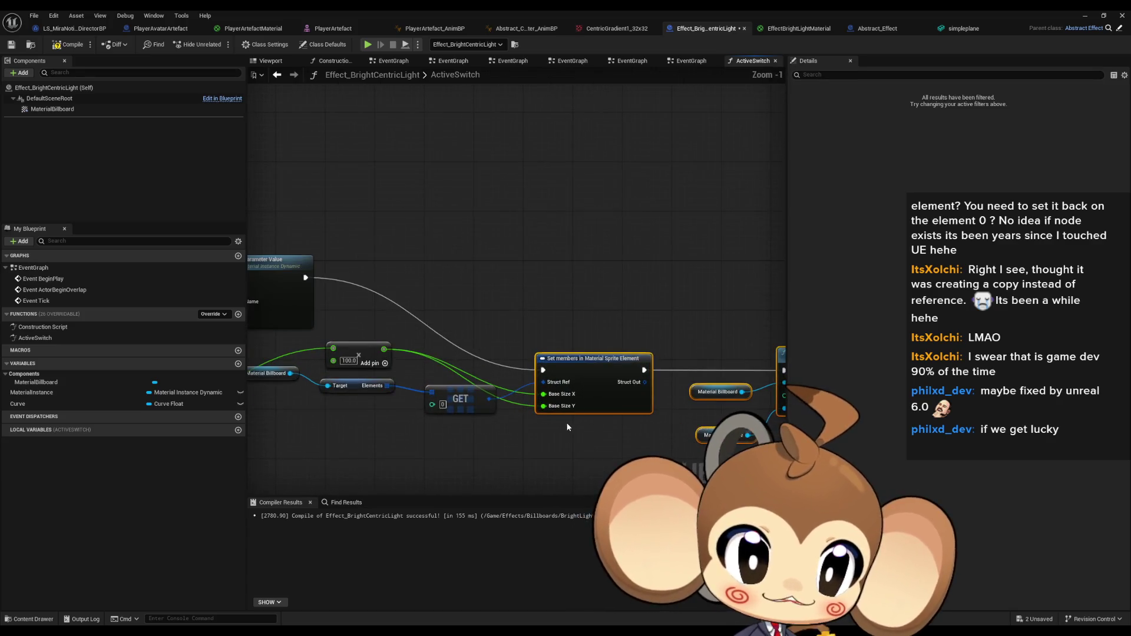
pyautogui.moveTo(590, 386)
pyautogui.mouseDown()
pyautogui.moveTo(696, 383)
pyautogui.moveTo(628, 284)
pyautogui.mouseUp()
pyautogui.moveTo(677, 411); pyautogui.dragTo(767, 373)
pyautogui.moveTo(471, 325); pyautogui.dragTo(477, 343)
pyautogui.moveTo(560, 330); pyautogui.dragTo(548, 336)
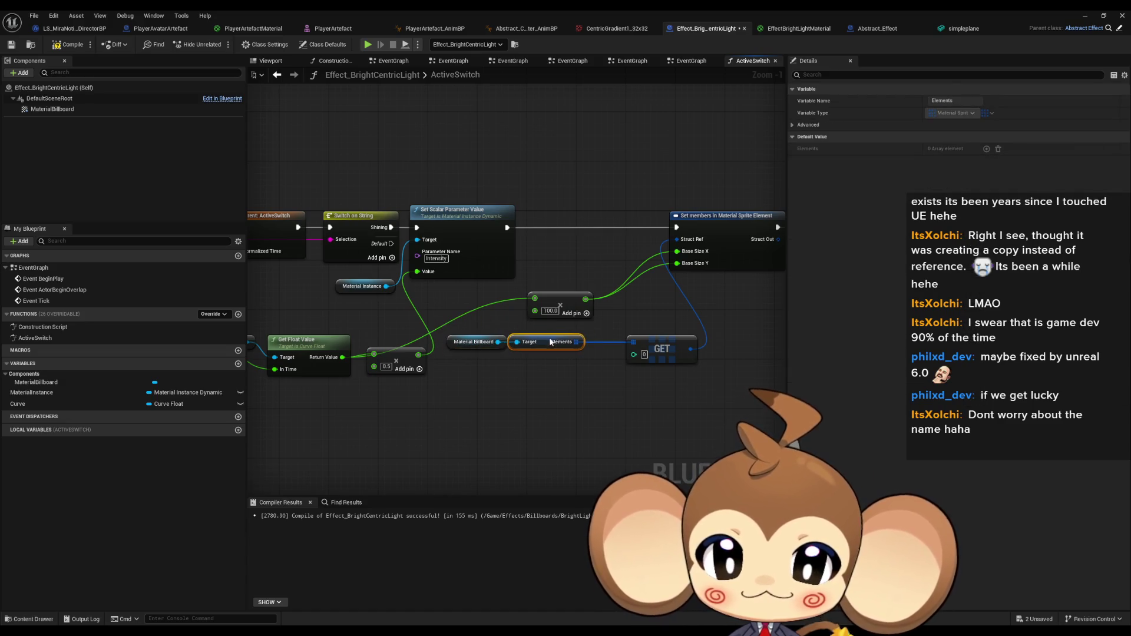
pyautogui.moveTo(655, 350); pyautogui.dragTo(622, 349)
pyautogui.click(623, 377)
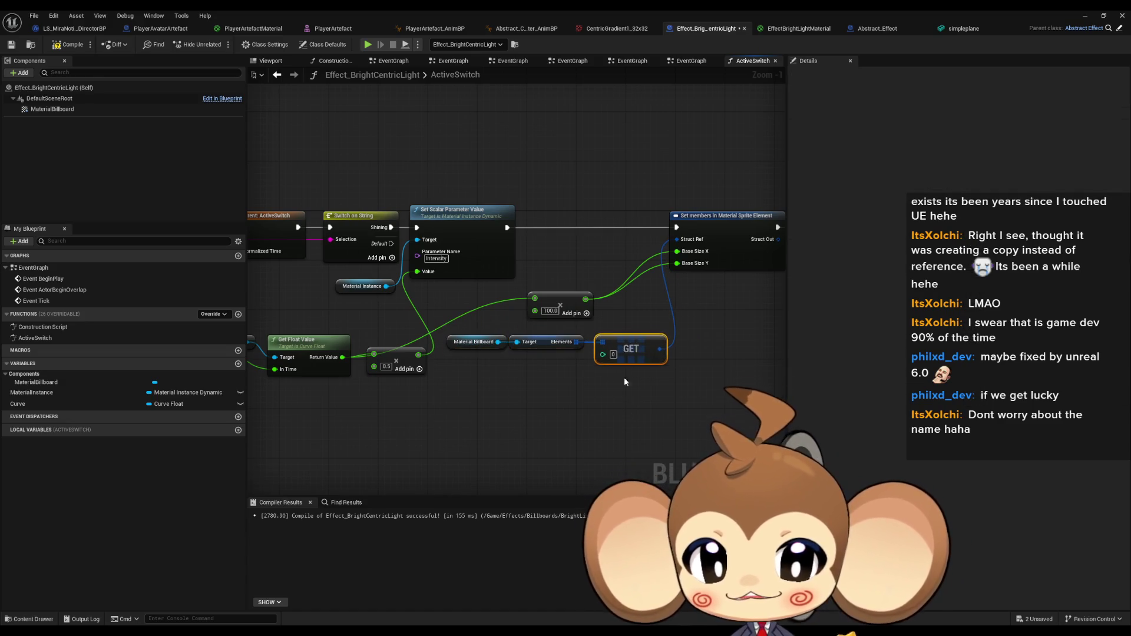
pyautogui.hotkey('alt', 'Tab')
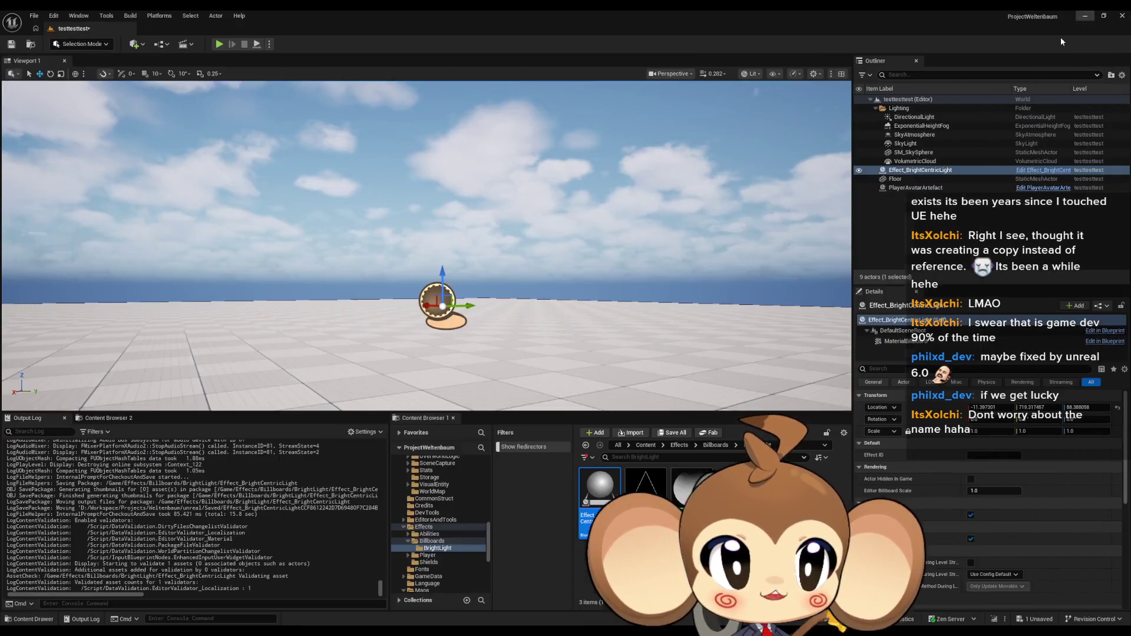
# Open the Main map from Content, answer the save prompt, and play it, leaving fullscreen with F11.
pyautogui.click(646, 446)
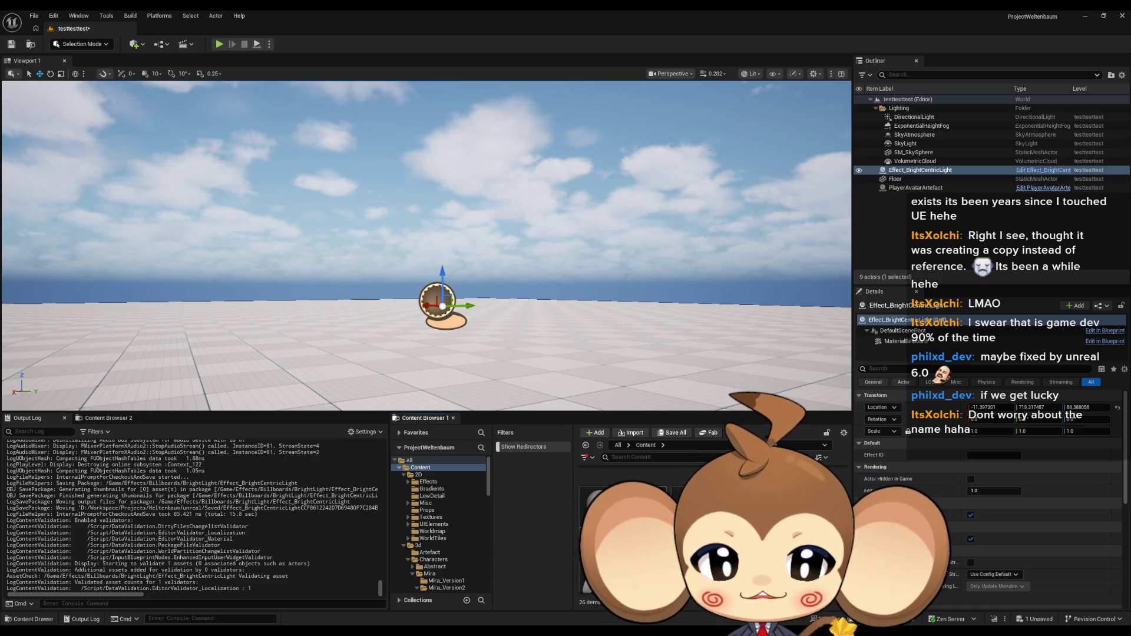
pyautogui.doubleClick(620, 513)
pyautogui.click(621, 425)
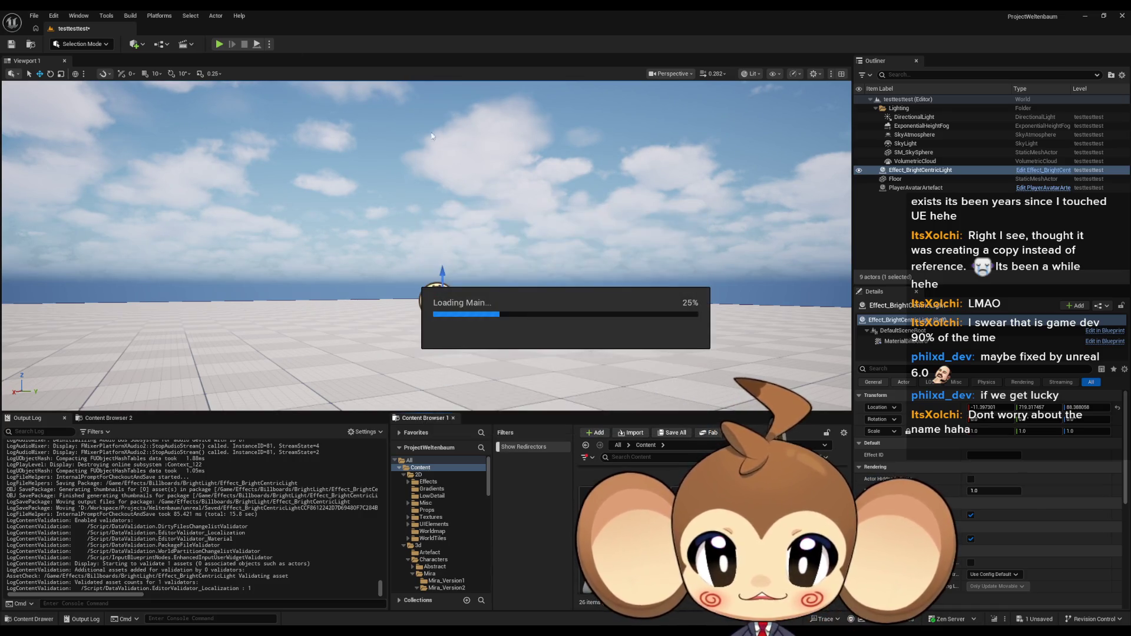
pyautogui.click(220, 43)
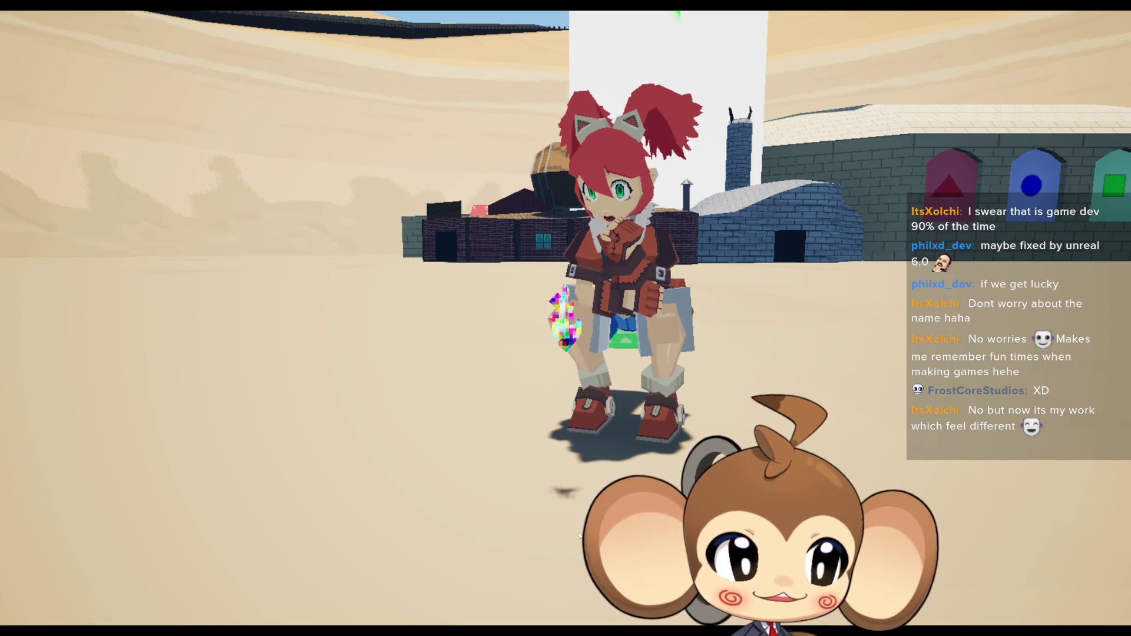
pyautogui.press('F11')
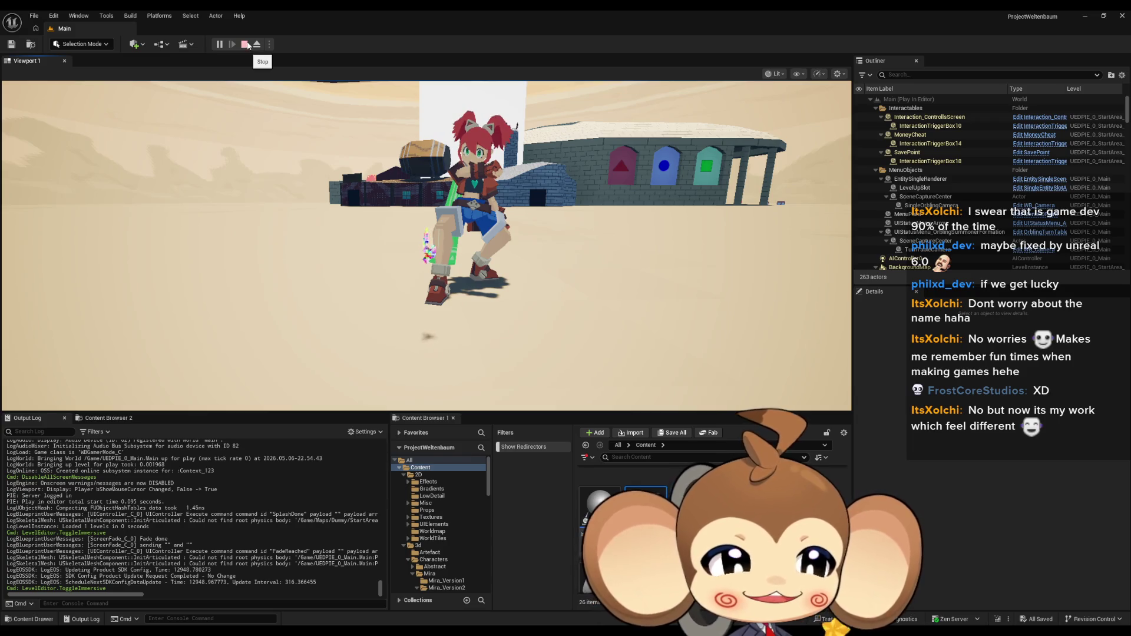
# Stop the Main play session, reframe the ActiveSwitch graph, and position the YouTube browser window.
pyautogui.click(247, 45)
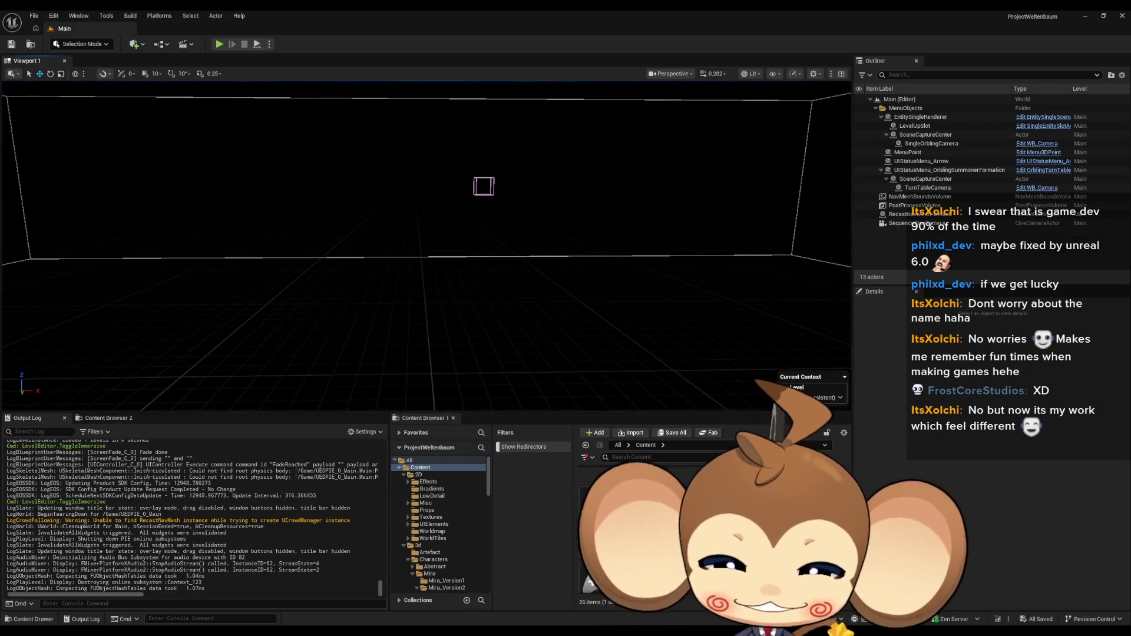
pyautogui.moveTo(471, 633)
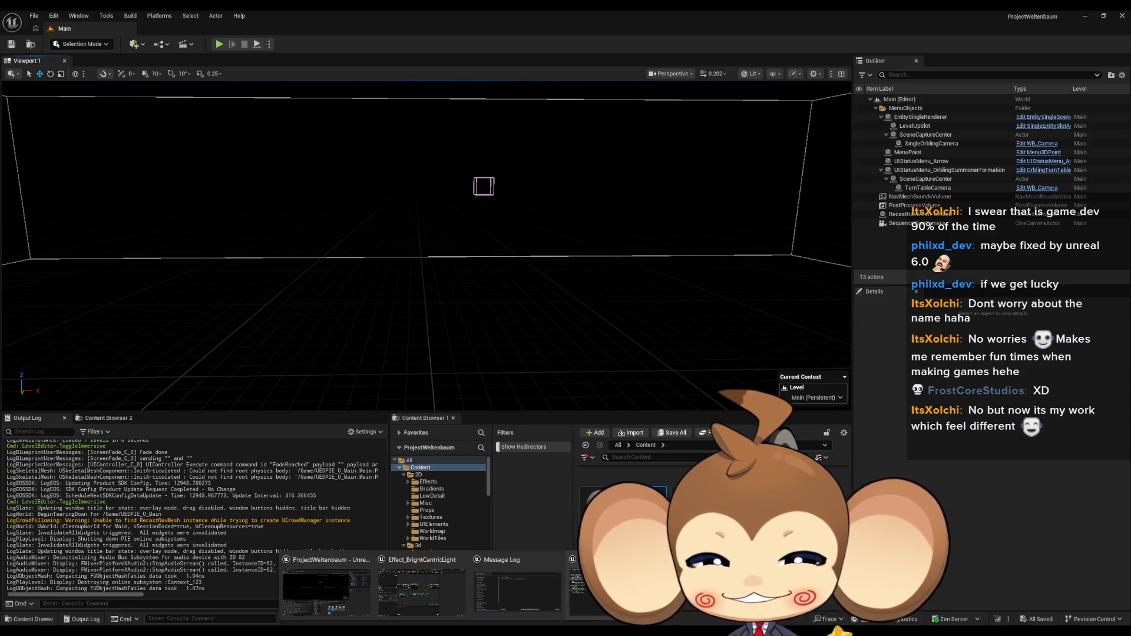
pyautogui.click(419, 586)
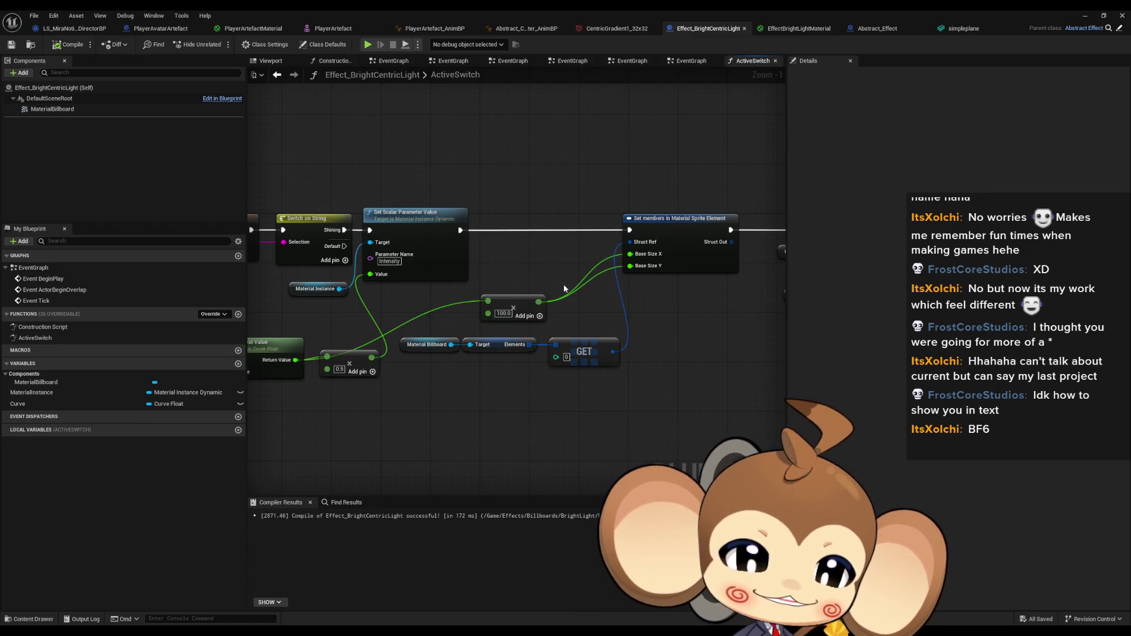
pyautogui.scroll(-2, 564, 284)
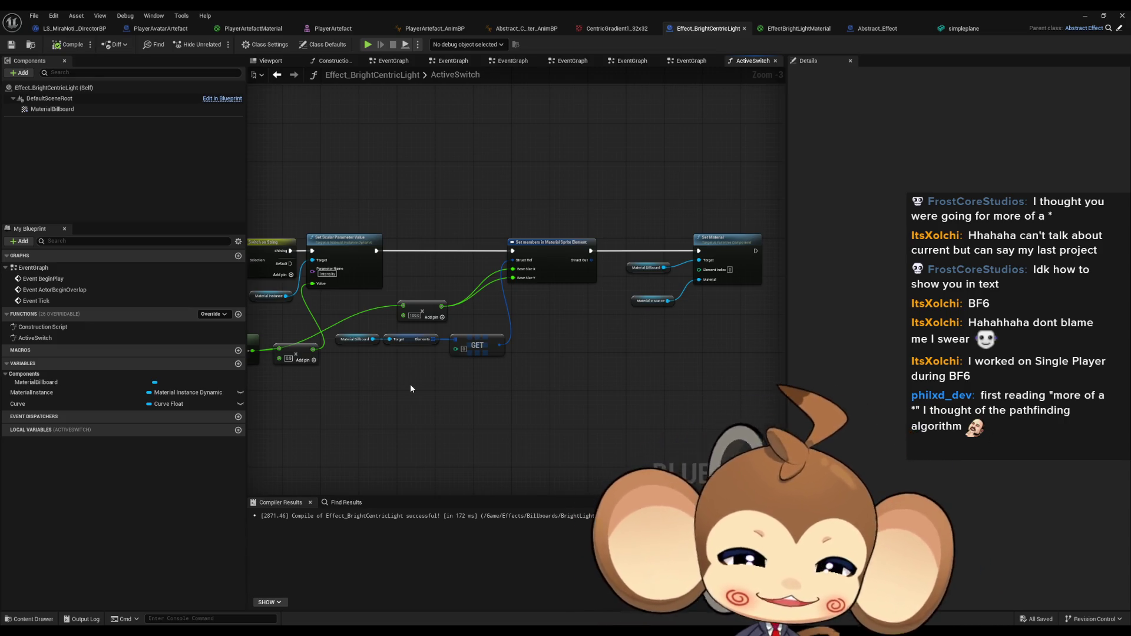
pyautogui.moveTo(411, 388); pyautogui.dragTo(360, 406)
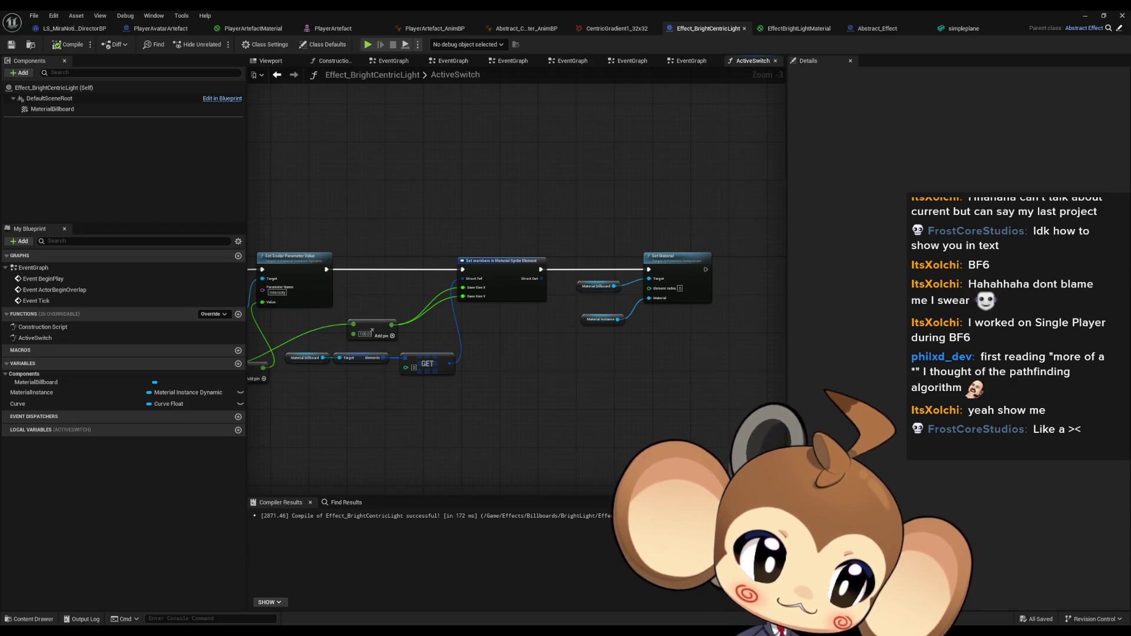
pyautogui.moveTo(570, 181); pyautogui.dragTo(542, 186)
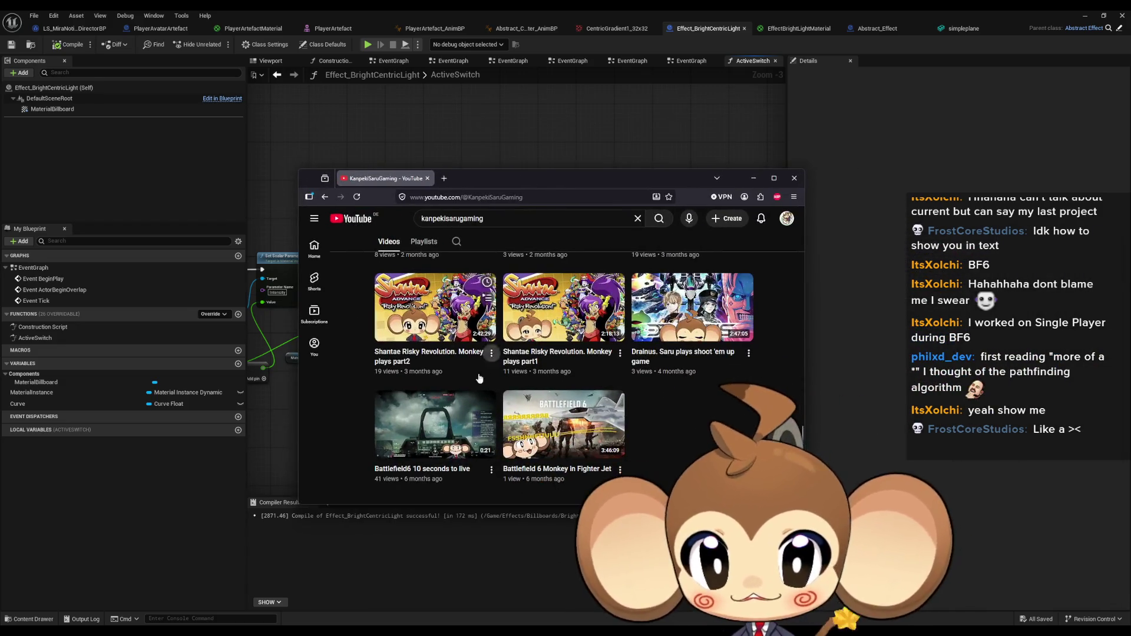
# Maximize the browser to watch 'Battlefield6 10 seconds to live', then go back to Unreal.
pyautogui.doubleClick(542, 186)
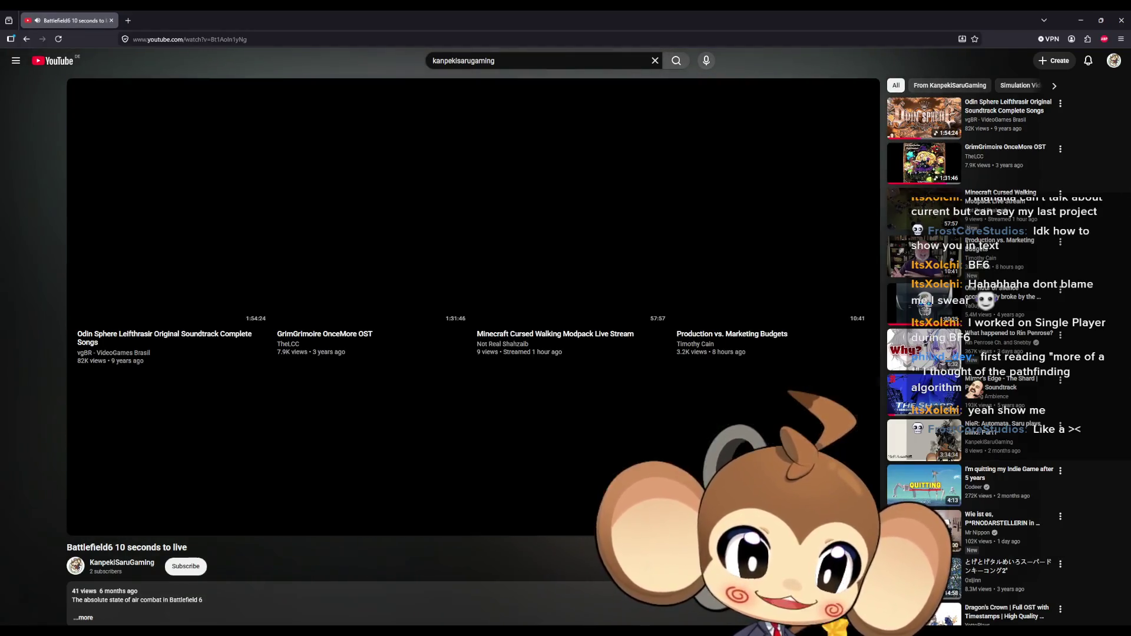
pyautogui.hotkey('alt', 'Tab')
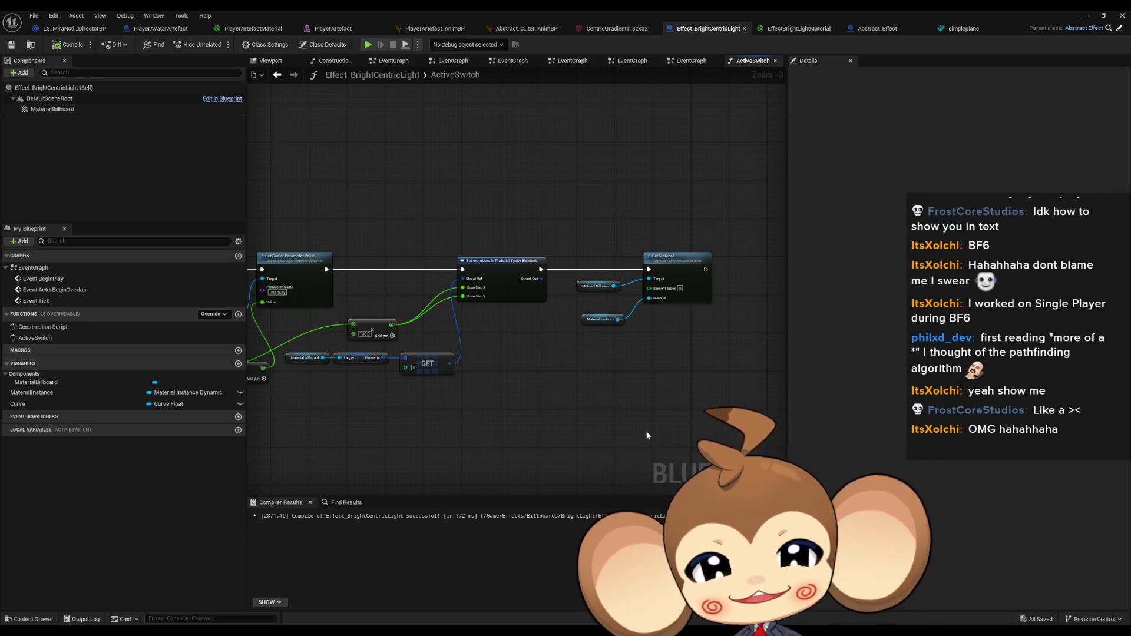
# Move the Material Instance node up under Material Billboard and pan the ActiveSwitch graph.
pyautogui.moveTo(636, 396); pyautogui.dragTo(626, 400)
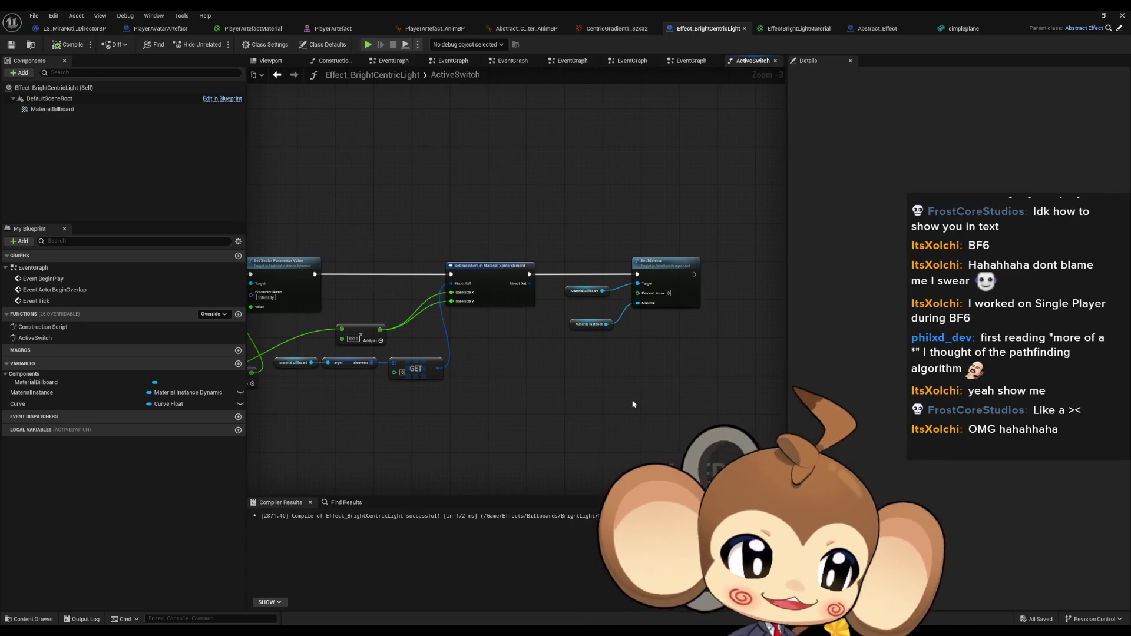
pyautogui.moveTo(705, 321); pyautogui.dragTo(684, 334)
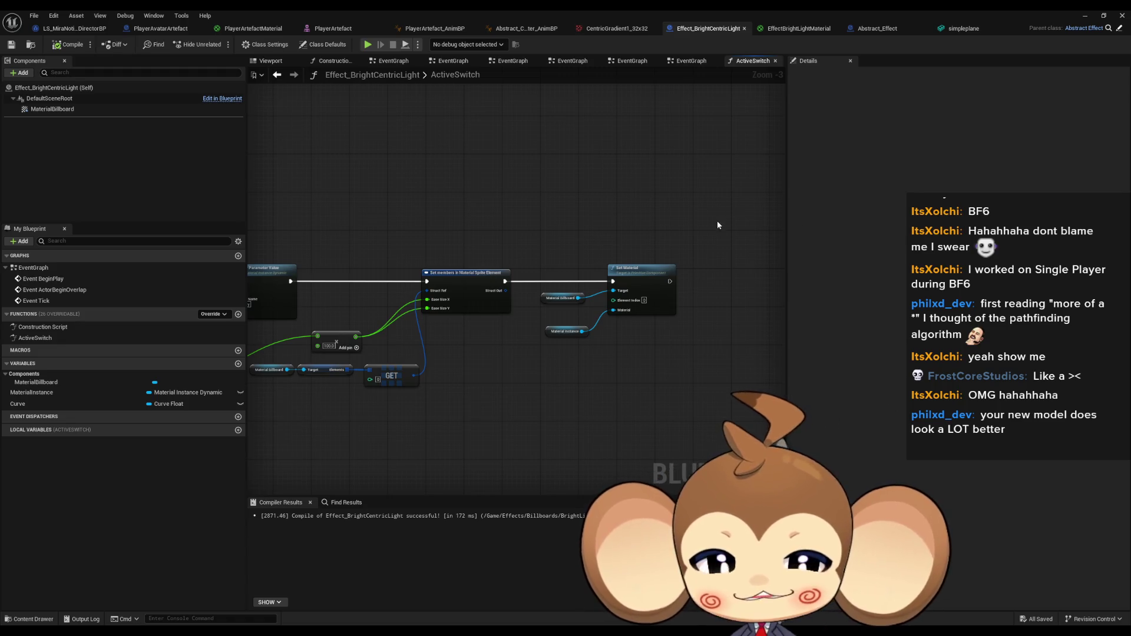
pyautogui.moveTo(592, 399); pyautogui.dragTo(626, 383)
pyautogui.scroll(3, 625, 383)
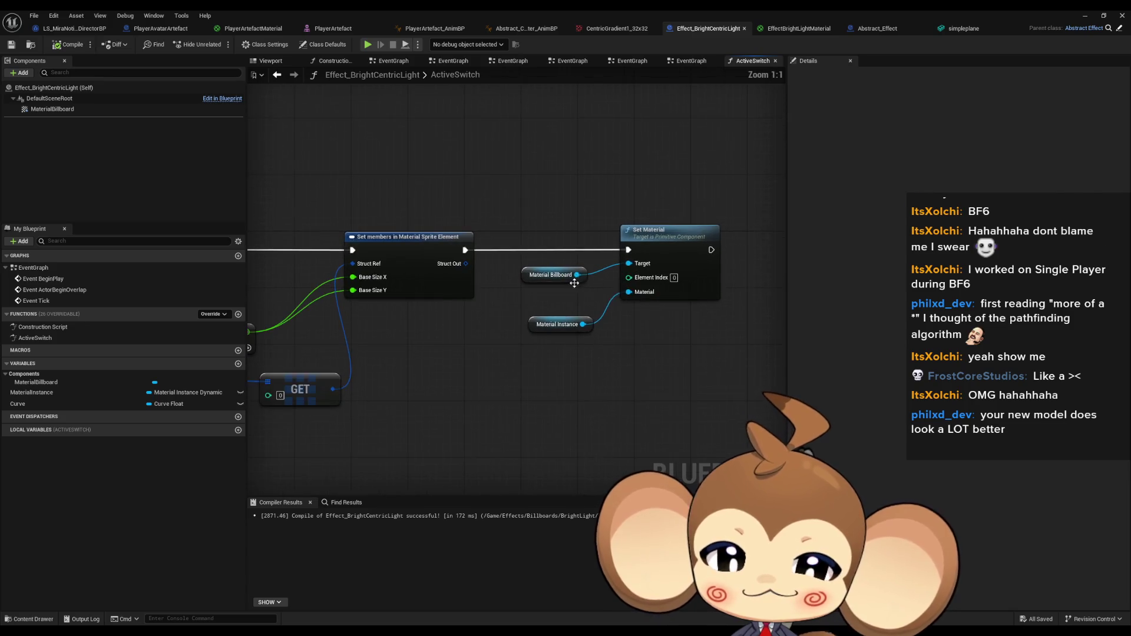
pyautogui.click(555, 281)
pyautogui.moveTo(556, 324); pyautogui.dragTo(564, 303)
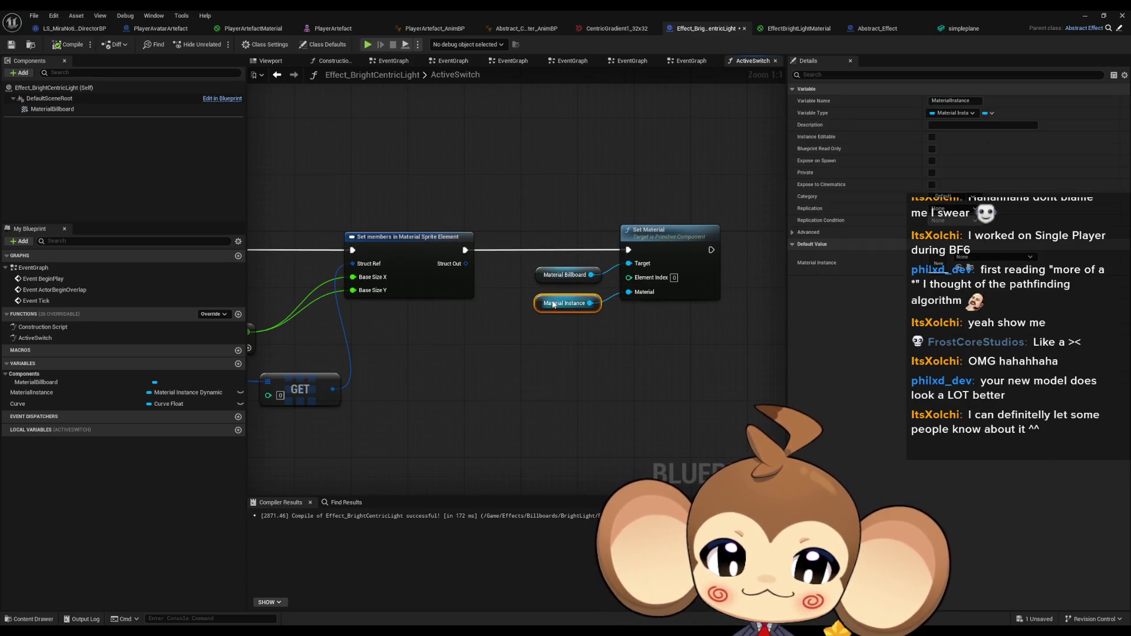
pyautogui.click(582, 342)
pyautogui.moveTo(577, 341); pyautogui.dragTo(642, 345)
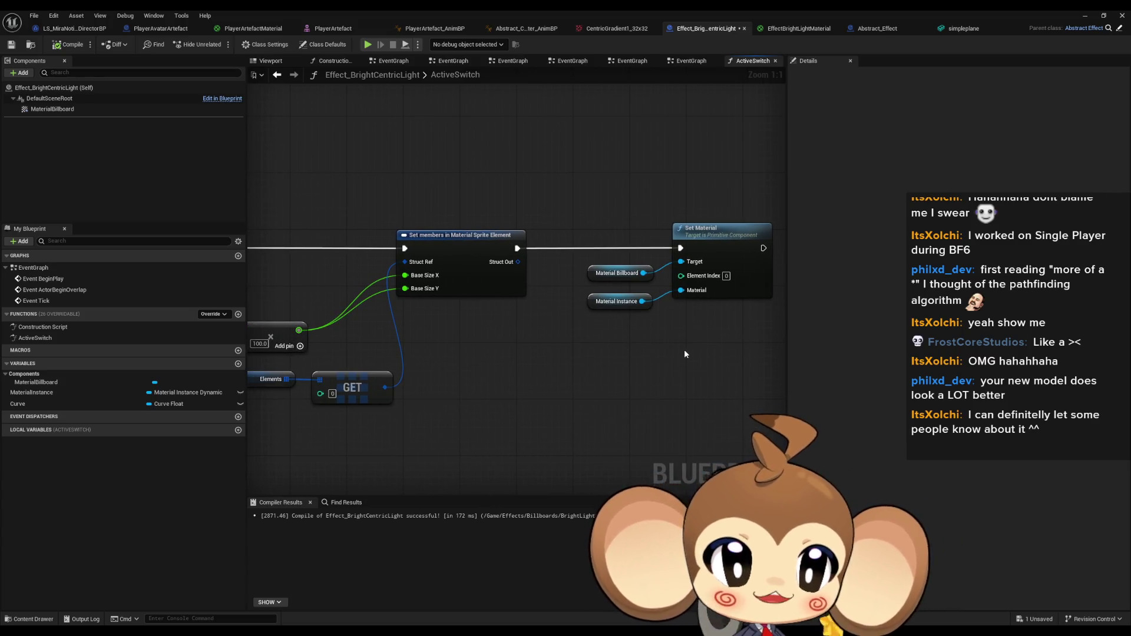
pyautogui.moveTo(495, 345); pyautogui.dragTo(596, 323)
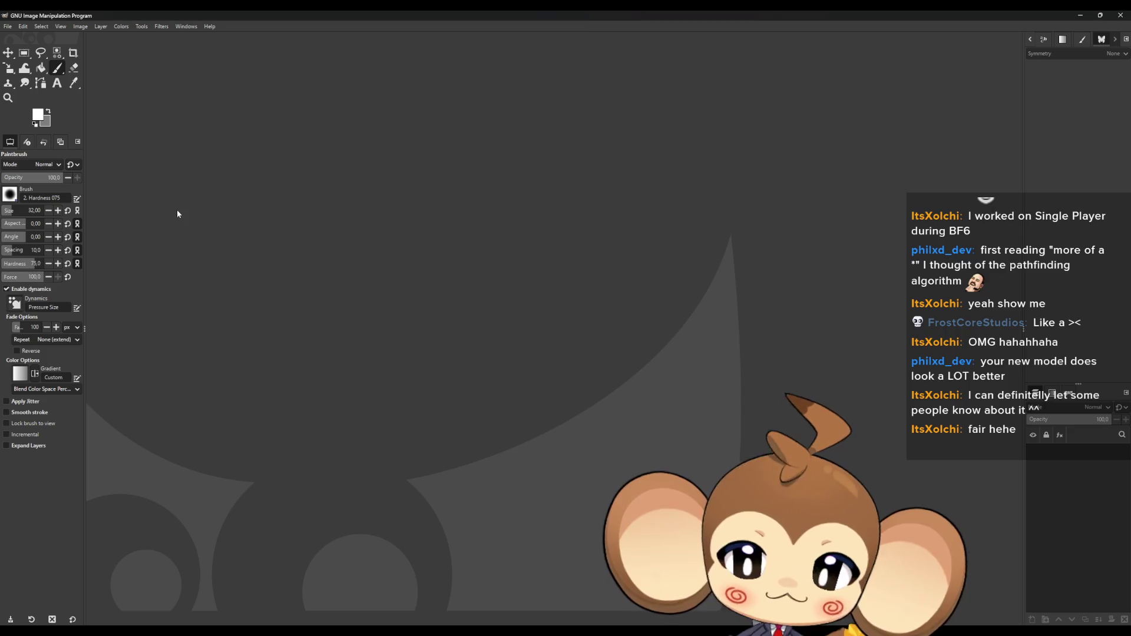
# Create a new 64×64 pixel image.
pyautogui.click(9, 27)
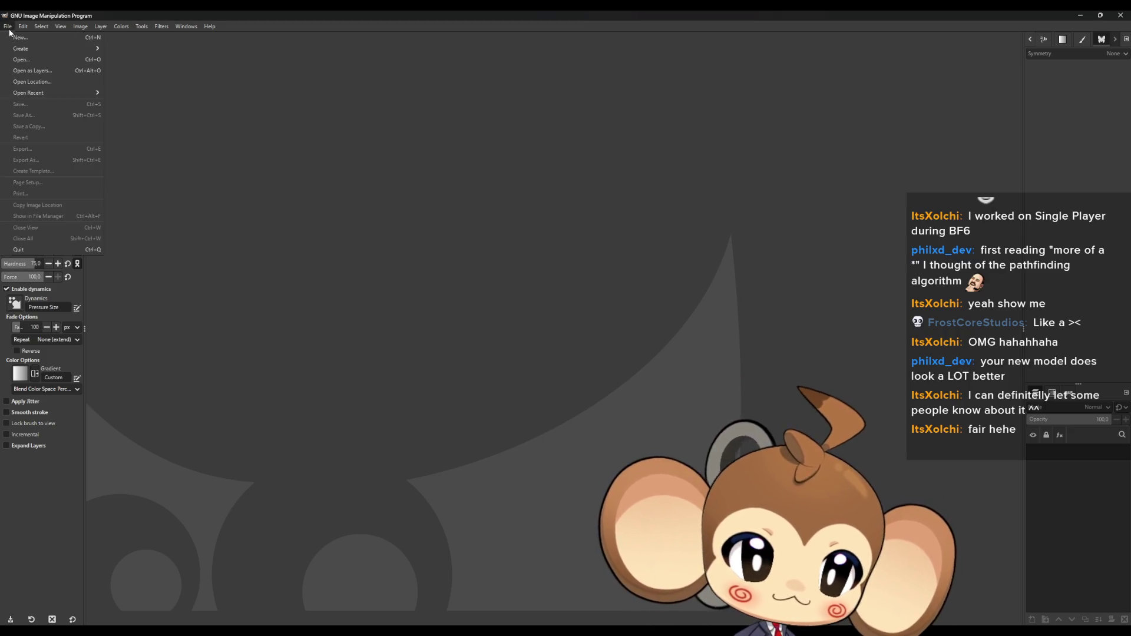
pyautogui.click(29, 37)
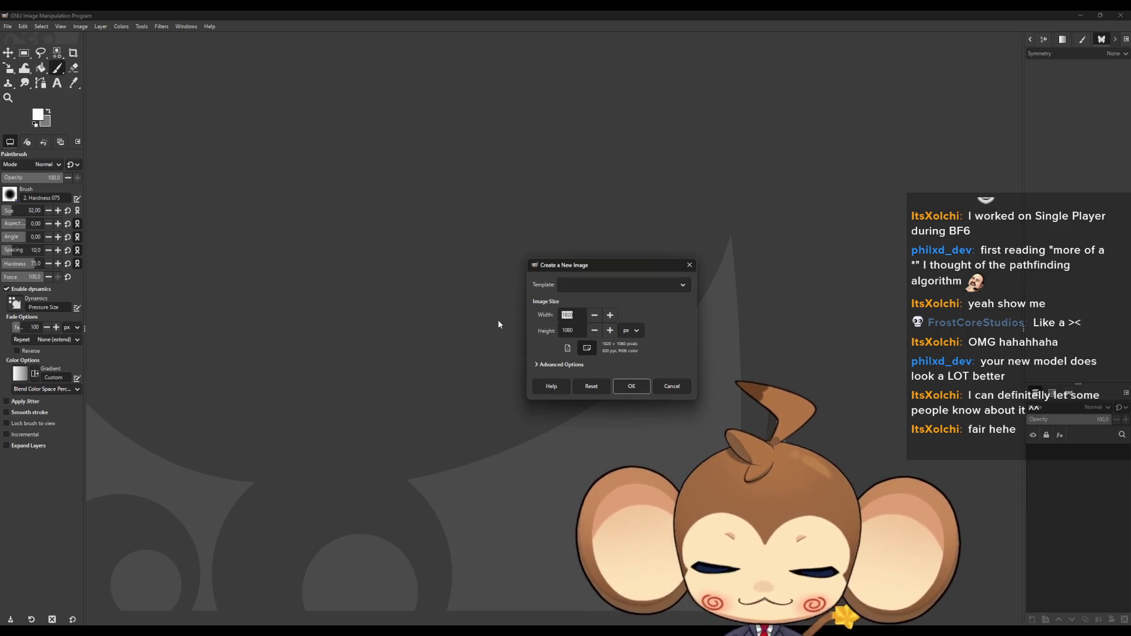
pyautogui.write('64')
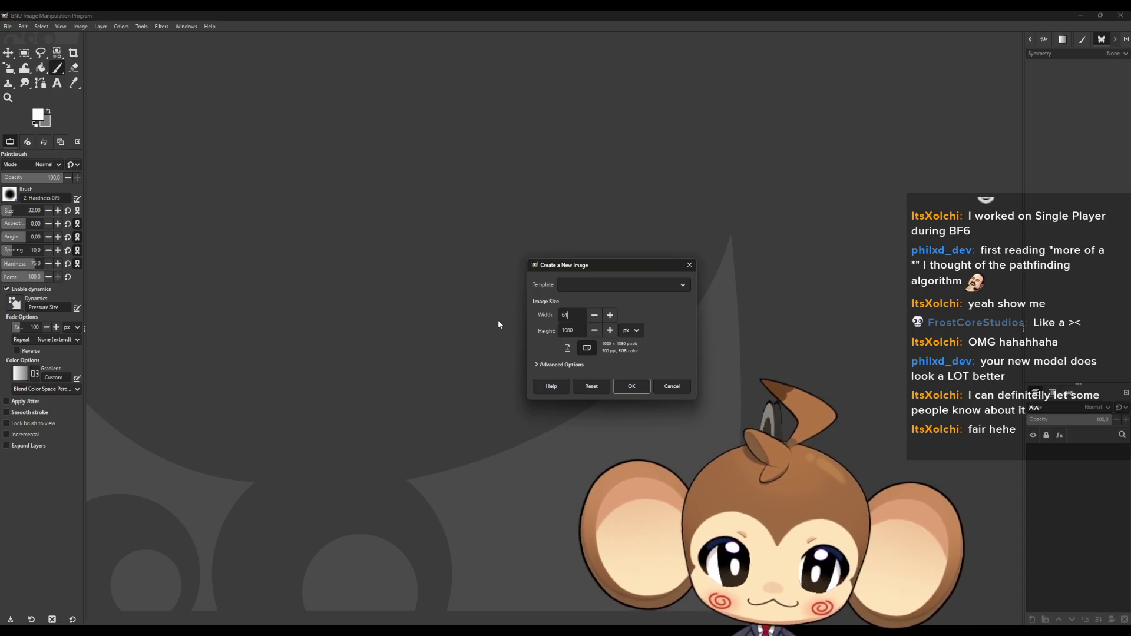
pyautogui.press('Tab')
pyautogui.write('64')
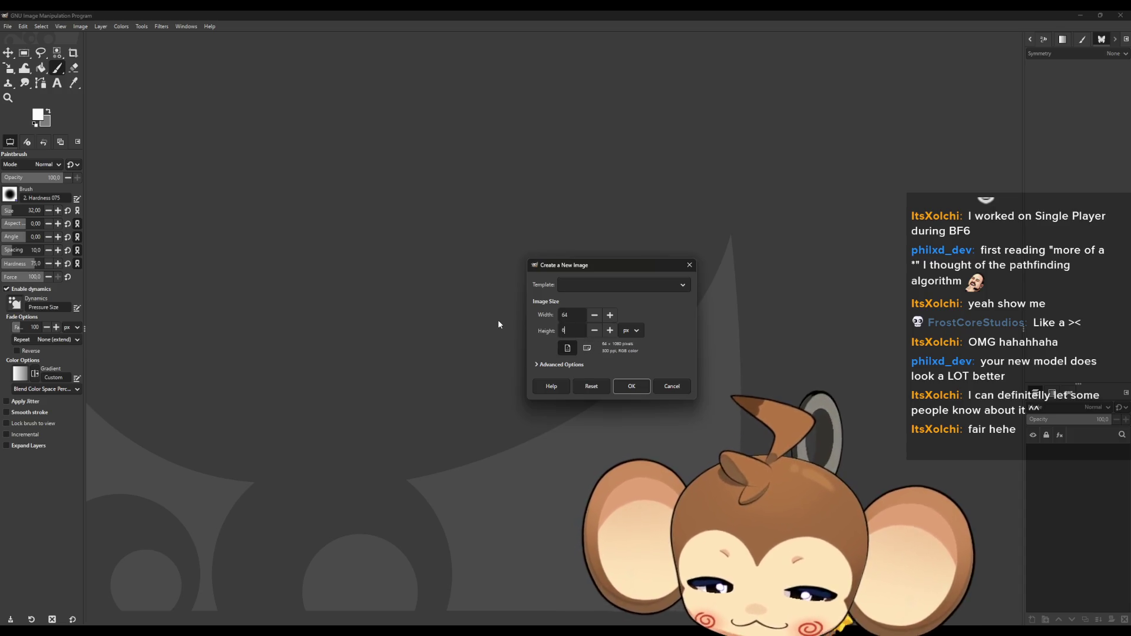
pyautogui.press('Return')
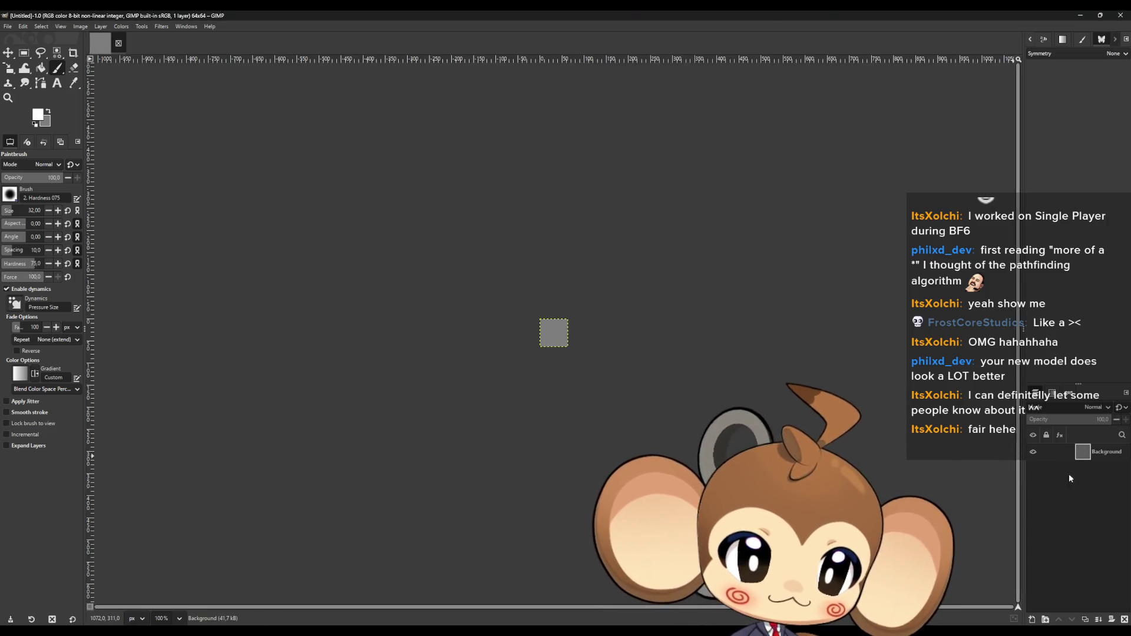
# Delete the Background layer and enable Mirror symmetry with Central Symmetry.
pyautogui.click(1125, 621)
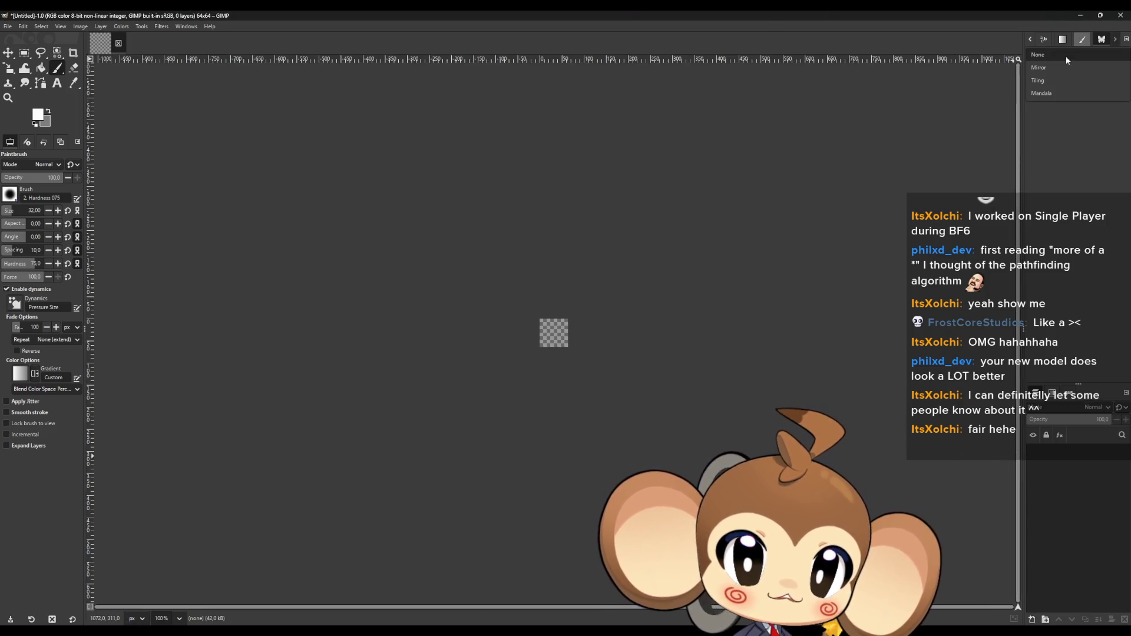
pyautogui.click(1049, 68)
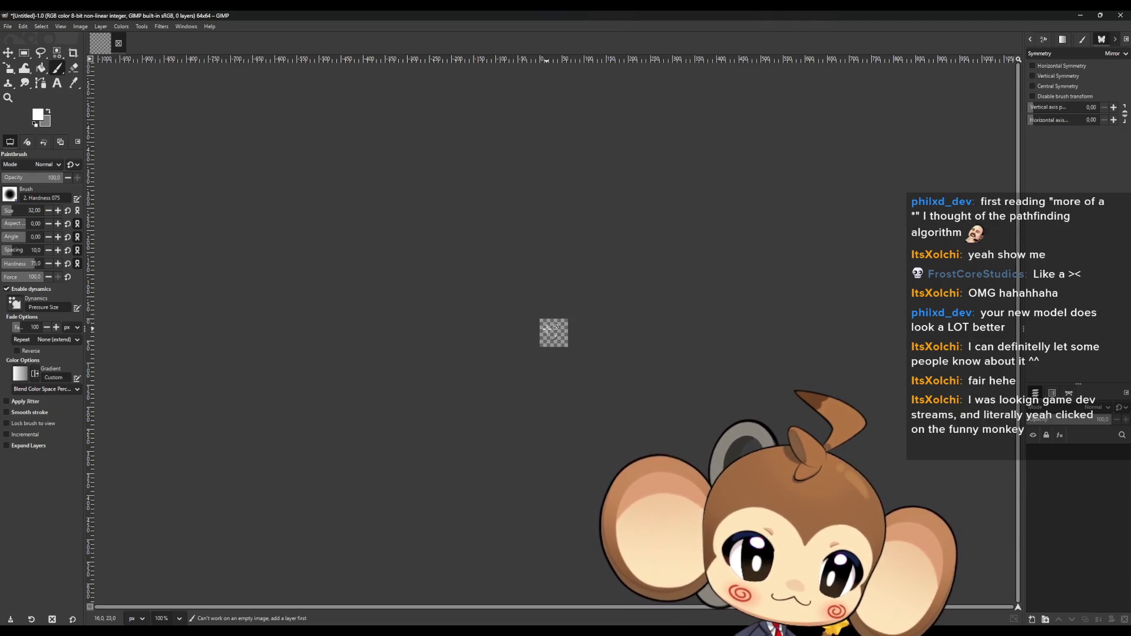
pyautogui.keyDown('ctrl'); pyautogui.scroll(5, 547, 328); pyautogui.keyUp('ctrl')
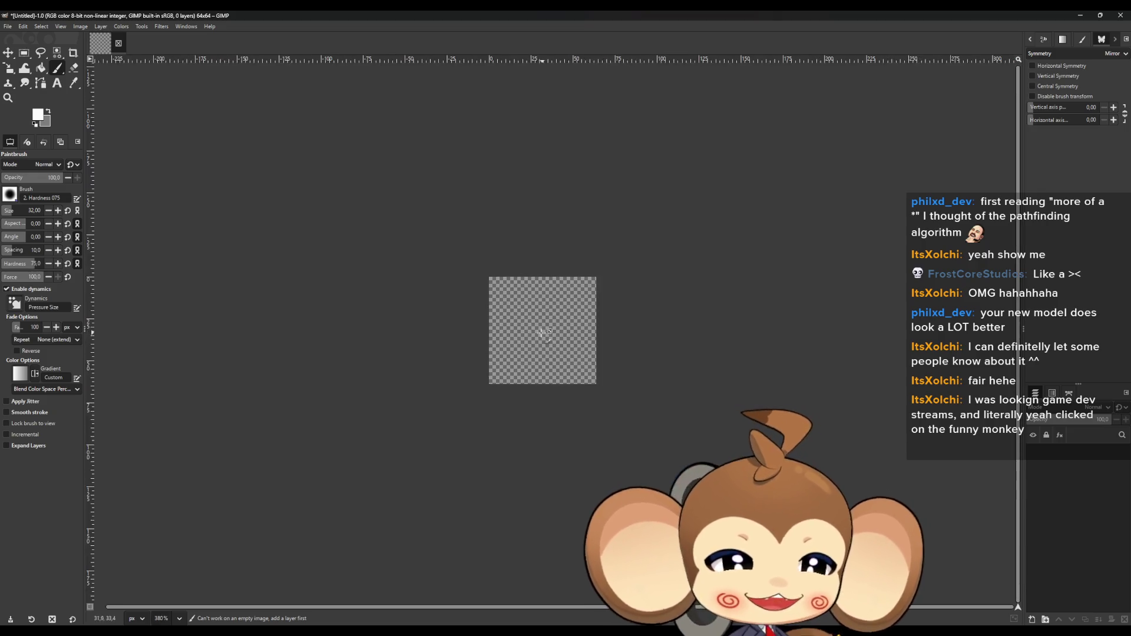
pyautogui.keyDown('ctrl'); pyautogui.scroll(4, 542, 333); pyautogui.keyUp('ctrl')
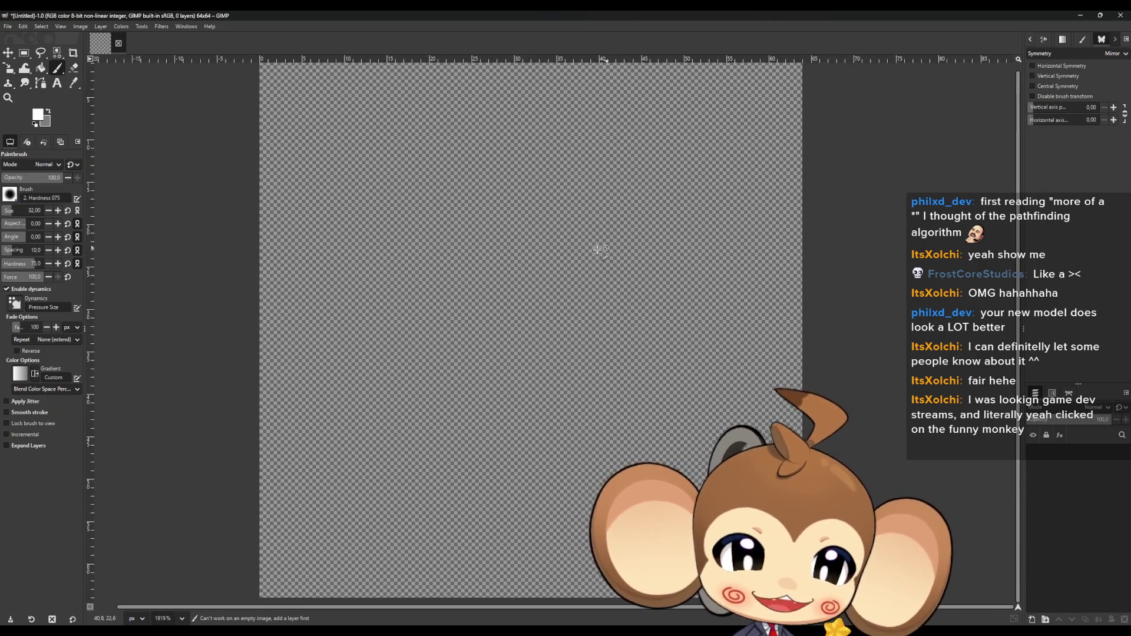
pyautogui.keyDown('ctrl'); pyautogui.scroll(-3, 597, 250); pyautogui.keyUp('ctrl')
pyautogui.click(1032, 86)
# Set the paintbrush size to 64.
pyautogui.keyDown('ctrl'); pyautogui.scroll(3, 549, 312); pyautogui.keyUp('ctrl')
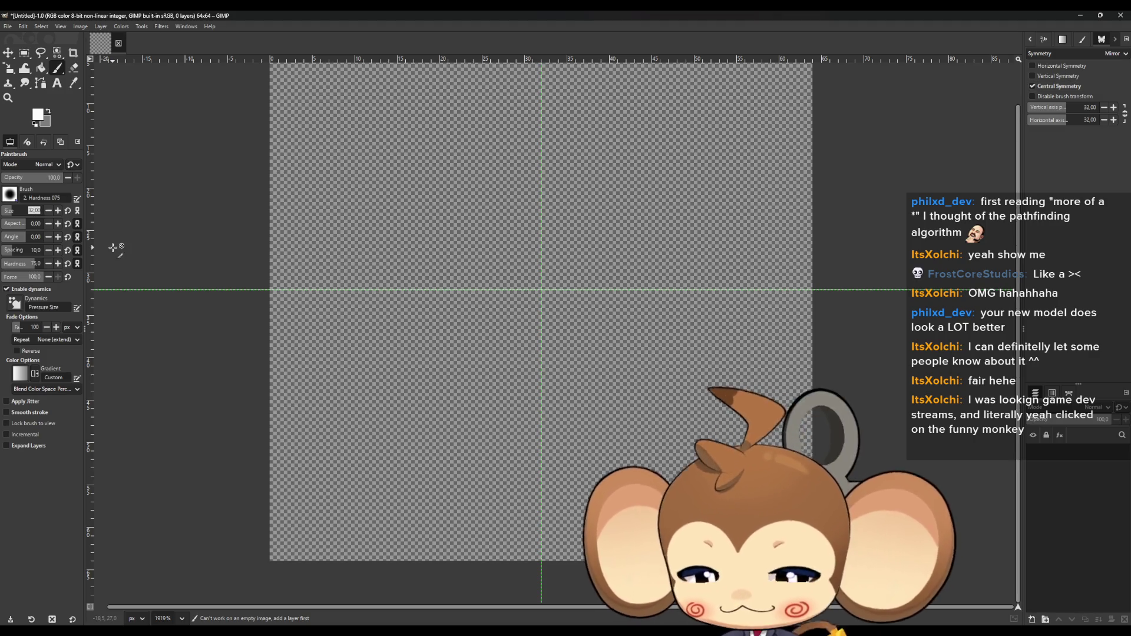
pyautogui.write('64')
pyautogui.press('Return')
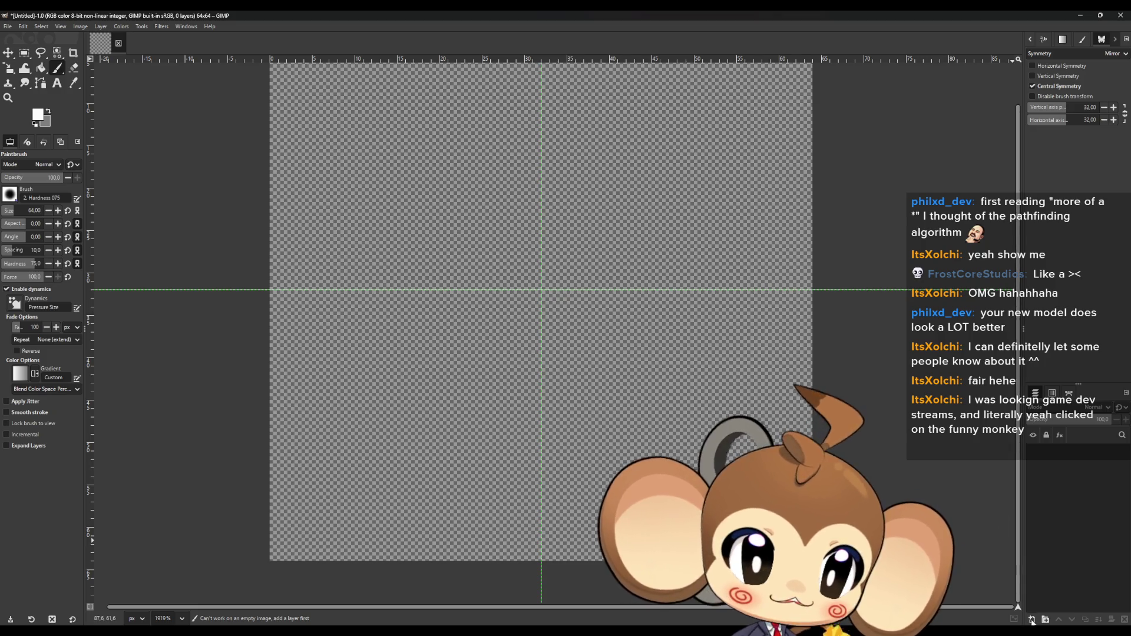
# Add a new layer and paint a soft white dab at the image centre.
pyautogui.click(1032, 619)
pyautogui.click(641, 452)
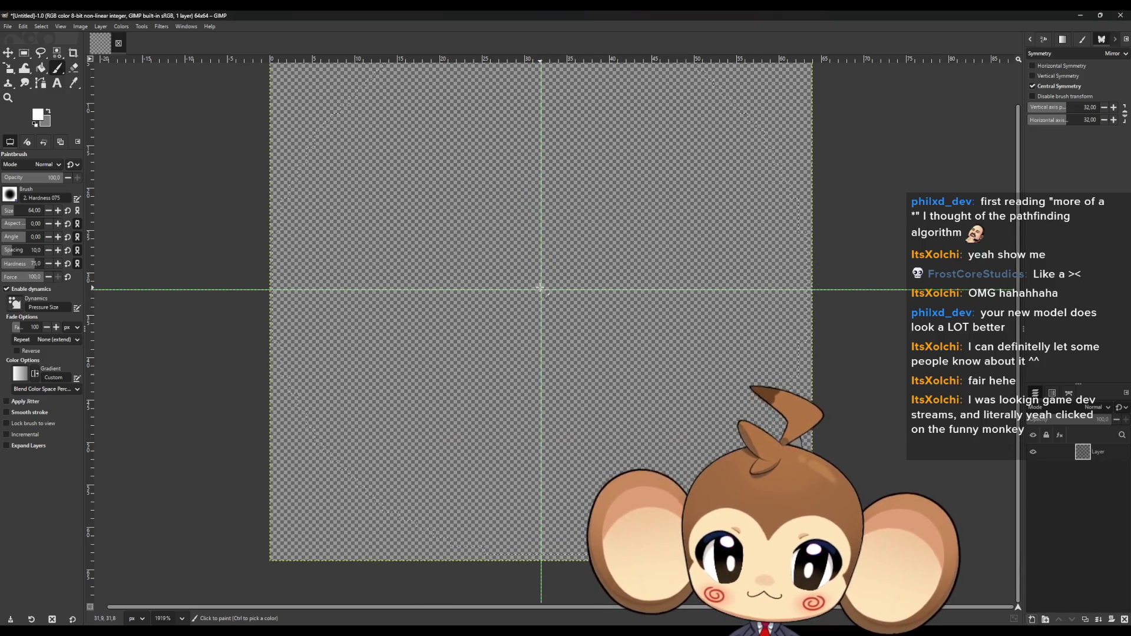
pyautogui.click(547, 301)
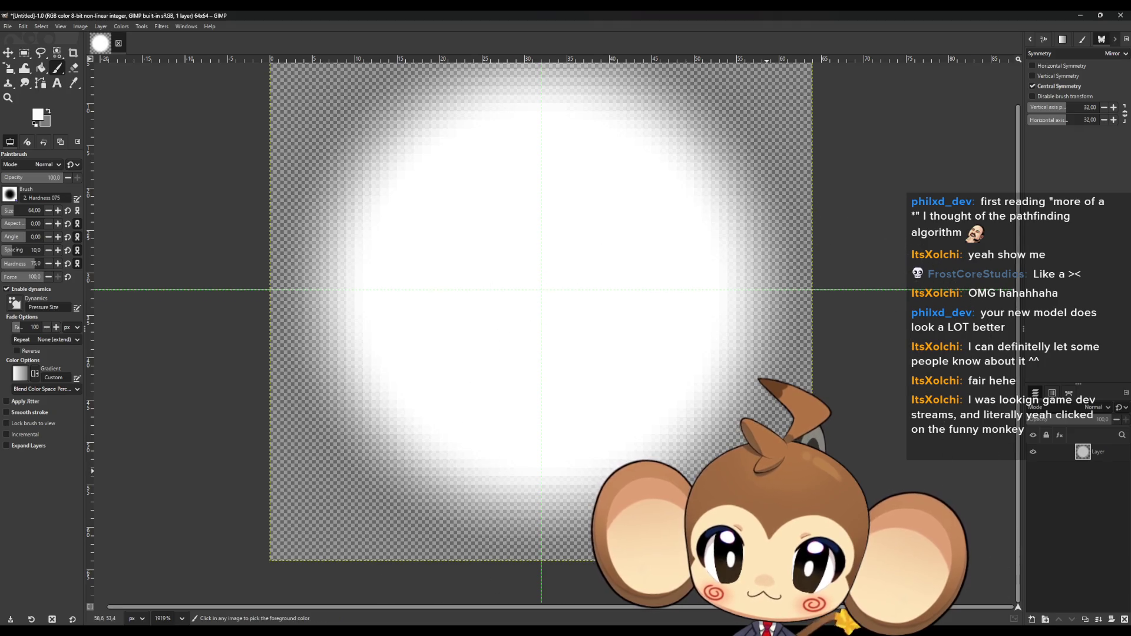
pyautogui.scroll(-1, 650, 516)
# Paint a softer centre glow on new Layer #1 with the Hardness 025 brush, then Export As.
pyautogui.click(10, 194)
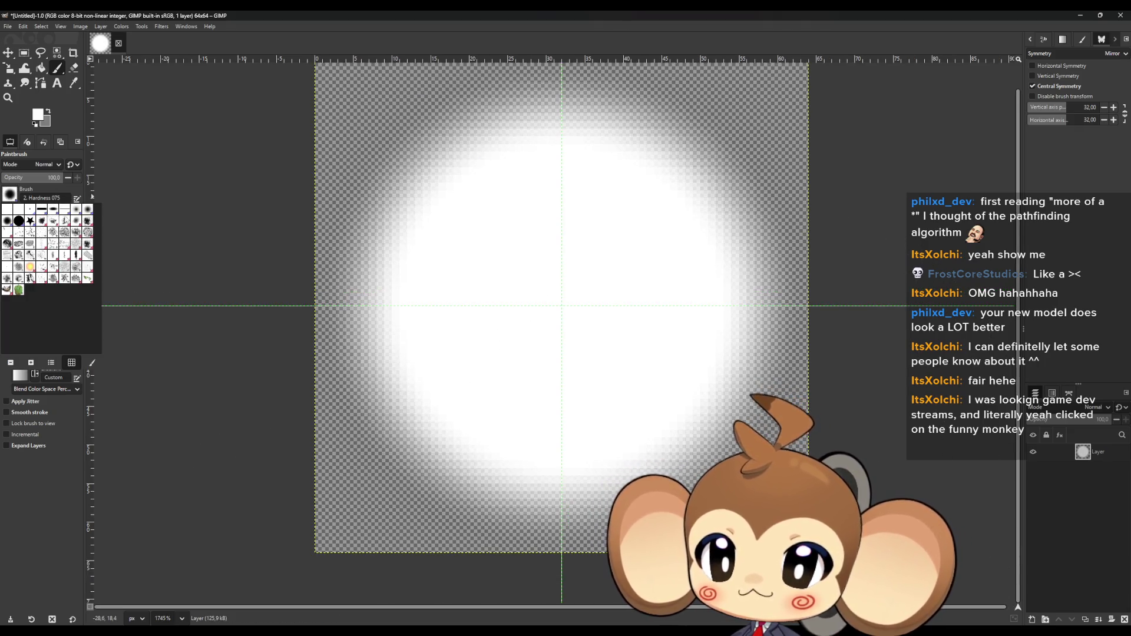
pyautogui.click(76, 209)
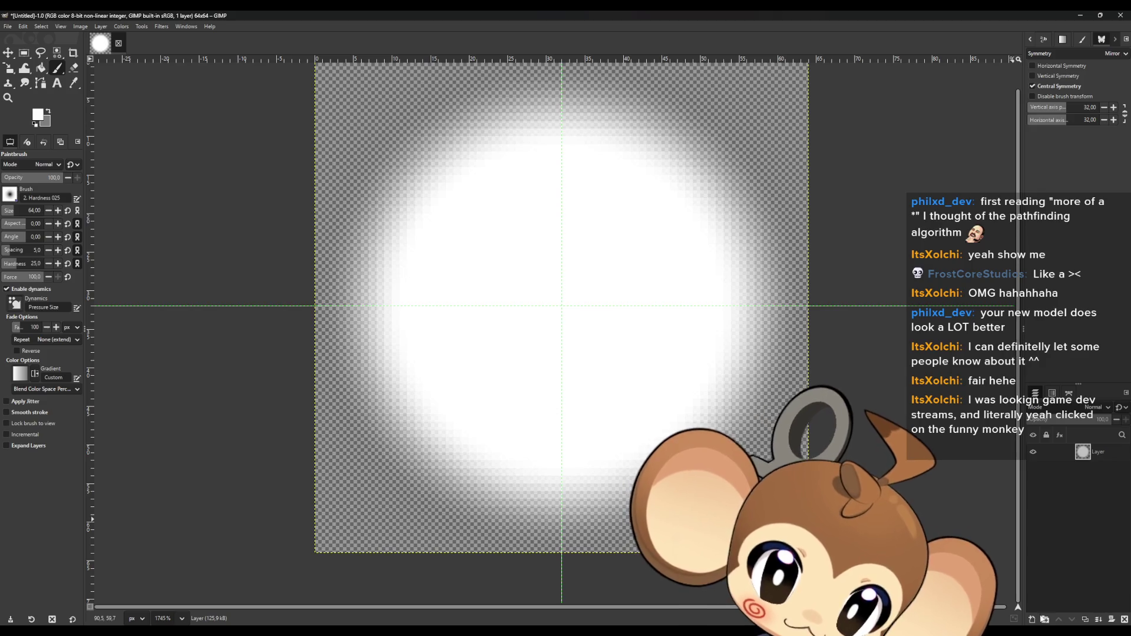
pyautogui.click(1032, 620)
pyautogui.press('Return')
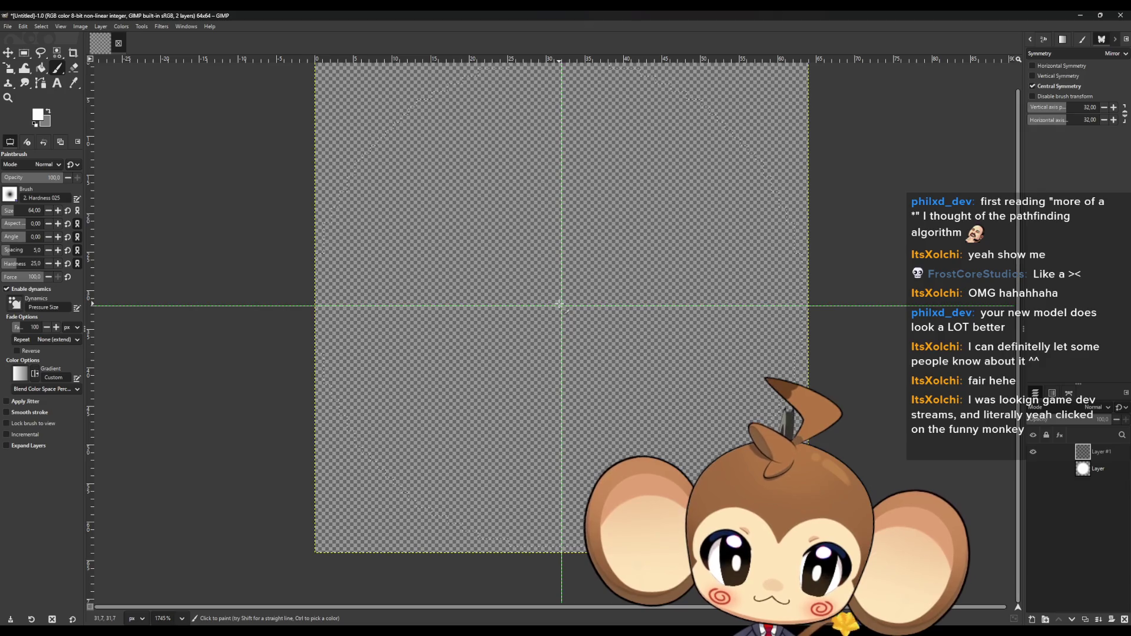
pyautogui.keyDown('ctrl'); pyautogui.scroll(5, 560, 304); pyautogui.keyUp('ctrl')
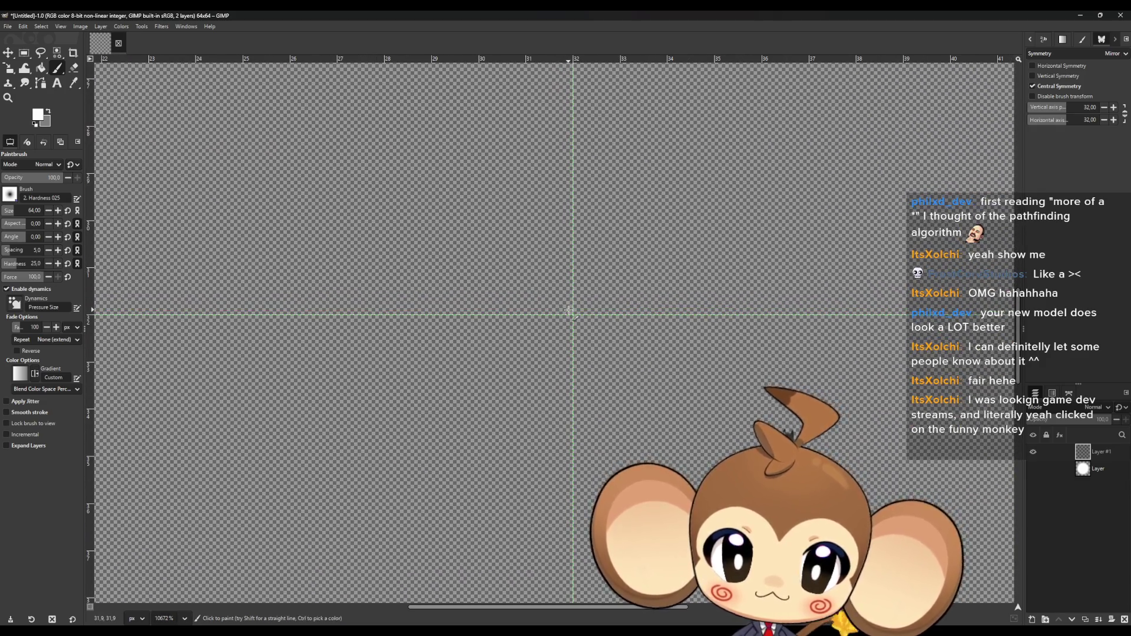
pyautogui.click(569, 310)
pyautogui.keyDown('ctrl'); pyautogui.scroll(-5, 568, 310); pyautogui.keyUp('ctrl')
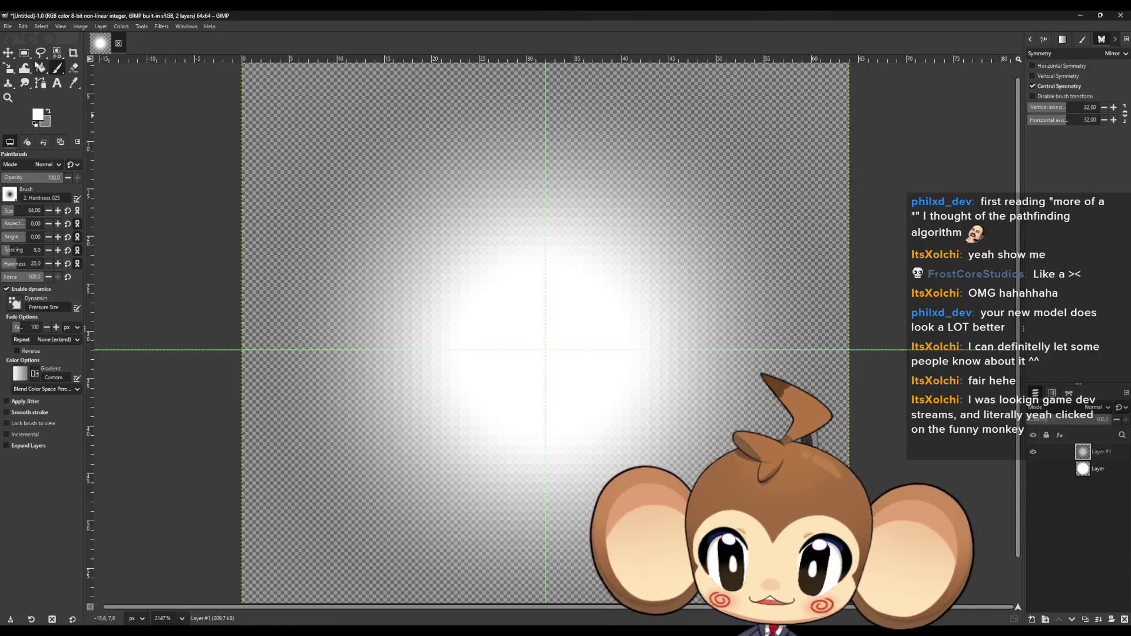
pyautogui.click(8, 26)
pyautogui.click(33, 163)
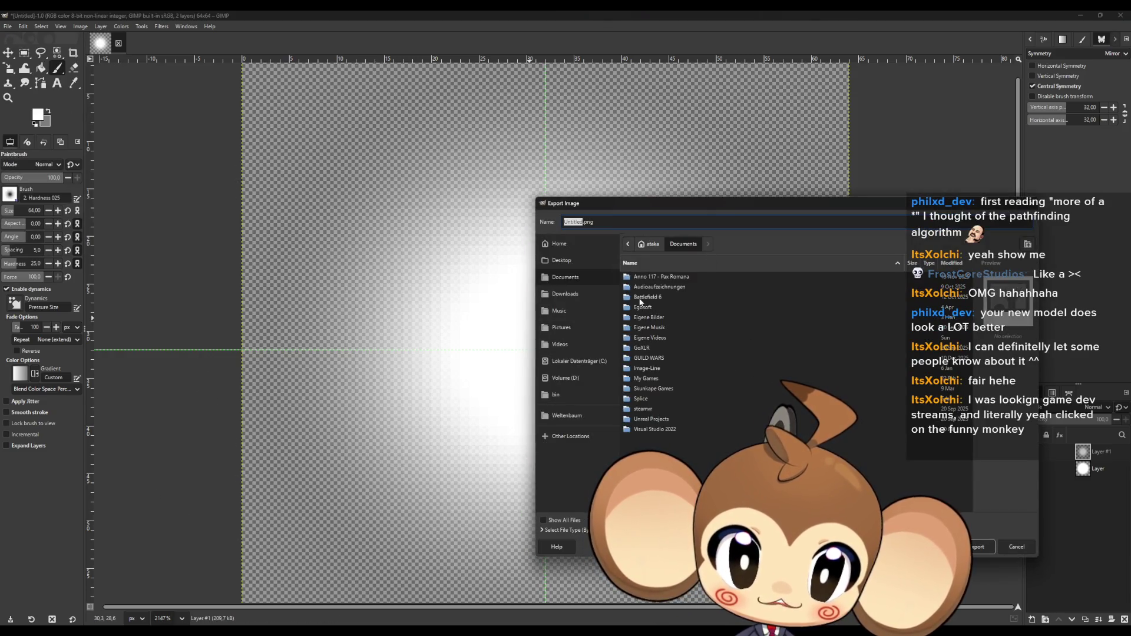
# Browse the export dialog to the Weltenbaum 2D/Effects/Gradients folder.
pyautogui.click(663, 296)
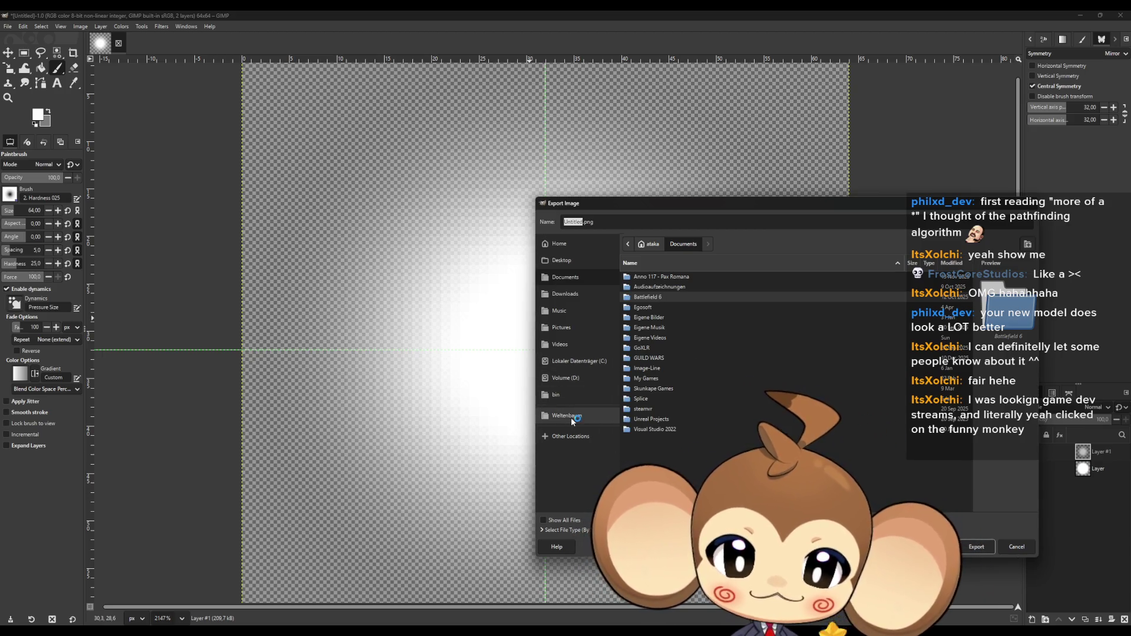
pyautogui.click(569, 416)
pyautogui.doubleClick(644, 278)
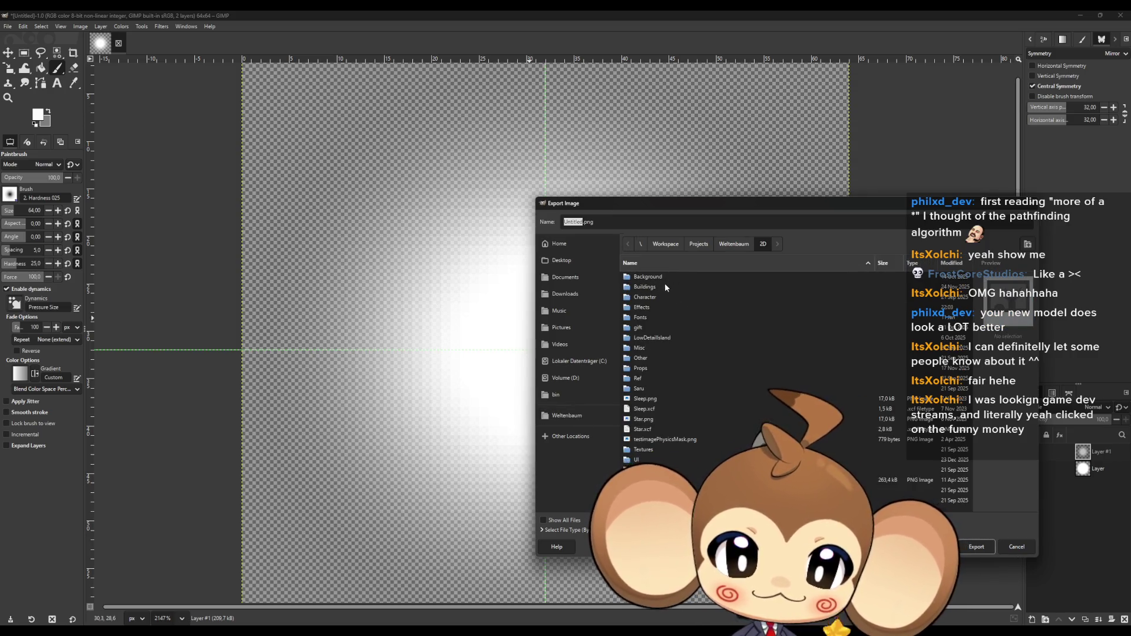
pyautogui.click(645, 387)
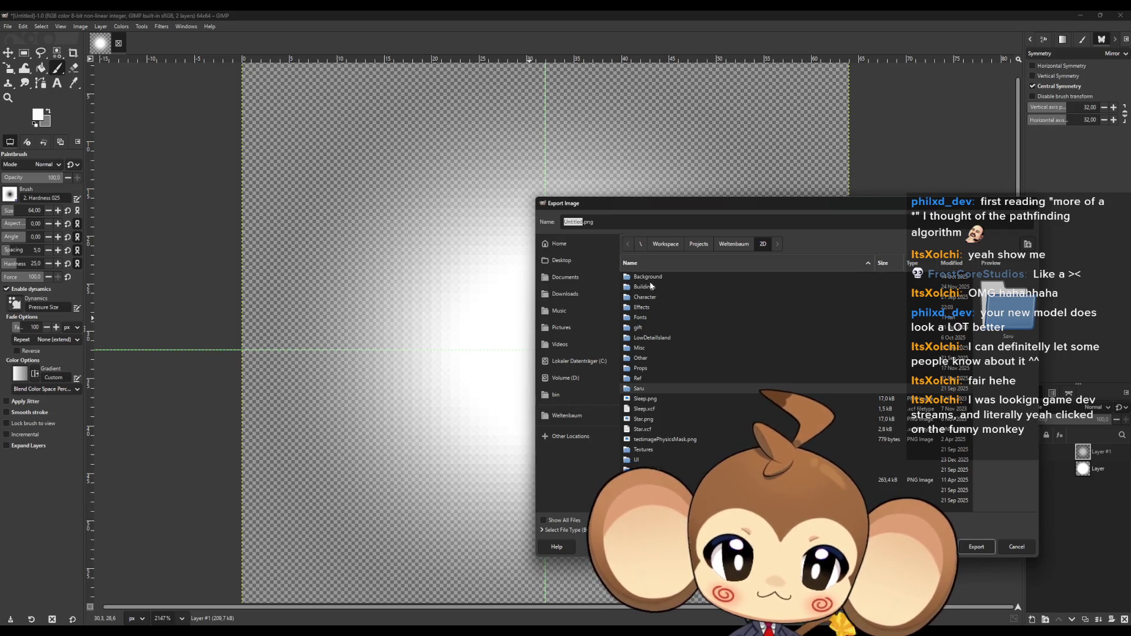
pyautogui.doubleClick(645, 307)
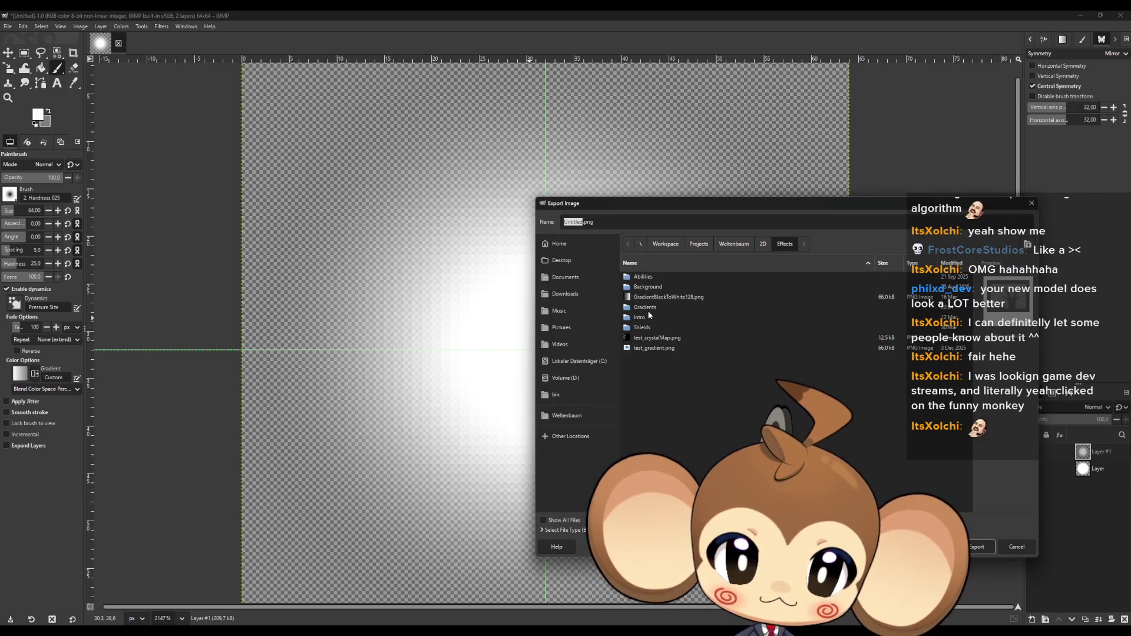
pyautogui.doubleClick(647, 308)
# Name the file CentricGradient1_64x64.png and export it as a PNG.
pyautogui.click(685, 276)
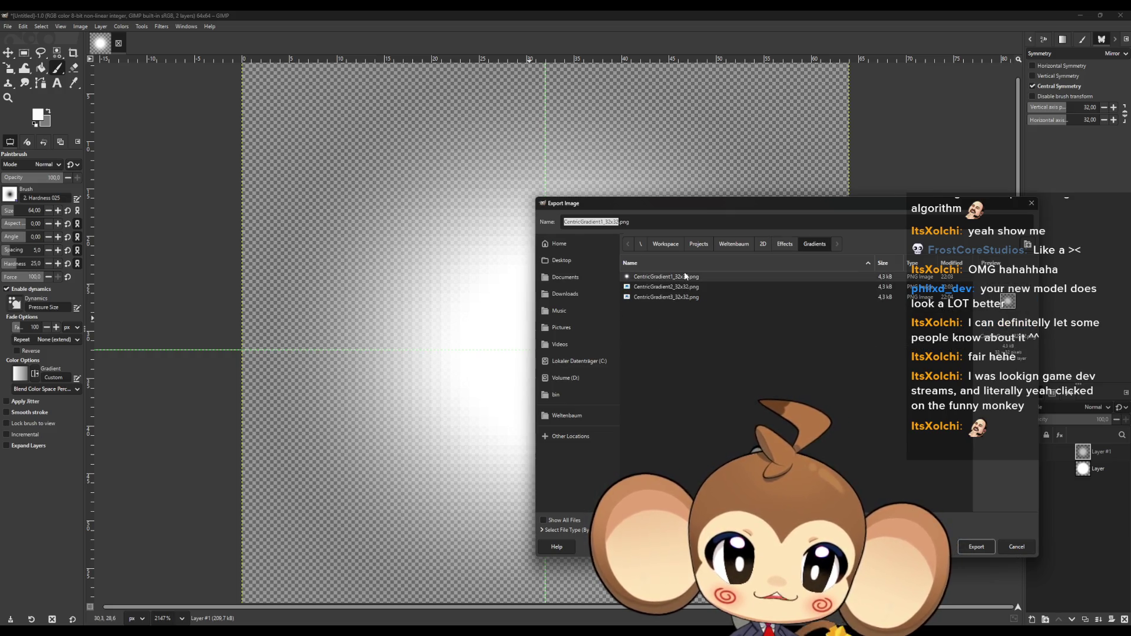
pyautogui.click(606, 222)
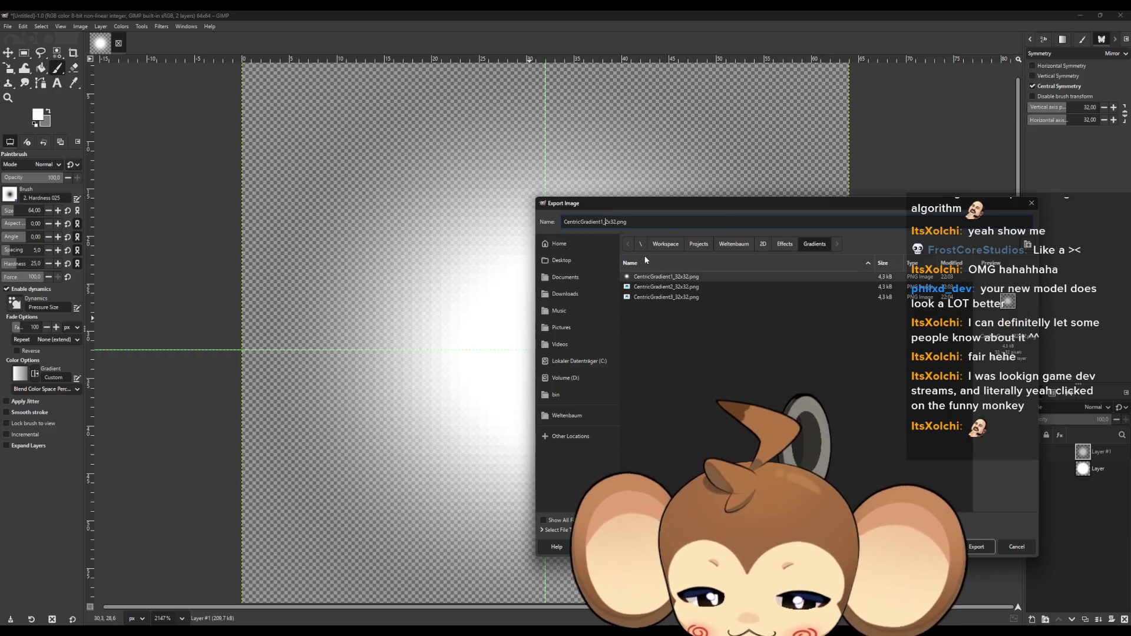
pyautogui.press('Delete')
pyautogui.press('Delete')
pyautogui.press('Delete')
pyautogui.write('64x')
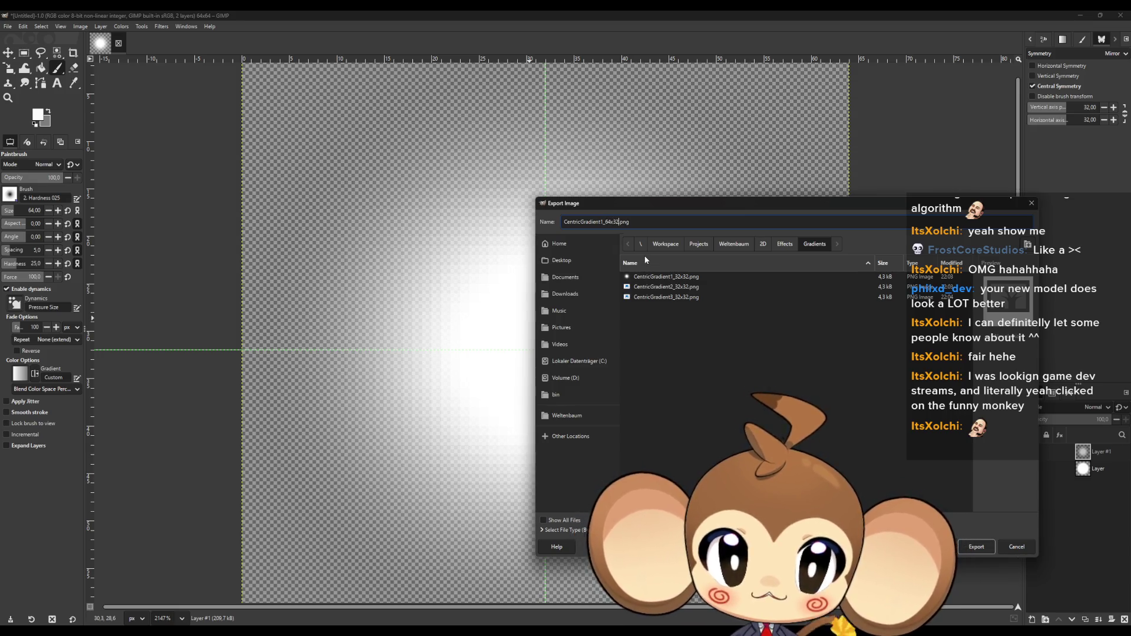
pyautogui.write('64')
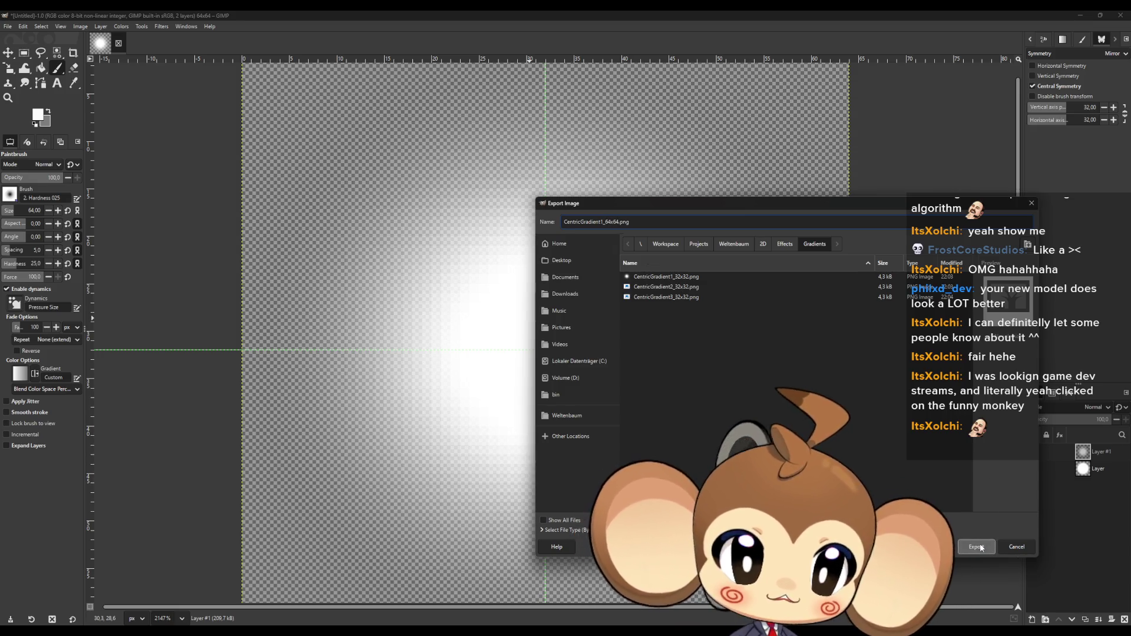
pyautogui.press('Return')
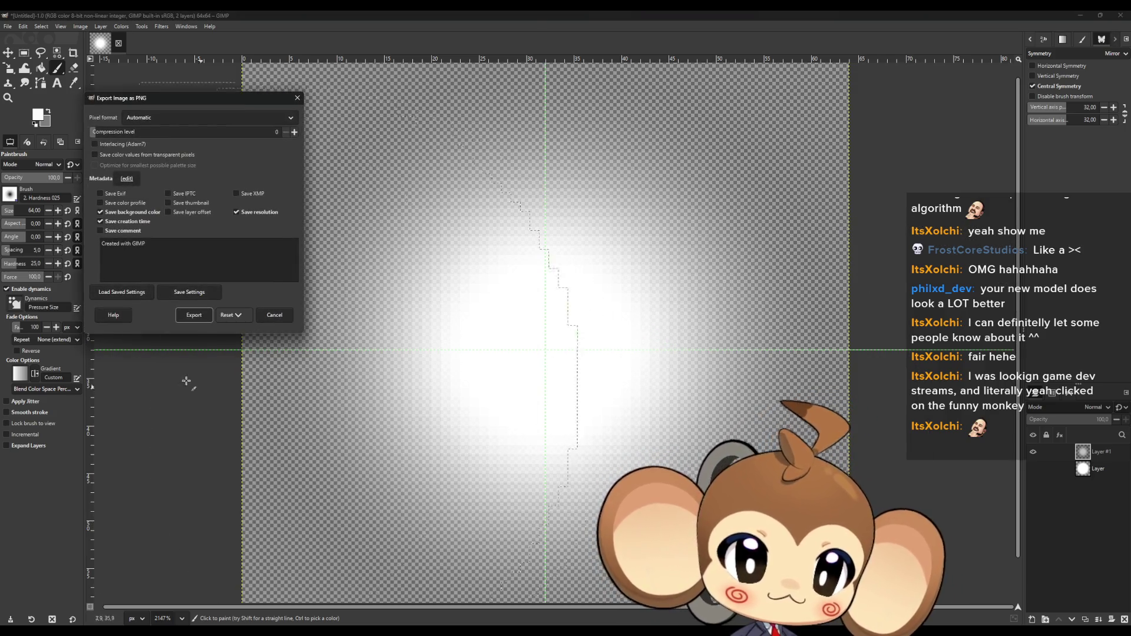
pyautogui.click(193, 315)
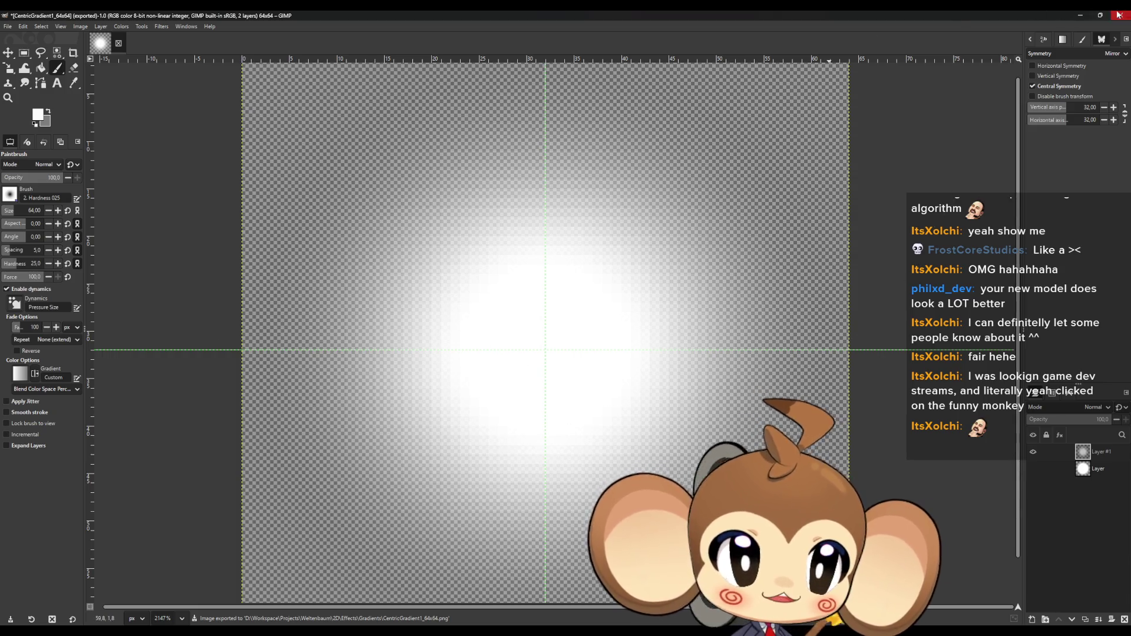
# Return to Unreal Engine and inspect the Material Instance node in the blueprint graph.
pyautogui.click(1080, 15)
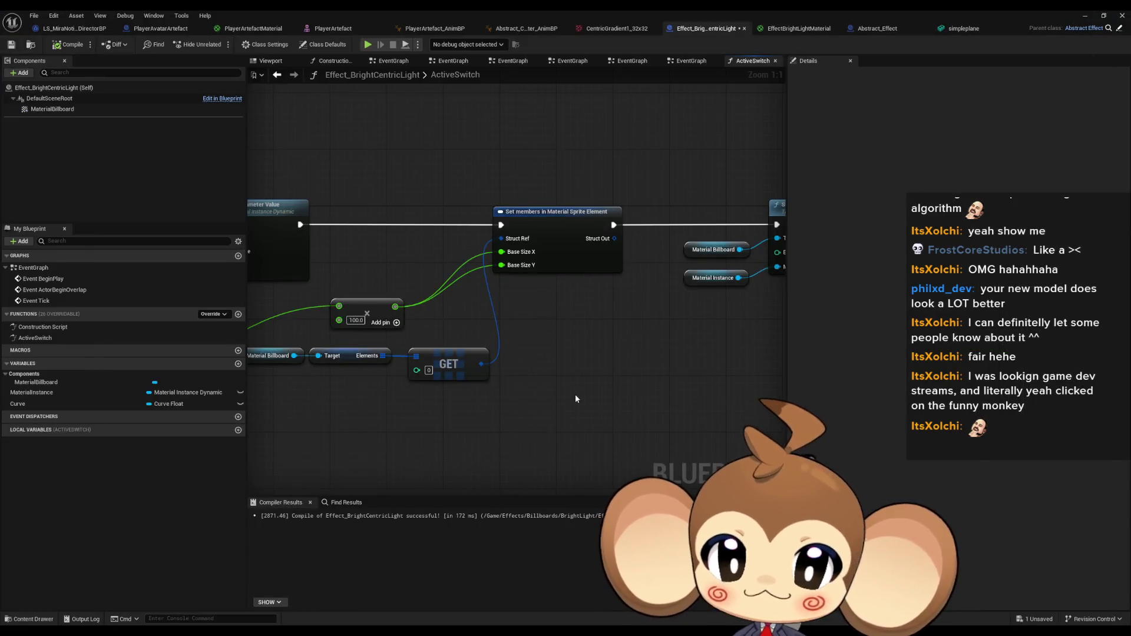
pyautogui.scroll(1, 575, 412)
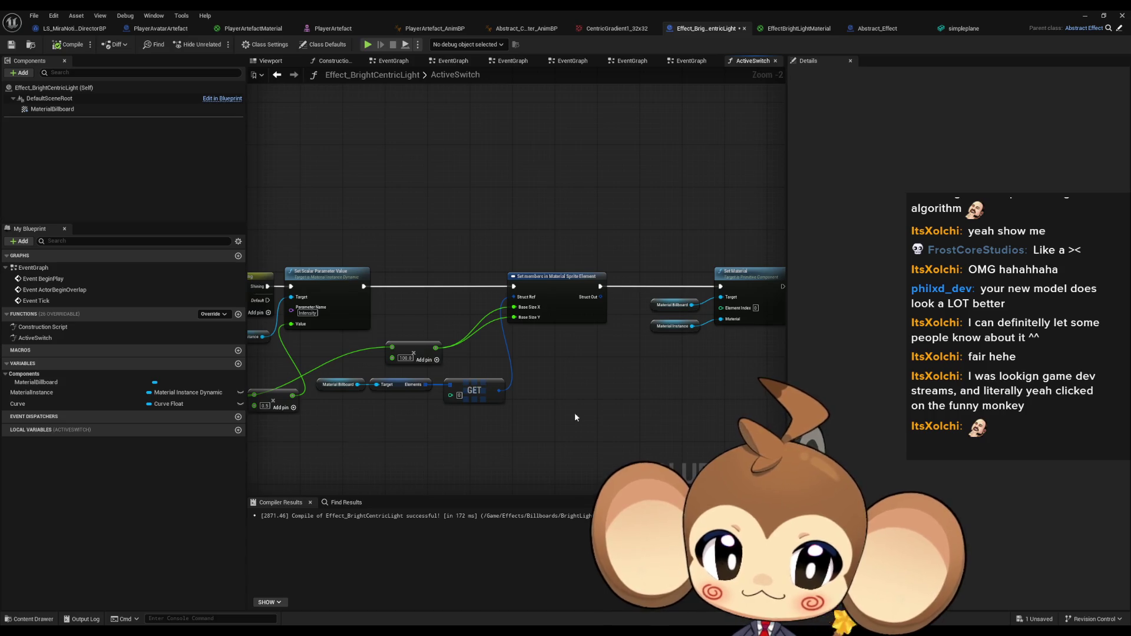
pyautogui.click(547, 324)
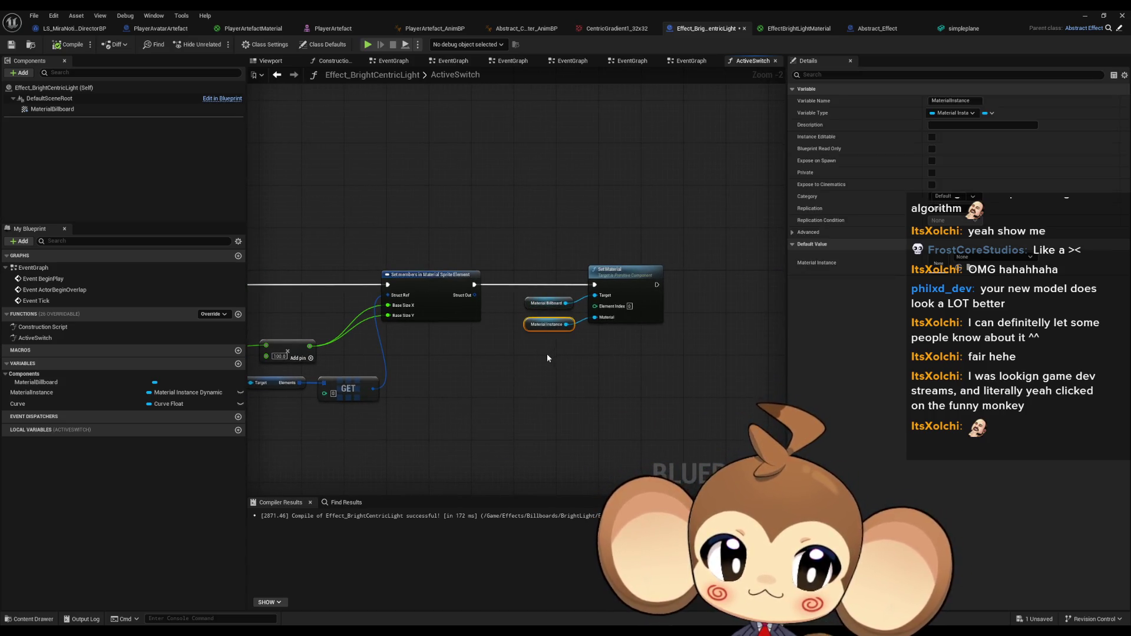
pyautogui.moveTo(547, 354); pyautogui.dragTo(581, 382)
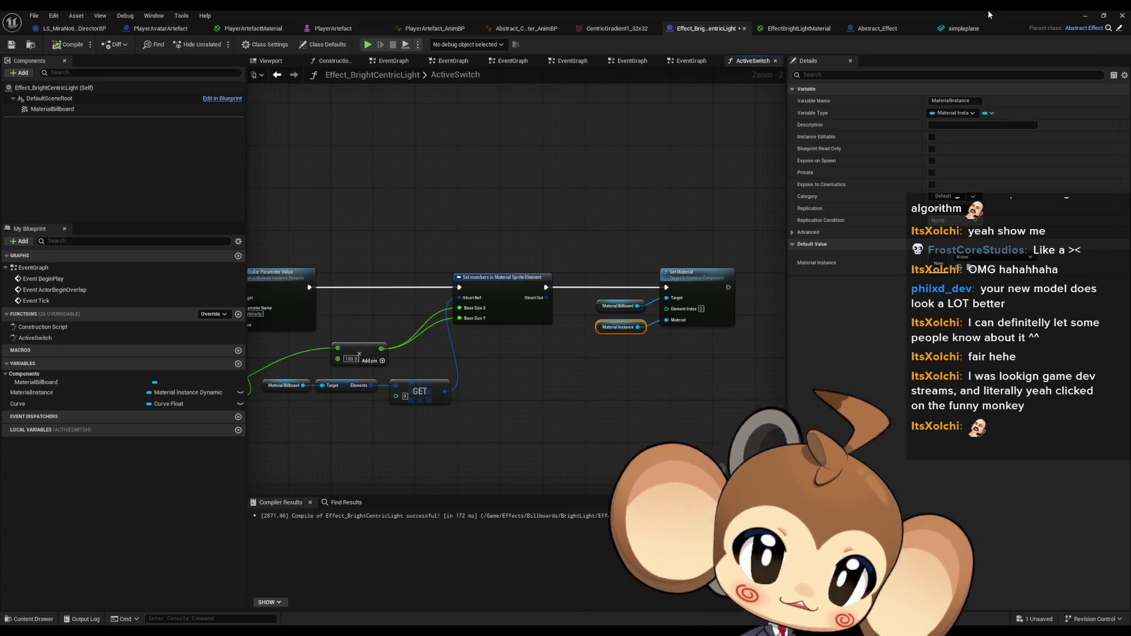
# Minimize the blueprint and open the 2D/Gradients folder in the Content Browser.
pyautogui.click(1077, 13)
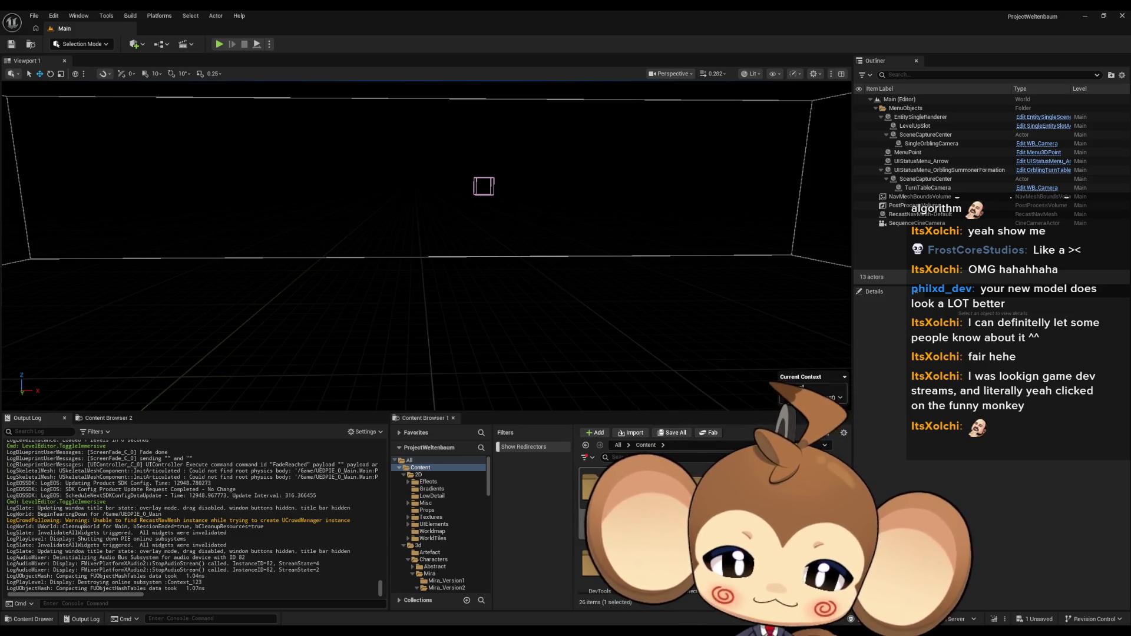
pyautogui.click(419, 474)
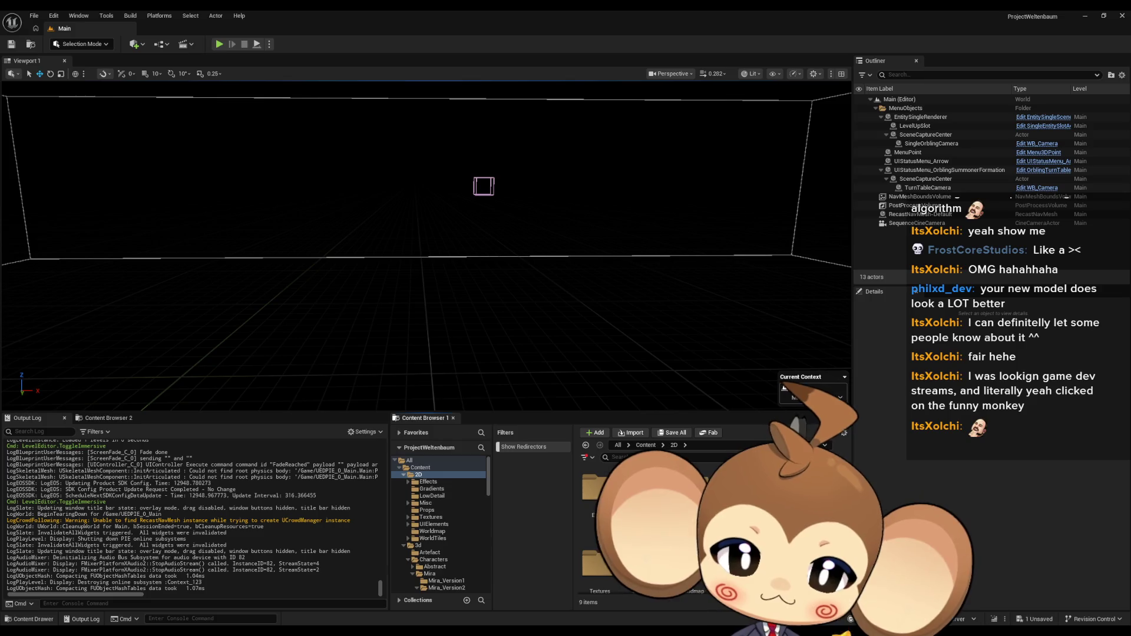
pyautogui.click(431, 488)
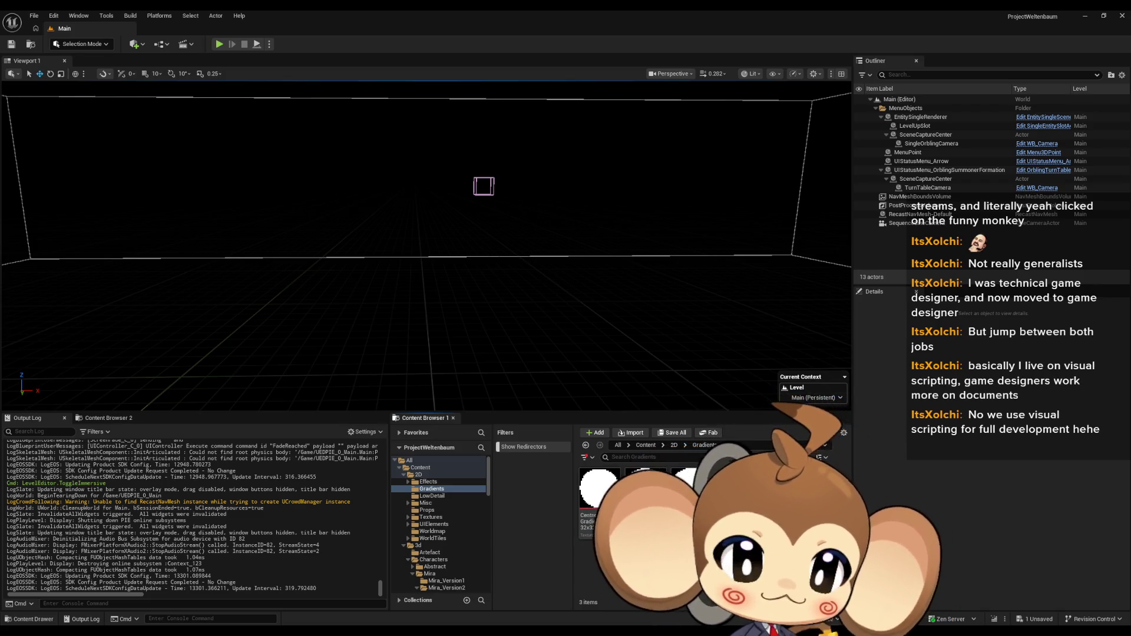
# Drag the CentricGradient1_64x64 PNG into the Gradients folder and open the imported texture.
pyautogui.moveTo(659, 507); pyautogui.dragTo(659, 506)
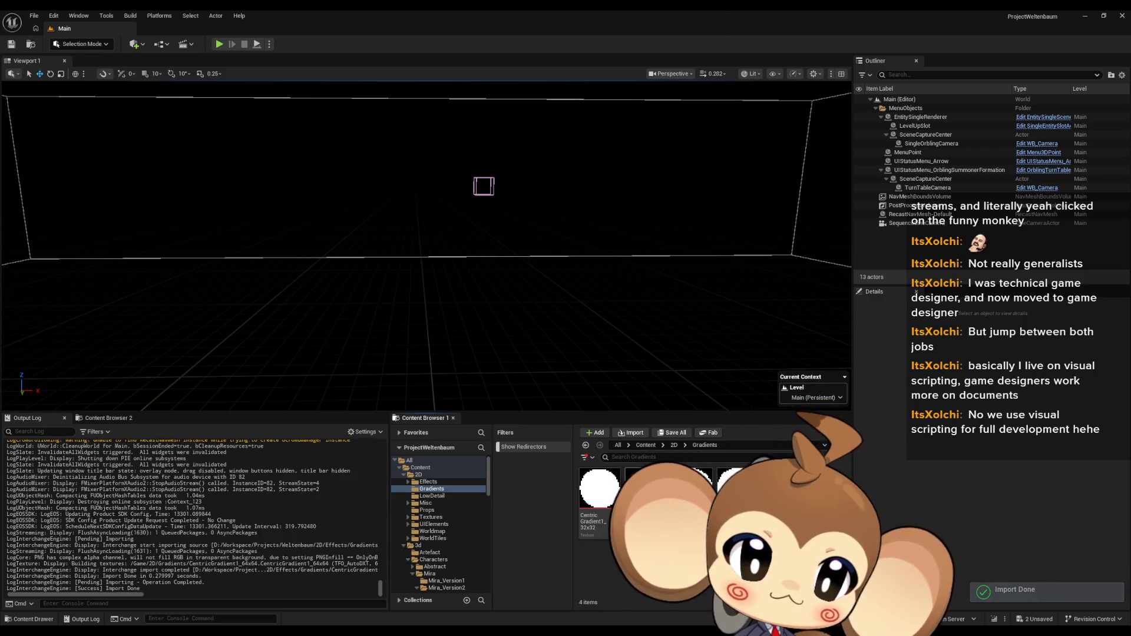
pyautogui.moveTo(642, 488)
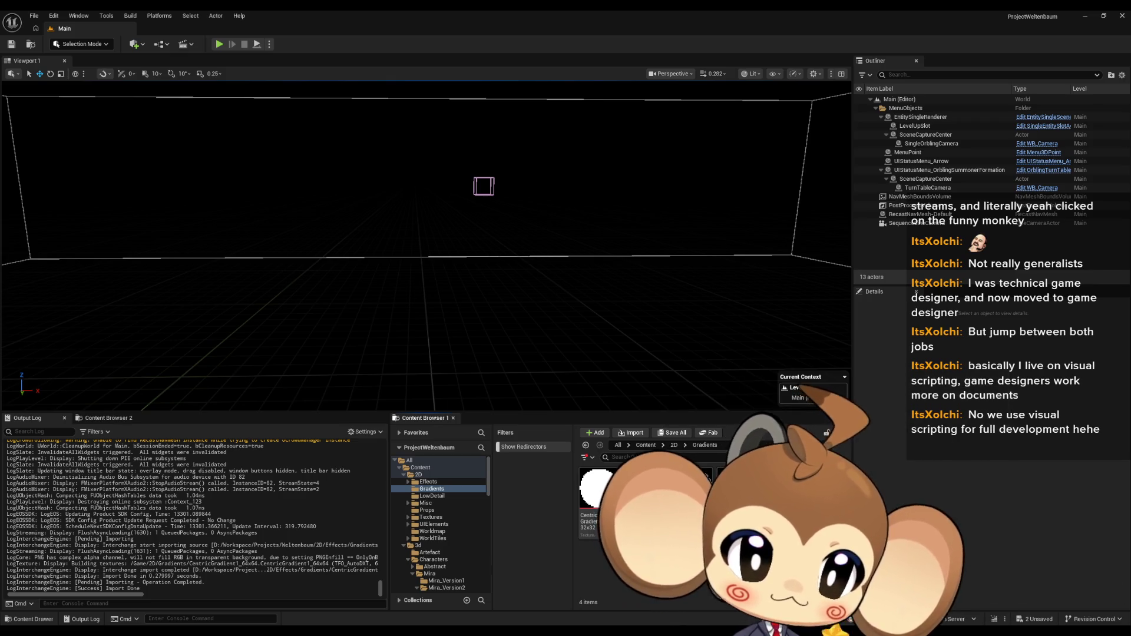
pyautogui.doubleClick(648, 489)
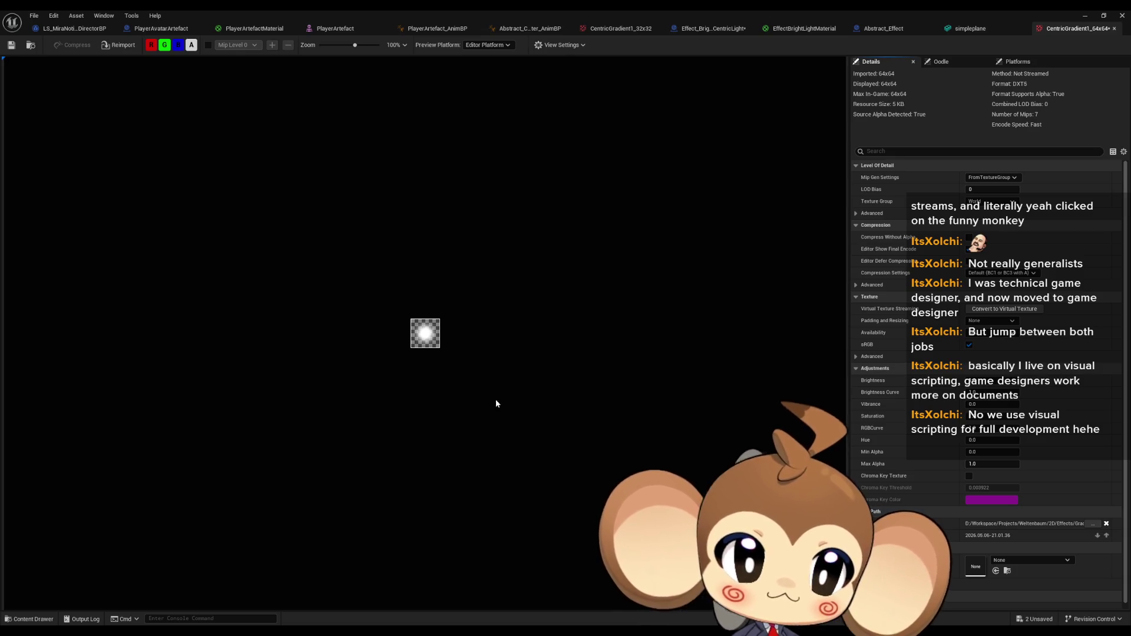
# Set CentricGradient1_64x64's Mip Gen Settings to NoMipmaps and review the Compression Settings choices.
pyautogui.click(995, 178)
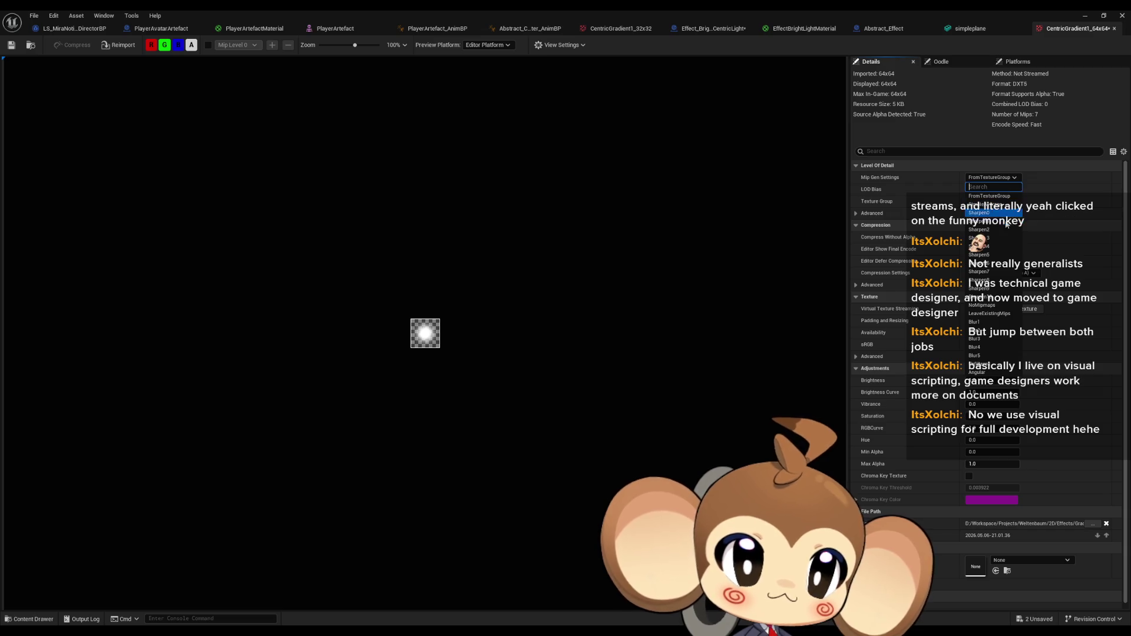
pyautogui.click(981, 305)
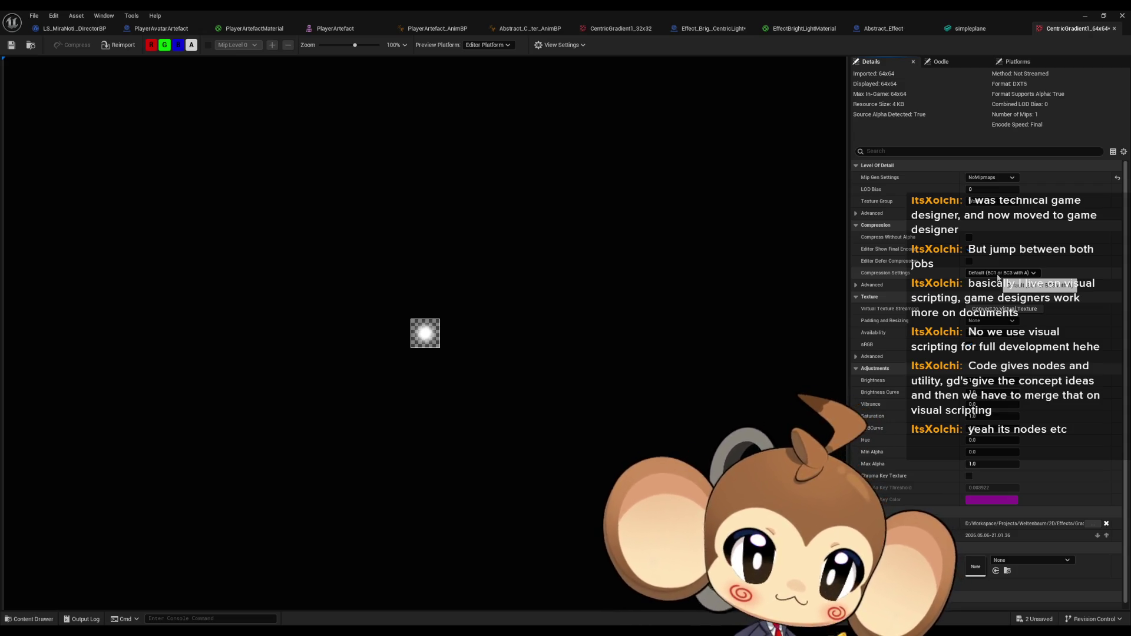
pyautogui.click(999, 274)
pyautogui.click(999, 275)
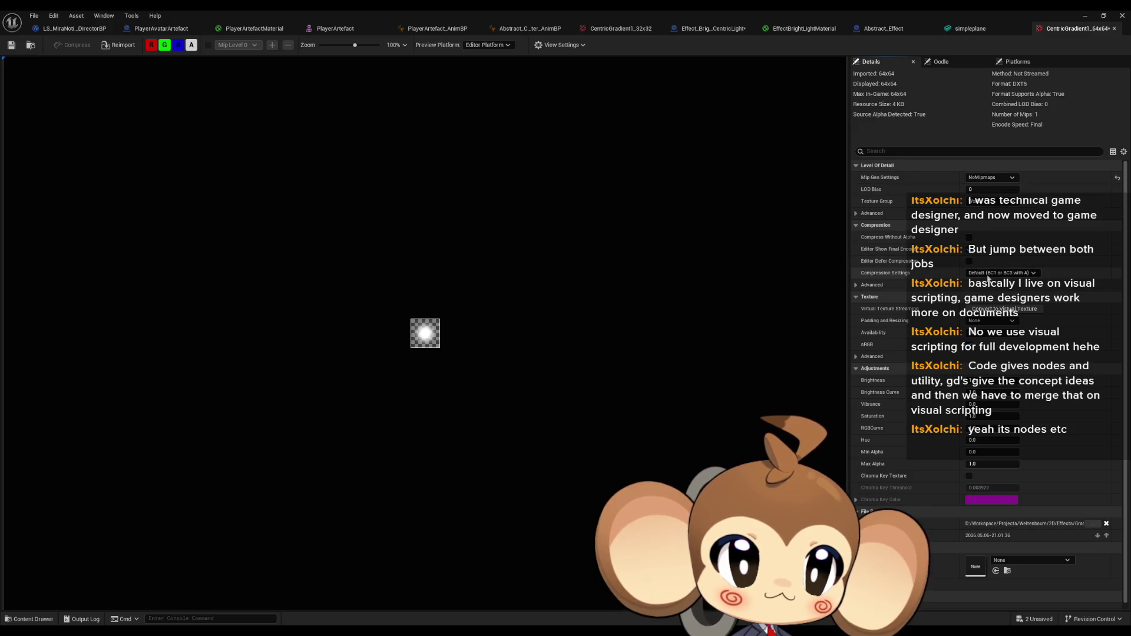
pyautogui.click(993, 274)
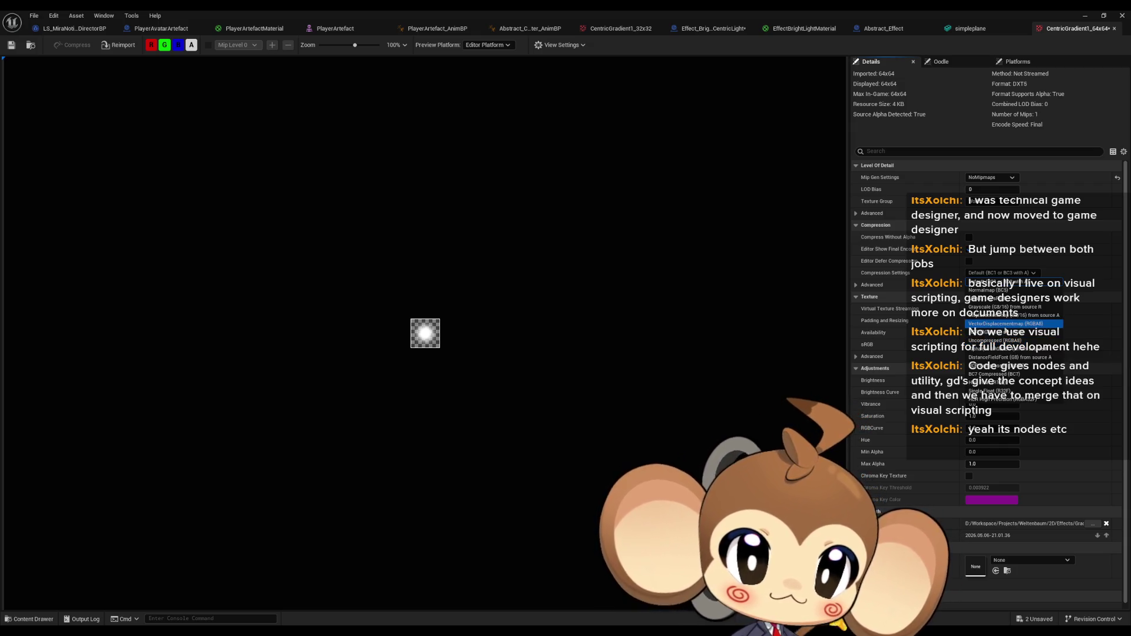
# Choose VectorDisplacementmap (RGBA8) compression for the 64x64 texture.
pyautogui.click(1004, 323)
pyautogui.scroll(-1, 973, 313)
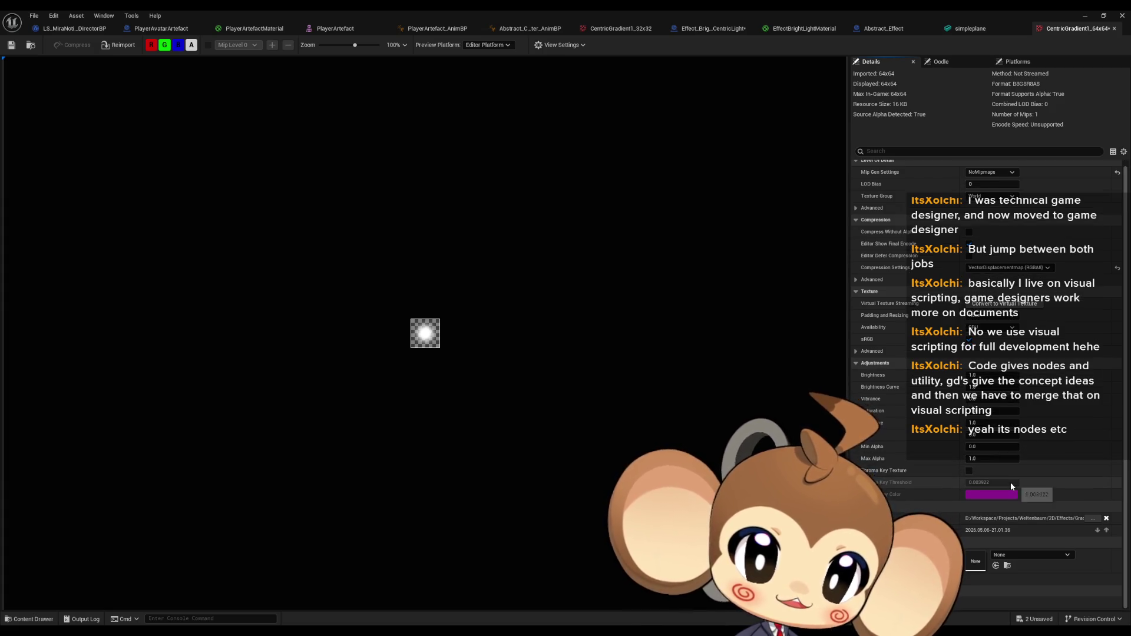
pyautogui.scroll(1, 972, 312)
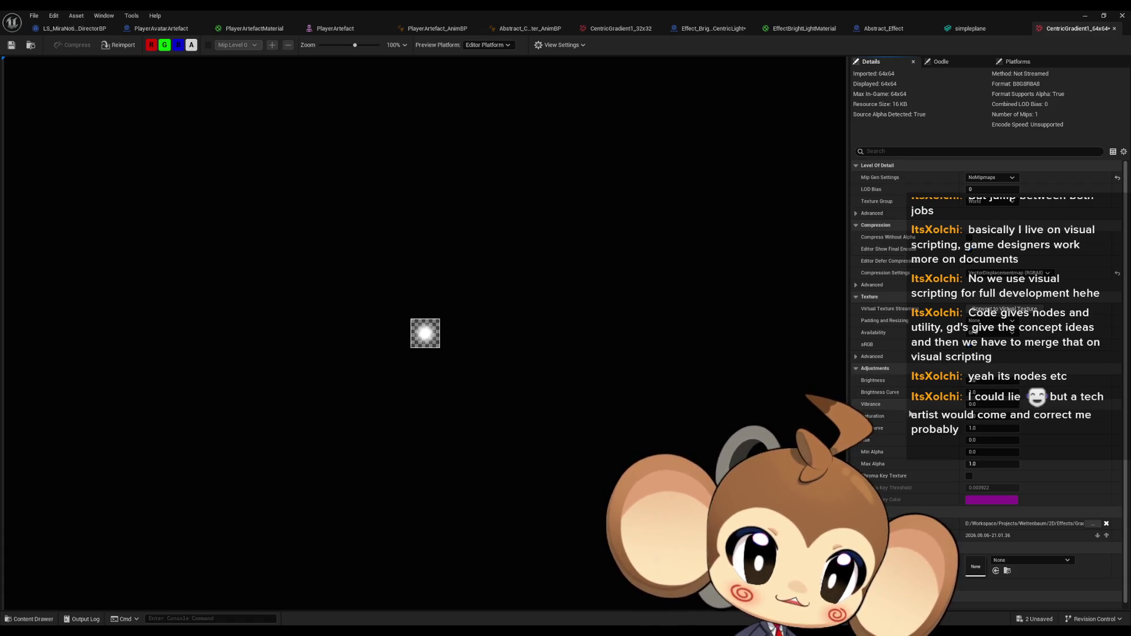
pyautogui.scroll(-1, 916, 427)
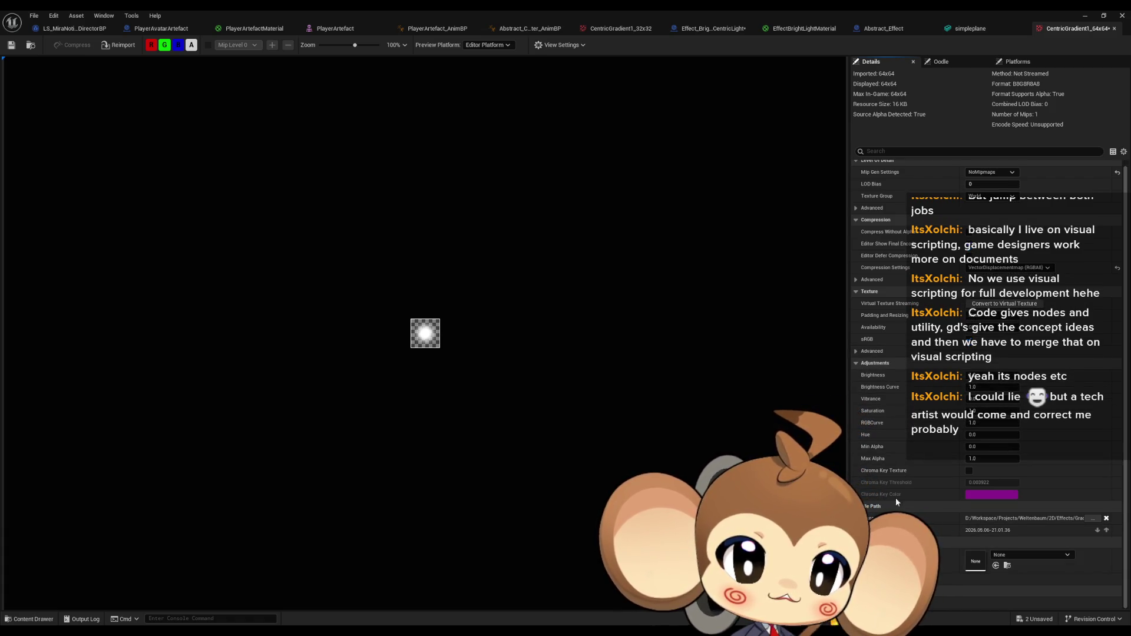
# Set the texture filter to Nearest under the Advanced texture properties.
pyautogui.click(856, 352)
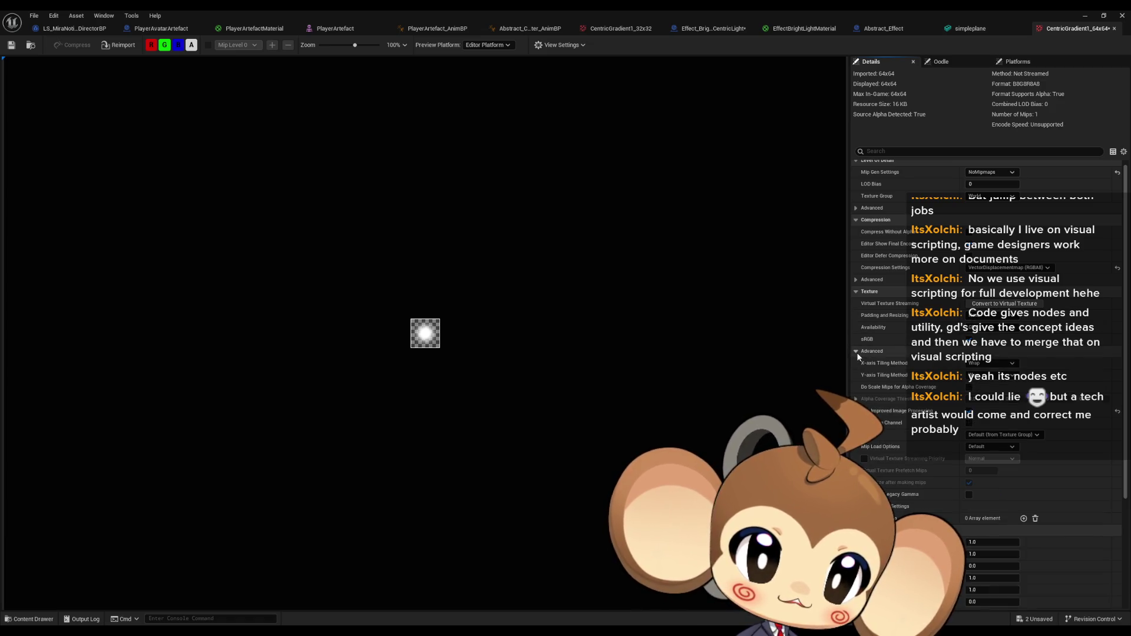
pyautogui.click(998, 434)
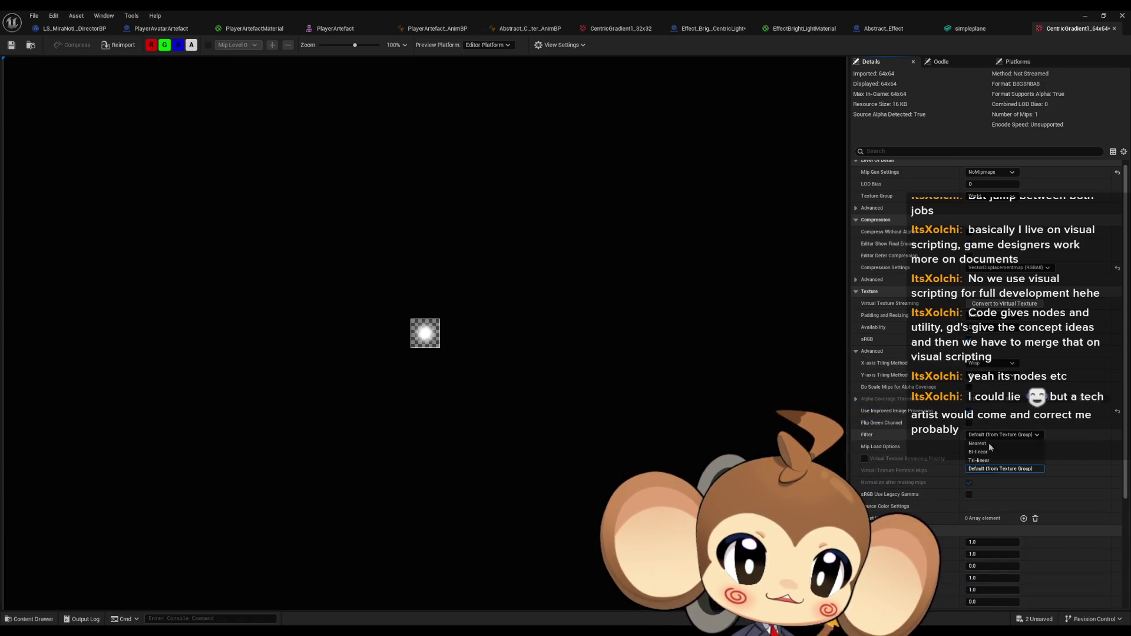
pyautogui.click(988, 444)
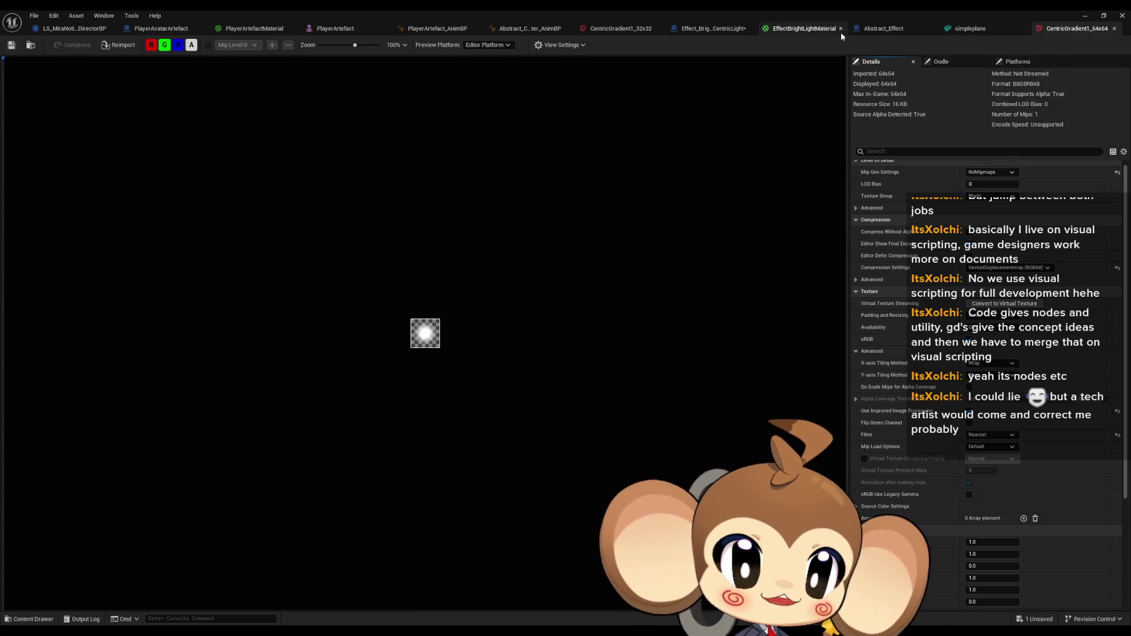
pyautogui.click(825, 28)
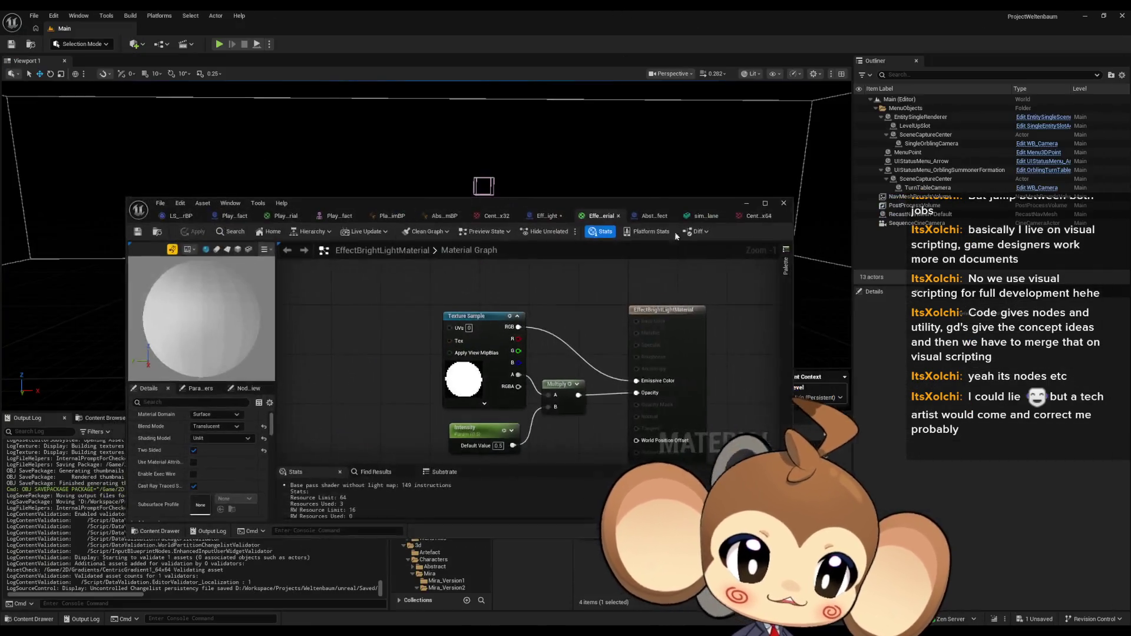
# Drop the CentricGradient1_64x64 texture into the material graph as a Texture Sample node.
pyautogui.doubleClick(614, 9)
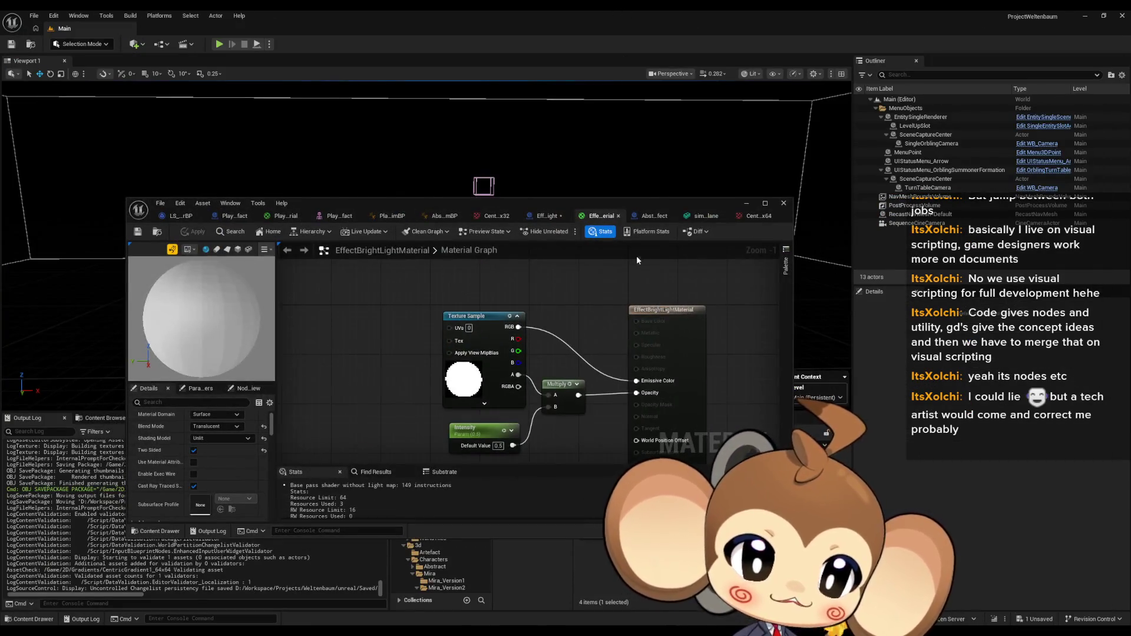
pyautogui.moveTo(618, 205); pyautogui.dragTo(372, 203)
pyautogui.moveTo(598, 489)
pyautogui.mouseDown()
pyautogui.moveTo(310, 459)
pyautogui.moveTo(306, 406)
pyautogui.moveTo(327, 353)
pyautogui.moveTo(312, 305)
pyautogui.moveTo(260, 262)
pyautogui.mouseUp()
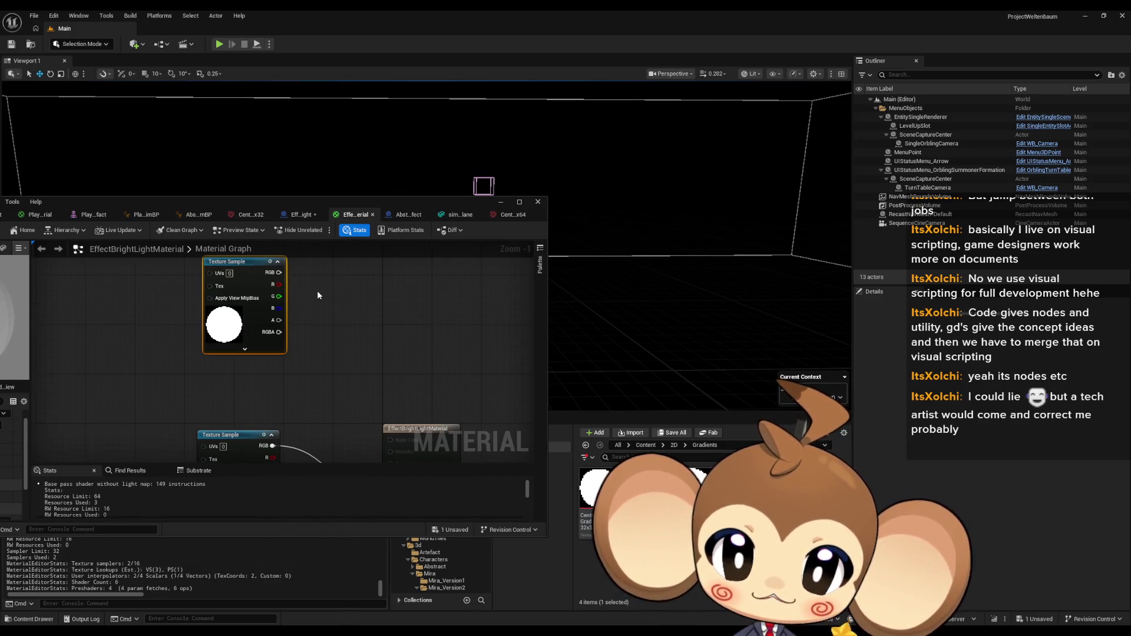
pyautogui.doubleClick(521, 211)
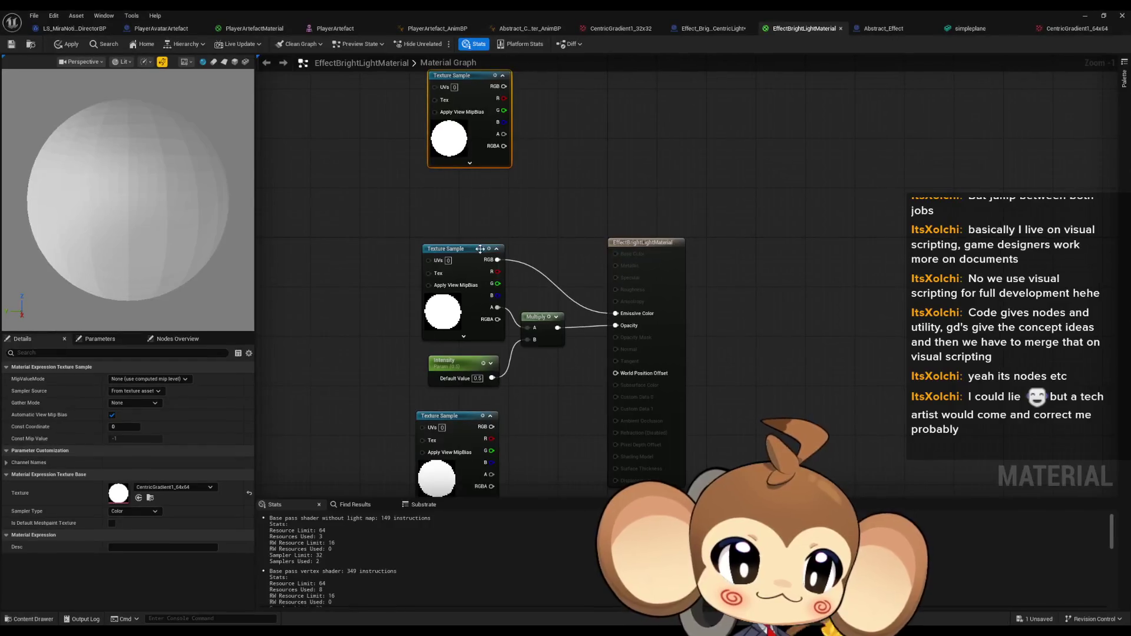
pyautogui.moveTo(529, 261); pyautogui.dragTo(566, 291)
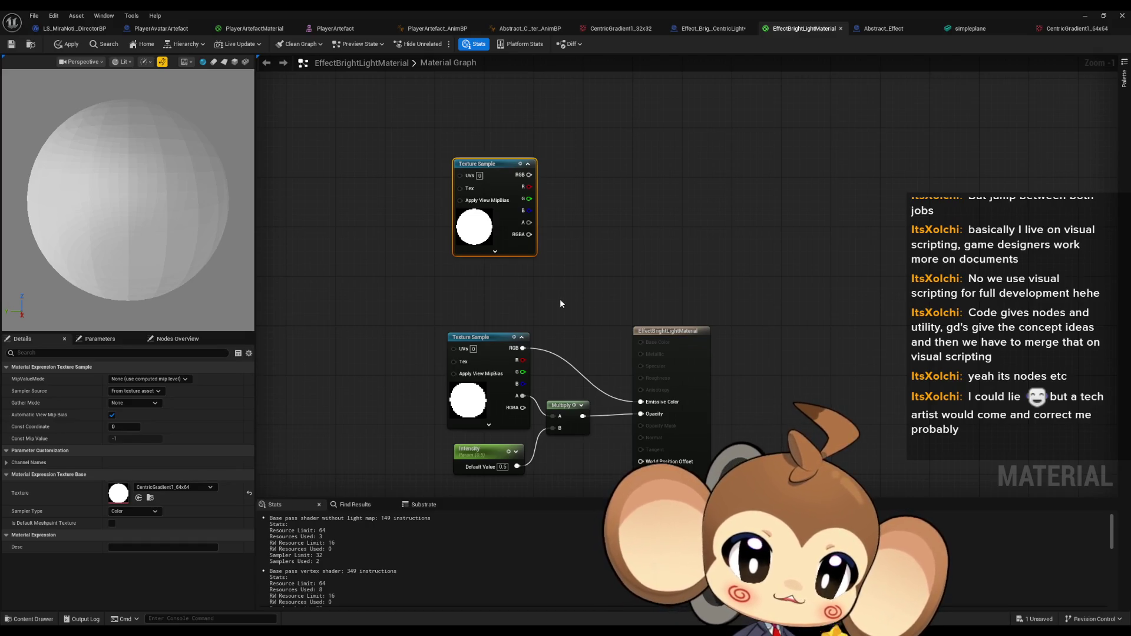
pyautogui.scroll(1, 560, 302)
pyautogui.moveTo(560, 301); pyautogui.dragTo(560, 238)
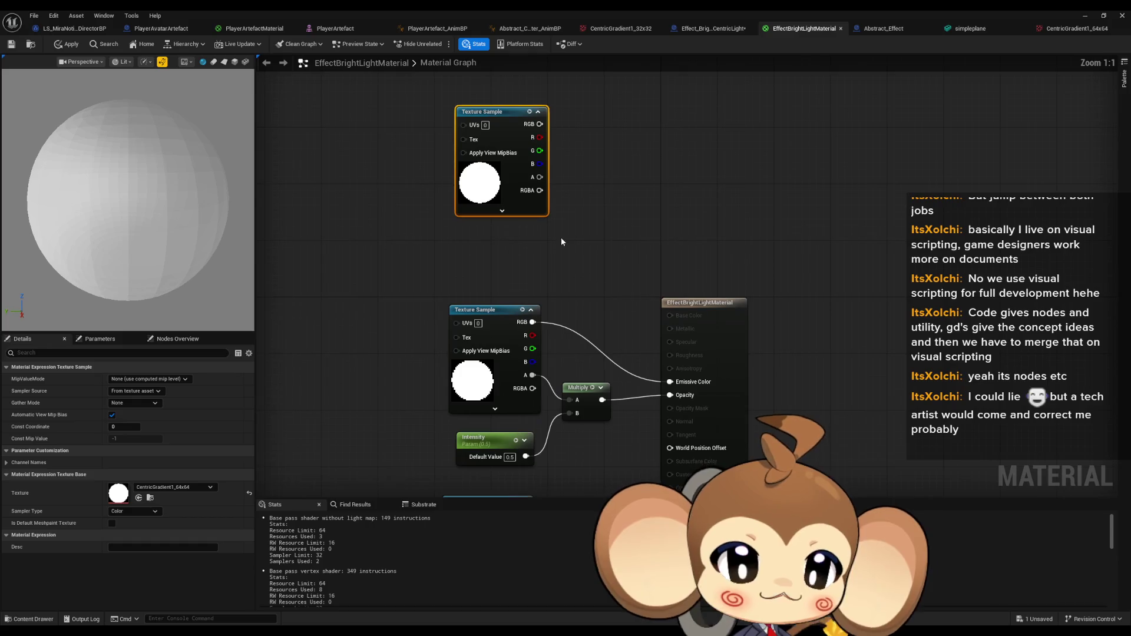
pyautogui.moveTo(514, 205)
pyautogui.mouseDown()
pyautogui.moveTo(537, 258)
pyautogui.moveTo(666, 328)
pyautogui.moveTo(574, 388)
pyautogui.mouseUp()
# Wire the texture's alpha to Multiply A and its RGB to Emissive Color.
pyautogui.moveTo(563, 171); pyautogui.dragTo(672, 372)
pyautogui.moveTo(620, 265); pyautogui.dragTo(673, 249)
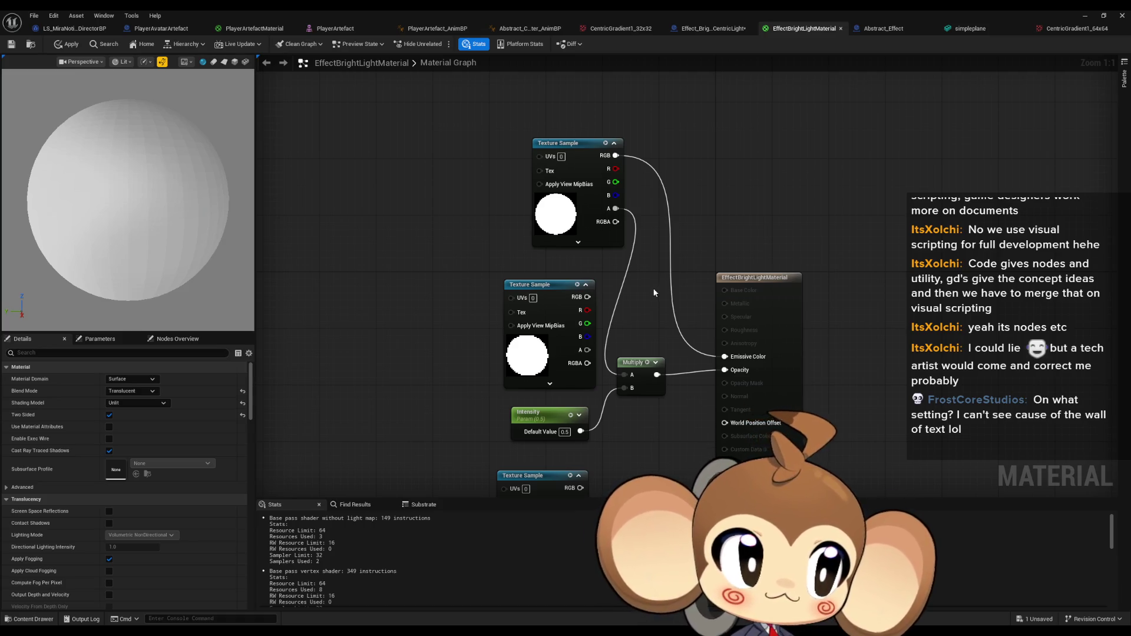
pyautogui.moveTo(631, 302); pyautogui.dragTo(640, 290)
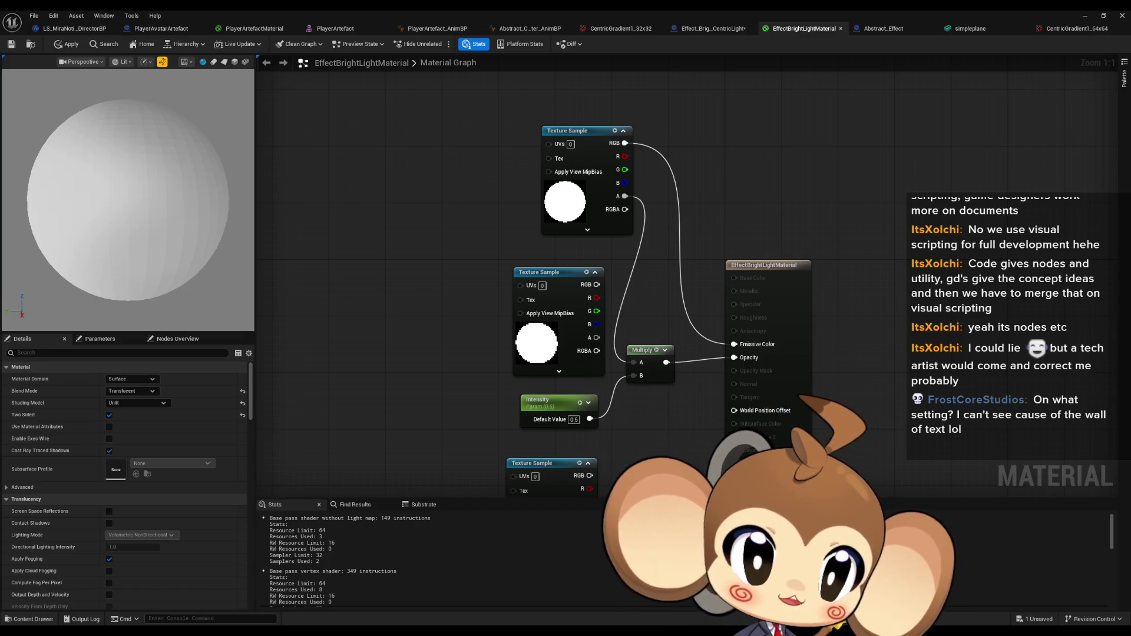
pyautogui.click(596, 30)
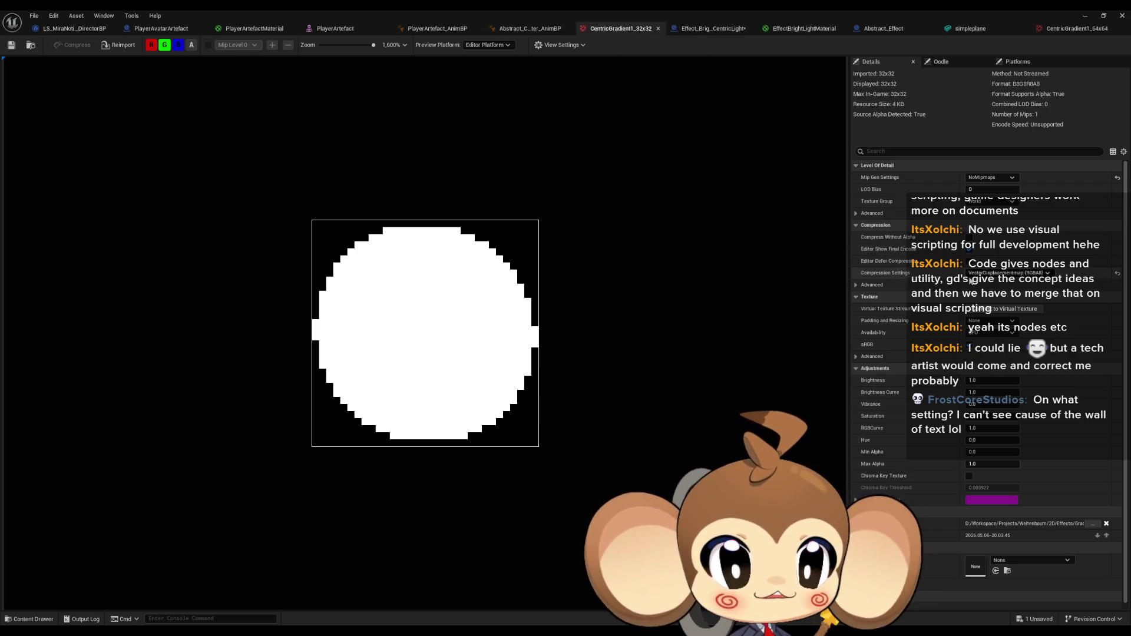
# Check the 32x32 texture's compression options, then reopen CentricGradient1_64x64.
pyautogui.click(1001, 274)
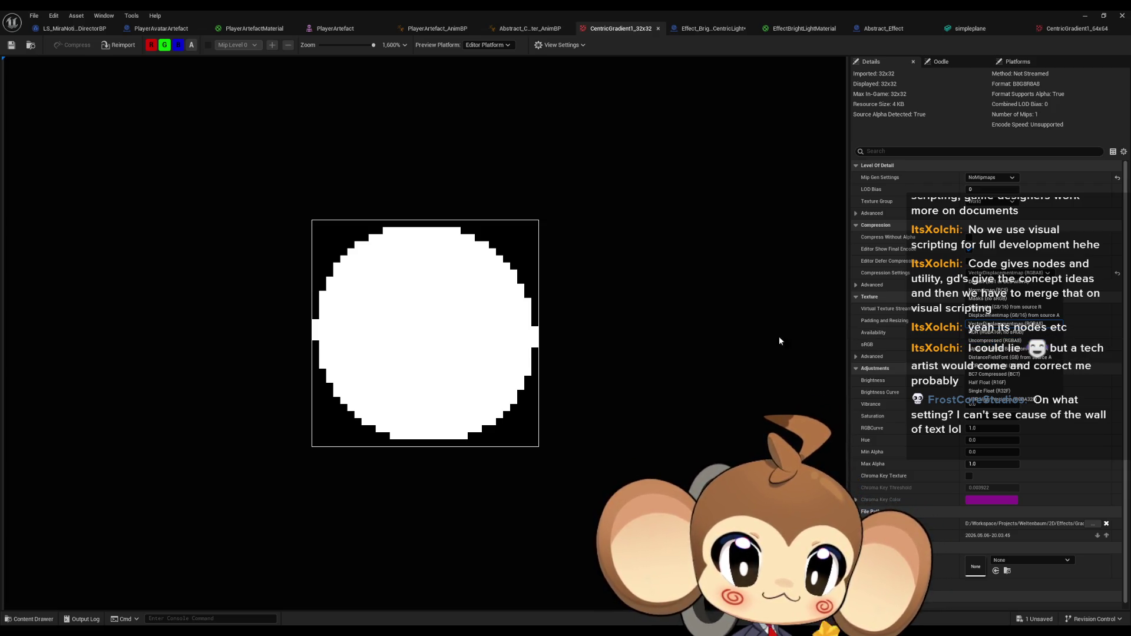
pyautogui.click(750, 338)
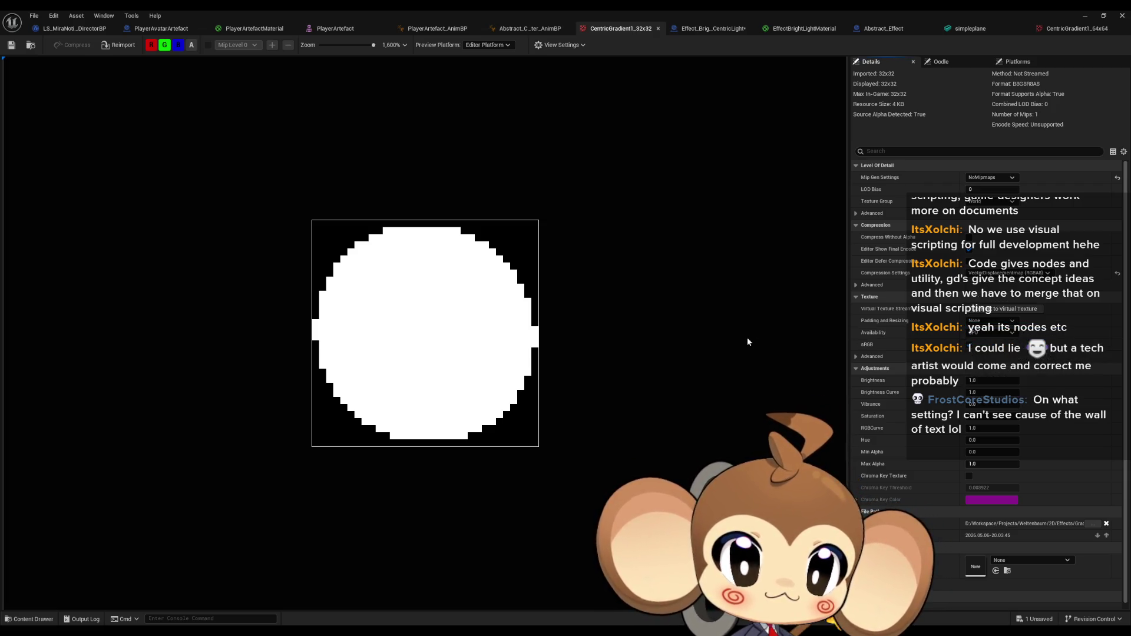
pyautogui.click(1085, 18)
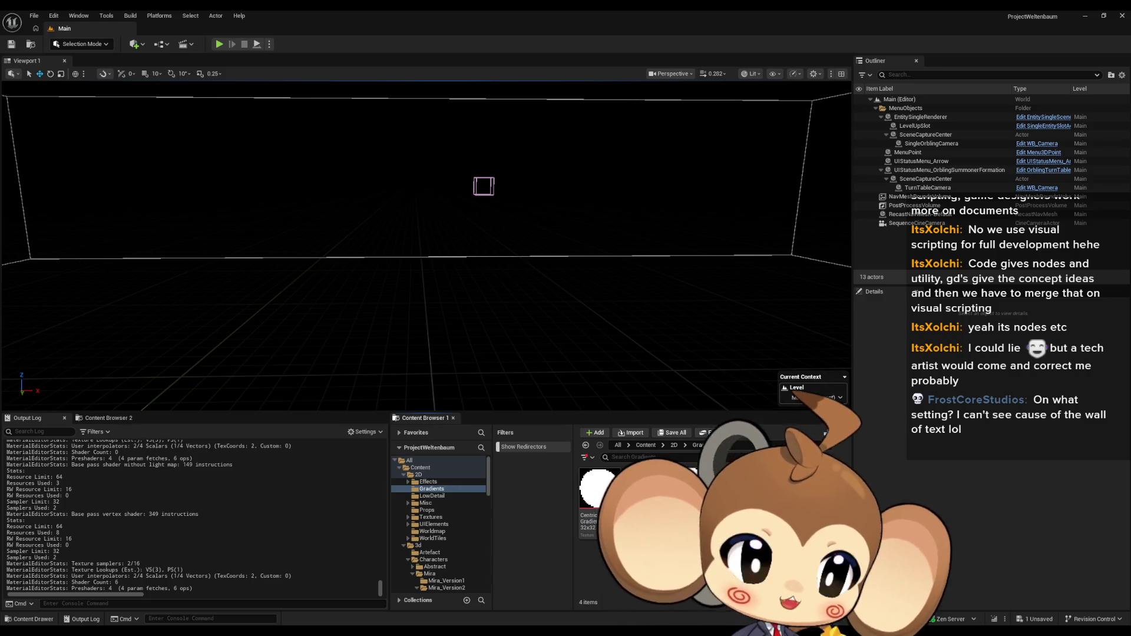
pyautogui.doubleClick(600, 488)
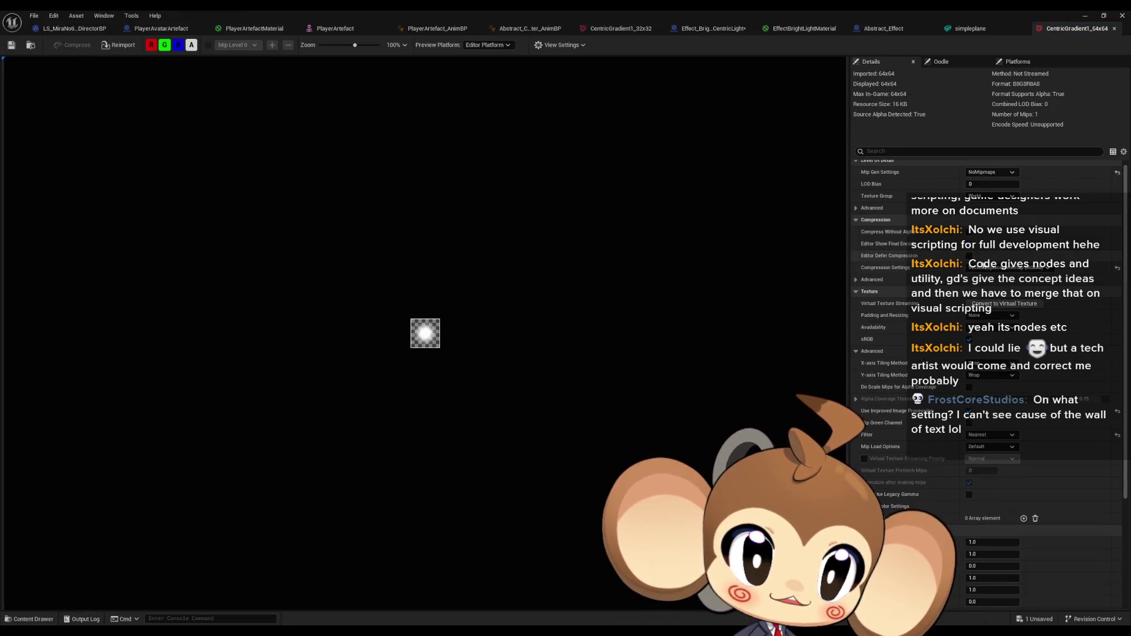
# Set the 64x64 texture's compression to VectorDisplacementmap (RGBA8) and restore its editor window.
pyautogui.click(982, 267)
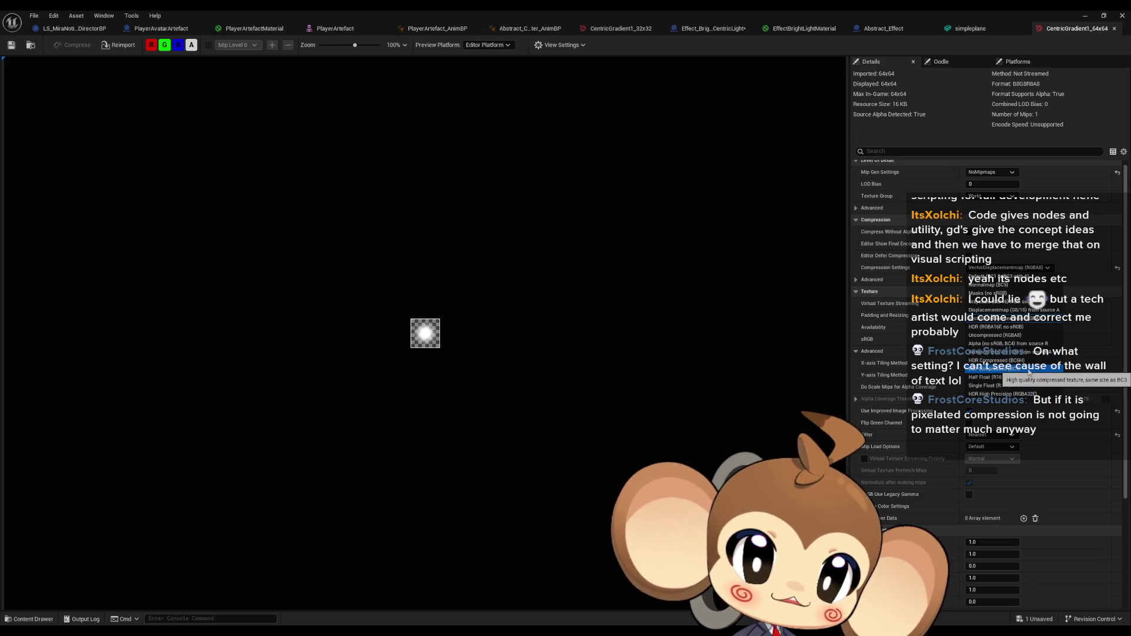
pyautogui.click(1025, 368)
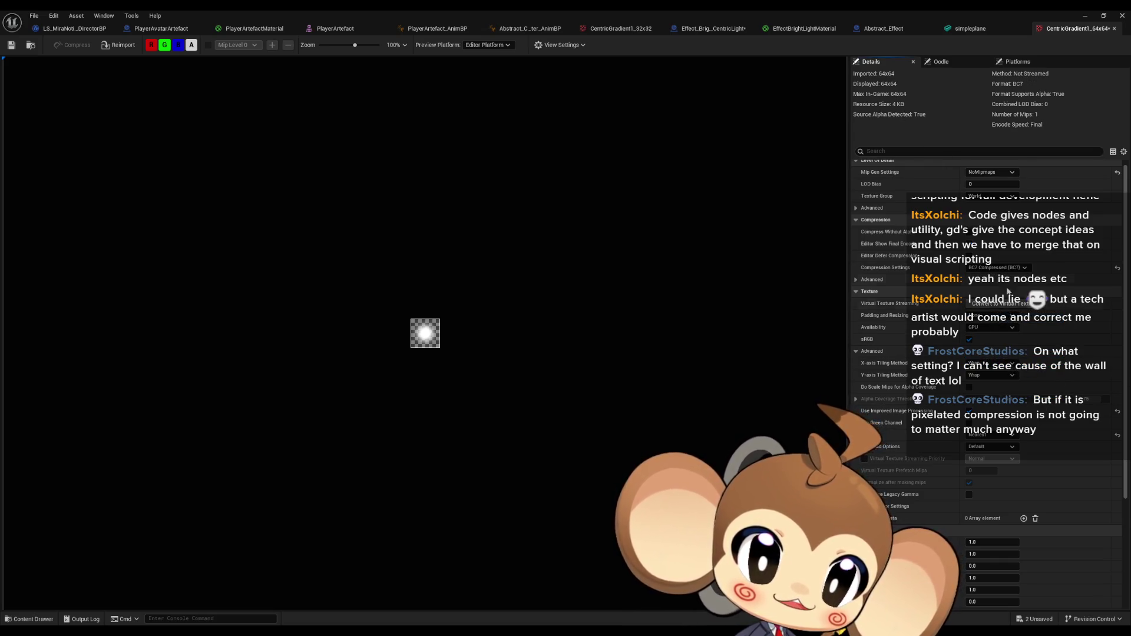
pyautogui.click(997, 267)
pyautogui.click(1006, 340)
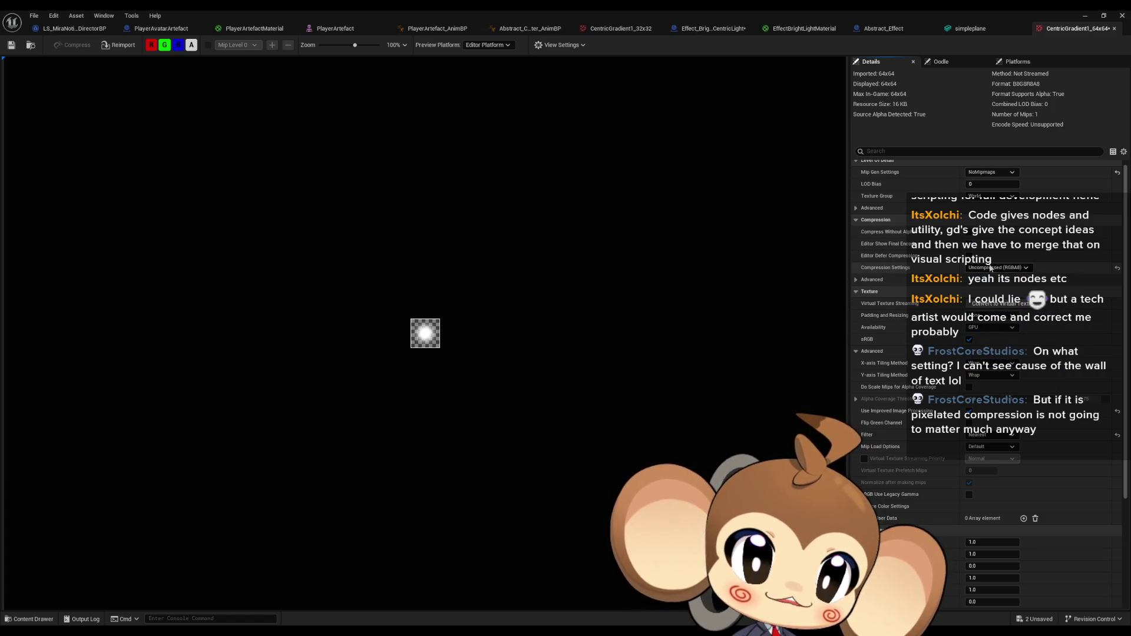
pyautogui.click(997, 267)
pyautogui.click(1007, 319)
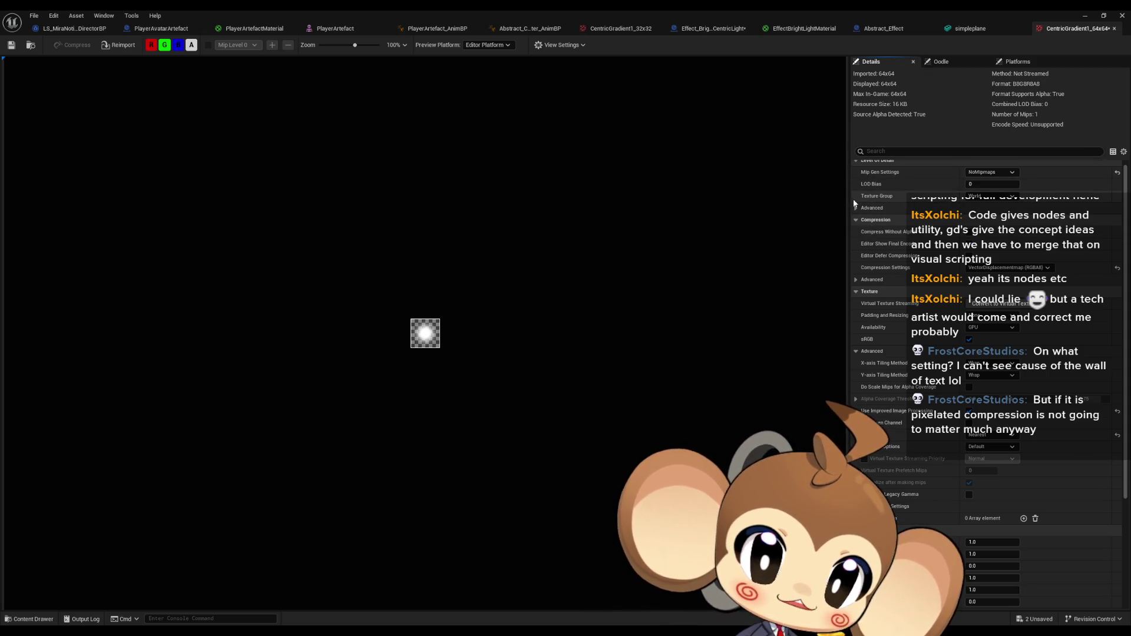
pyautogui.scroll(10, 423, 346)
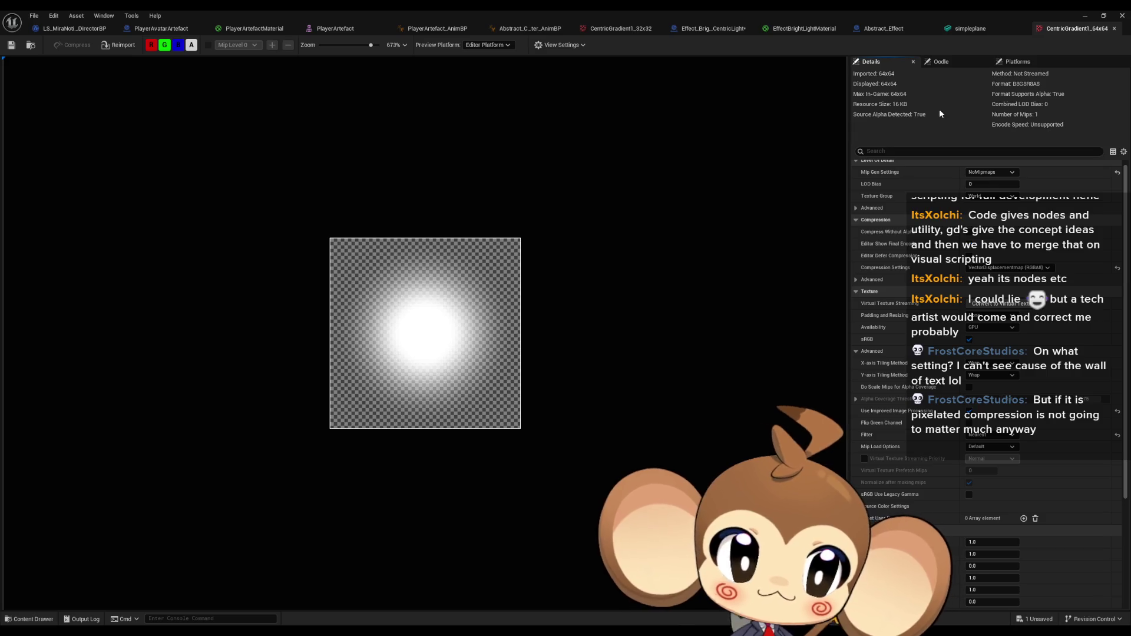
pyautogui.click(1086, 17)
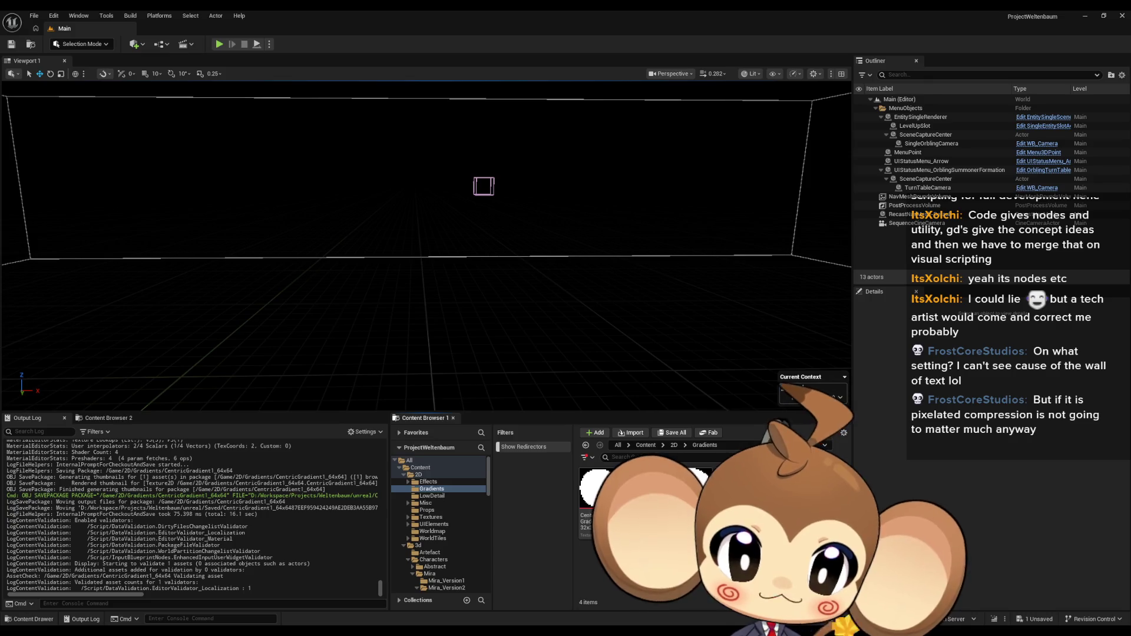
pyautogui.moveTo(472, 633)
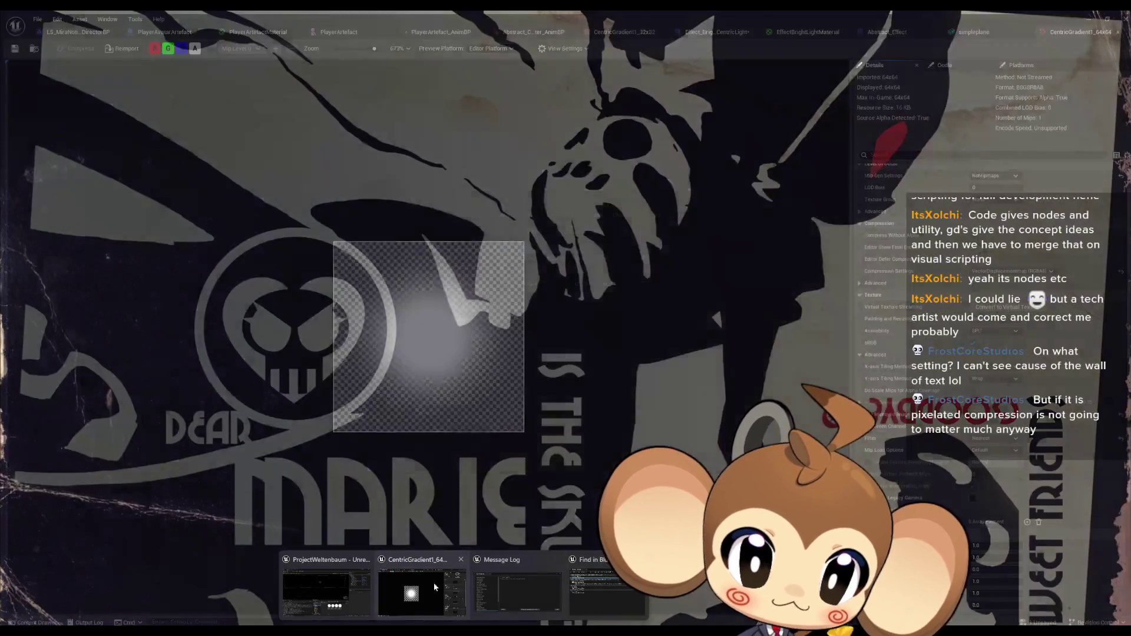
pyautogui.click(434, 582)
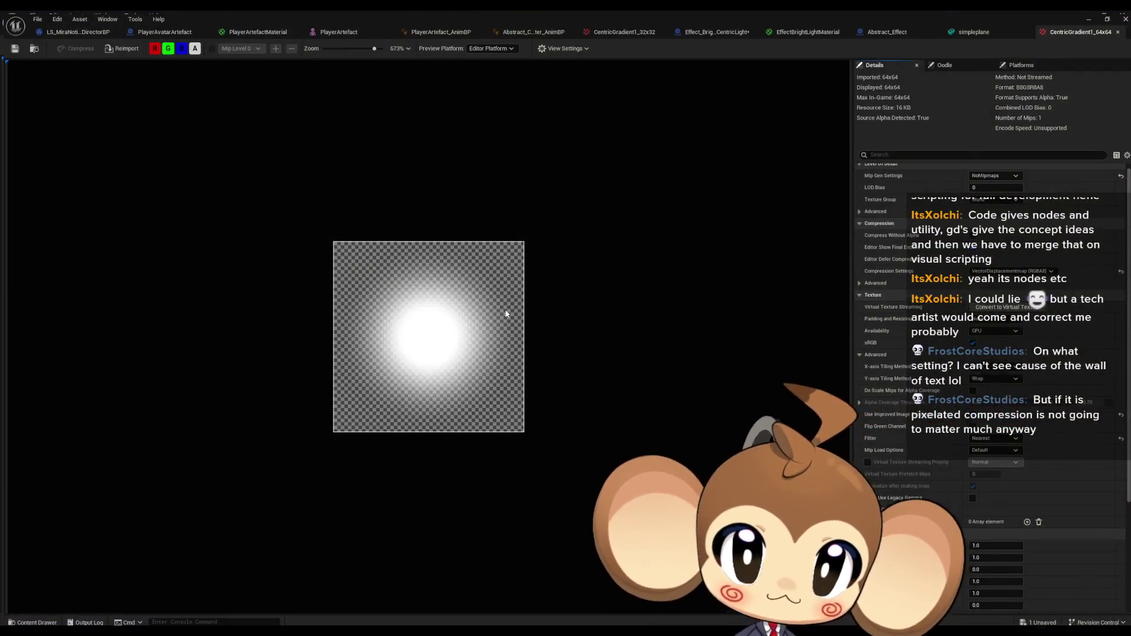
# Check which texture EffectBrightLightMaterial's top Texture Sample uses, then return to full-screen play.
pyautogui.click(256, 27)
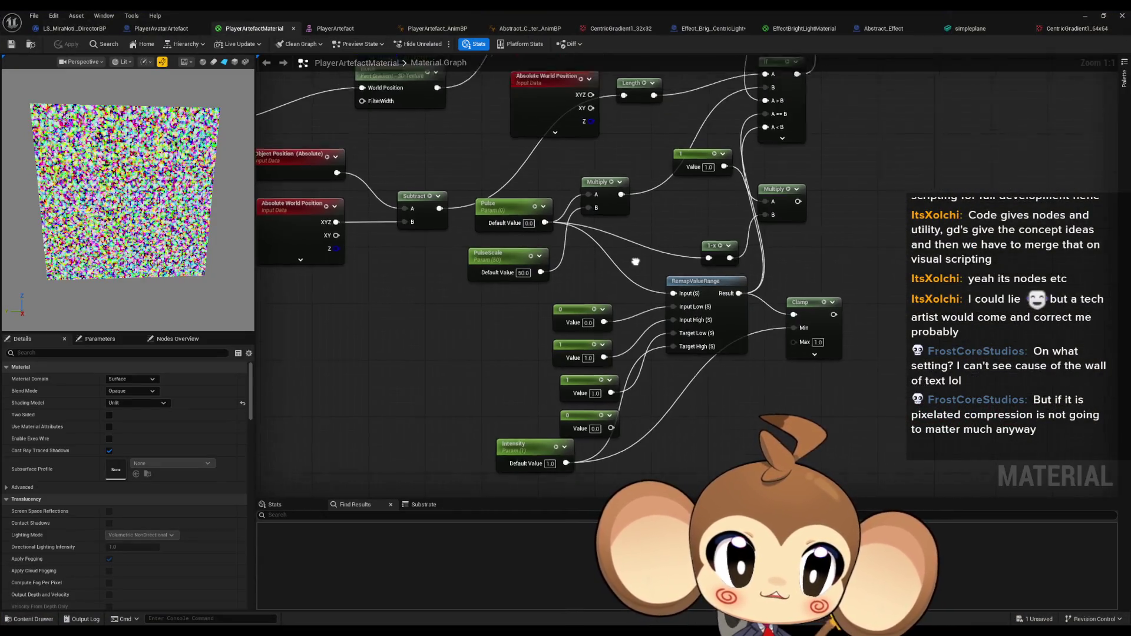
pyautogui.click(795, 28)
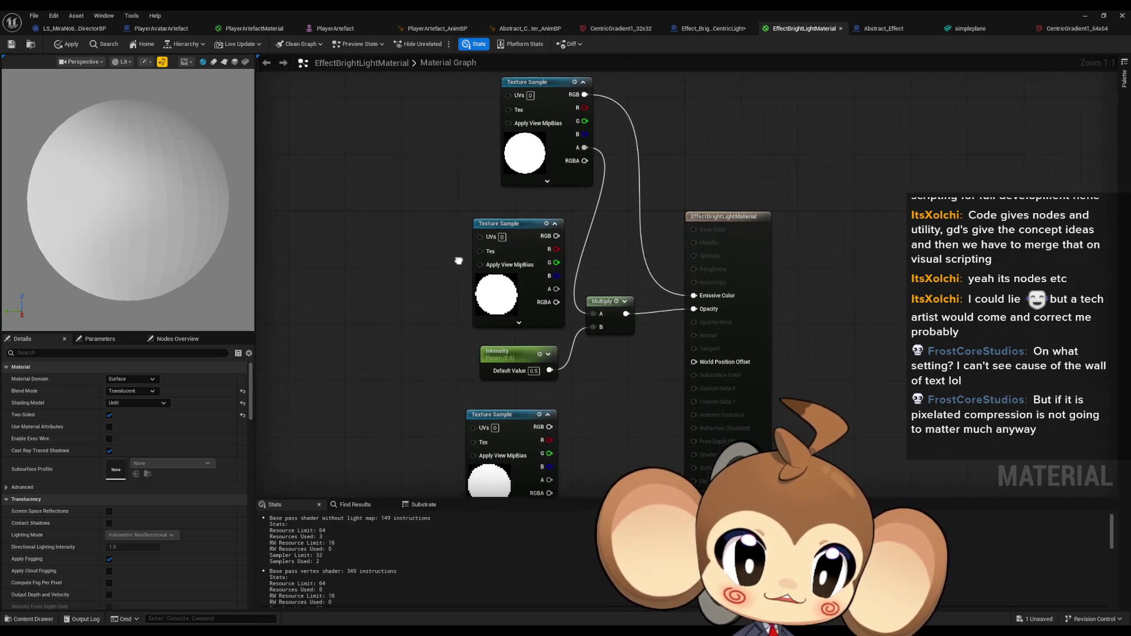
pyautogui.click(494, 221)
pyautogui.click(533, 101)
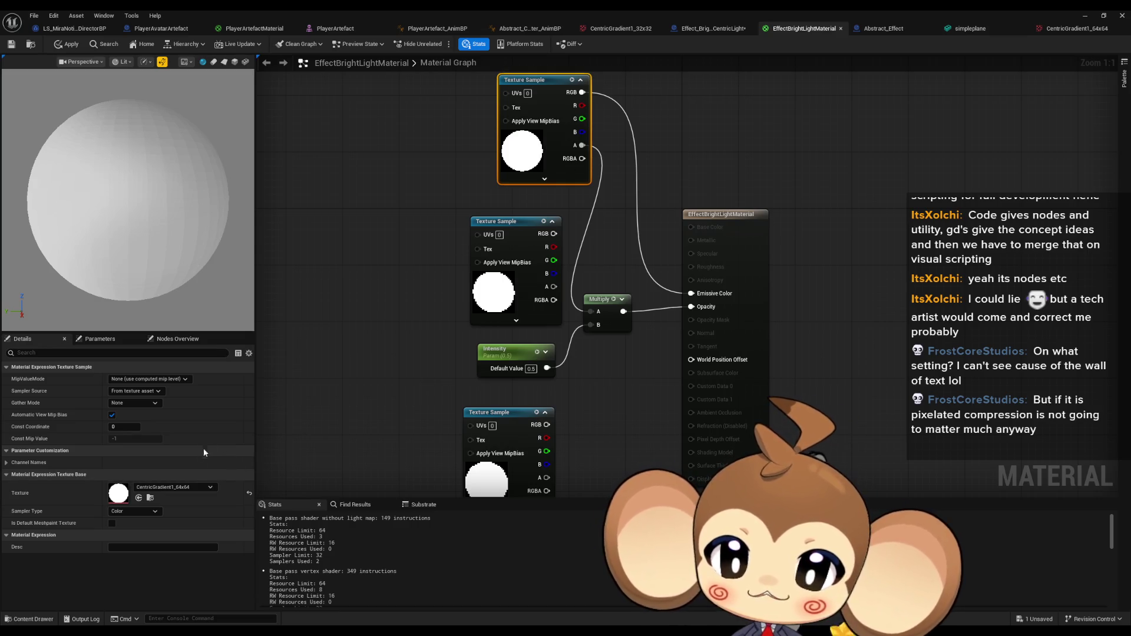
pyautogui.click(617, 258)
pyautogui.click(1087, 14)
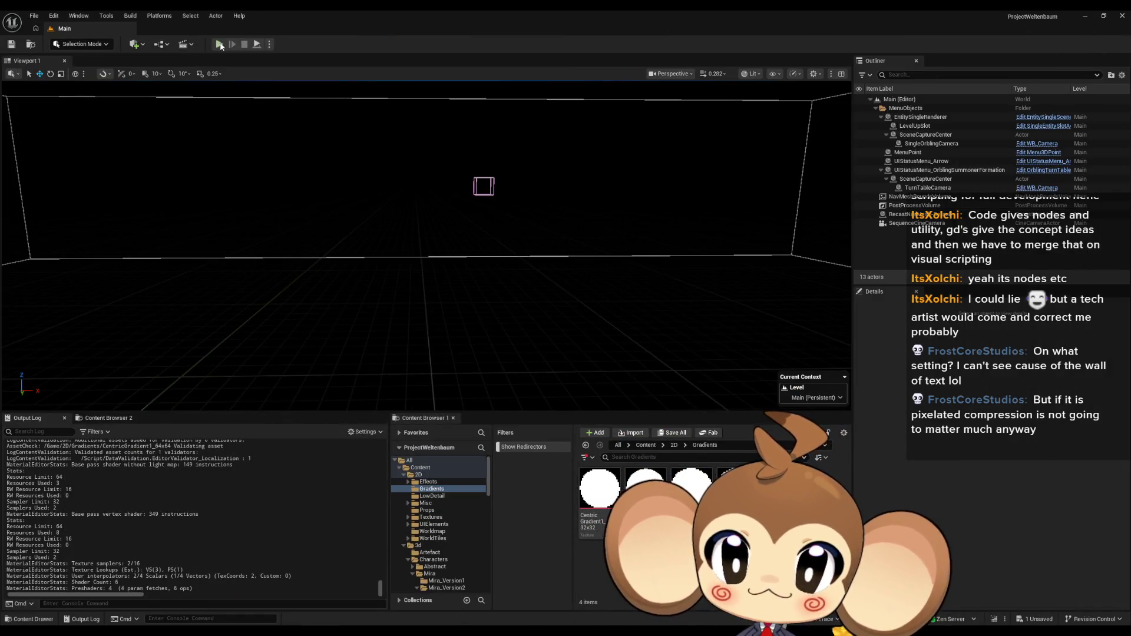
pyautogui.press('F11')
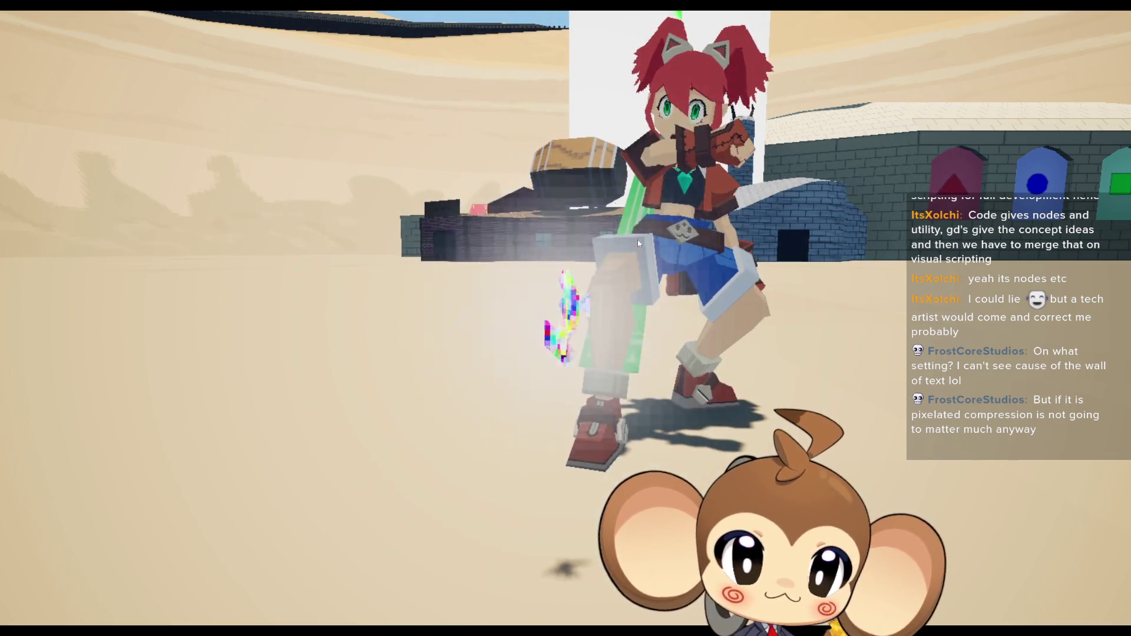
# Exit full-screen, stop the play session, and maximize the EffectBrightLightMaterial editor again.
pyautogui.press('F11')
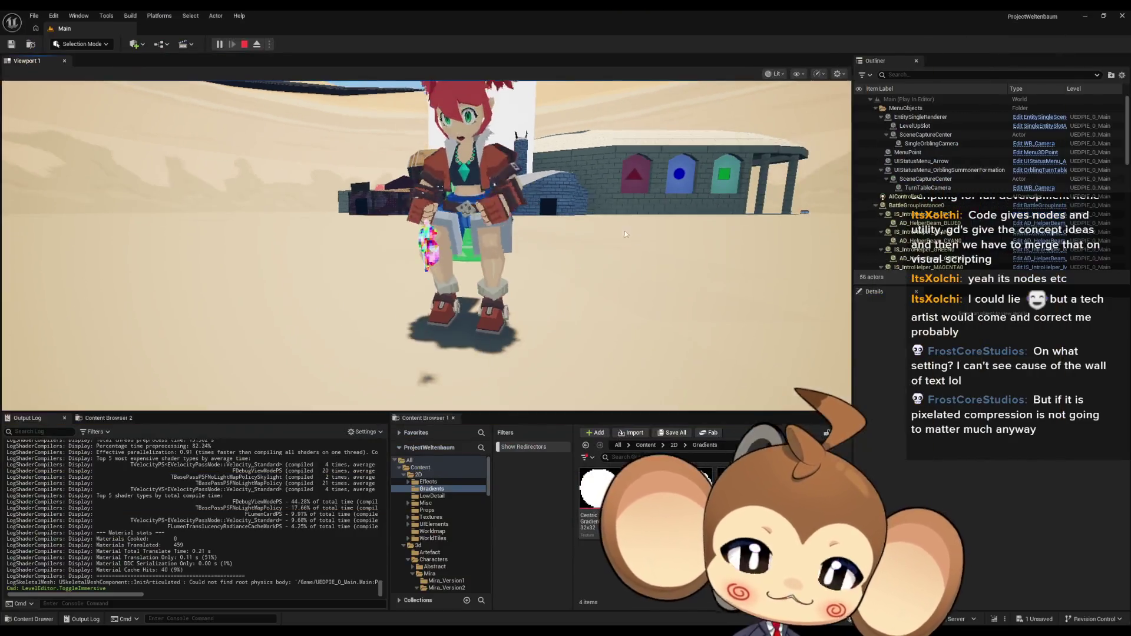
pyautogui.click(245, 44)
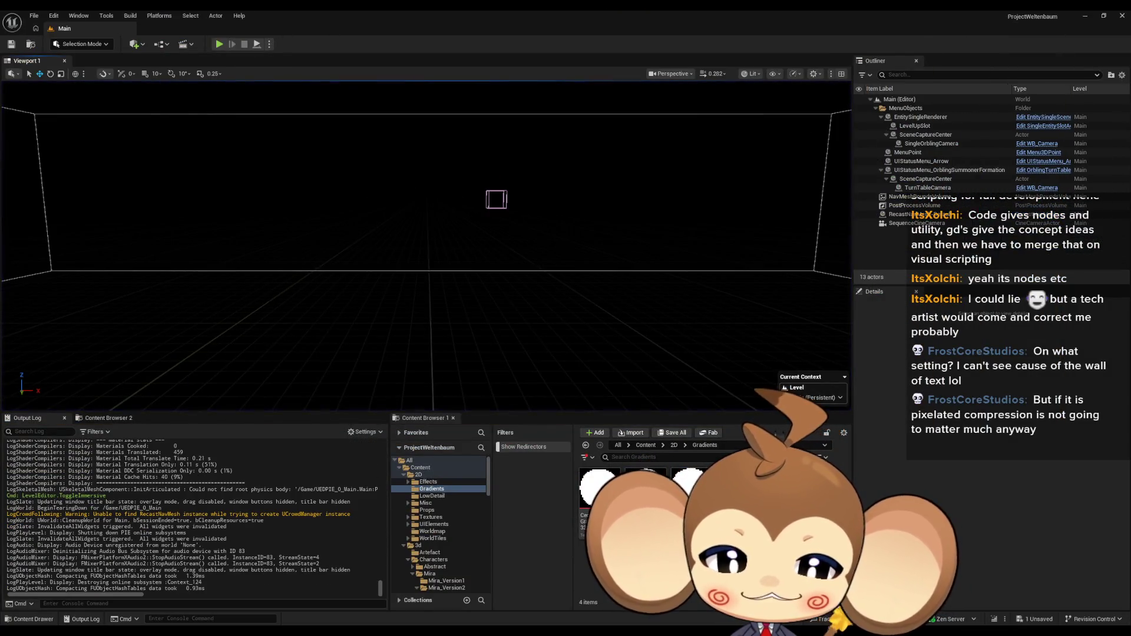
pyautogui.click(524, 603)
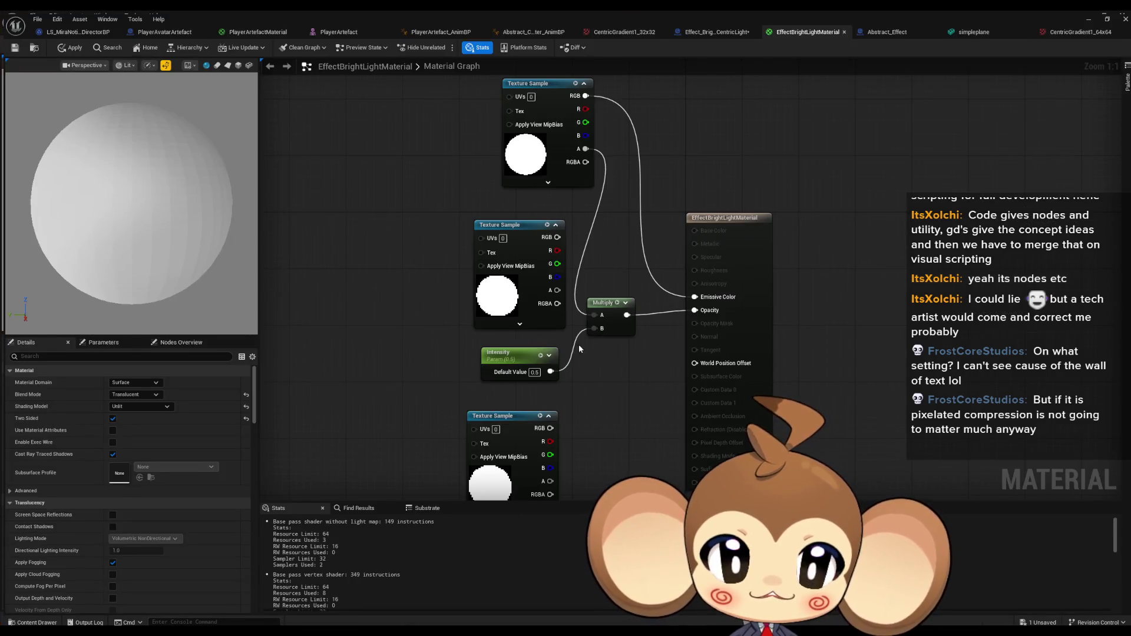
pyautogui.doubleClick(347, 23)
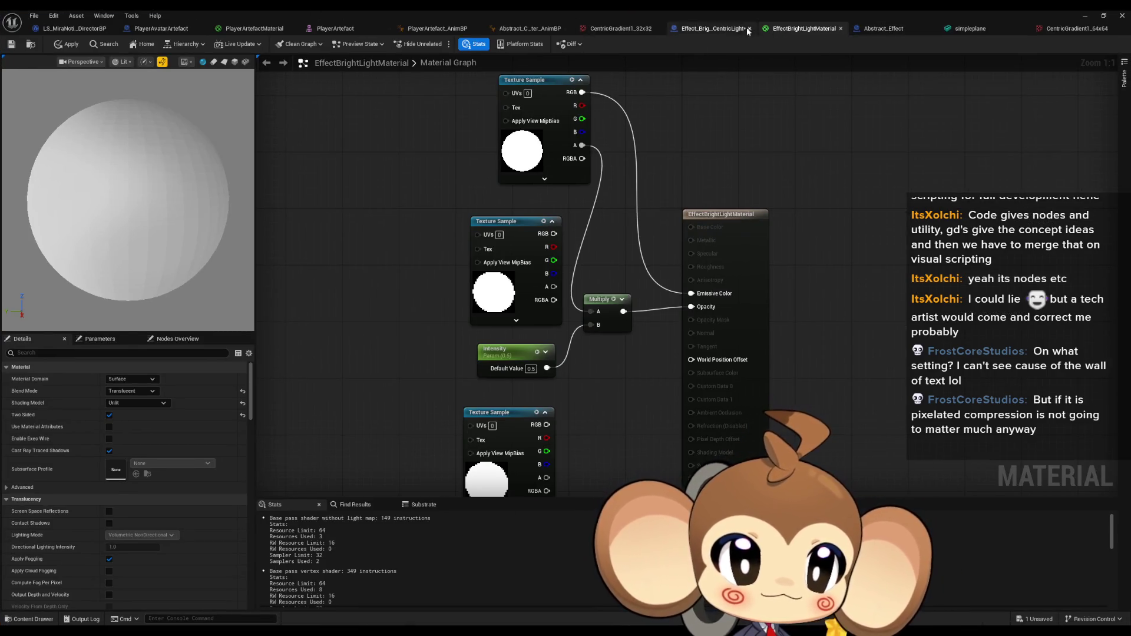
# Change the ActiveSwitch Add node value in Effect_BrightCentricLight from 100.0 to 50.0.
pyautogui.click(743, 28)
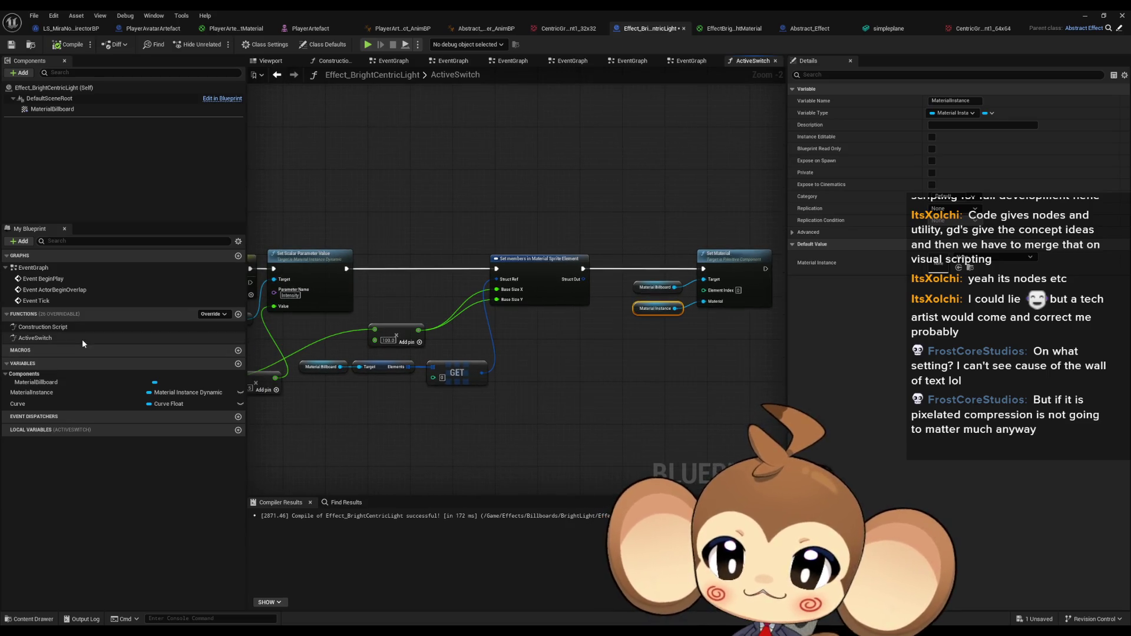
pyautogui.scroll(2, 468, 401)
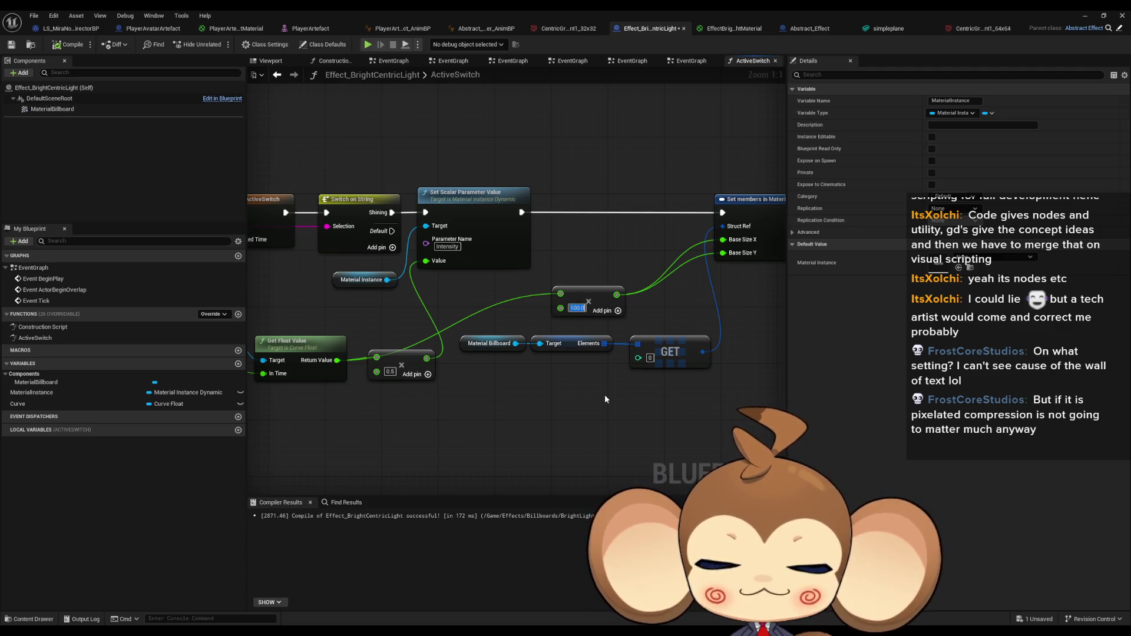
pyautogui.write('50.0')
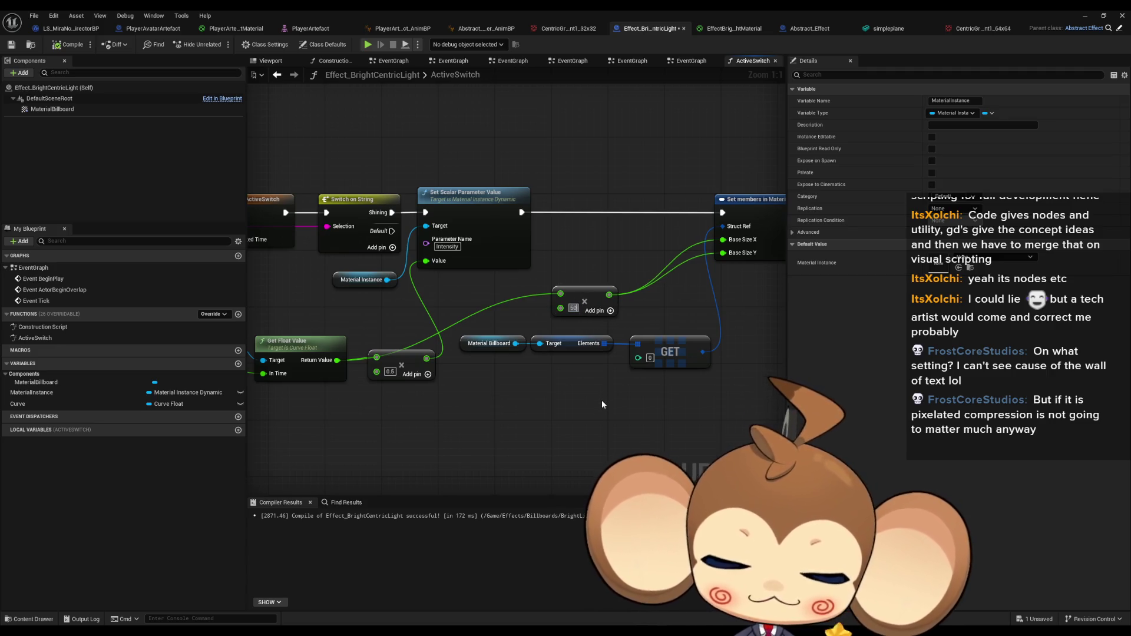
pyautogui.click(1089, 17)
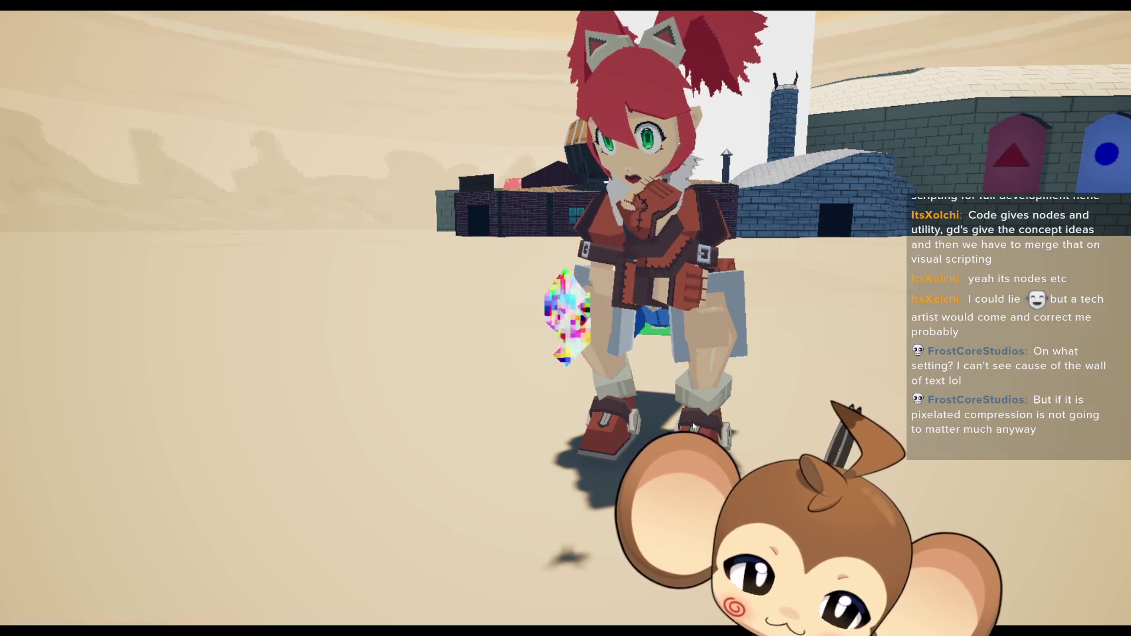
# Leave fullscreen play with F11 so the session shows inside the editor layout.
pyautogui.press('F11')
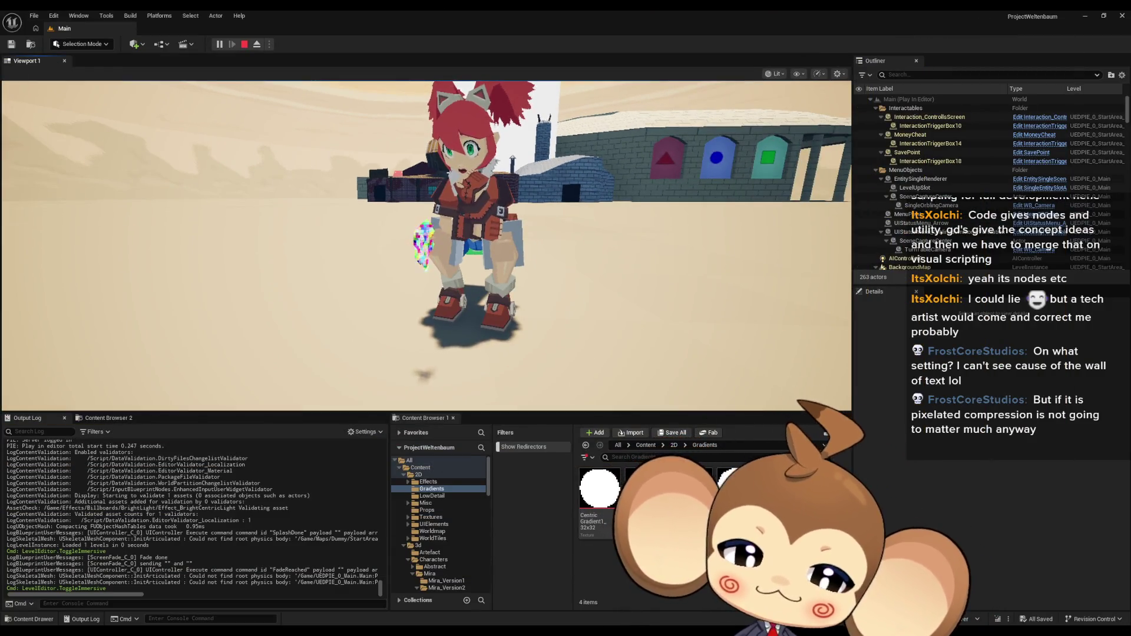
# Stop the running simulation and return to the EffectBrightLightMaterial graph.
pyautogui.moveTo(463, 630)
pyautogui.click(460, 595)
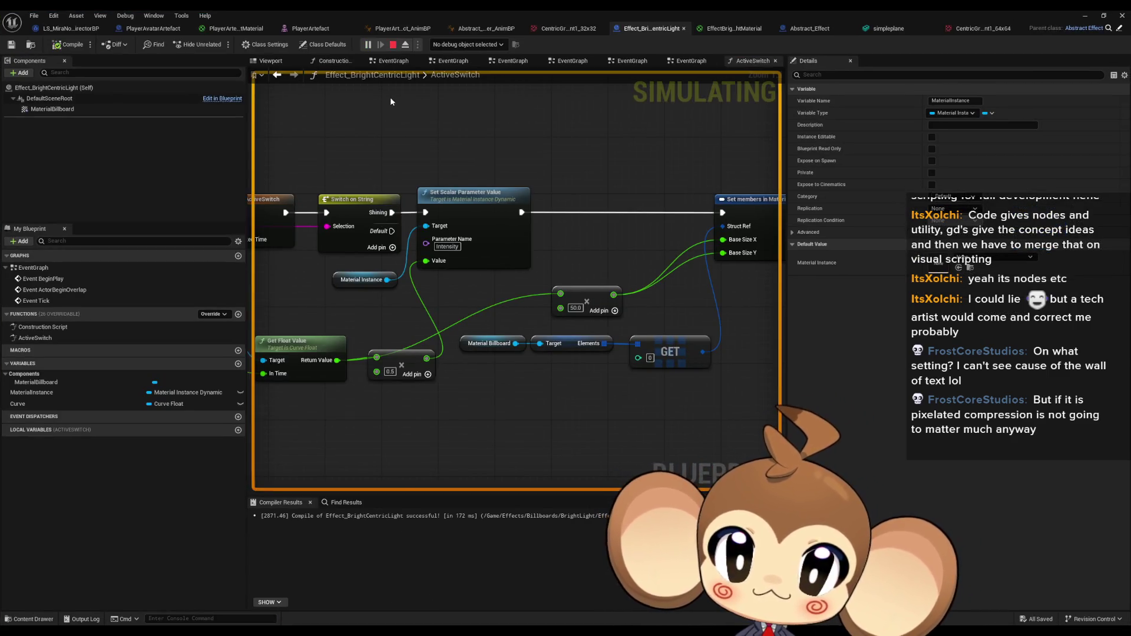
pyautogui.click(392, 44)
pyautogui.hotkey('alt', 'Tab')
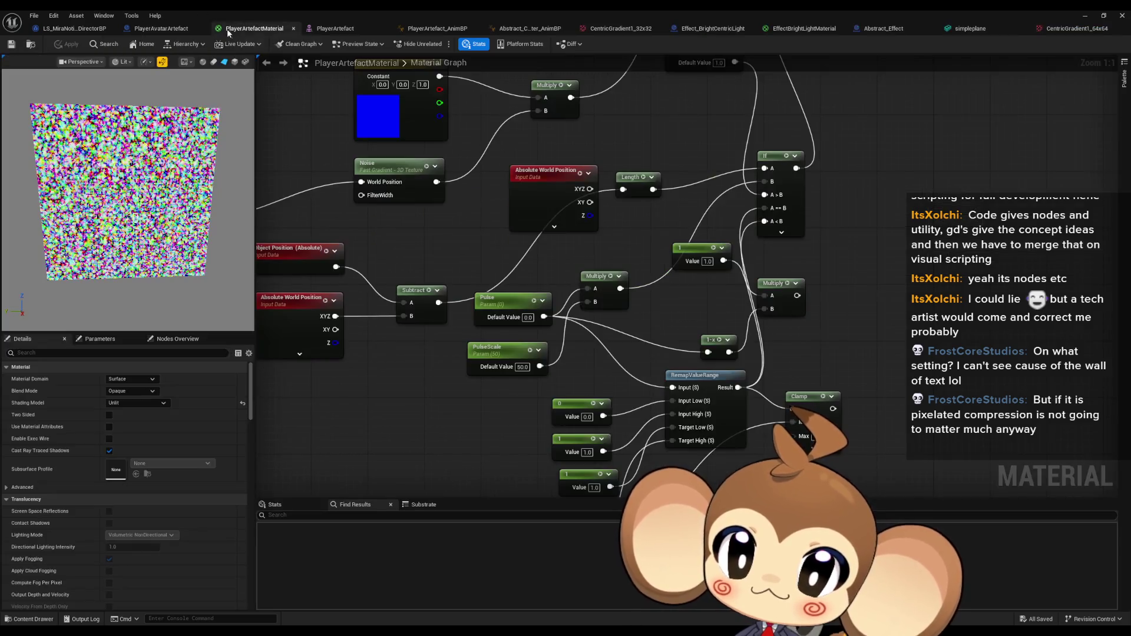
pyautogui.click(778, 30)
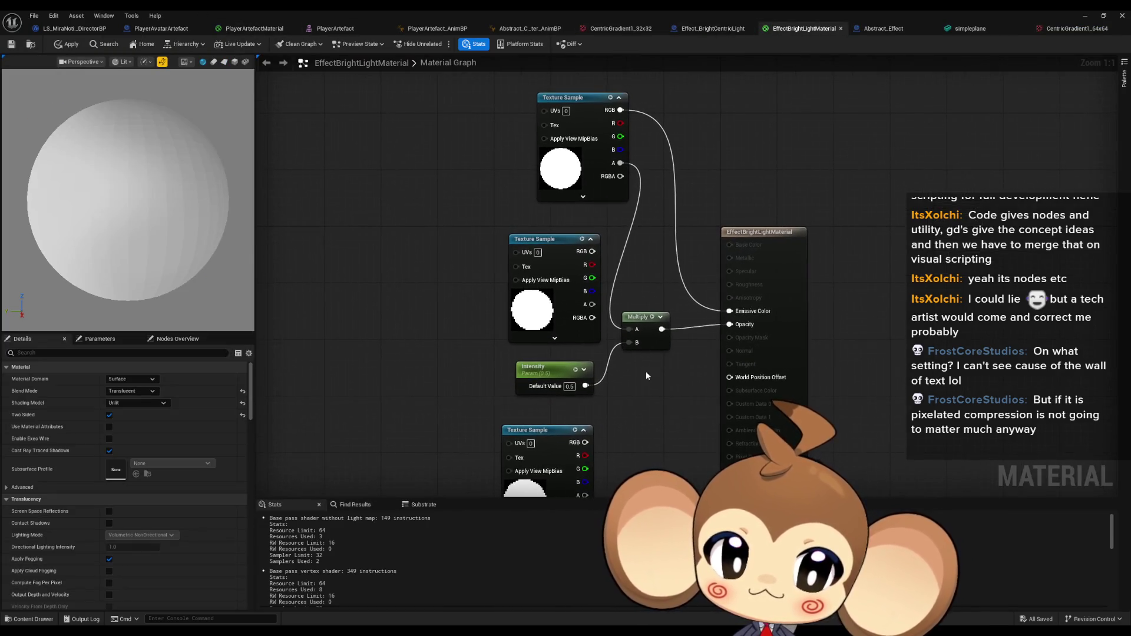
# Add and delete an MF_Blend_CircleMask node, and preview the material on a flat plane.
pyautogui.rightClick(374, 229)
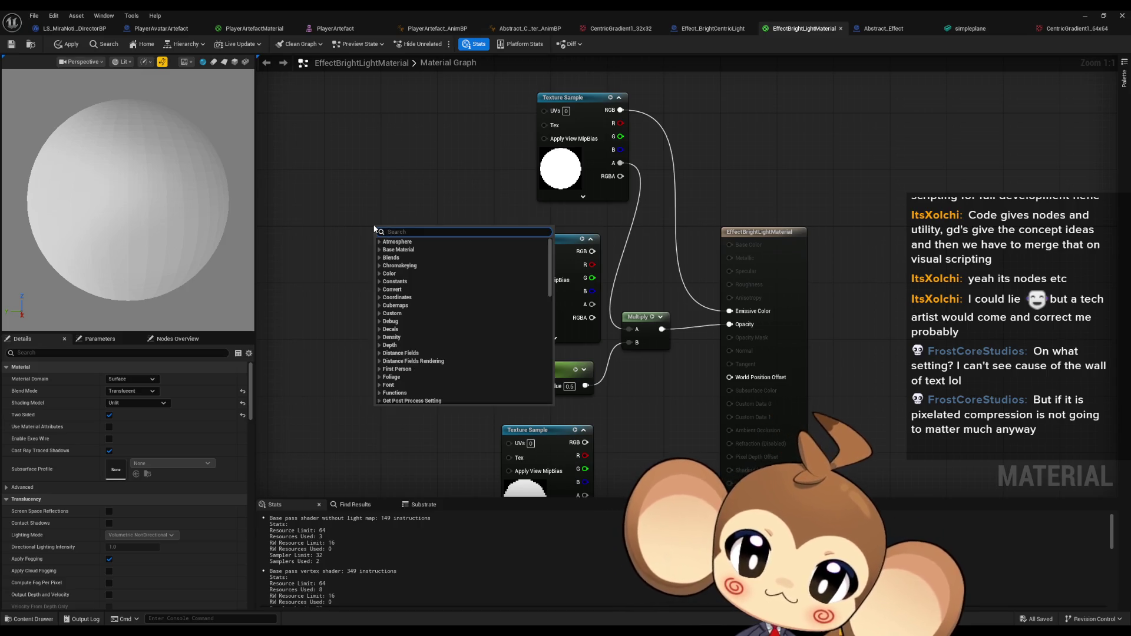
pyautogui.write('circle')
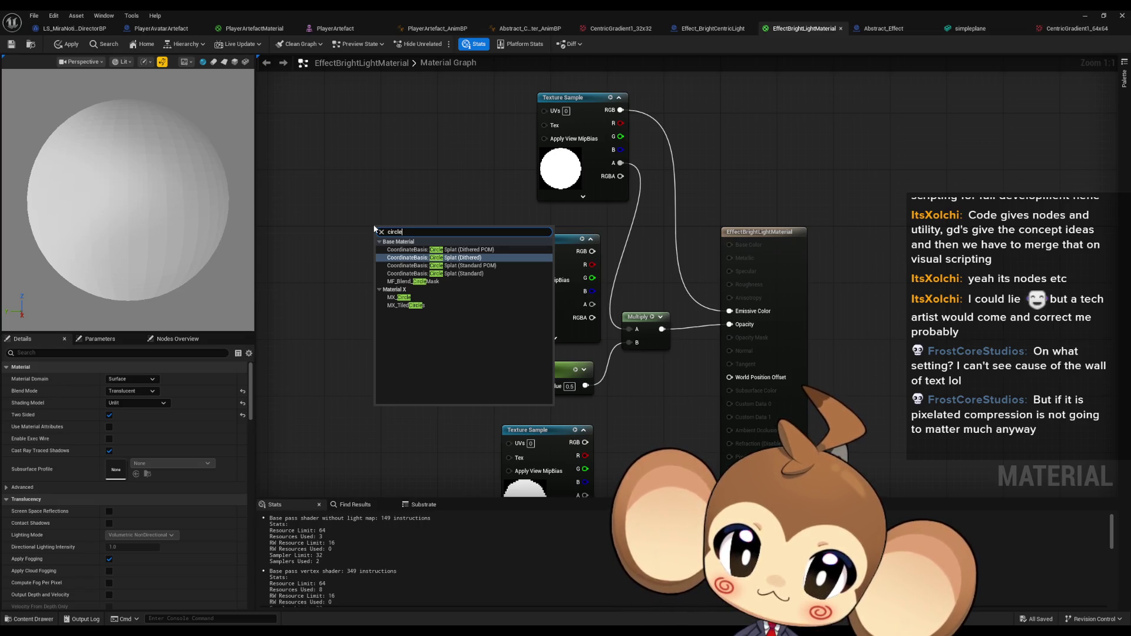
pyautogui.press('Down')
pyautogui.press('Down')
pyautogui.press('Down')
pyautogui.press('Return')
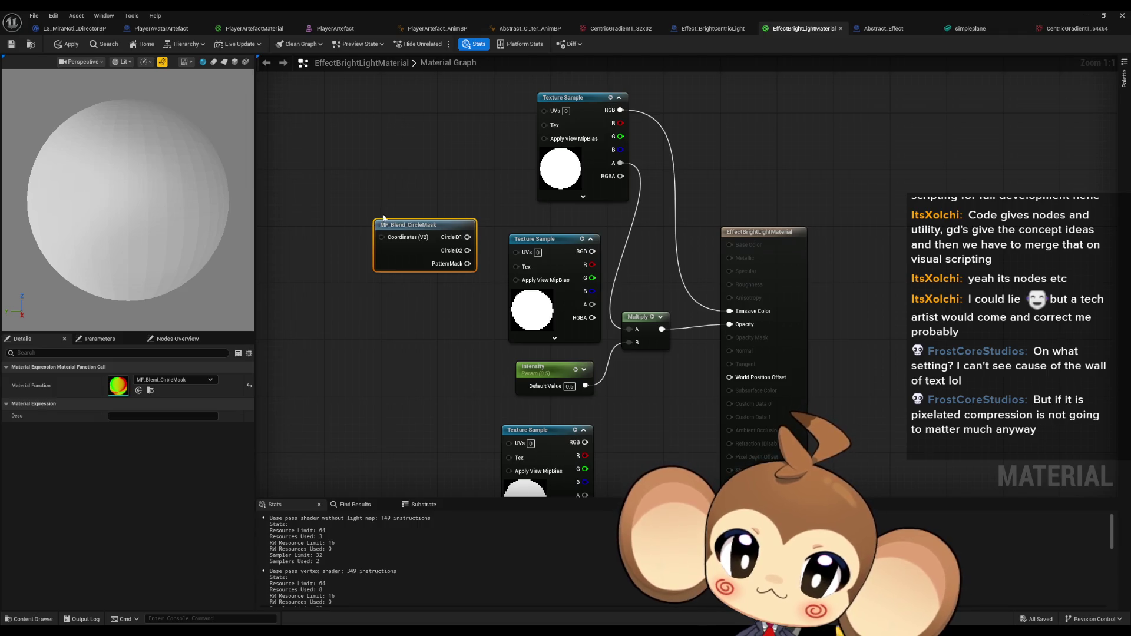
pyautogui.press('Delete')
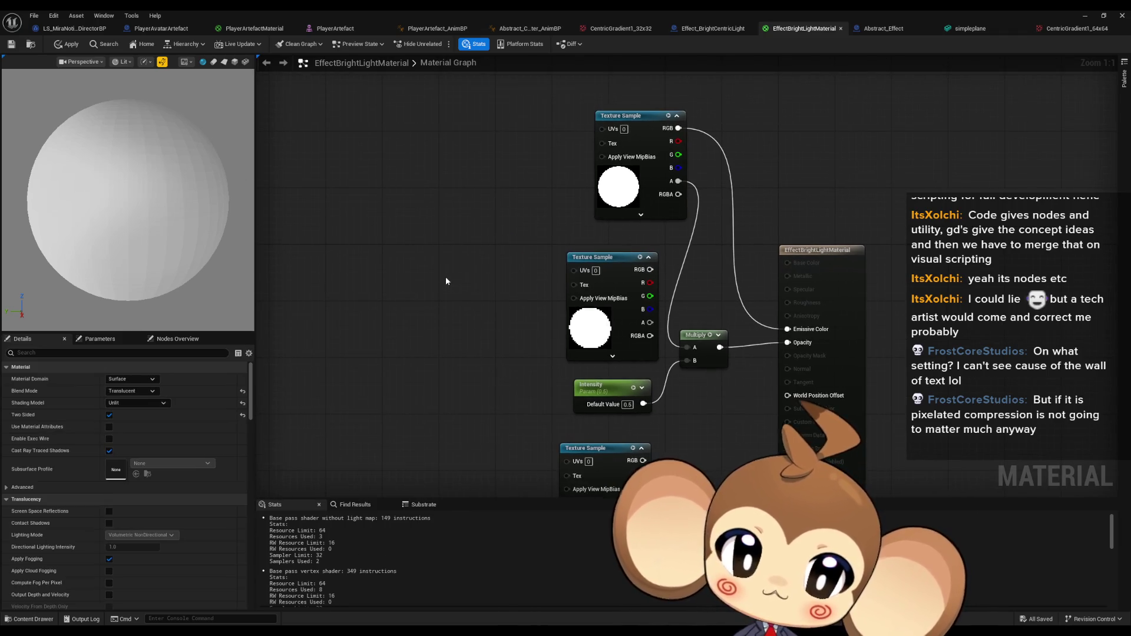
pyautogui.click(223, 63)
# Re-add MF_Blend_CircleMask and connect its CircleID1 output to Emissive Color.
pyautogui.rightClick(415, 259)
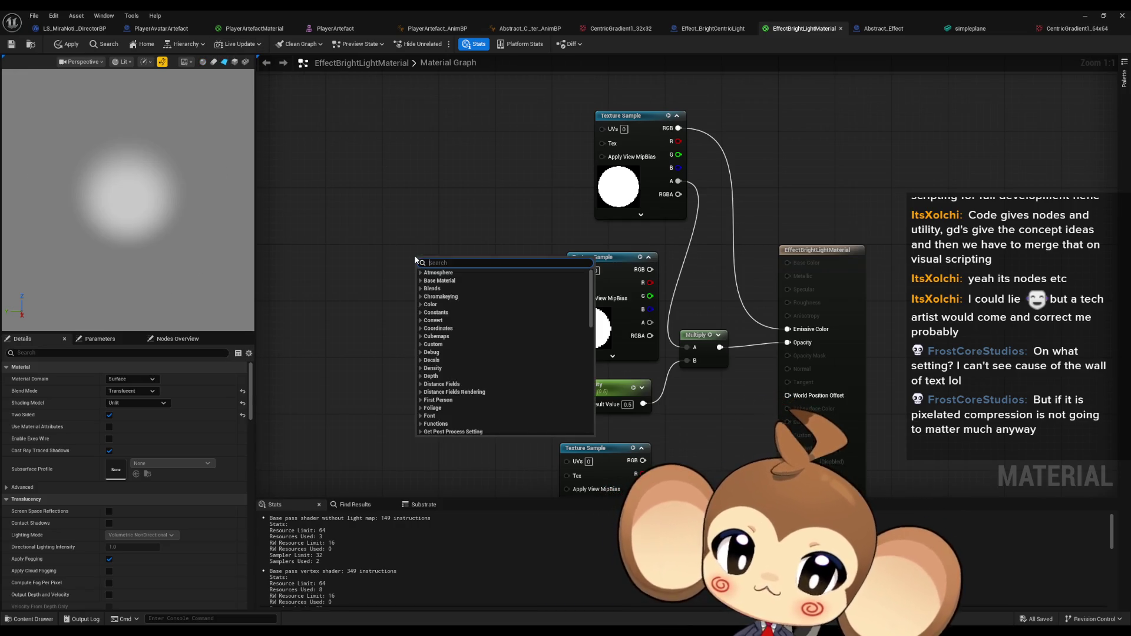
pyautogui.write('circle')
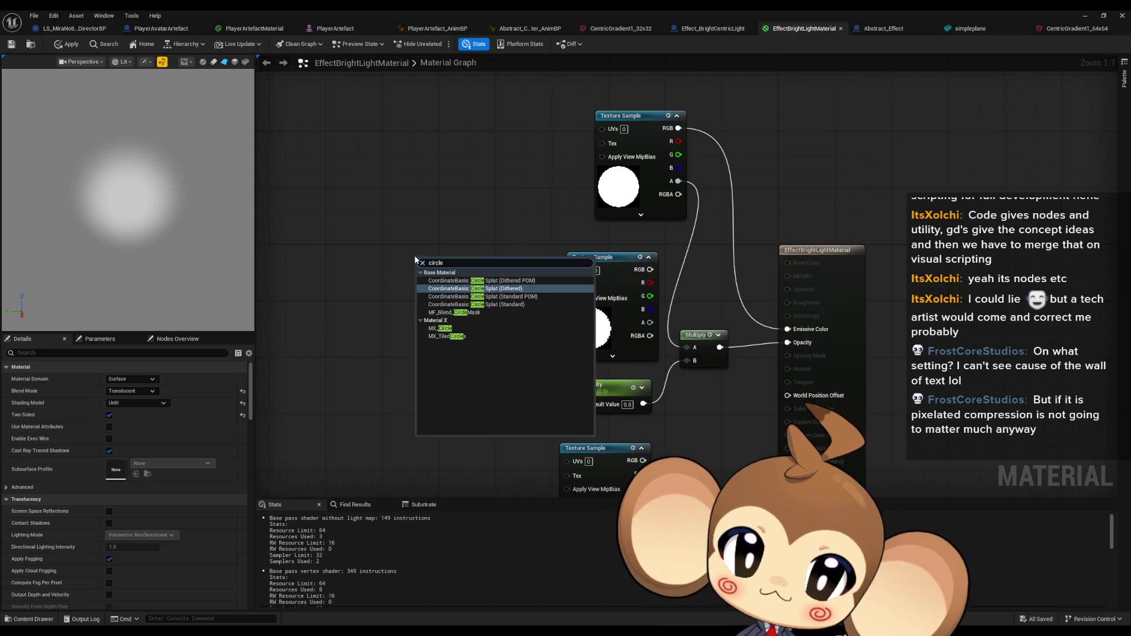
pyautogui.press('Down')
pyautogui.press('Down')
pyautogui.press('Down')
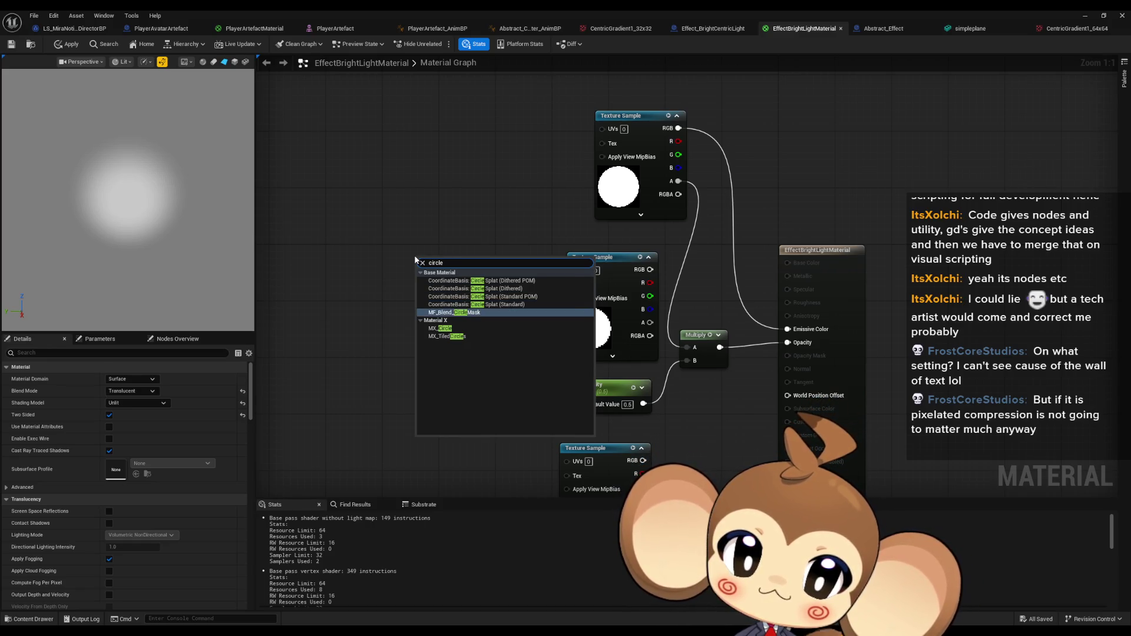
pyautogui.press('Return')
pyautogui.moveTo(504, 269)
pyautogui.mouseDown()
pyautogui.moveTo(713, 346)
pyautogui.moveTo(688, 346)
pyautogui.mouseUp()
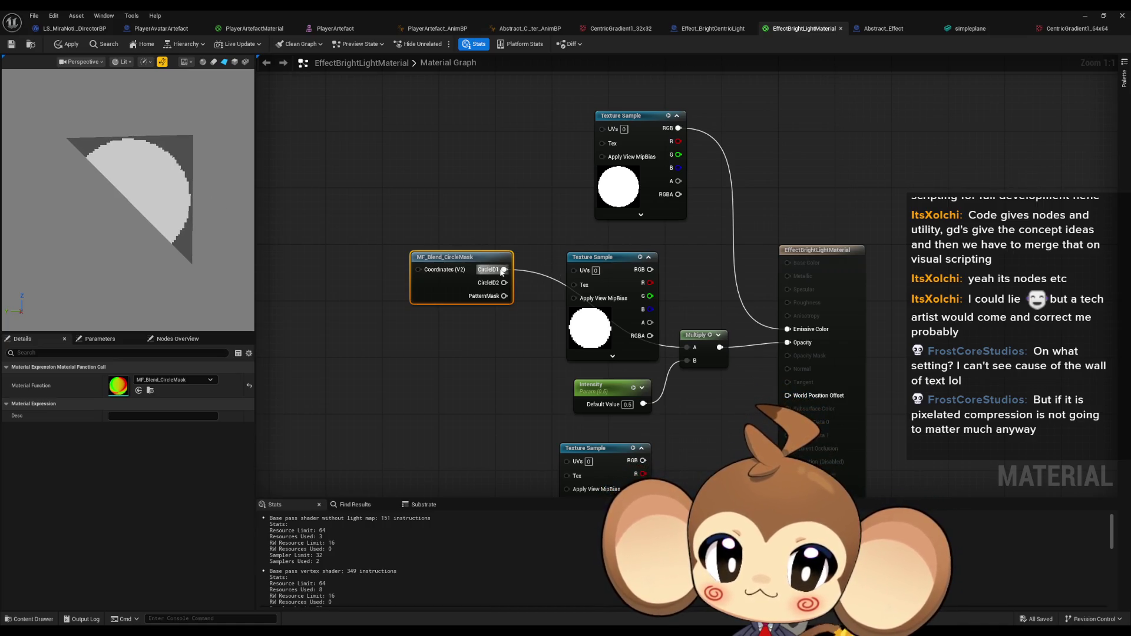
pyautogui.moveTo(504, 270)
pyautogui.mouseDown()
pyautogui.moveTo(560, 270)
pyautogui.moveTo(788, 329)
pyautogui.mouseUp()
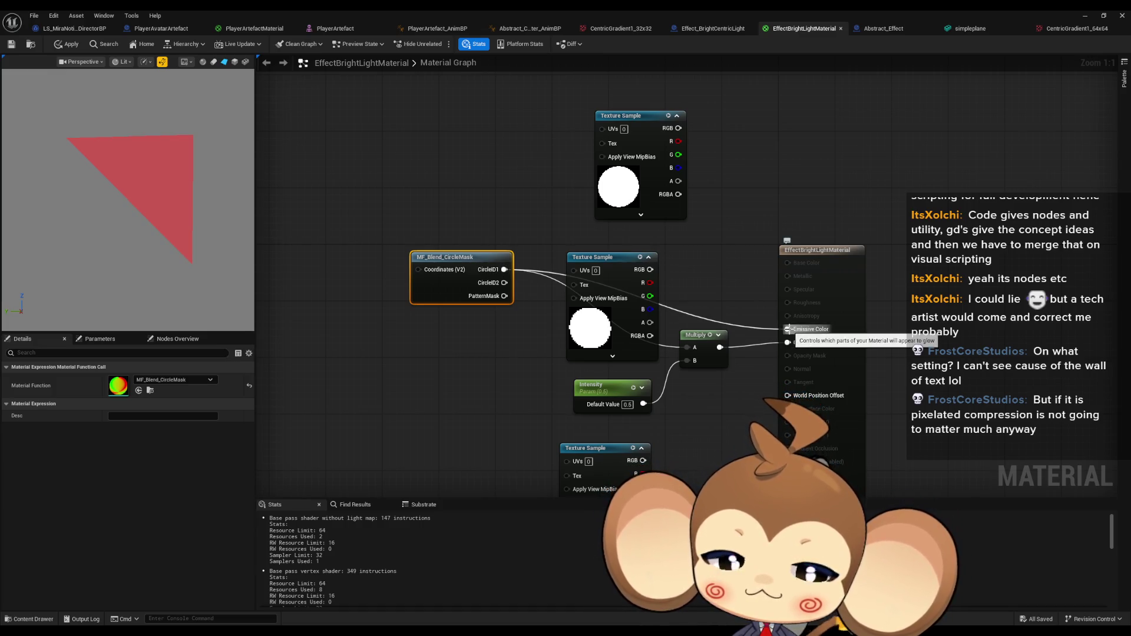
pyautogui.click(704, 275)
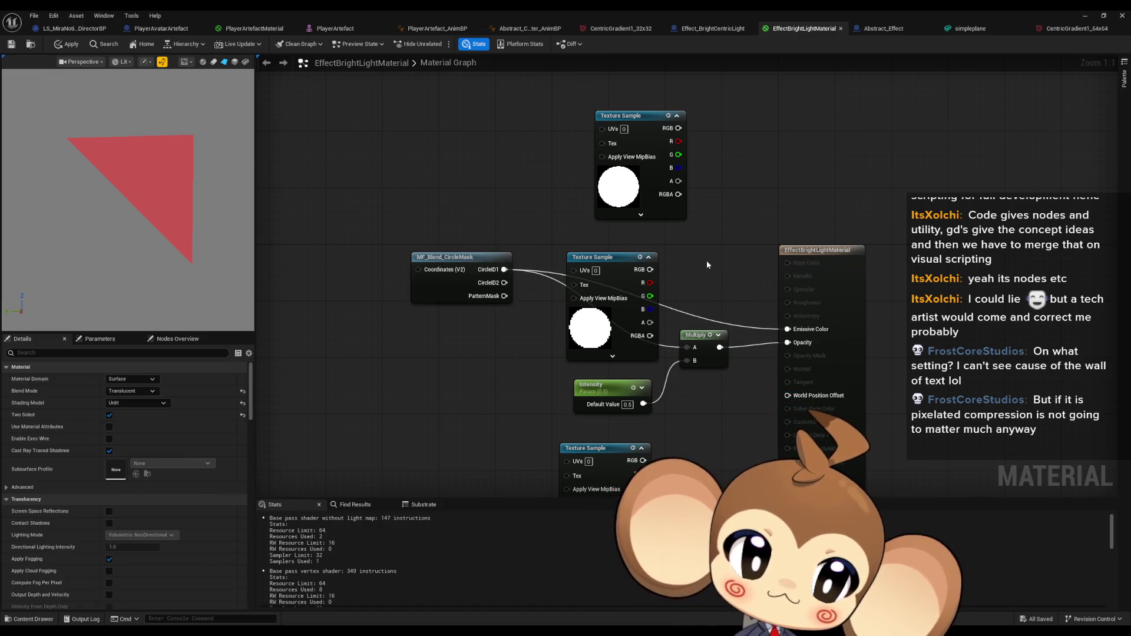
# Delete the circle mask node; wire the top texture's RGB to Emissive Color and alpha to Multiply A.
pyautogui.click(459, 277)
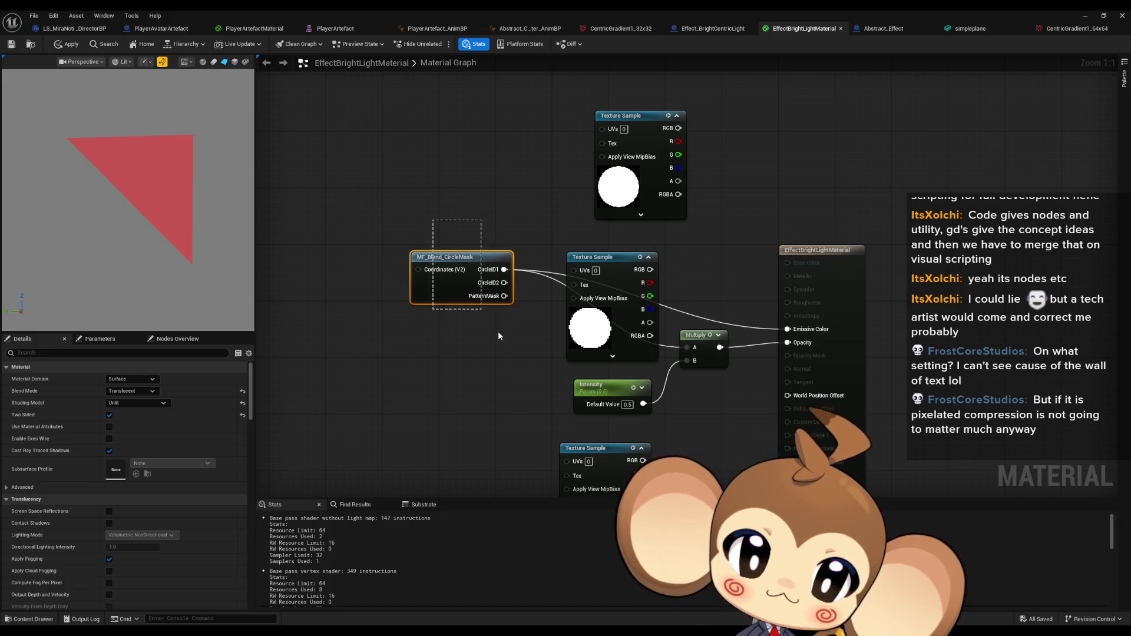
pyautogui.press('Delete')
pyautogui.moveTo(787, 330); pyautogui.dragTo(678, 128)
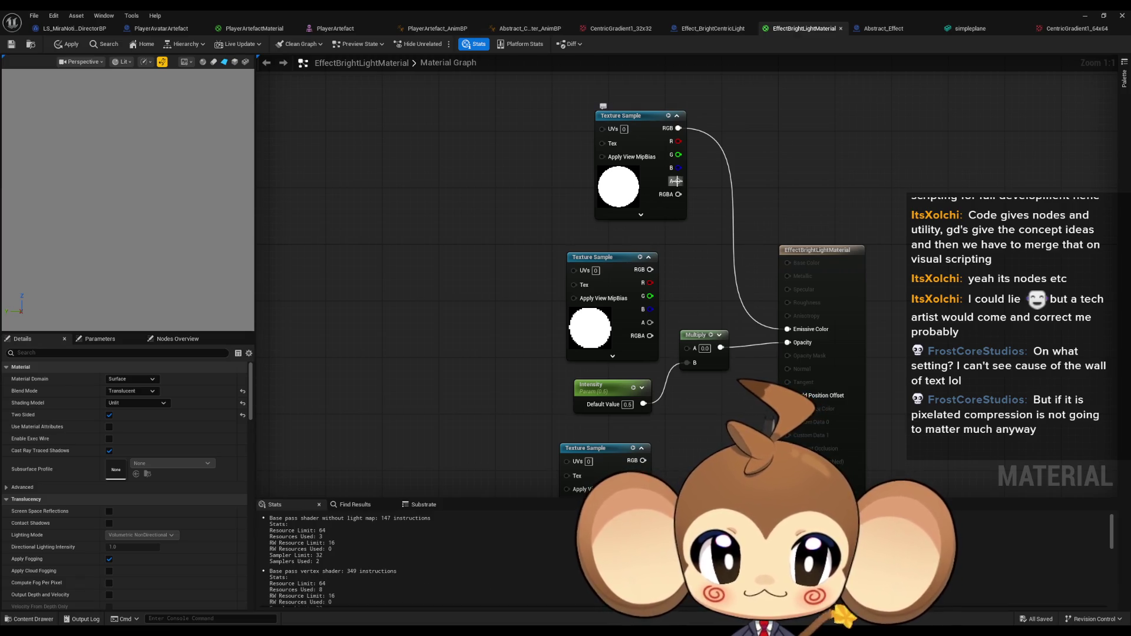
pyautogui.moveTo(678, 181); pyautogui.dragTo(687, 348)
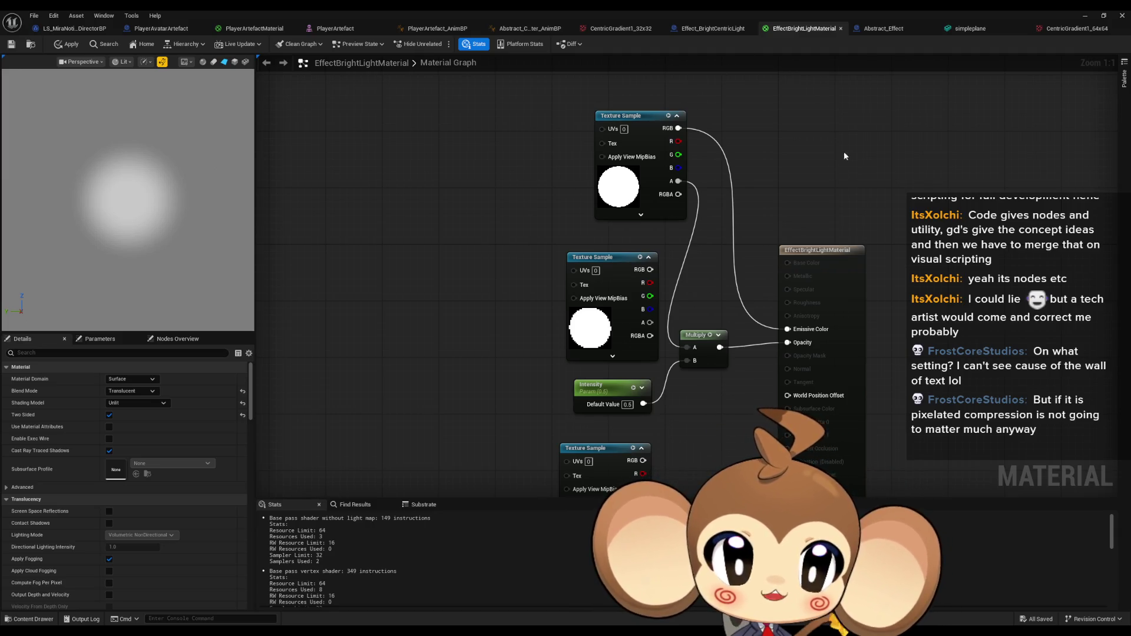
# Change the multiplier in the Effect_BrightCentricLight blueprint from 50 to 25.
pyautogui.click(716, 33)
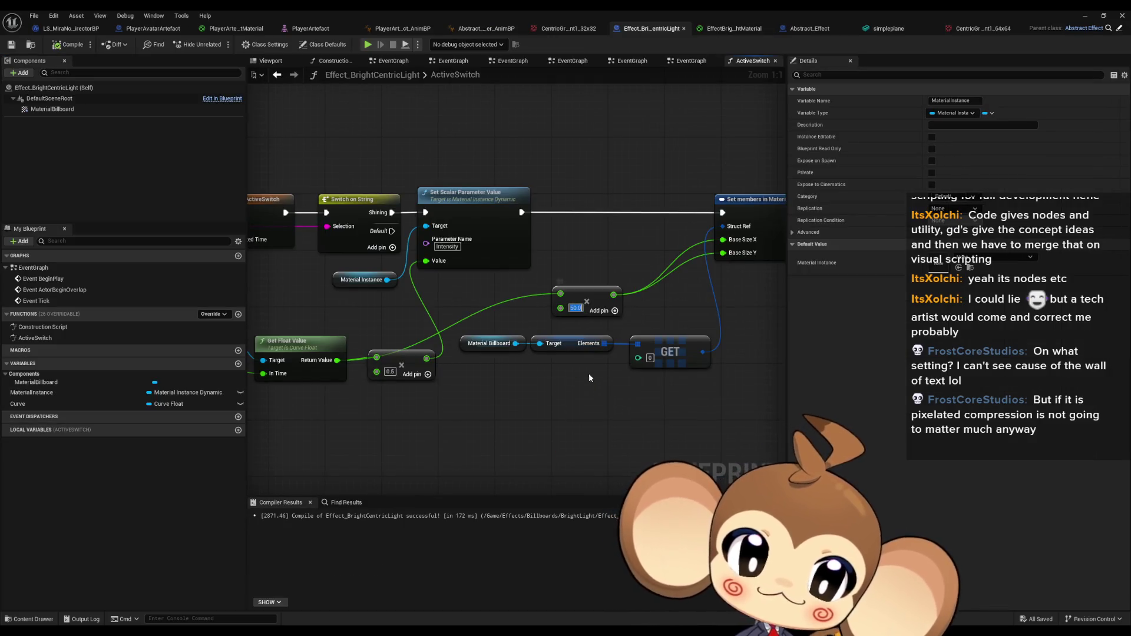
pyautogui.write('25')
pyautogui.click(577, 440)
pyautogui.moveTo(651, 386); pyautogui.dragTo(602, 391)
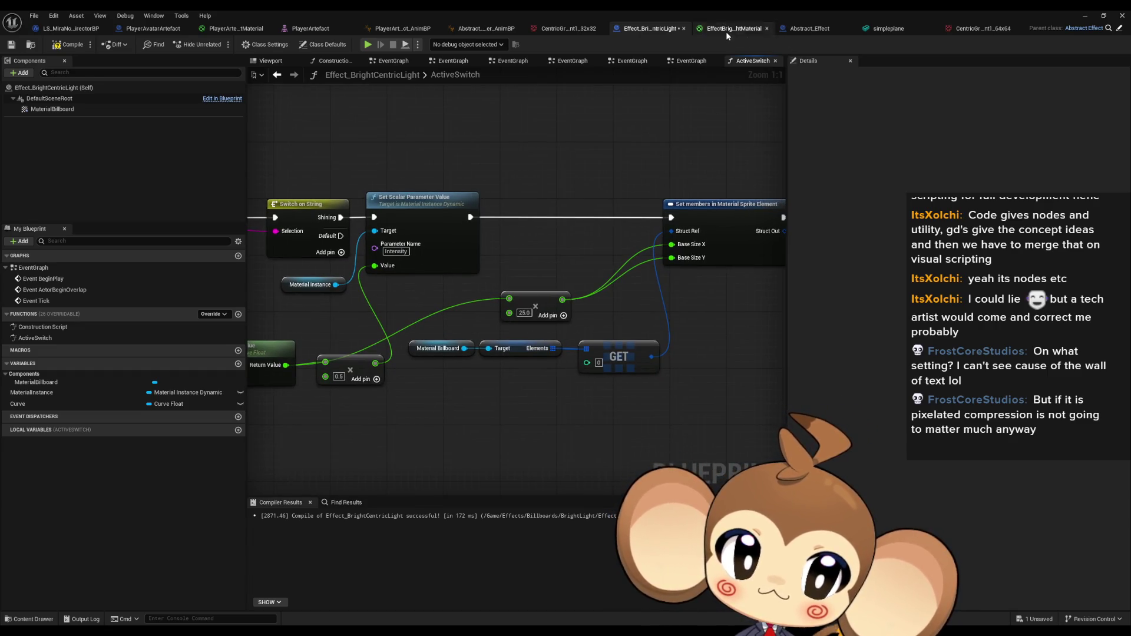
# Set the material's Intensity default value to 0.75 and minimize the material editor.
pyautogui.click(725, 30)
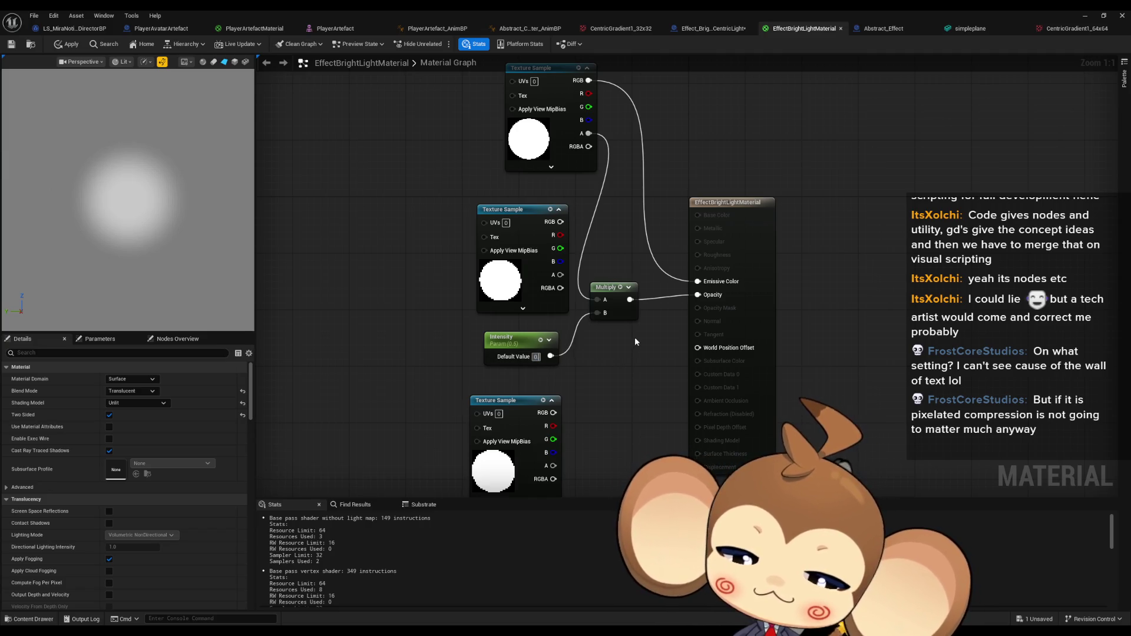
pyautogui.write('.75')
pyautogui.press('Return')
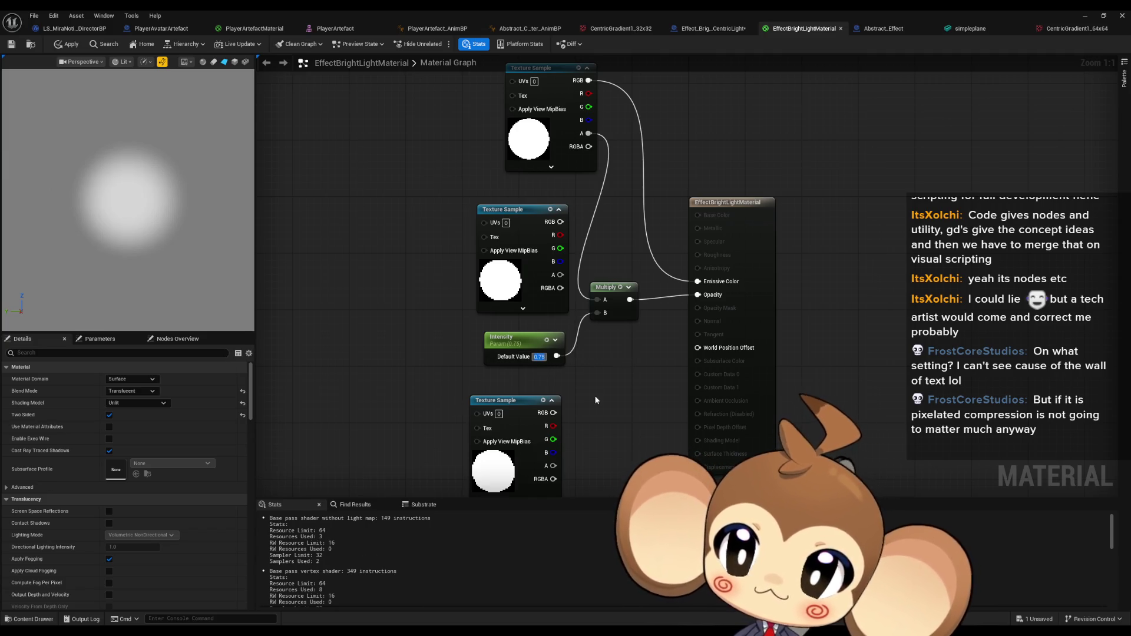
pyautogui.moveTo(644, 389); pyautogui.dragTo(631, 389)
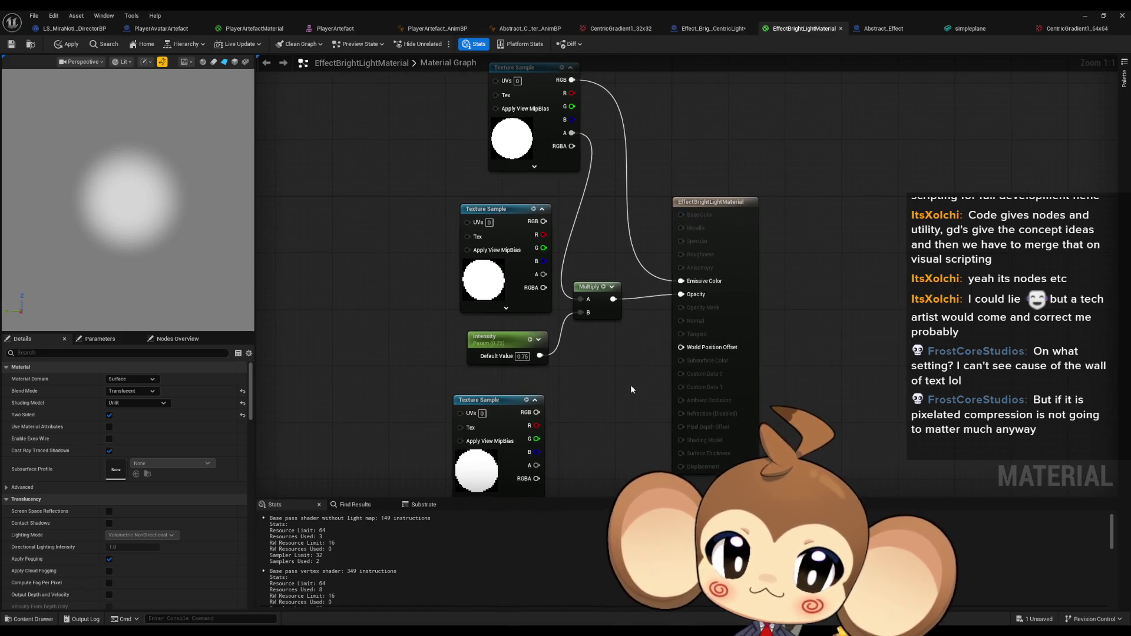
pyautogui.click(1085, 18)
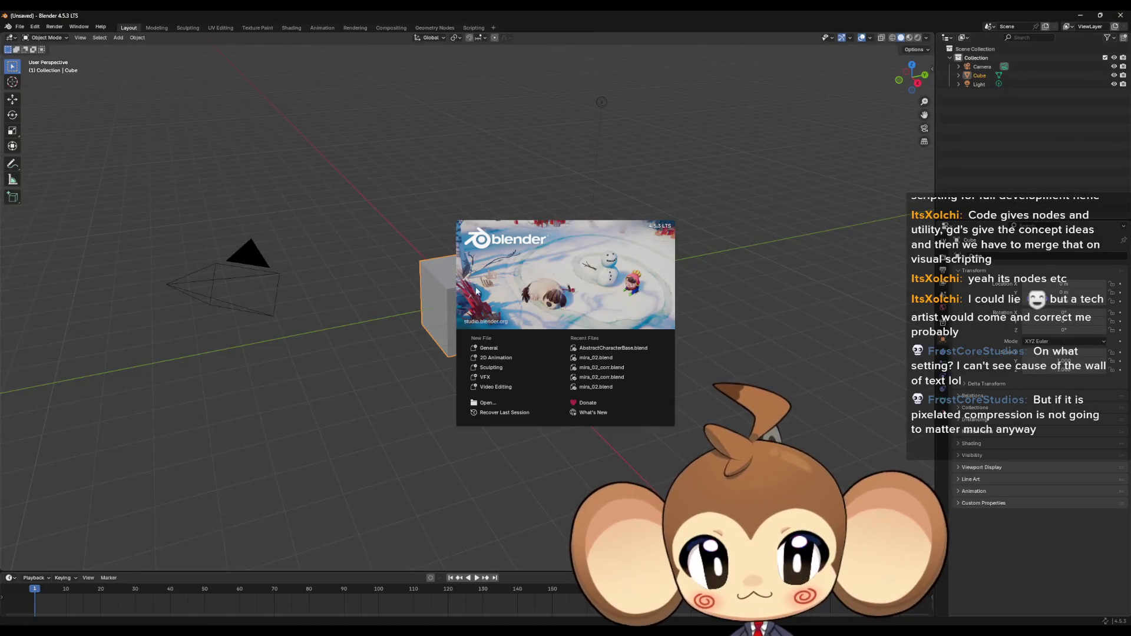
# Dismiss the Blender splash screen and select the default cube.
pyautogui.click(406, 300)
# Delete the default cube, camera and light from the scene.
pyautogui.press('Delete')
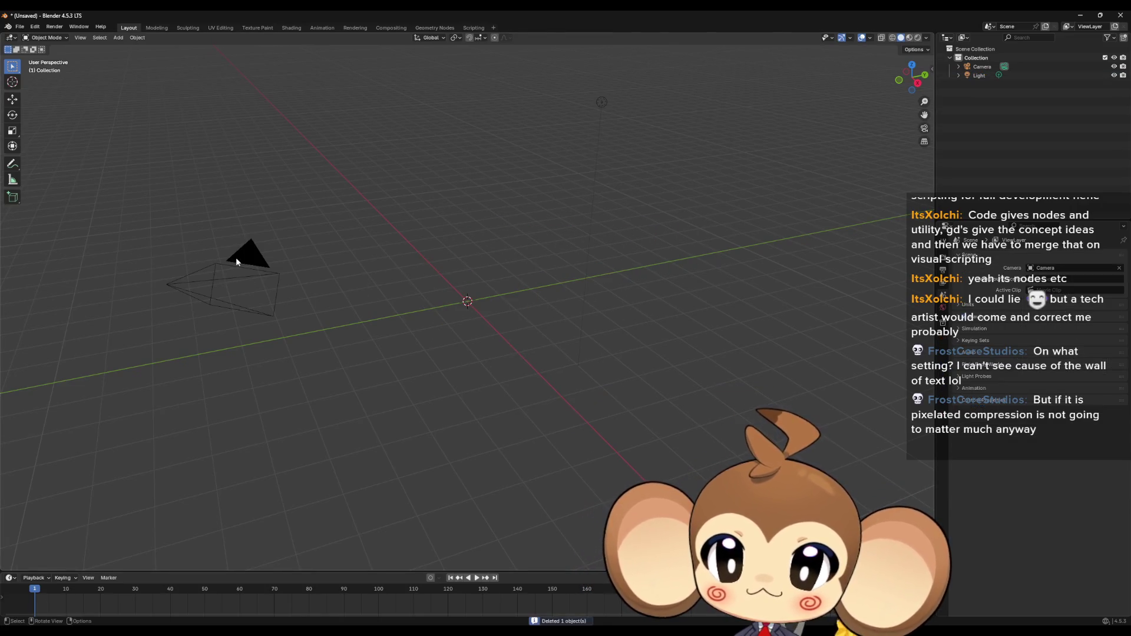
pyautogui.click(236, 261)
pyautogui.press('Delete')
pyautogui.click(986, 66)
pyautogui.press('Delete')
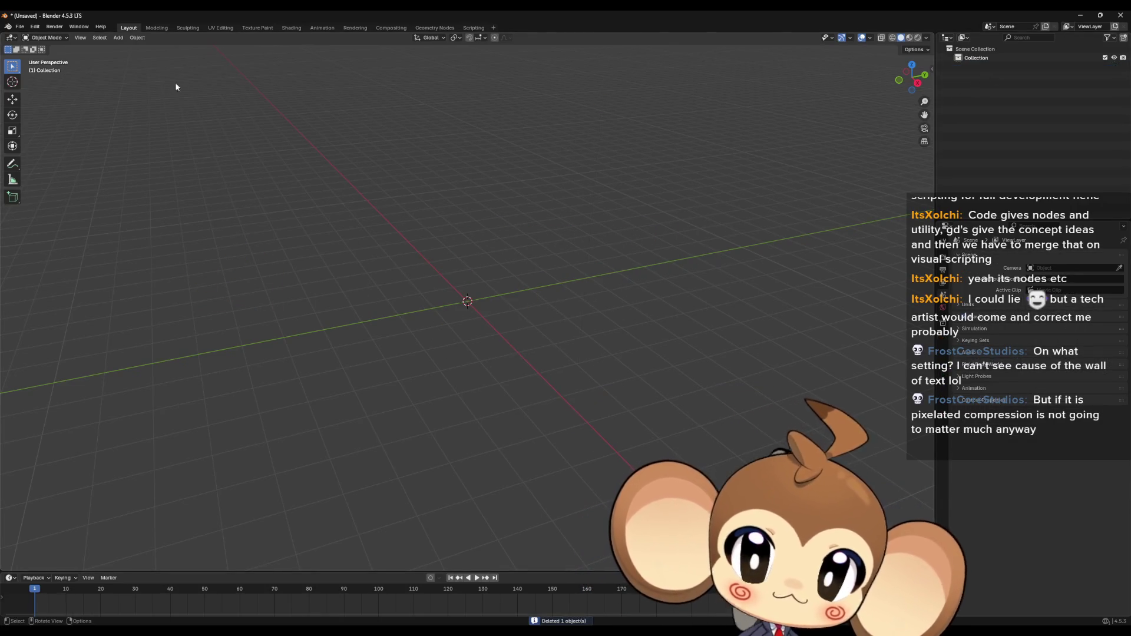
# Add a cone mesh and set its vertex count to 8.
pyautogui.click(117, 37)
pyautogui.moveTo(128, 47)
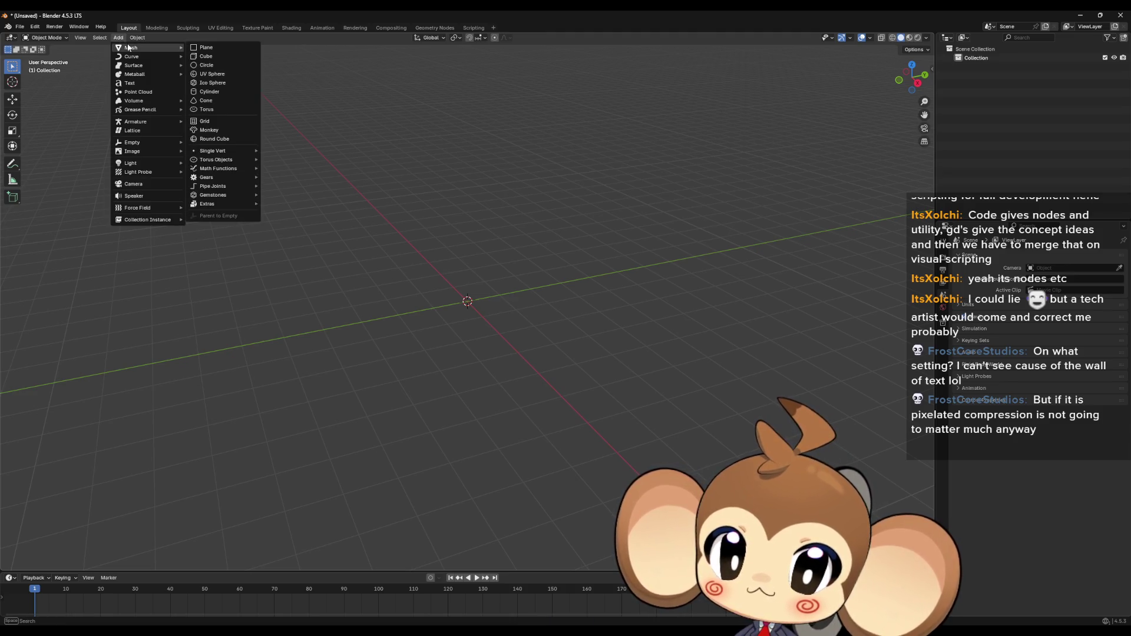
pyautogui.click(217, 97)
pyautogui.scroll(3, 557, 324)
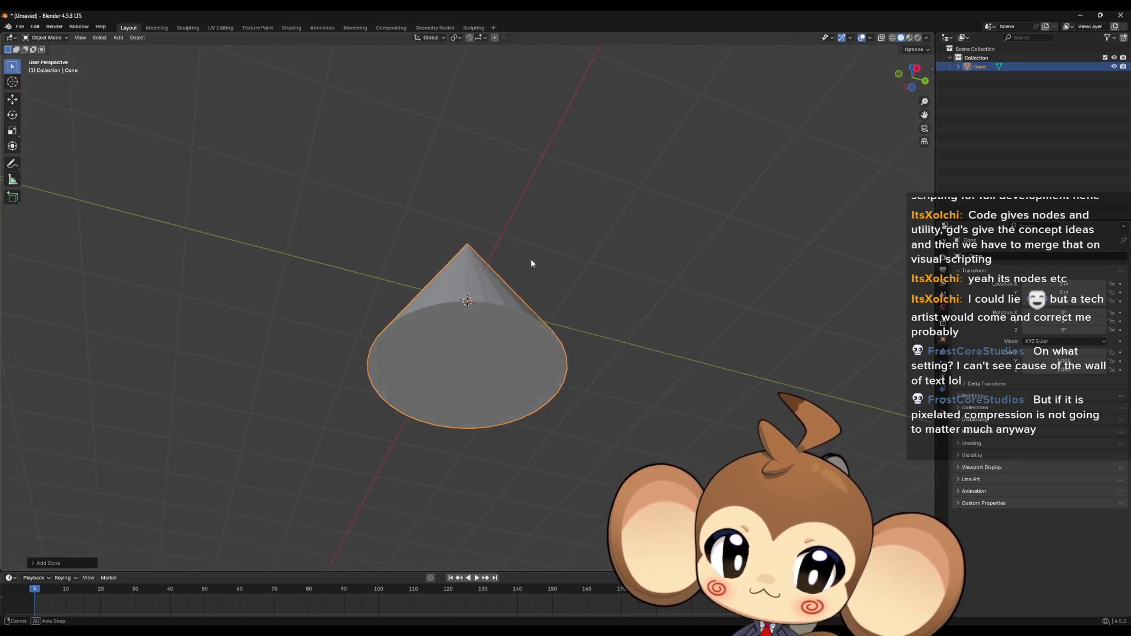
pyautogui.moveTo(532, 263); pyautogui.dragTo(531, 254)
pyautogui.click(33, 564)
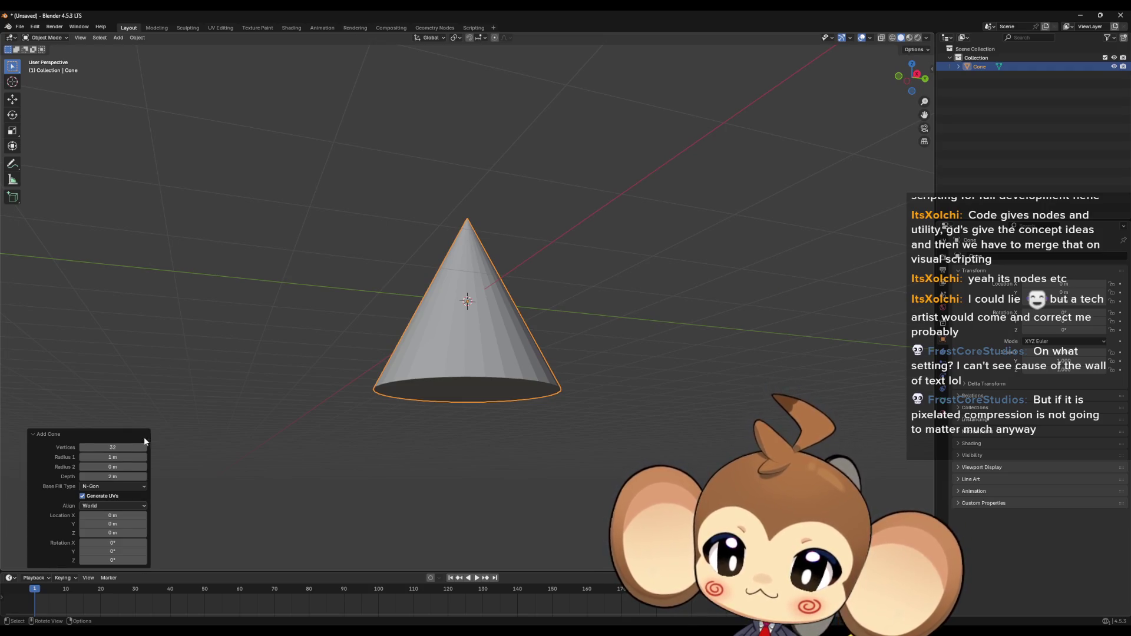
pyautogui.click(122, 447)
pyautogui.write('6')
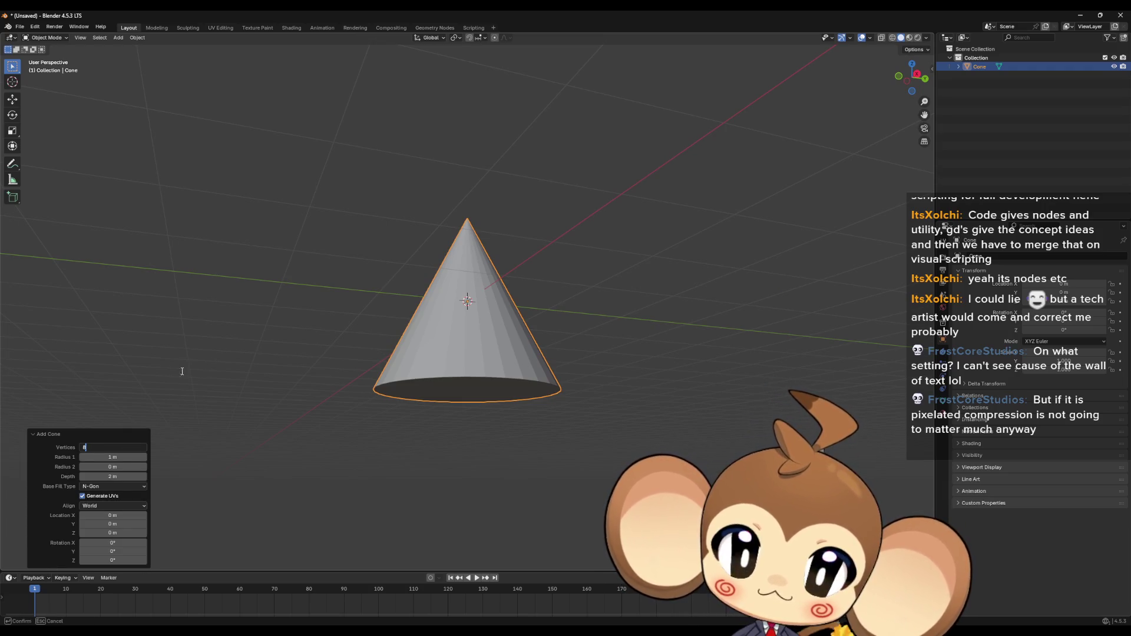
pyautogui.press('Return')
pyautogui.moveTo(188, 334)
pyautogui.mouseDown()
pyautogui.moveTo(411, 444)
pyautogui.moveTo(418, 493)
pyautogui.moveTo(408, 396)
pyautogui.moveTo(404, 425)
pyautogui.mouseUp()
pyautogui.moveTo(291, 439)
pyautogui.mouseDown()
pyautogui.moveTo(334, 442)
pyautogui.moveTo(289, 443)
pyautogui.mouseUp()
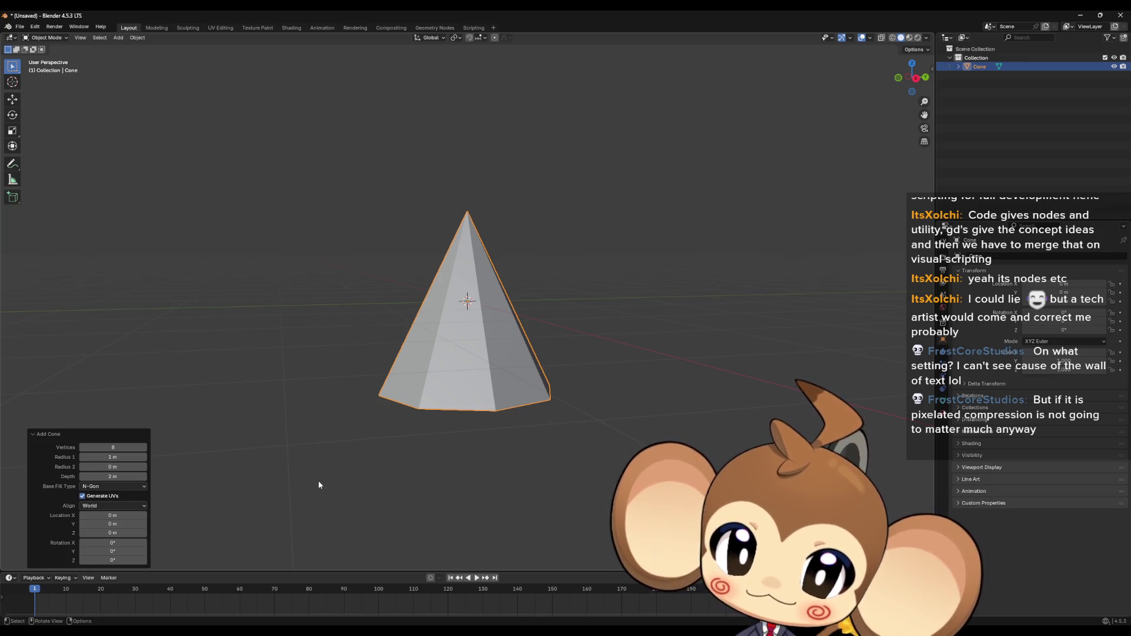
# Enter Edit Mode, undo a first X flip, and set the pivot point to Bounding Box Center.
pyautogui.press('Tab')
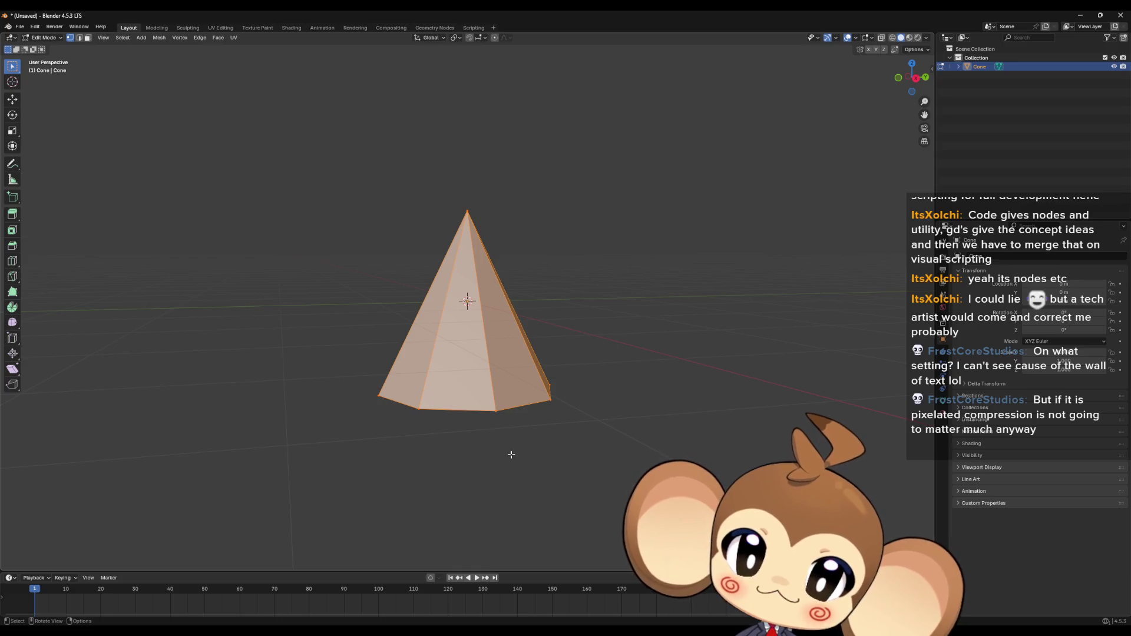
pyautogui.moveTo(512, 453); pyautogui.dragTo(520, 466)
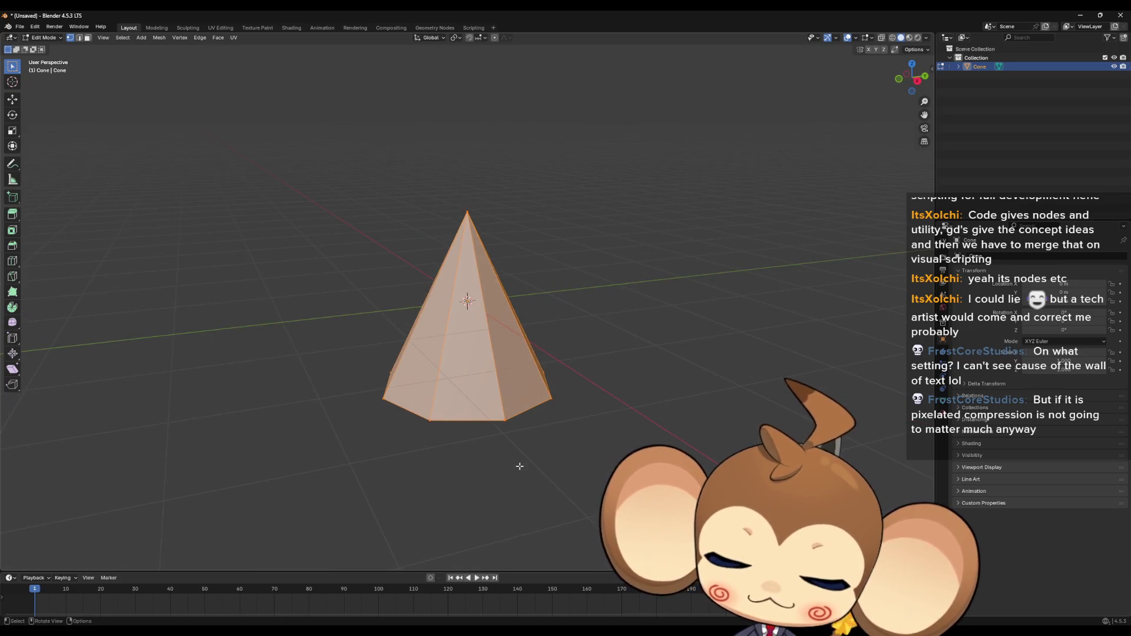
pyautogui.write('x')
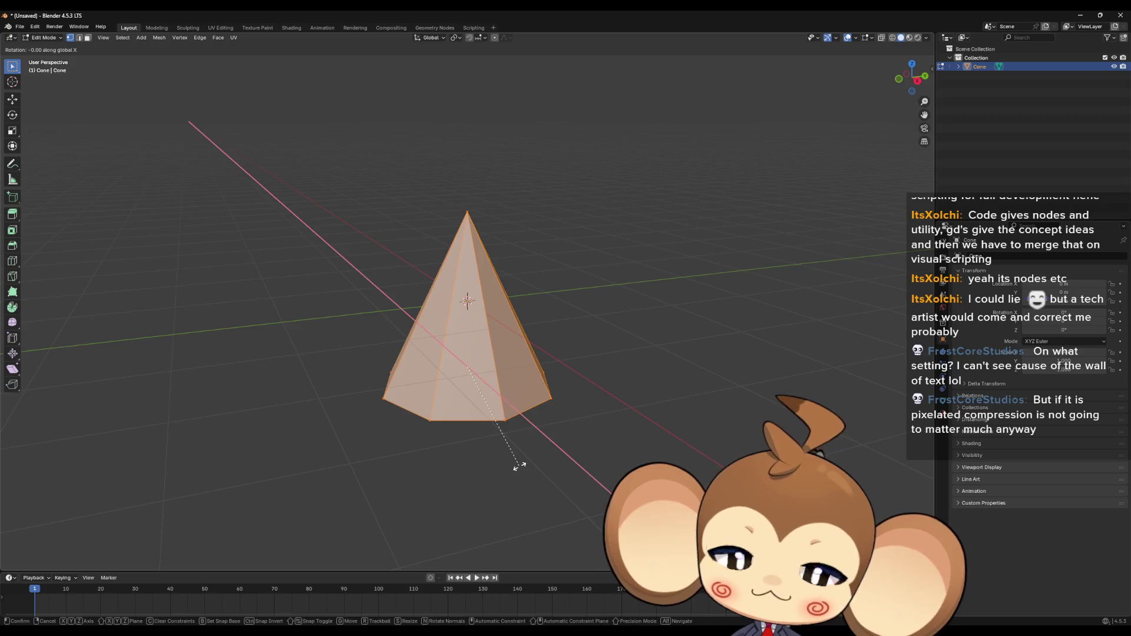
pyautogui.write('180')
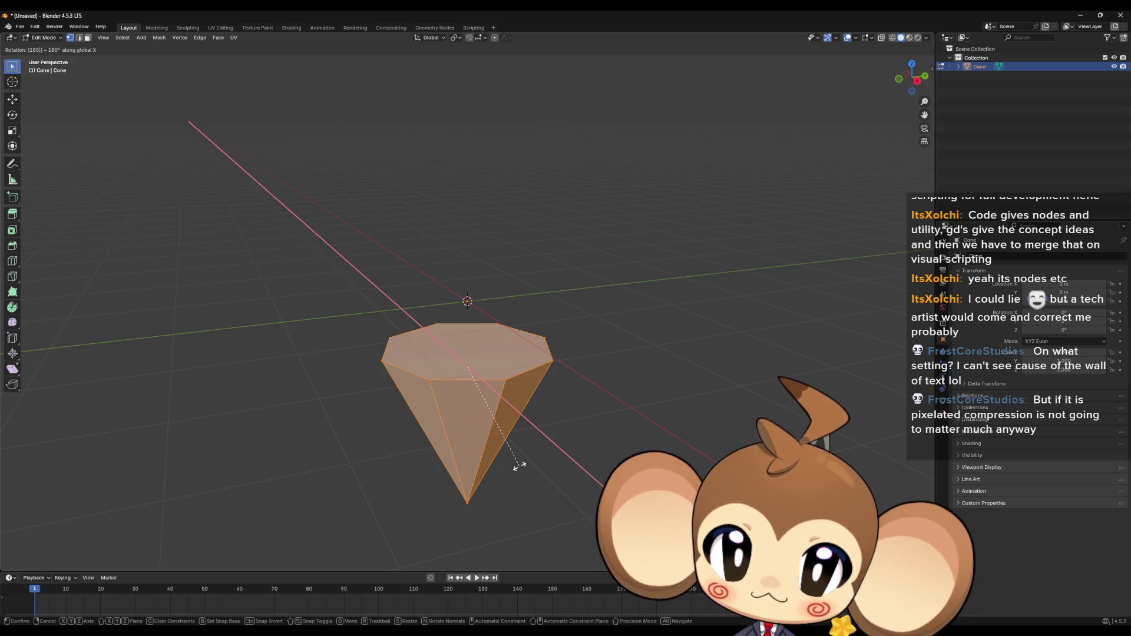
pyautogui.press('Return')
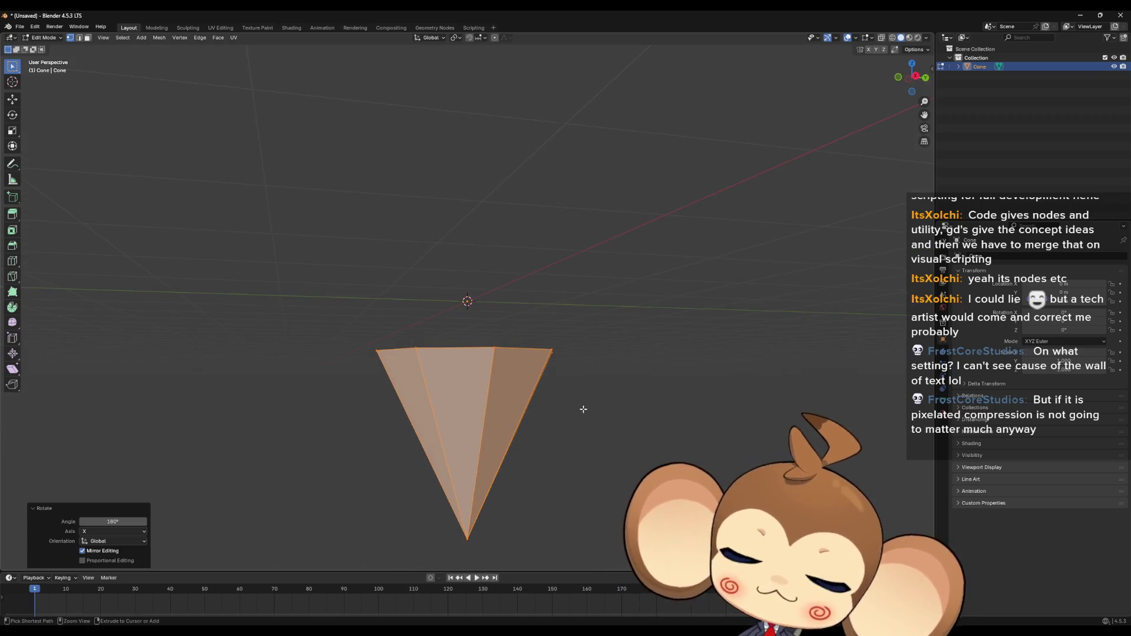
pyautogui.hotkey('ctrl', 'z')
pyautogui.click(458, 37)
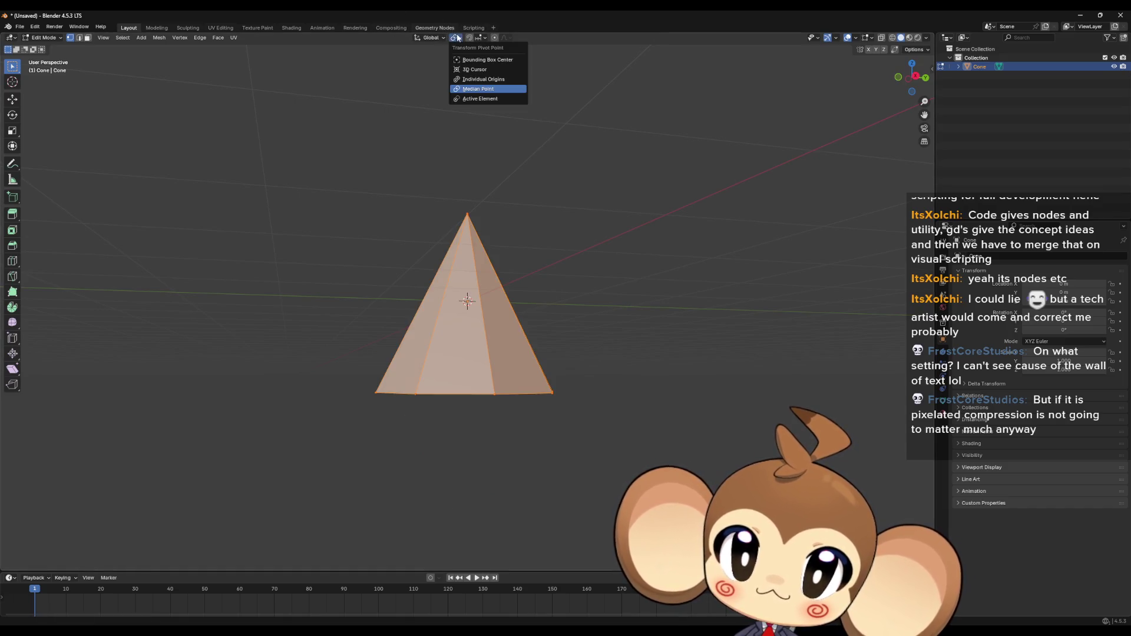
pyautogui.click(476, 61)
# Rotate the cone 180° and raise it 1 m on Z, then undo back to upright.
pyautogui.write('r18')
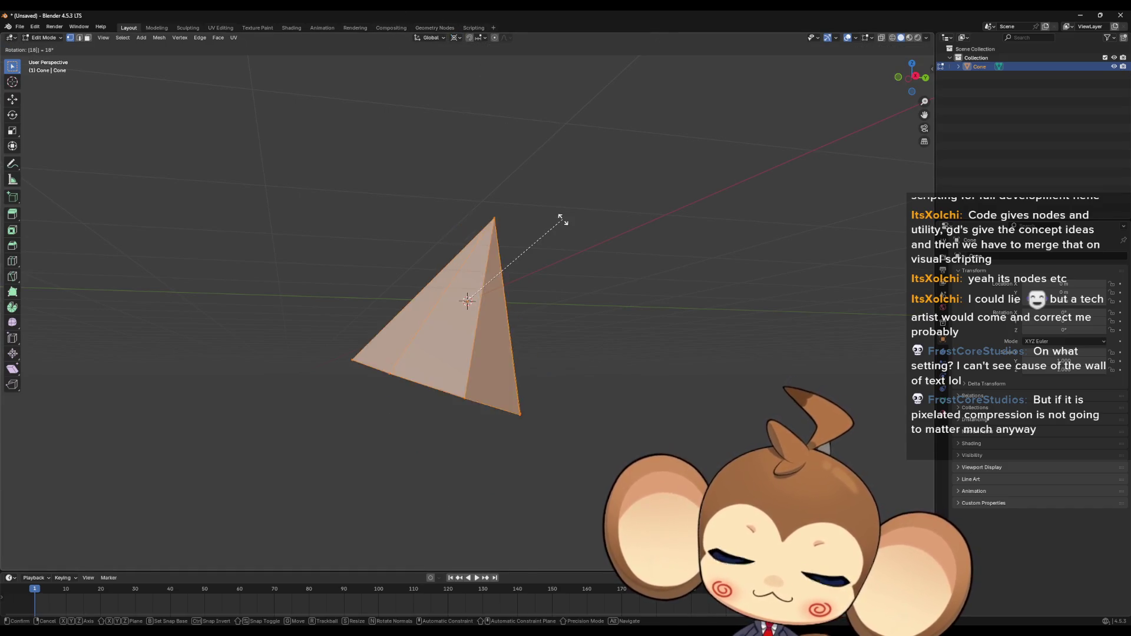
pyautogui.write('0')
pyautogui.press('Return')
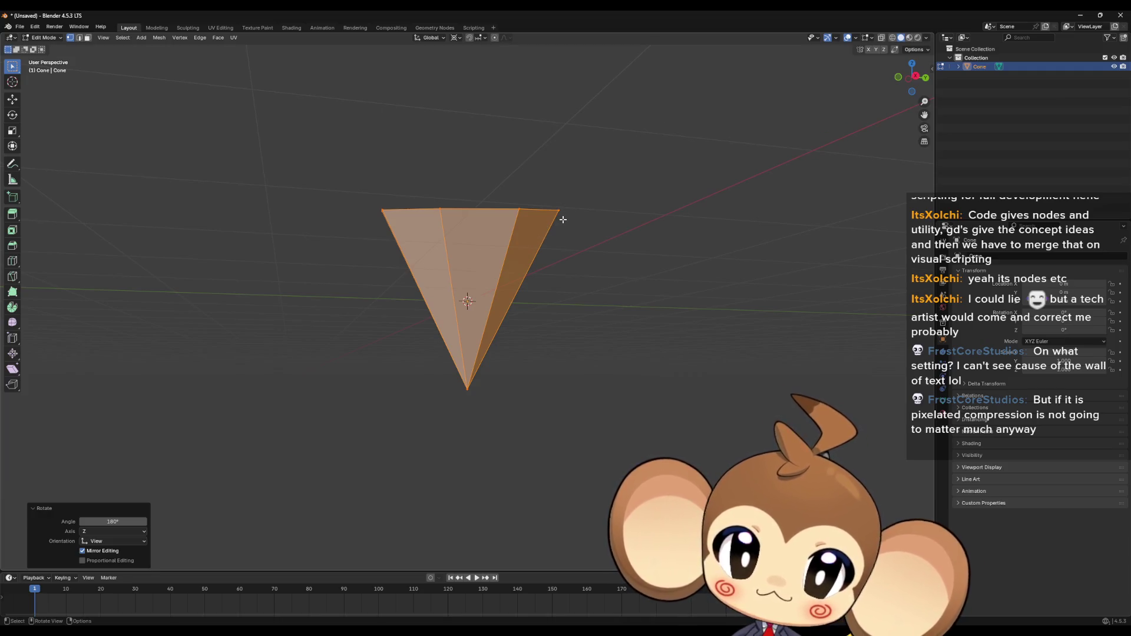
pyautogui.write('gz1')
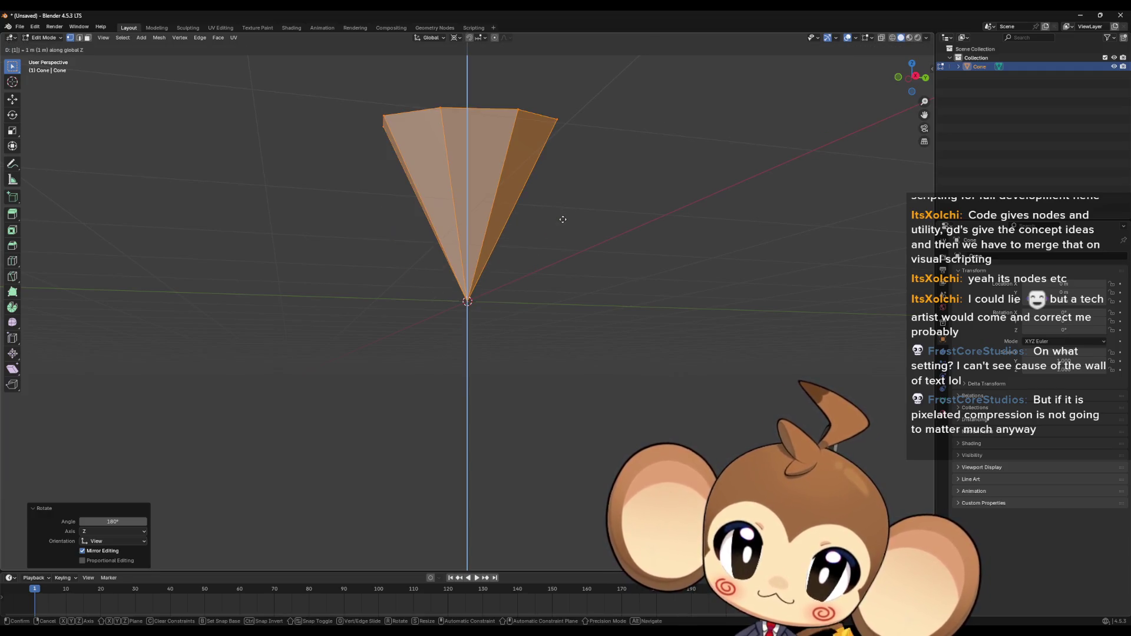
pyautogui.press('Return')
pyautogui.moveTo(563, 219)
pyautogui.mouseDown()
pyautogui.moveTo(510, 235)
pyautogui.moveTo(599, 286)
pyautogui.mouseUp()
pyautogui.hotkey('ctrl', 'z')
pyautogui.hotkey('ctrl', 'z')
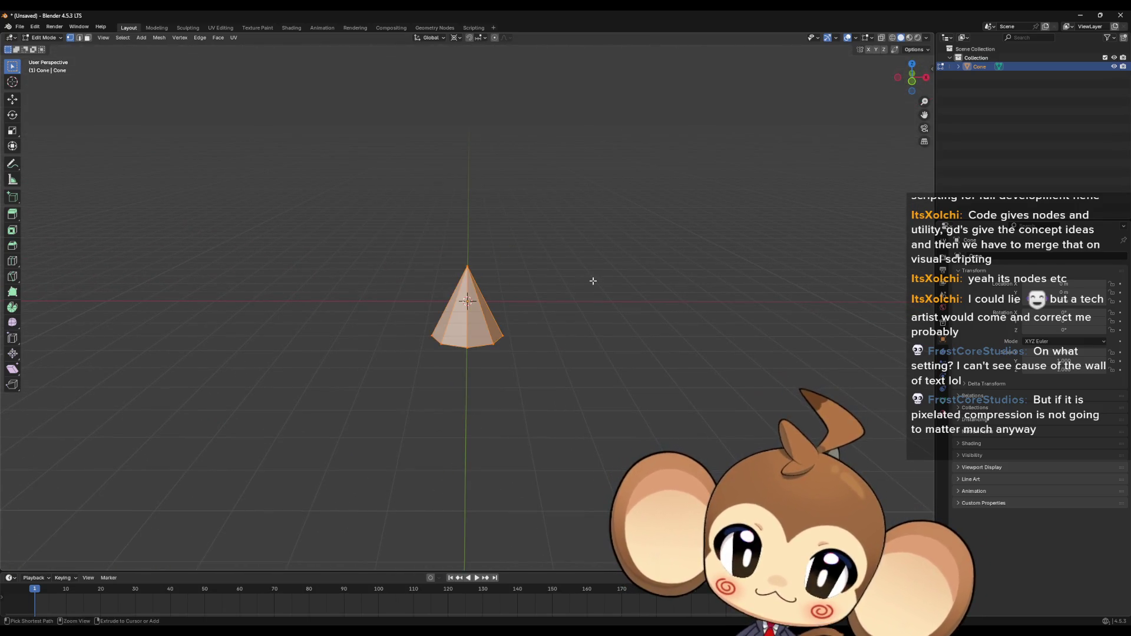
# Flip the cone 180° about X, raise it 1 m along Z, and deselect the mesh.
pyautogui.write('rx')
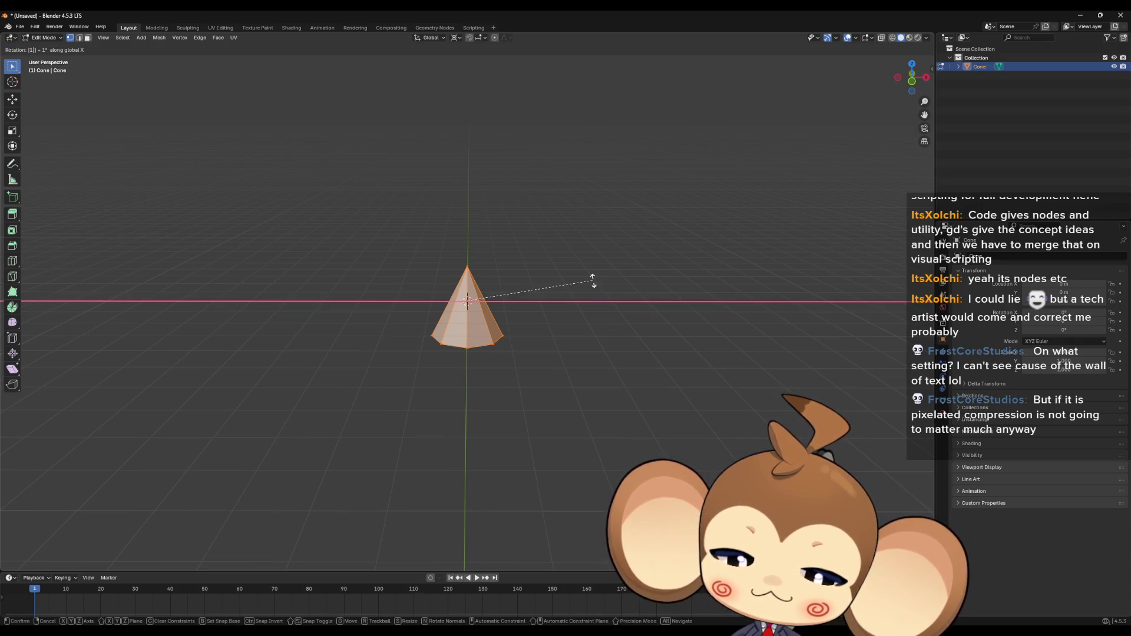
pyautogui.write('180')
pyautogui.press('Return')
pyautogui.write('g')
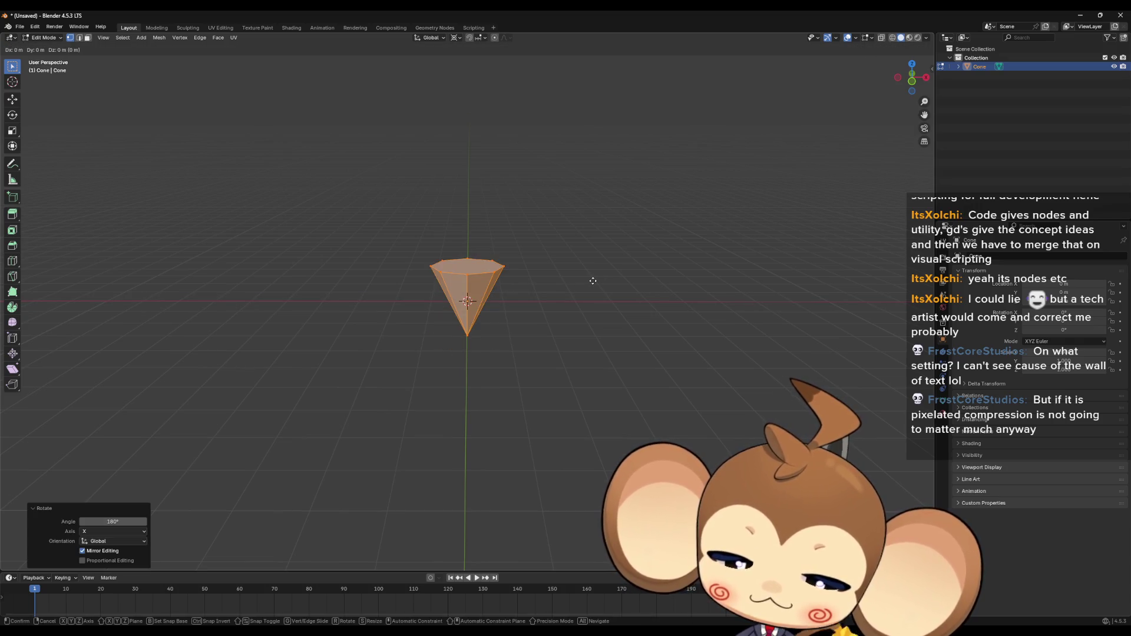
pyautogui.write('z1')
pyautogui.press('Return')
pyautogui.moveTo(593, 281)
pyautogui.mouseDown()
pyautogui.moveTo(677, 293)
pyautogui.moveTo(578, 338)
pyautogui.mouseUp()
pyautogui.click(478, 177)
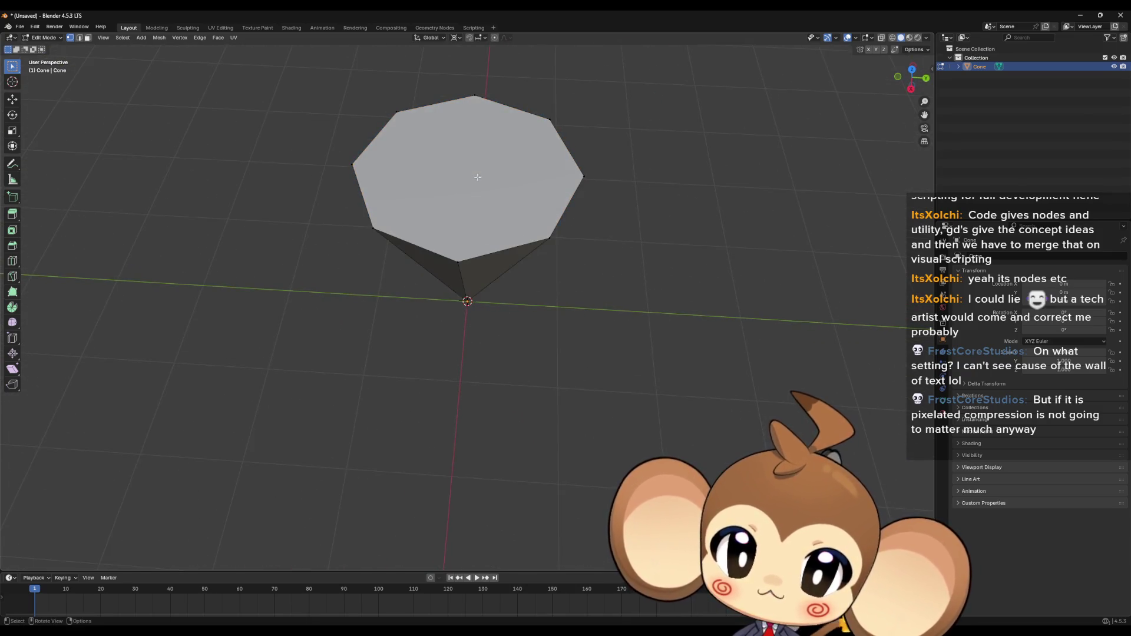
pyautogui.click(441, 169)
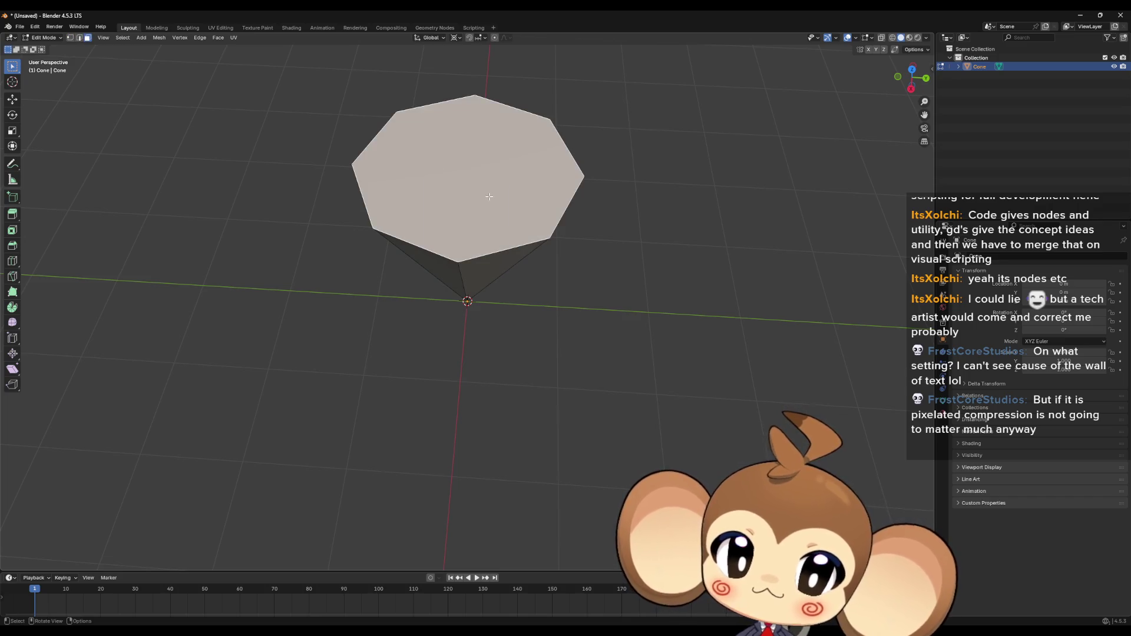
pyautogui.press('x')
pyautogui.press('Escape')
pyautogui.press('x')
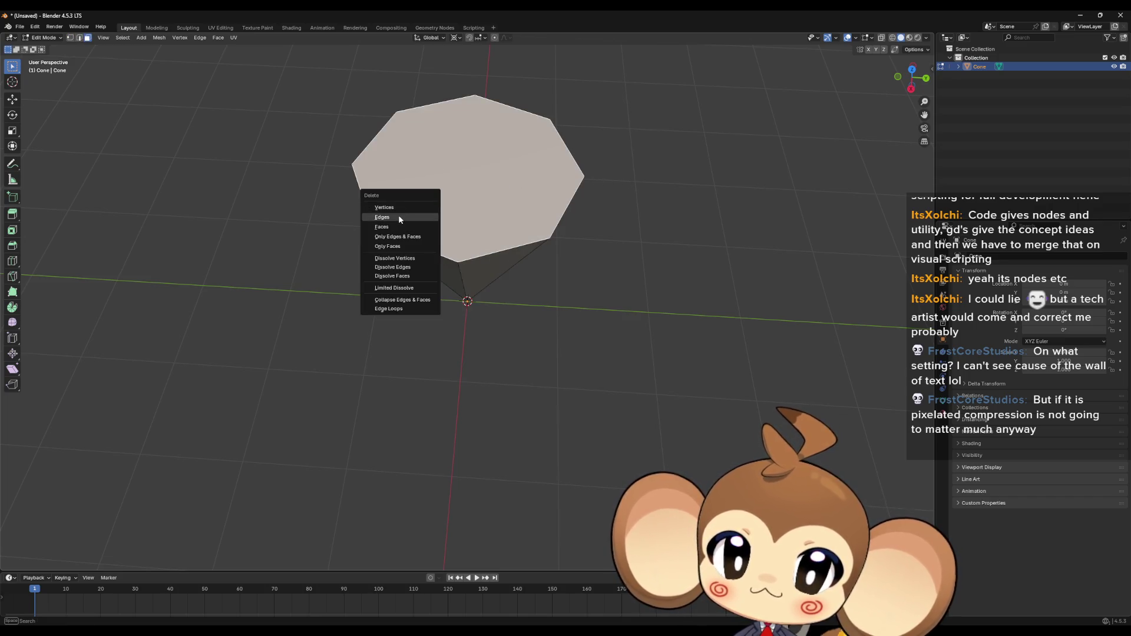
pyautogui.click(398, 227)
pyautogui.moveTo(613, 235)
pyautogui.mouseDown()
pyautogui.moveTo(646, 293)
pyautogui.moveTo(638, 316)
pyautogui.moveTo(664, 313)
pyautogui.moveTo(660, 217)
pyautogui.moveTo(586, 260)
pyautogui.moveTo(588, 270)
pyautogui.moveTo(608, 261)
pyautogui.mouseUp()
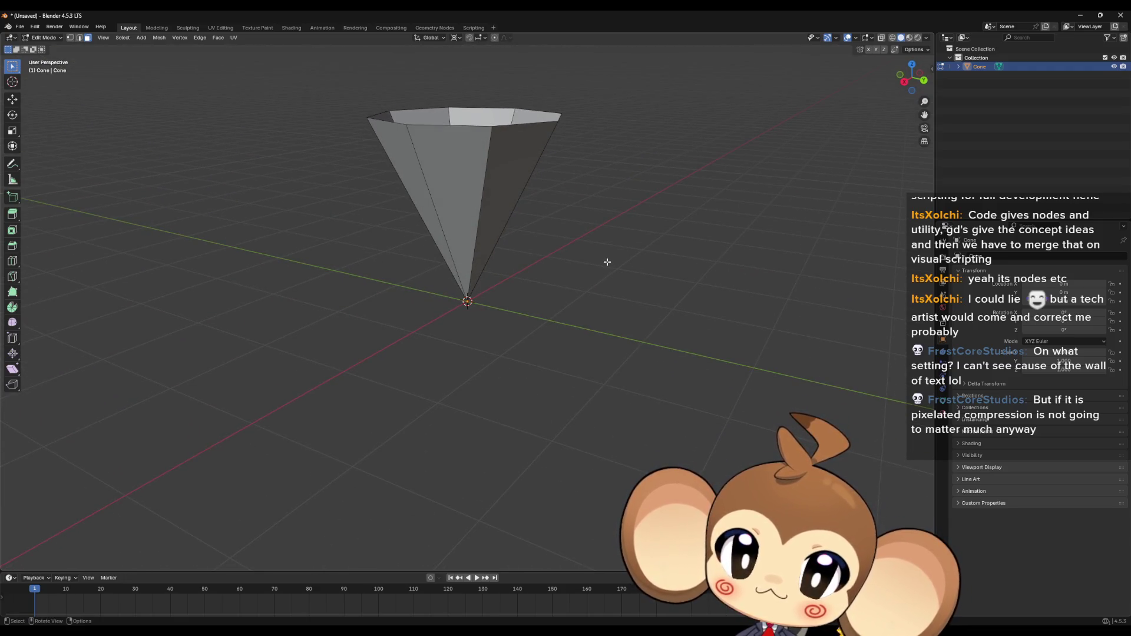
pyautogui.moveTo(606, 262)
pyautogui.mouseDown()
pyautogui.moveTo(622, 267)
pyautogui.moveTo(598, 267)
pyautogui.moveTo(515, 198)
pyautogui.mouseUp()
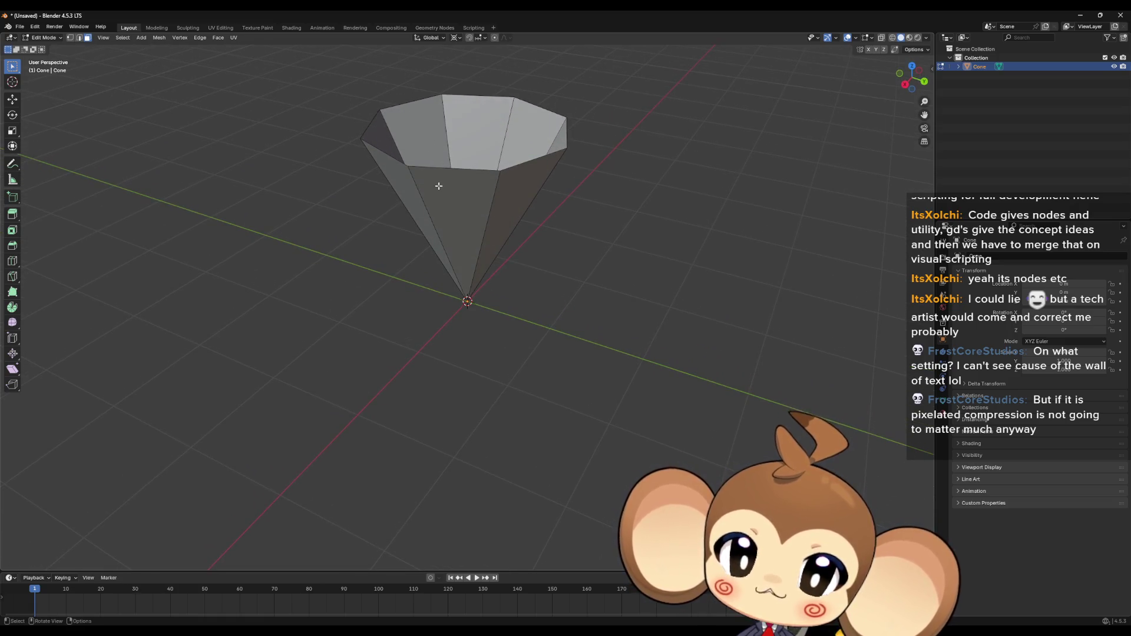
pyautogui.moveTo(438, 186); pyautogui.dragTo(452, 160)
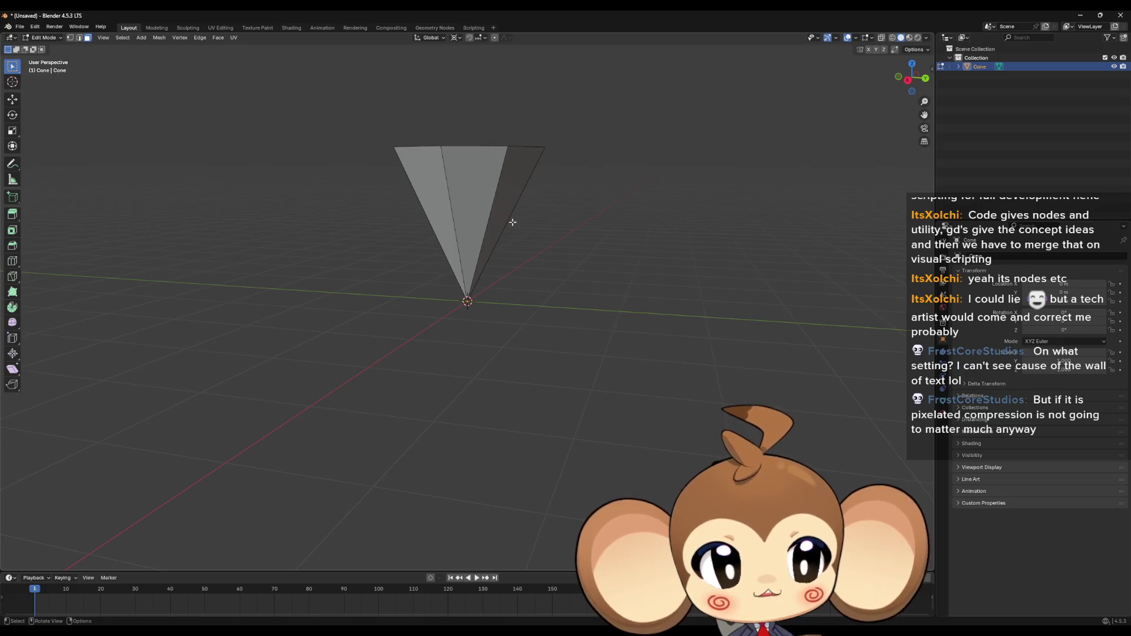
pyautogui.moveTo(501, 226); pyautogui.dragTo(476, 276)
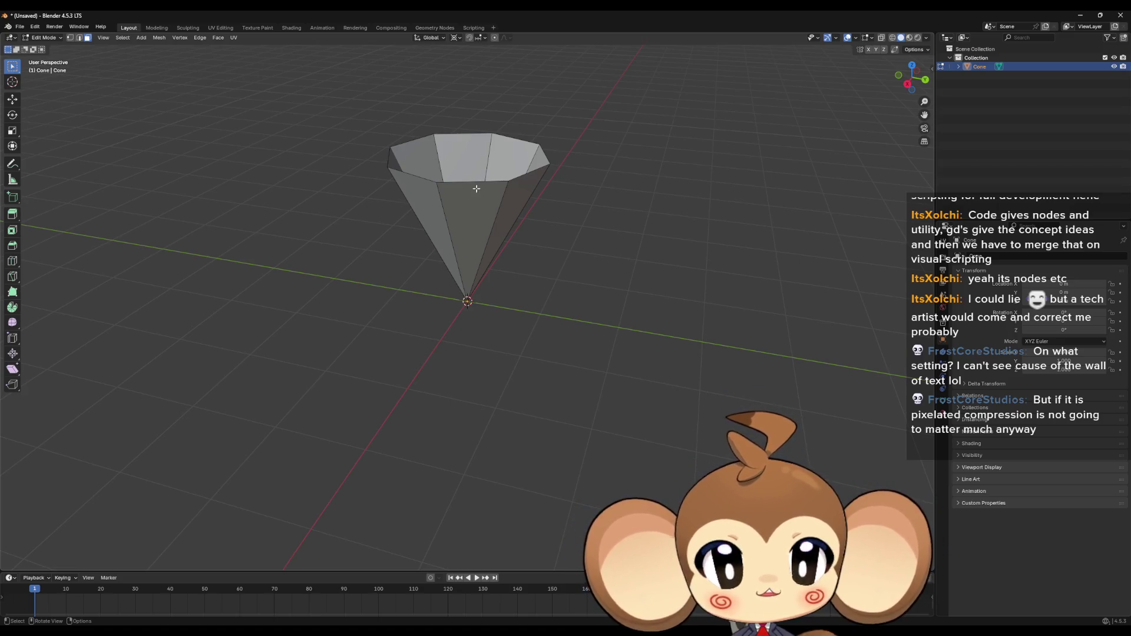
pyautogui.moveTo(486, 181)
pyautogui.mouseDown()
pyautogui.moveTo(508, 274)
pyautogui.moveTo(512, 210)
pyautogui.moveTo(535, 192)
pyautogui.moveTo(525, 207)
pyautogui.moveTo(510, 154)
pyautogui.moveTo(489, 136)
pyautogui.moveTo(463, 184)
pyautogui.moveTo(480, 249)
pyautogui.moveTo(517, 275)
pyautogui.moveTo(484, 206)
pyautogui.moveTo(421, 127)
pyautogui.mouseUp()
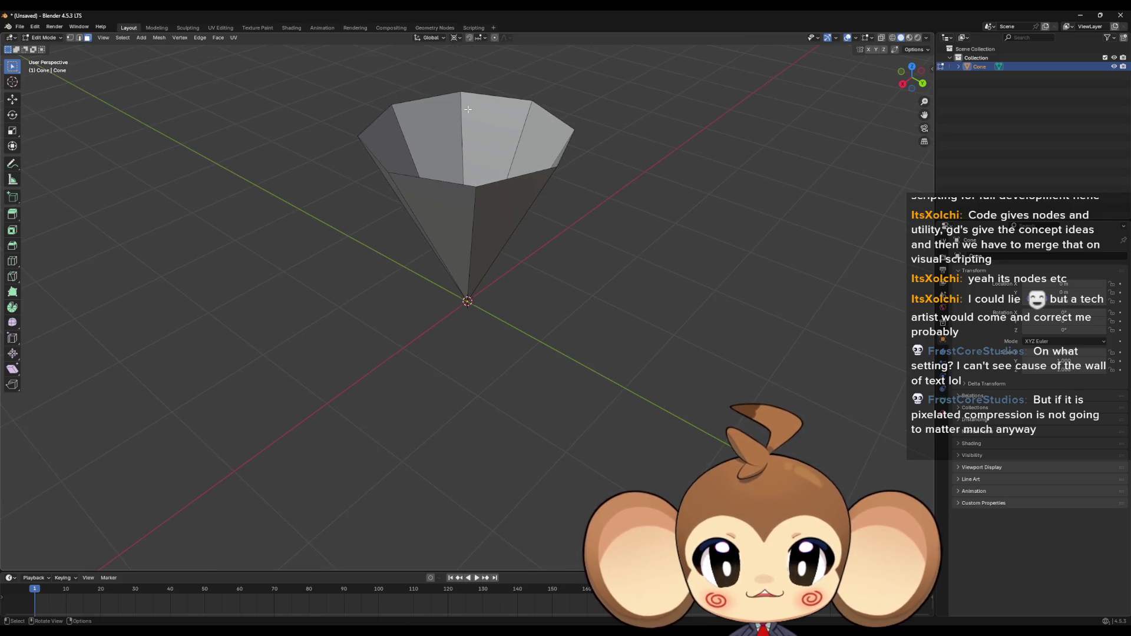
pyautogui.moveTo(493, 182); pyautogui.dragTo(513, 153)
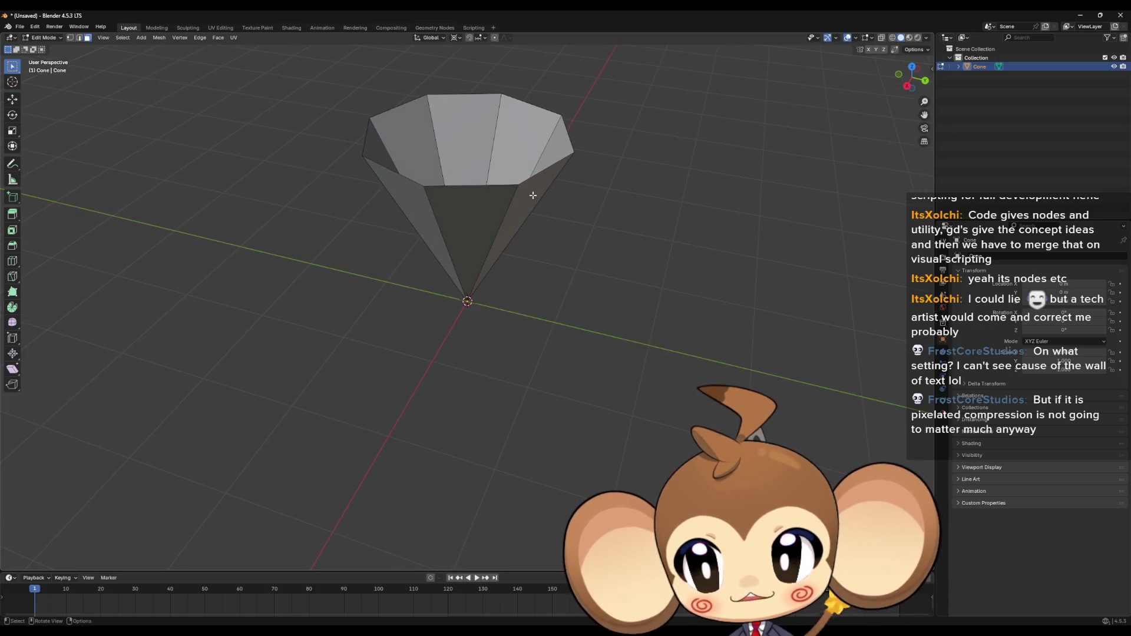
pyautogui.moveTo(533, 195)
pyautogui.mouseDown()
pyautogui.moveTo(581, 202)
pyautogui.moveTo(608, 165)
pyautogui.moveTo(606, 179)
pyautogui.moveTo(659, 240)
pyautogui.moveTo(520, 307)
pyautogui.moveTo(568, 250)
pyautogui.moveTo(543, 216)
pyautogui.moveTo(534, 273)
pyautogui.mouseUp()
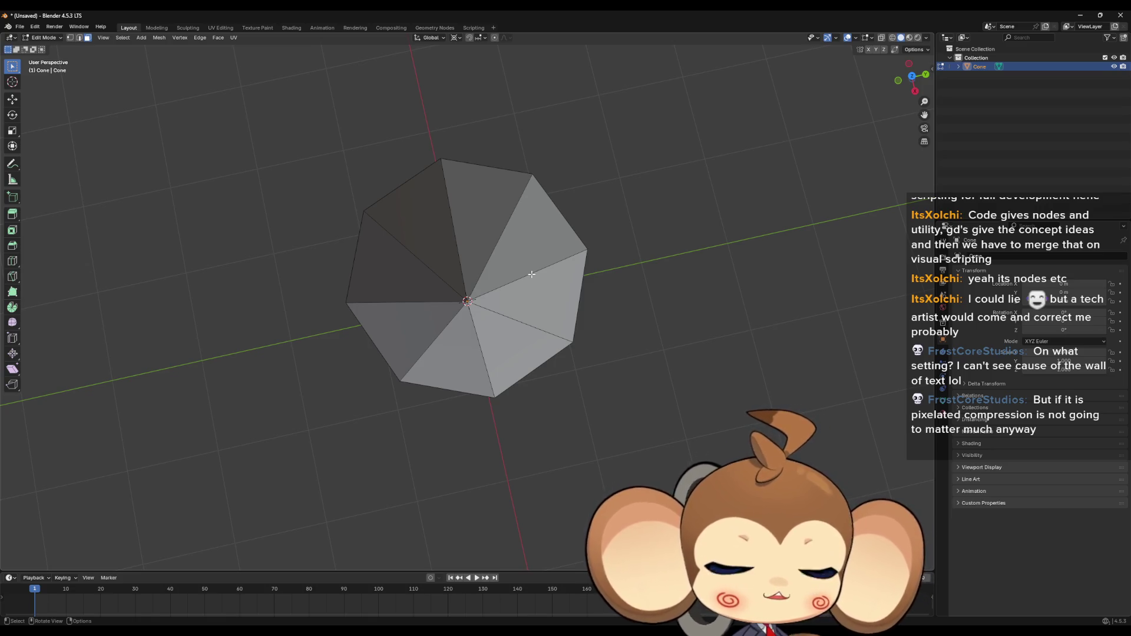
pyautogui.moveTo(531, 274); pyautogui.dragTo(502, 220)
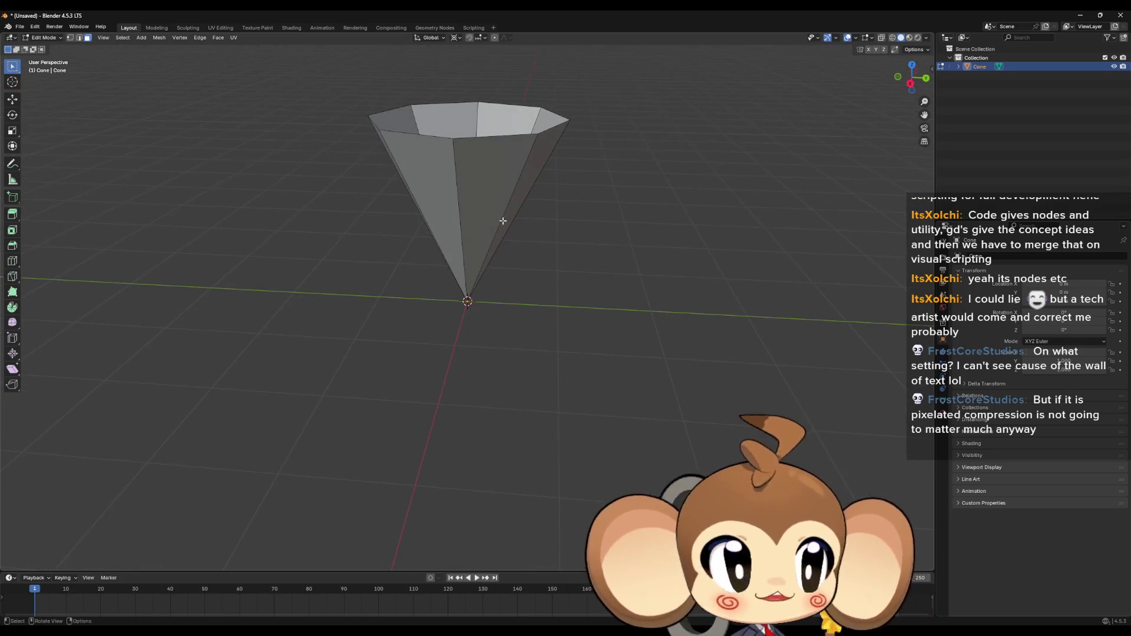
# Start an FBX export and browse to D:\Workspace\Projects\Weltenbaum\3d\Effects.
pyautogui.click(19, 28)
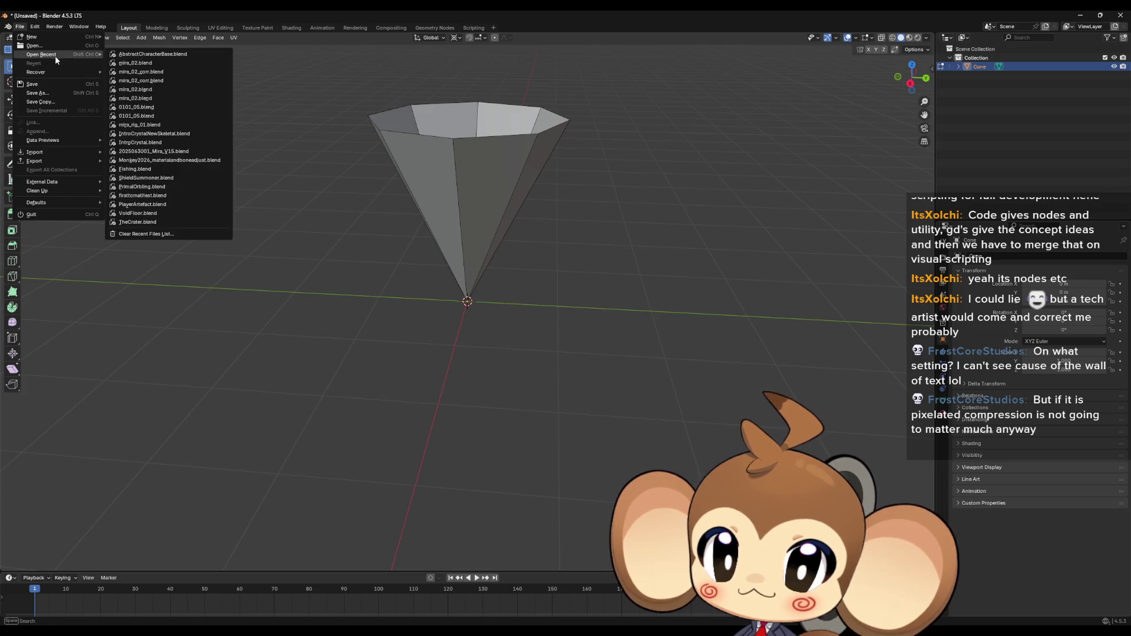
pyautogui.moveTo(47, 160)
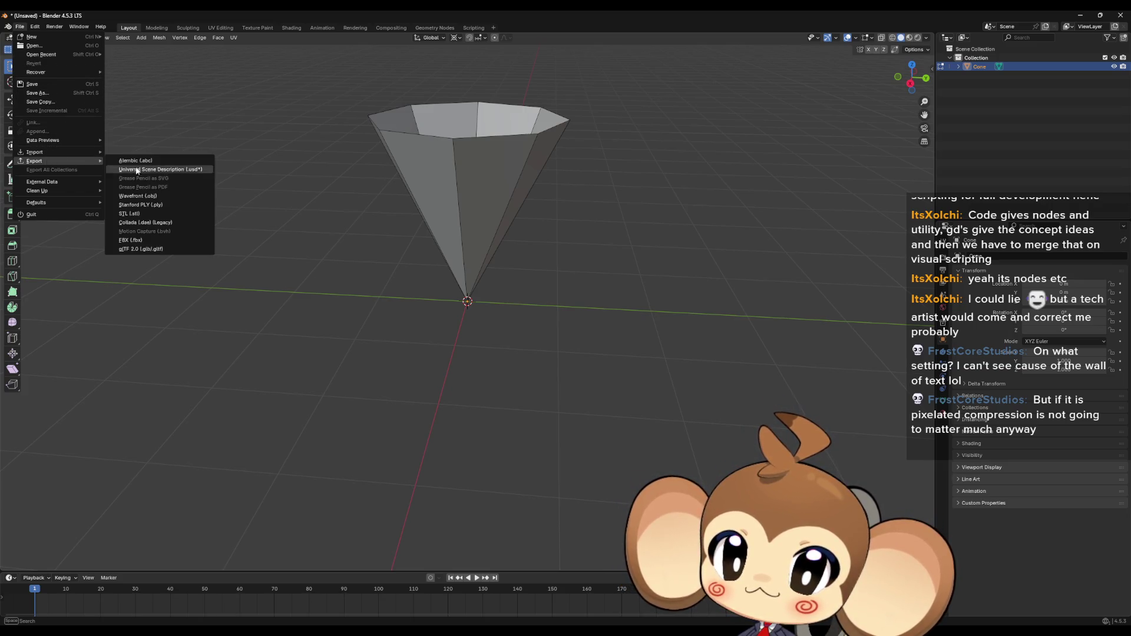
pyautogui.click(143, 241)
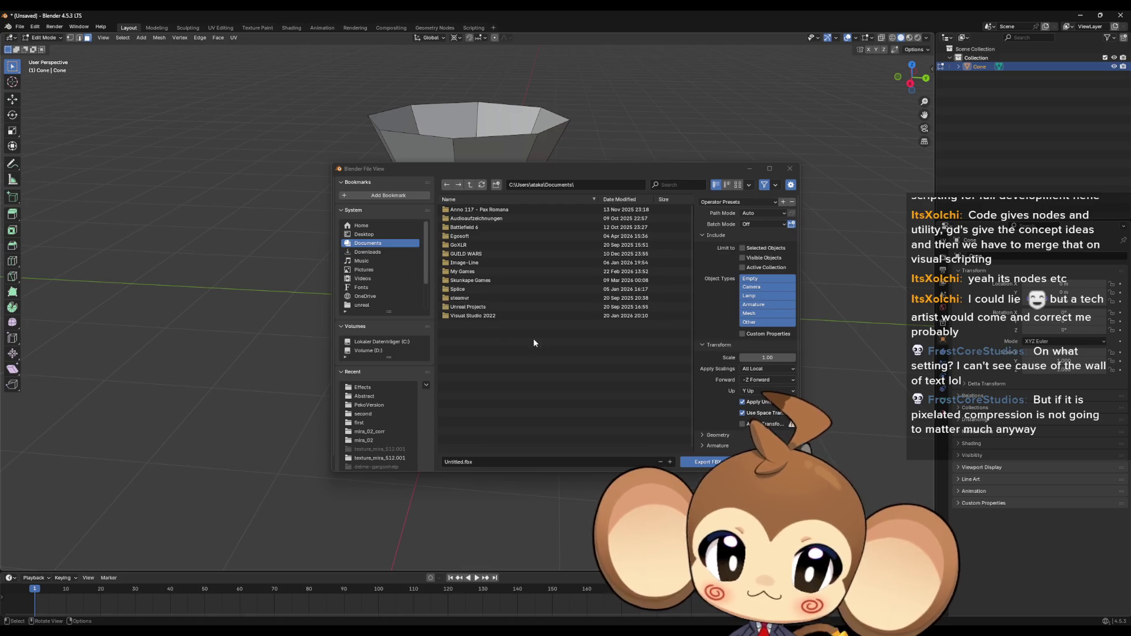
pyautogui.click(387, 351)
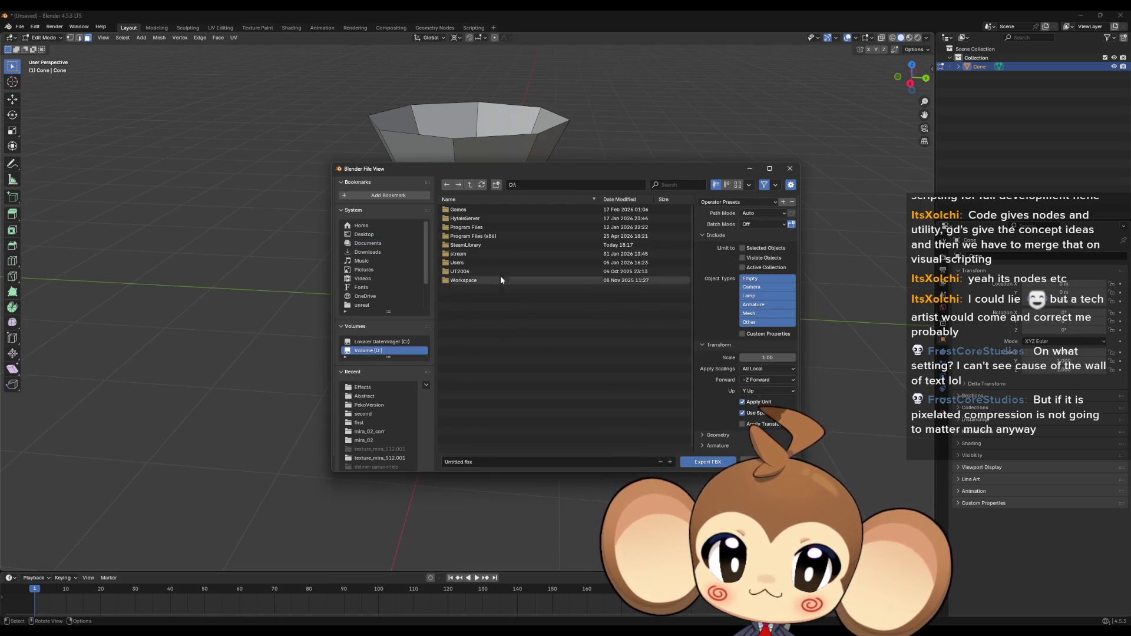
pyautogui.doubleClick(499, 280)
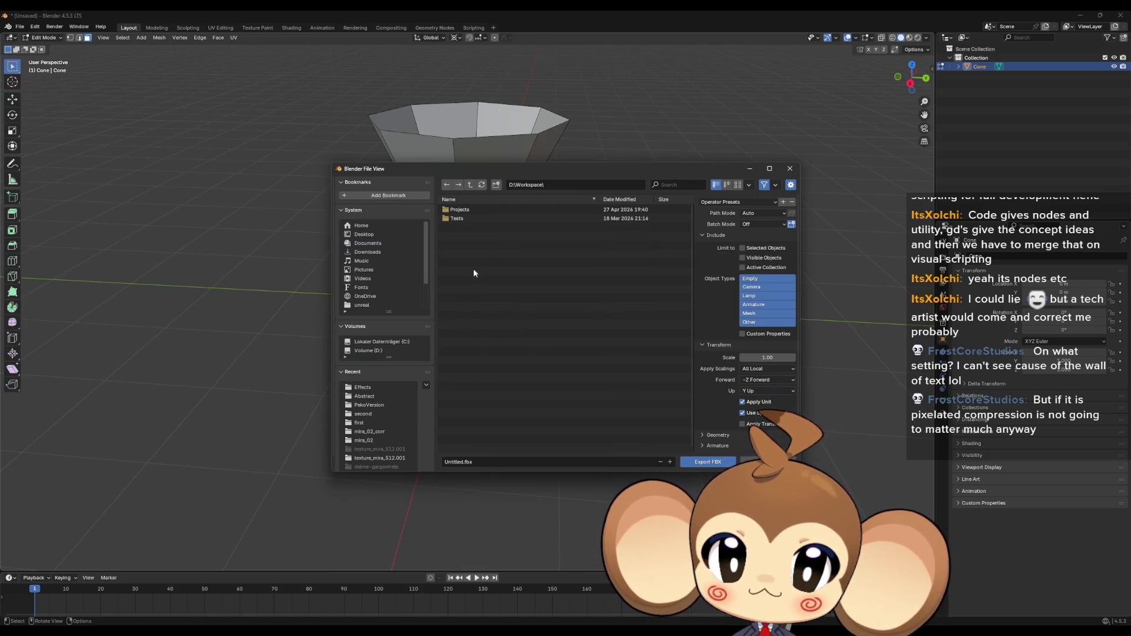
pyautogui.doubleClick(460, 210)
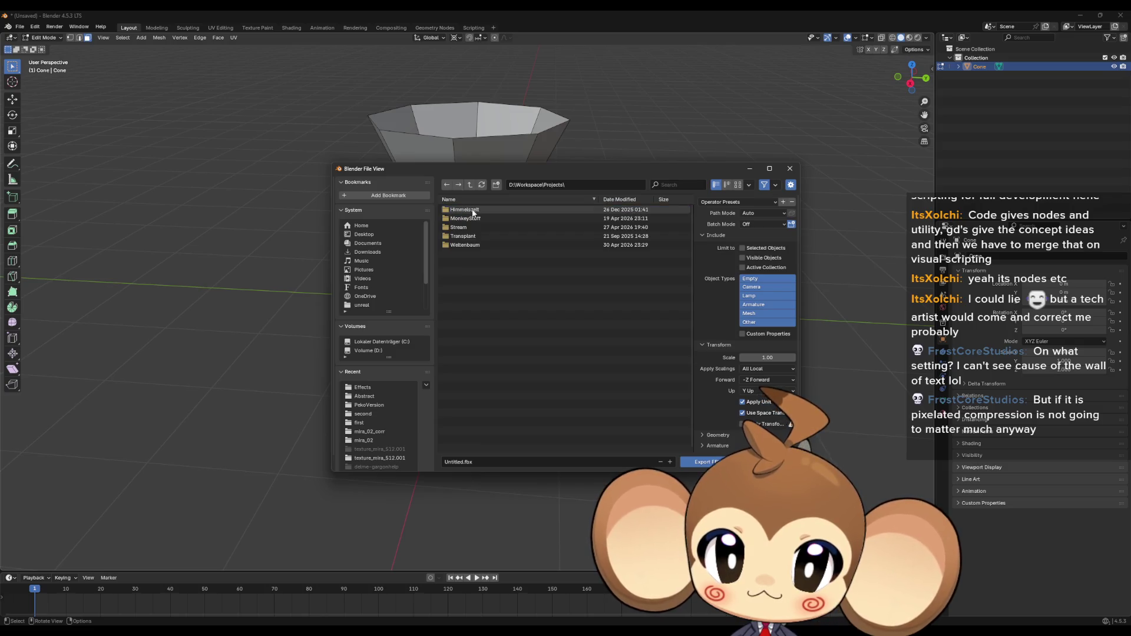
pyautogui.doubleClick(469, 245)
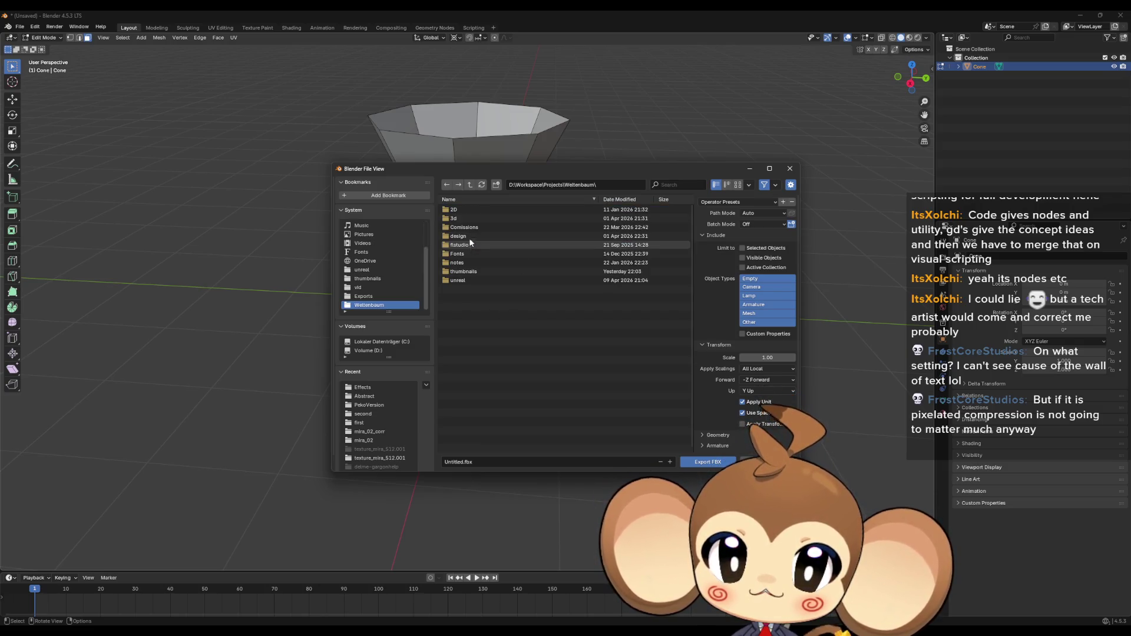
pyautogui.doubleClick(464, 217)
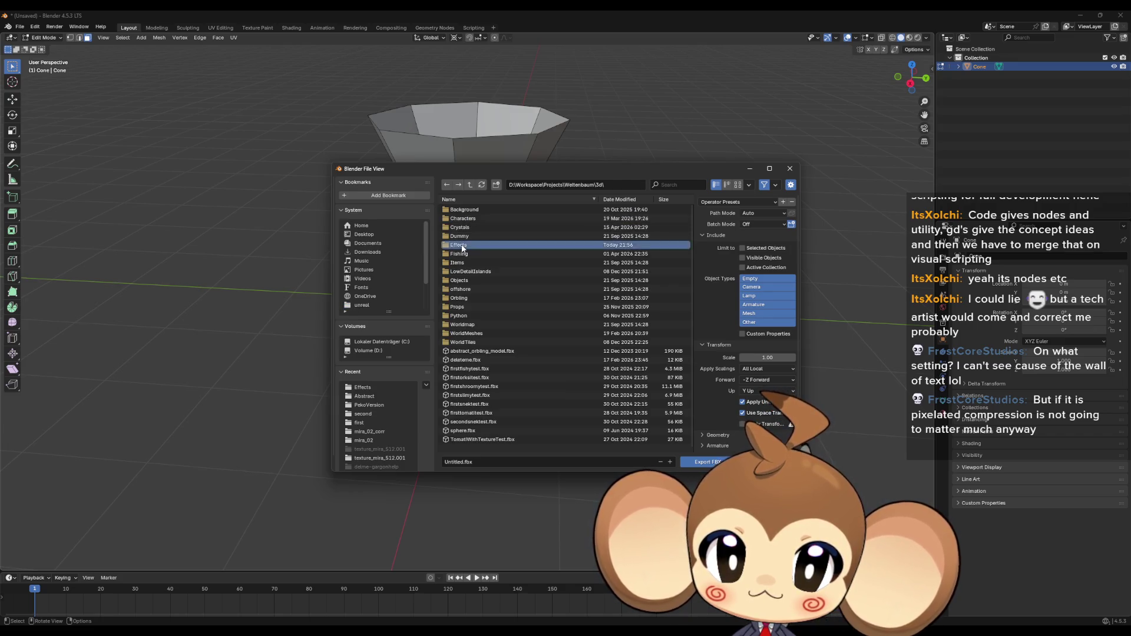
pyautogui.doubleClick(462, 244)
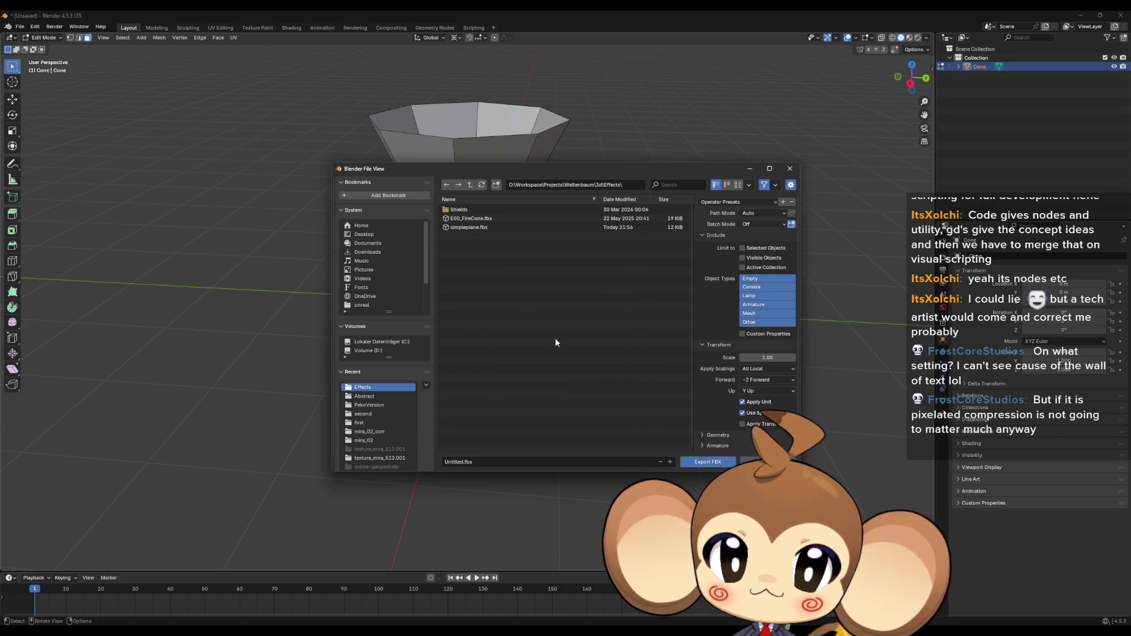
# Name the file cone.fbx, apply the unreal export preset, and export it.
pyautogui.click(527, 461)
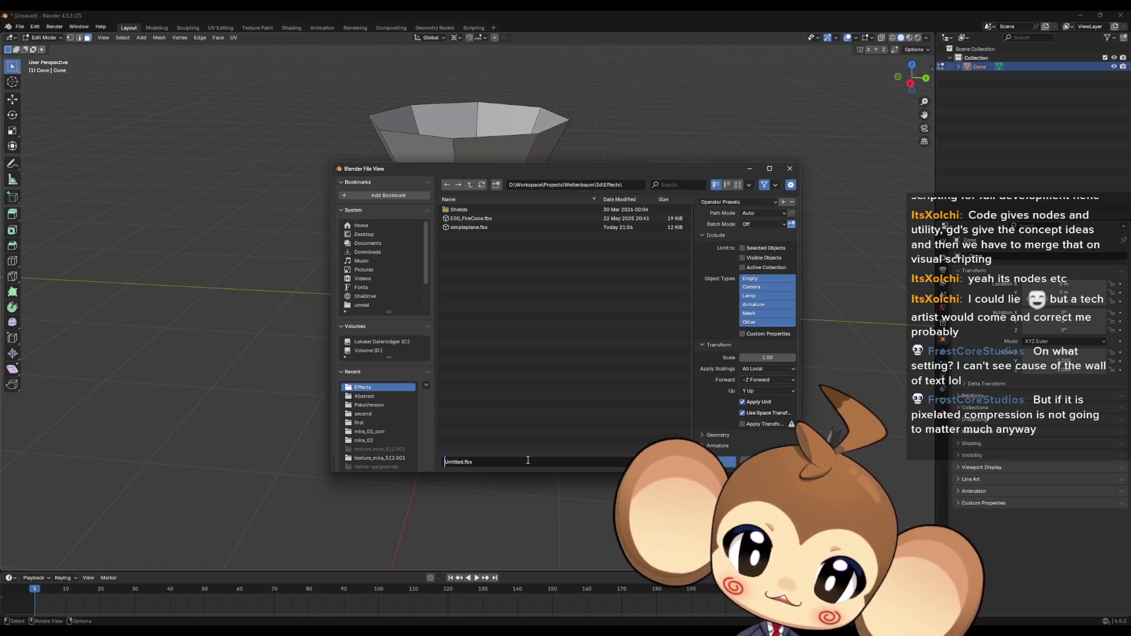
pyautogui.press('BackSpace')
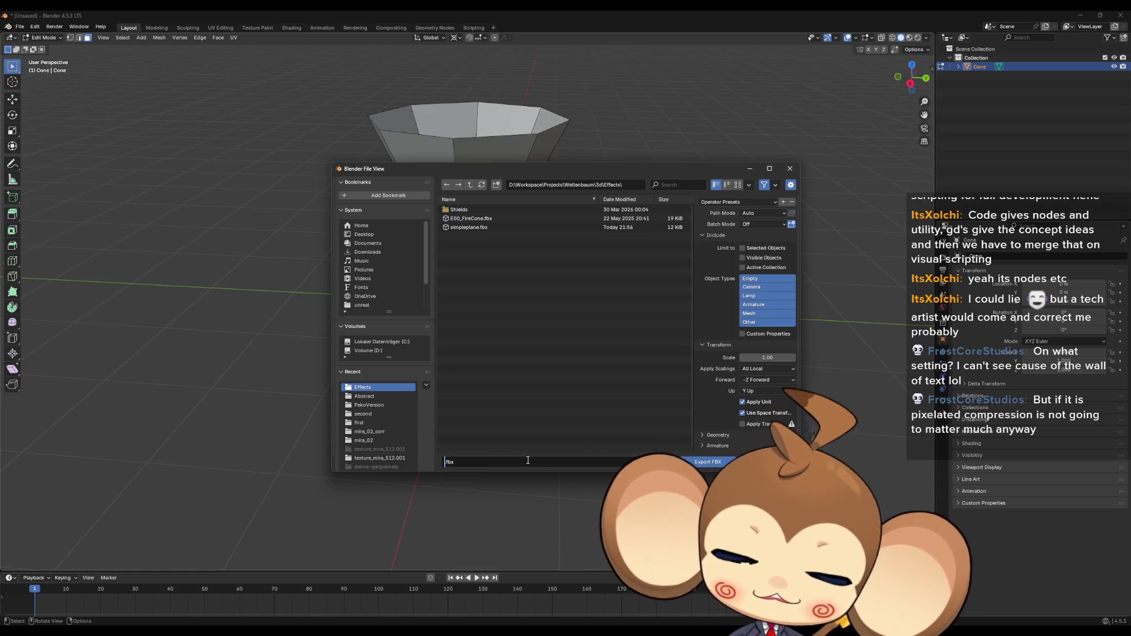
pyautogui.write('cone')
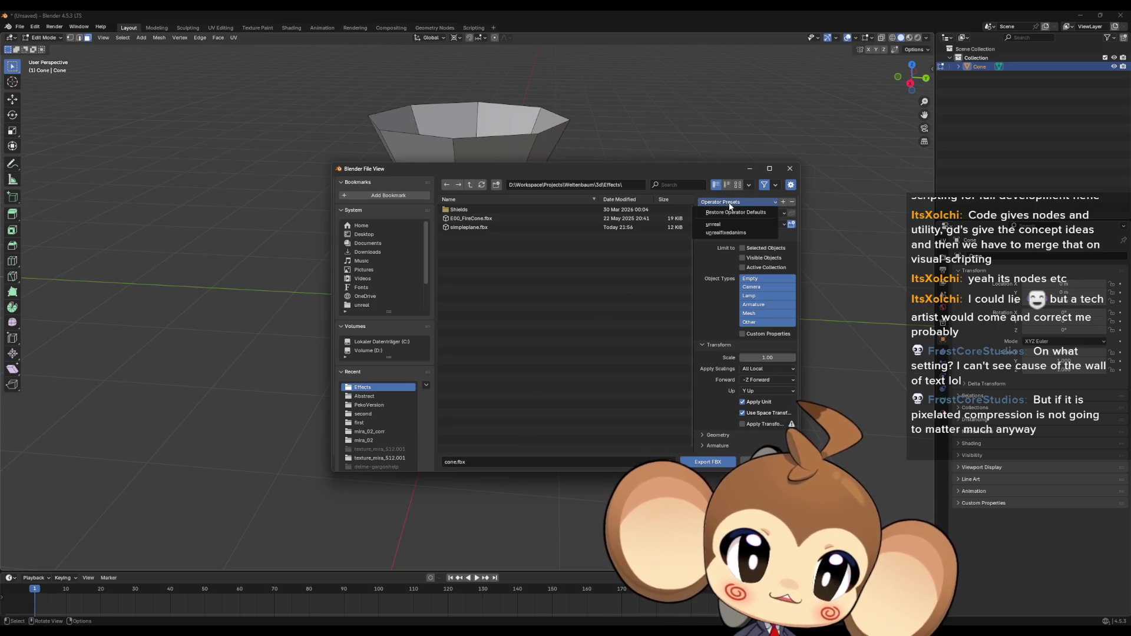
pyautogui.click(736, 202)
pyautogui.click(722, 227)
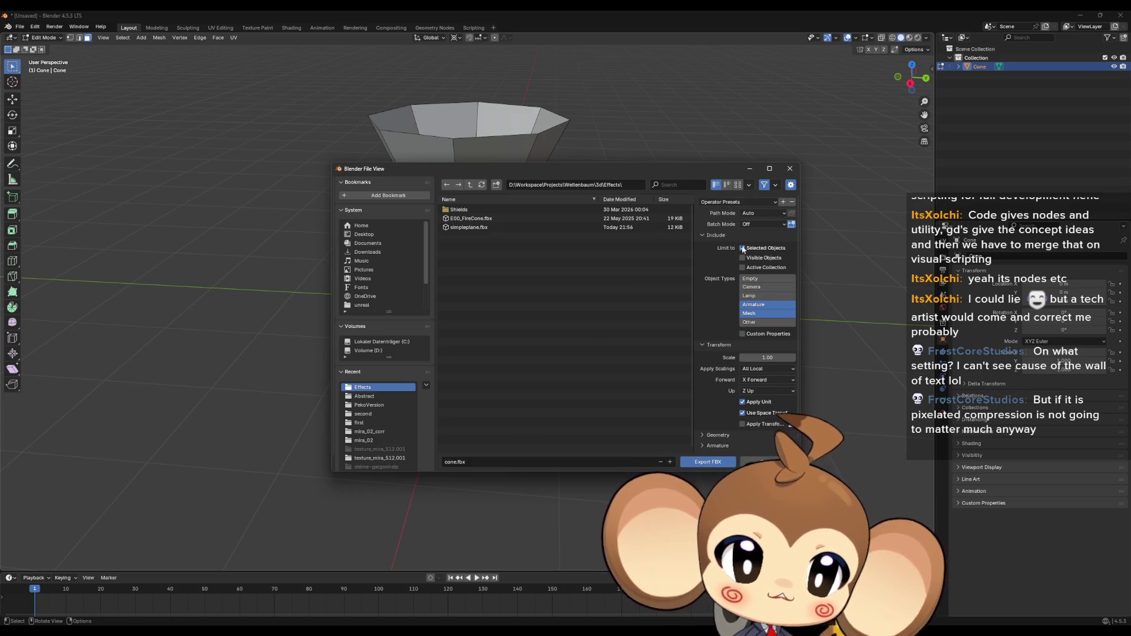
pyautogui.click(726, 204)
pyautogui.click(722, 228)
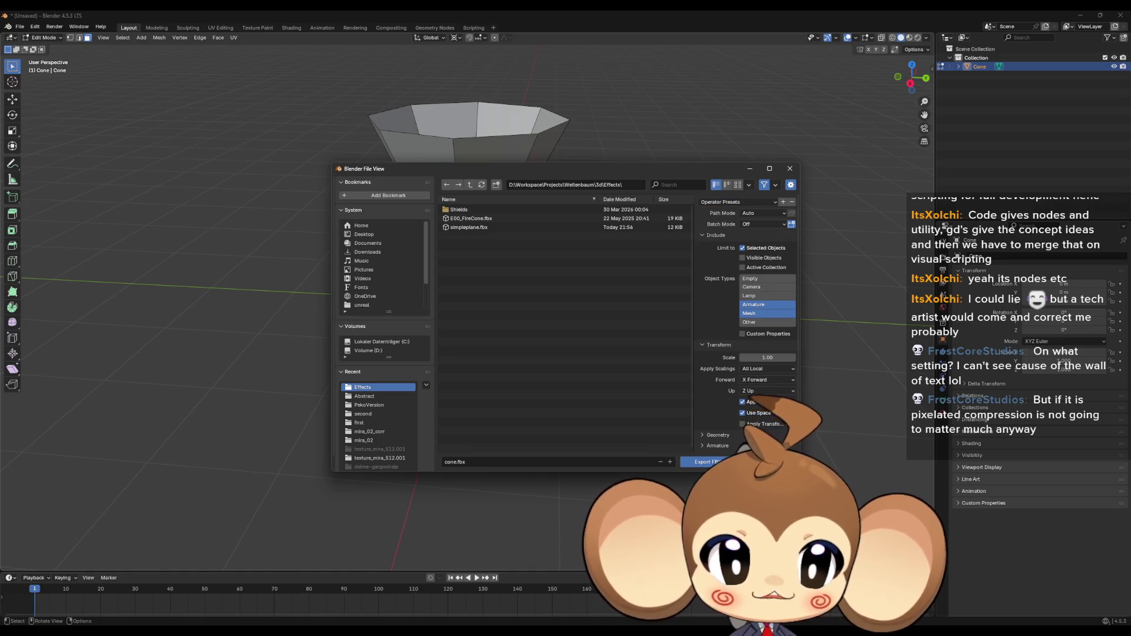
pyautogui.click(700, 467)
# In Unreal, import cone.fbx into Content > 3d > Simple and open the cone mesh asset.
pyautogui.hotkey('alt', 'Tab')
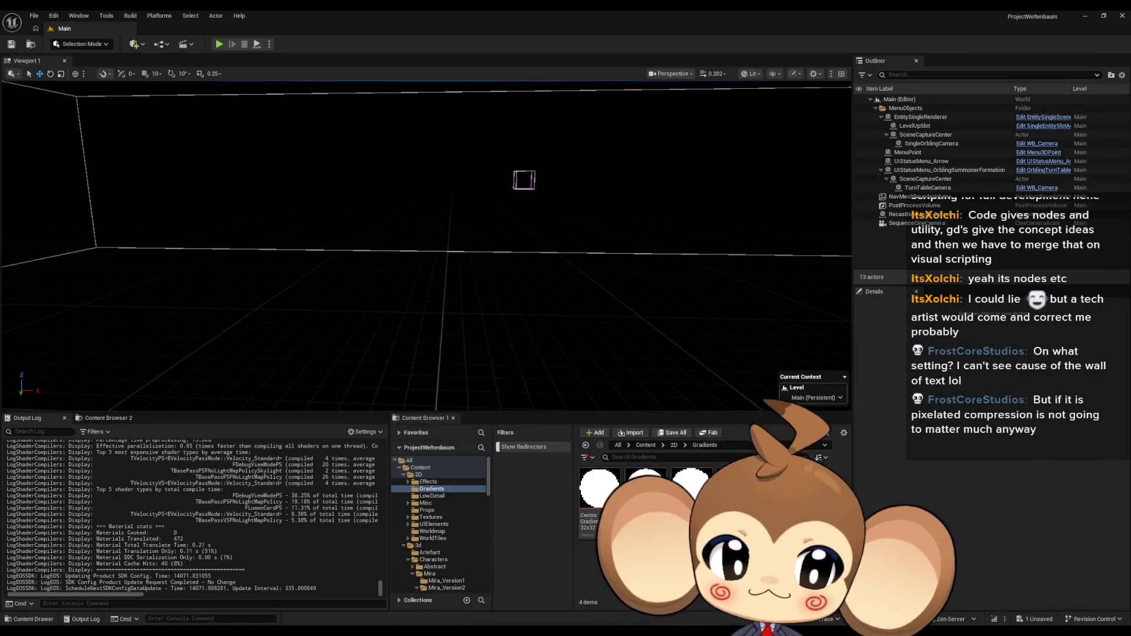
pyautogui.click(645, 445)
pyautogui.click(417, 545)
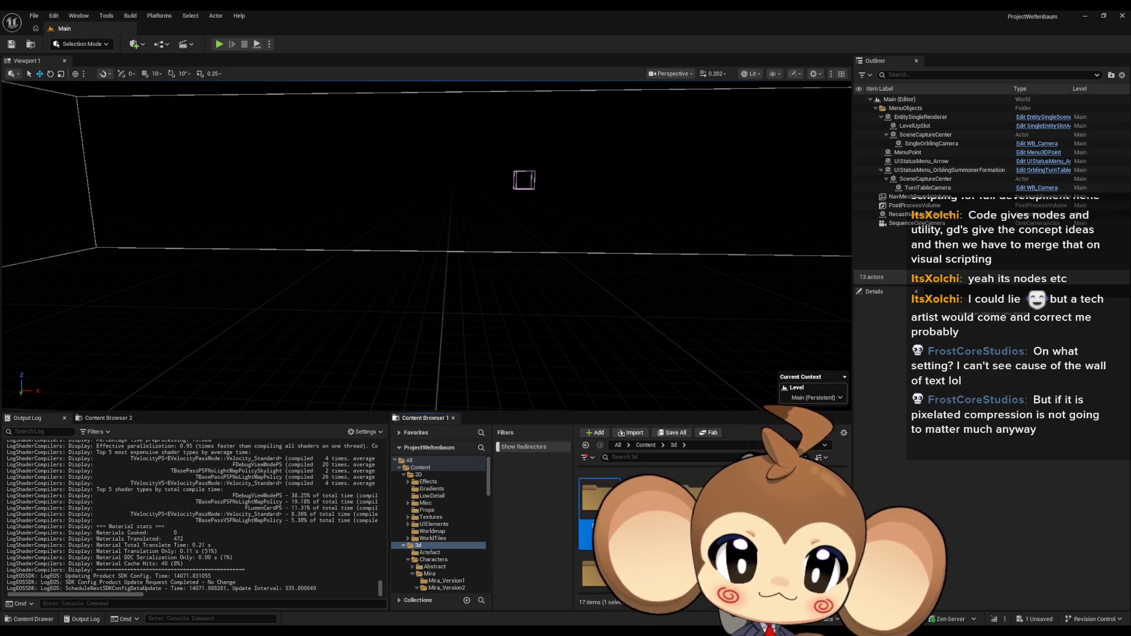
pyautogui.scroll(-5, 439, 524)
pyautogui.click(428, 527)
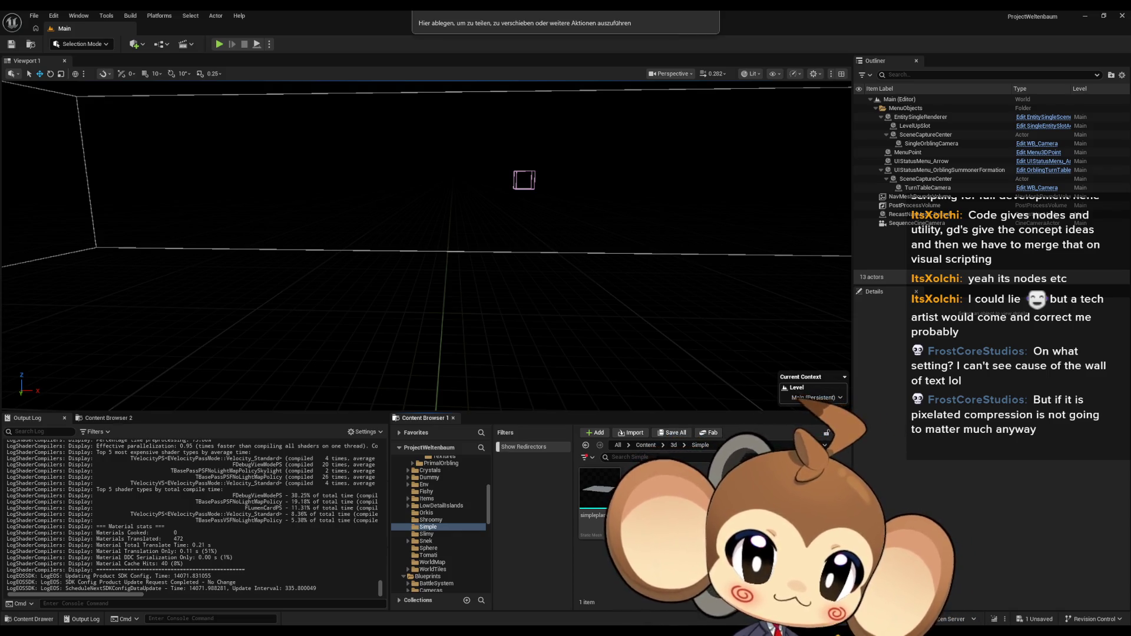
pyautogui.moveTo(678, 530); pyautogui.dragTo(678, 530)
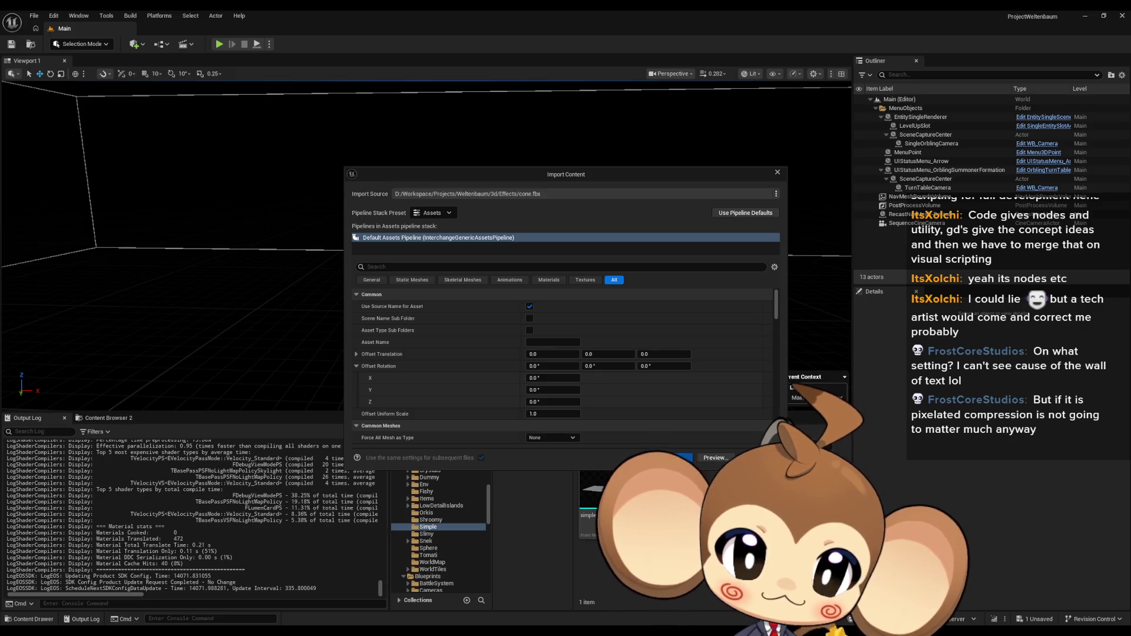
pyautogui.press('Return')
pyautogui.doubleClick(603, 493)
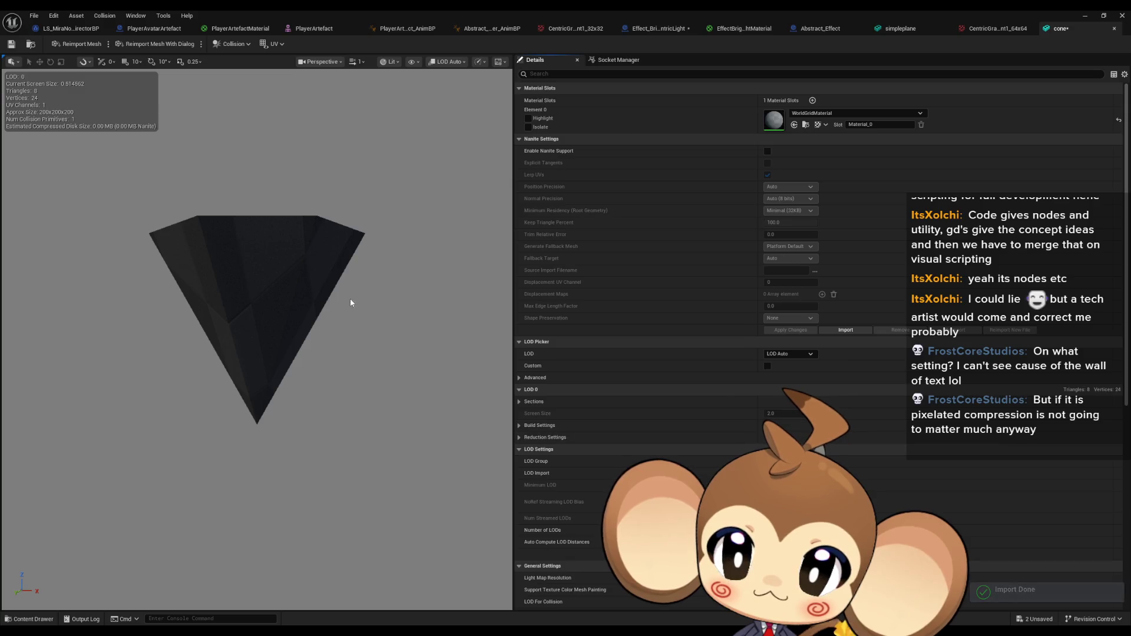
# Inspect the imported cone in Unreal's preview, then select the whole cone mesh in Blender.
pyautogui.moveTo(350, 298)
pyautogui.mouseDown()
pyautogui.moveTo(350, 271)
pyautogui.moveTo(351, 341)
pyautogui.moveTo(351, 282)
pyautogui.moveTo(340, 359)
pyautogui.mouseUp()
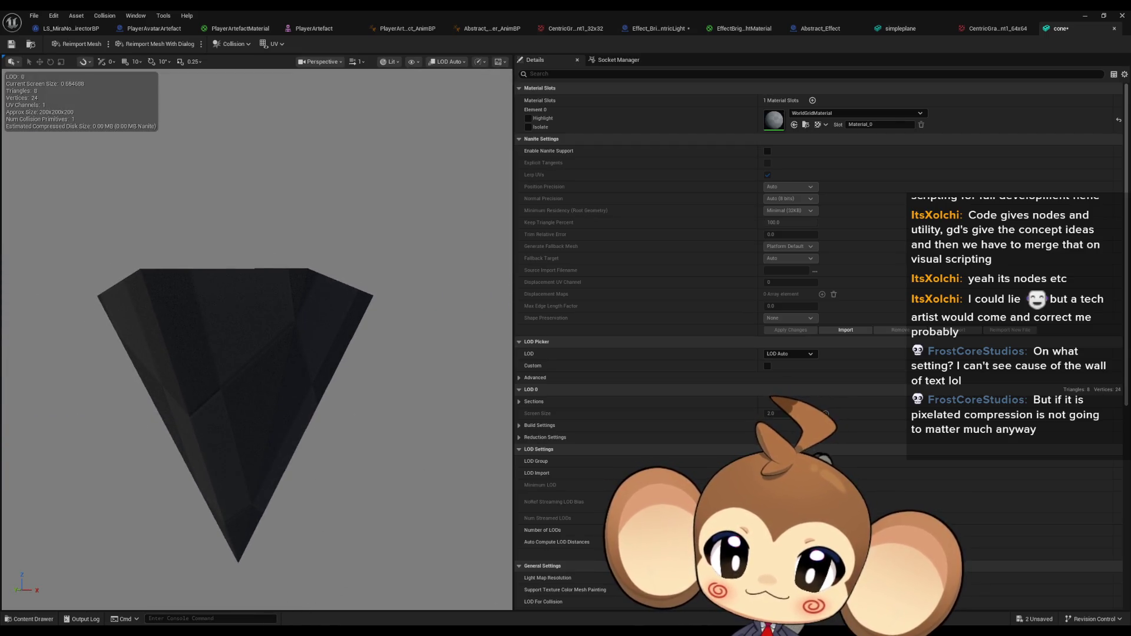
pyautogui.hotkey('alt', 'Tab')
pyautogui.moveTo(483, 226)
pyautogui.mouseDown()
pyautogui.moveTo(507, 202)
pyautogui.moveTo(528, 217)
pyautogui.moveTo(537, 361)
pyautogui.moveTo(487, 309)
pyautogui.mouseUp()
pyautogui.press('a')
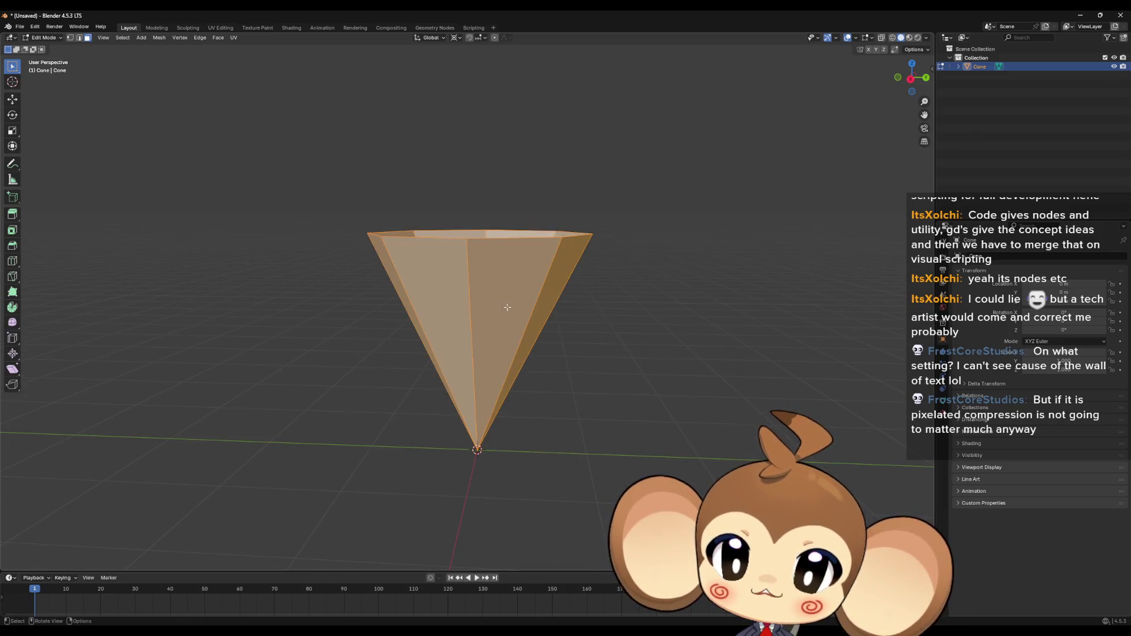